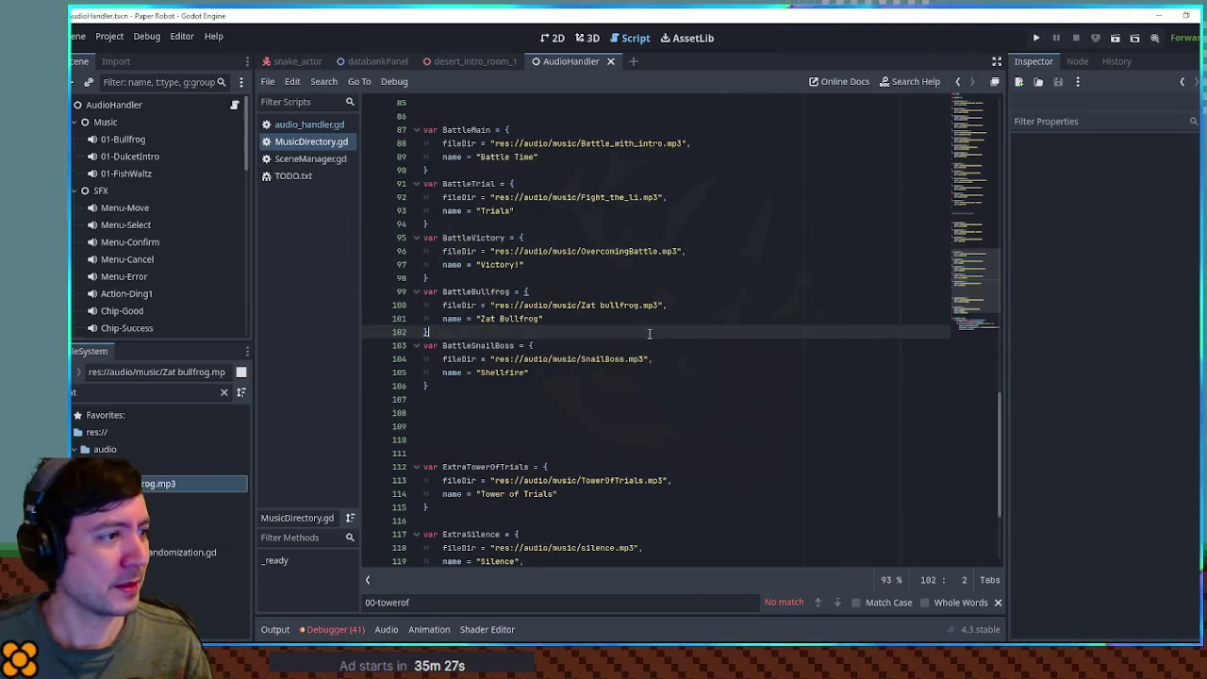
Review the BattleVictory and BattleBullfrog entries in MusicDirectory.gd, then run the game with F5.
left_click(620, 301)
left_click(620, 279)
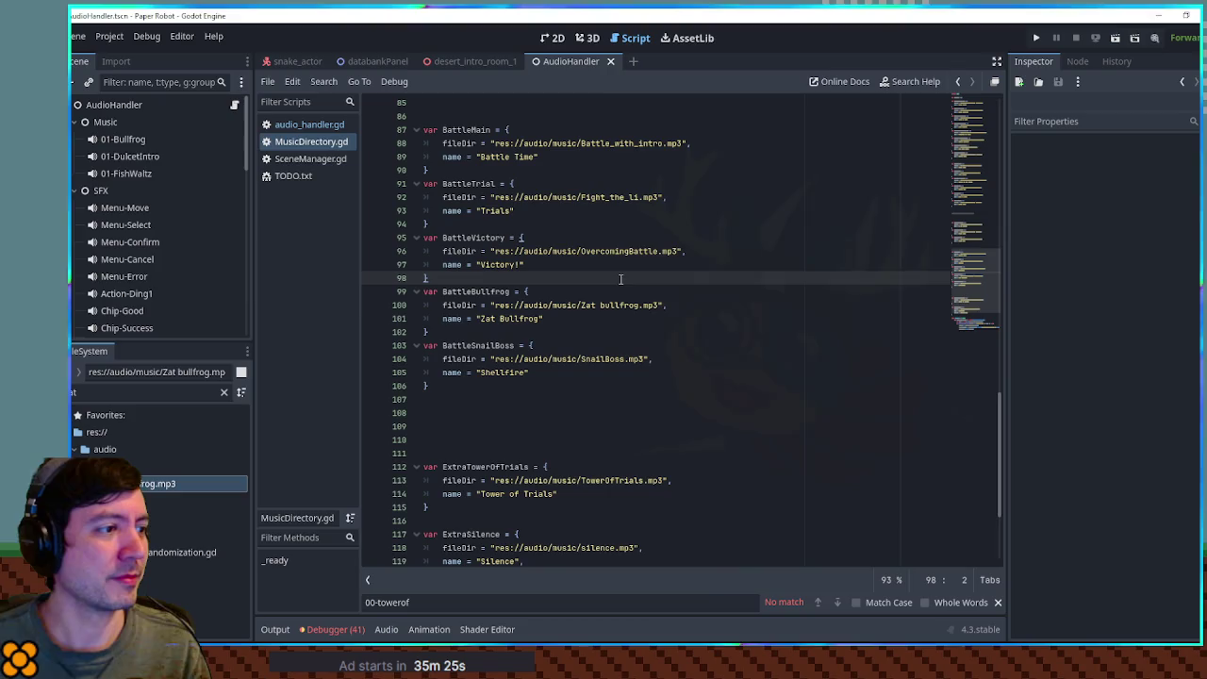
left_click(598, 320)
left_click(597, 331)
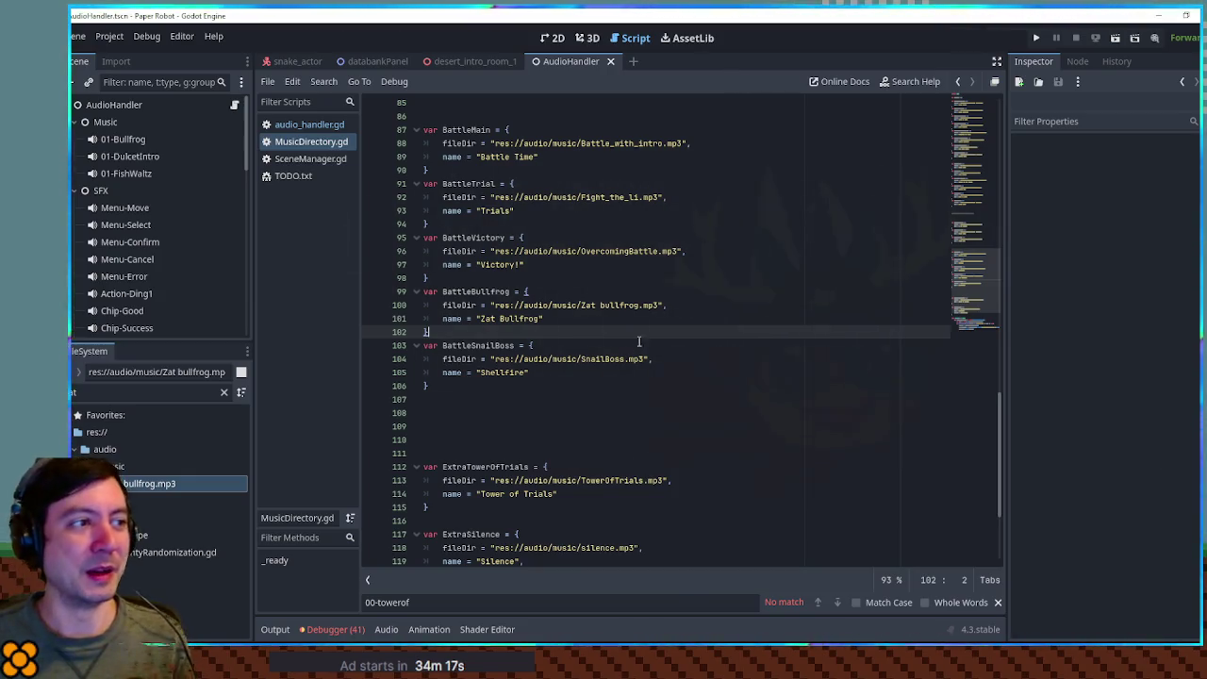
left_click(659, 265)
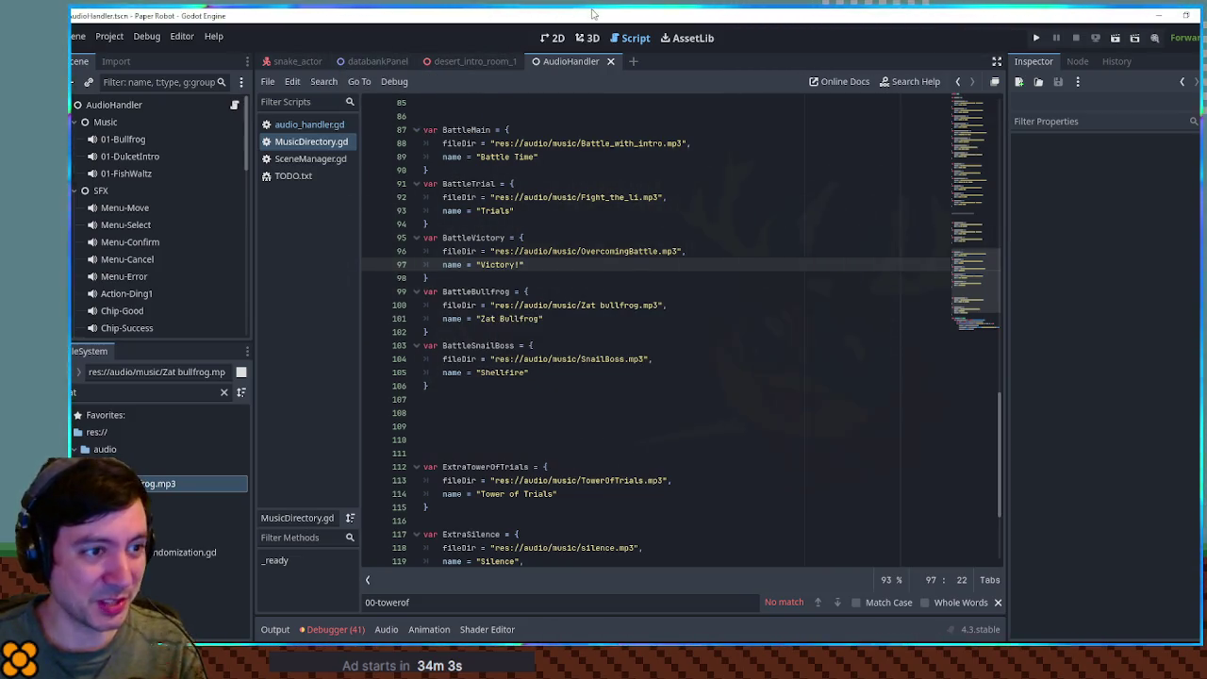
key("F5")
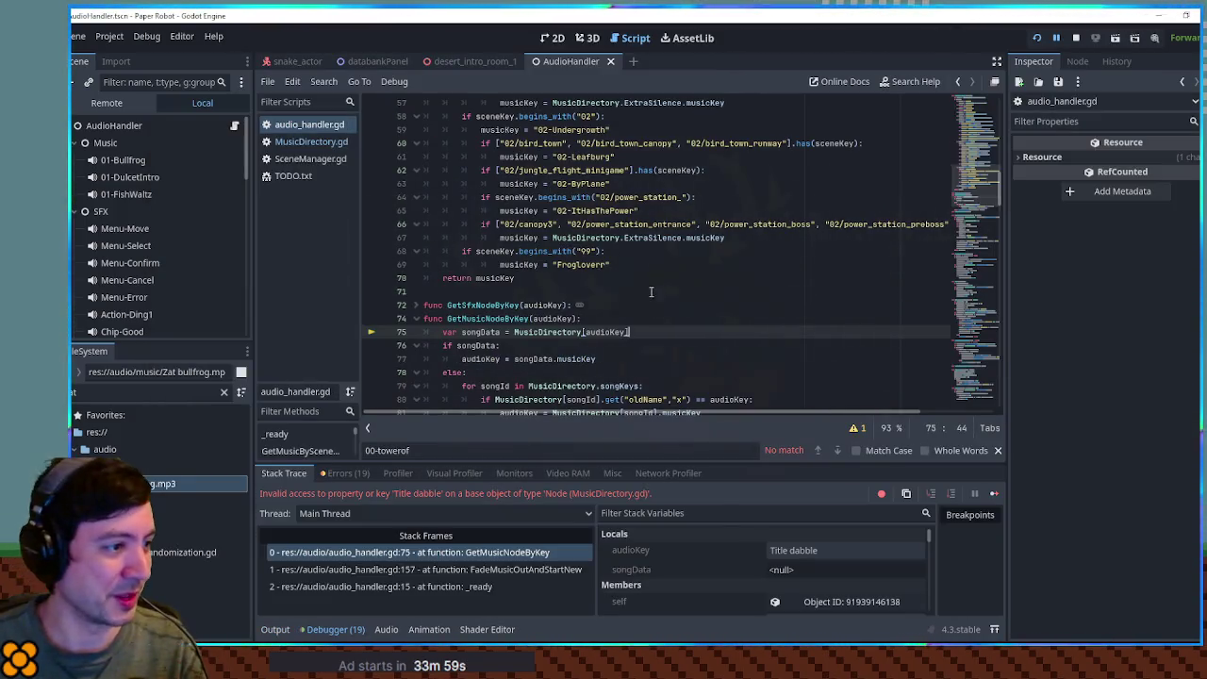
Check the invalid 'Title dabble' audioKey in the debugger Locals, then stop the game.
left_click(811, 551)
left_click(1075, 38)
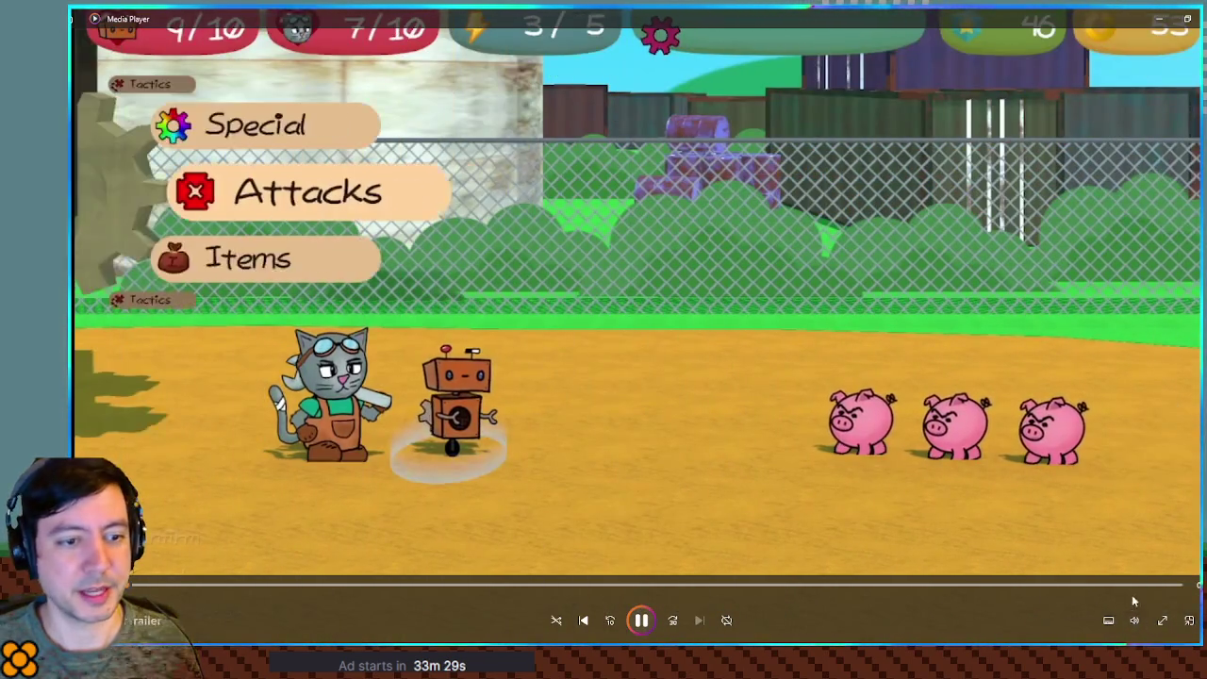
Play the Paper Robot trailer full screen in Media Player.
left_click(1134, 620)
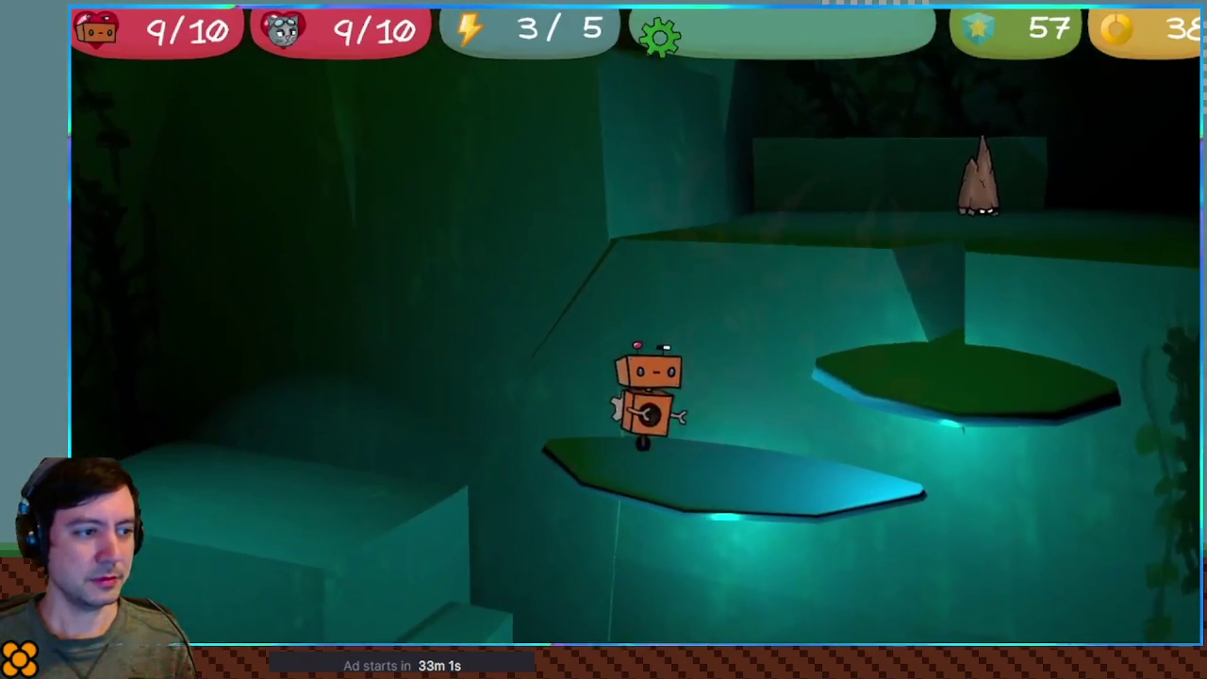
key("Down")
key("Return")
key("Down")
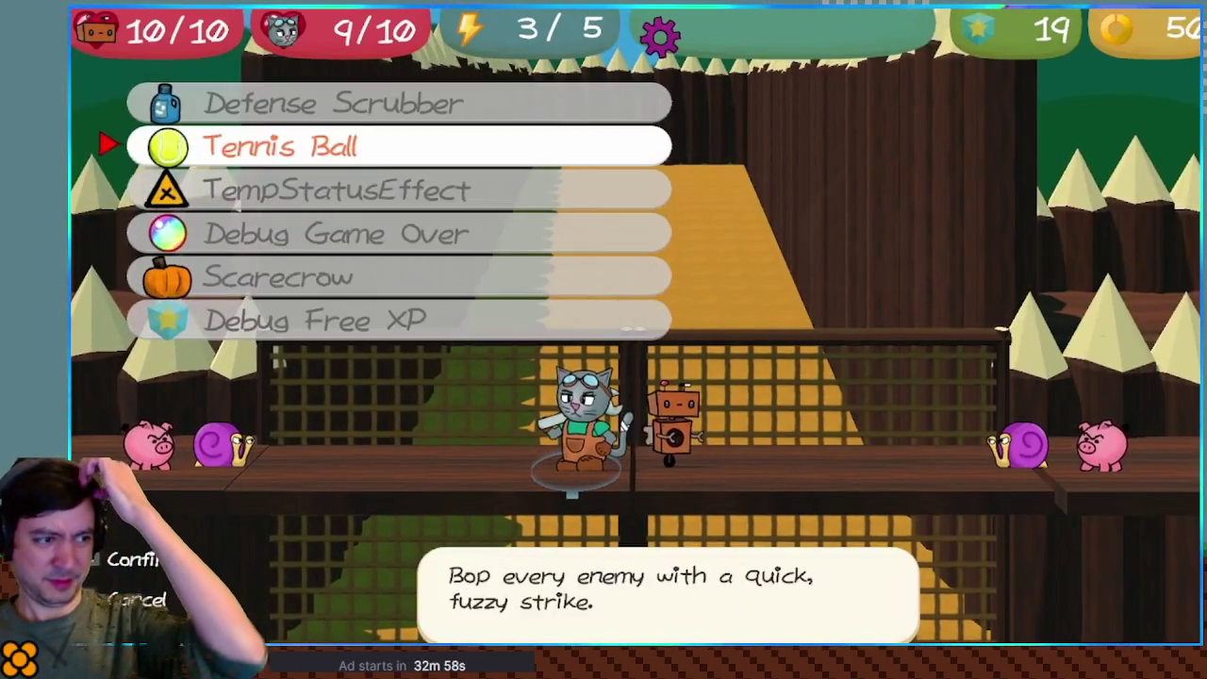
key("Return")
key("Return")
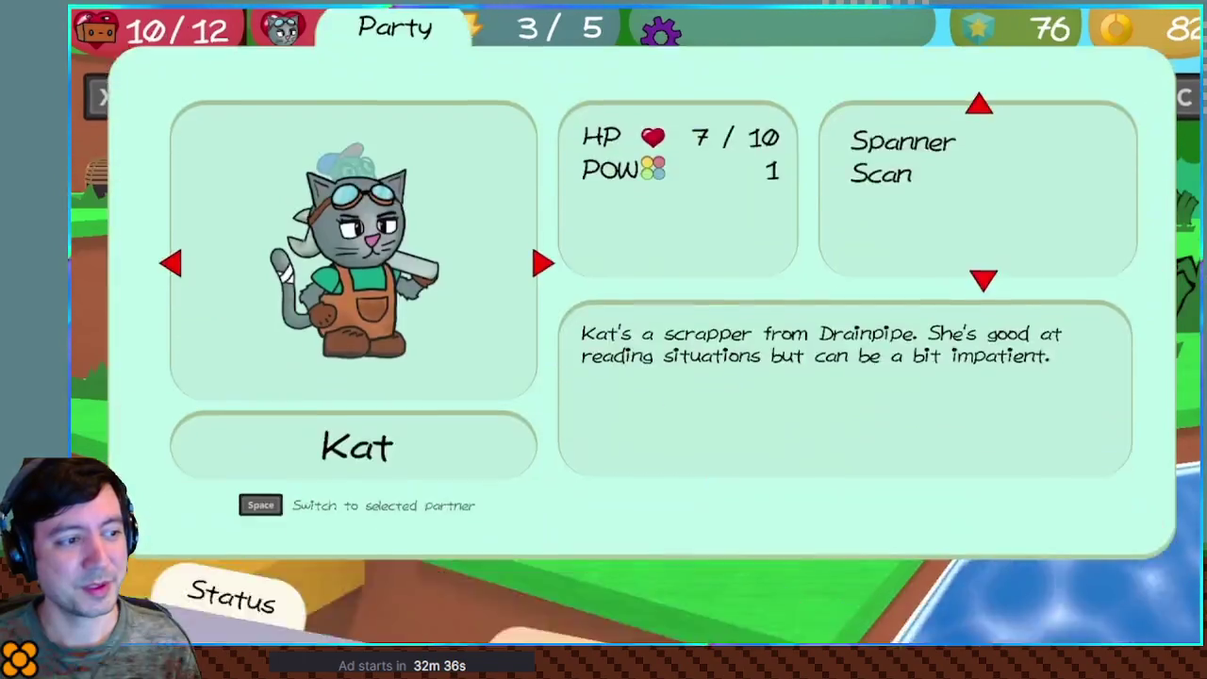
key("Right")
key("space")
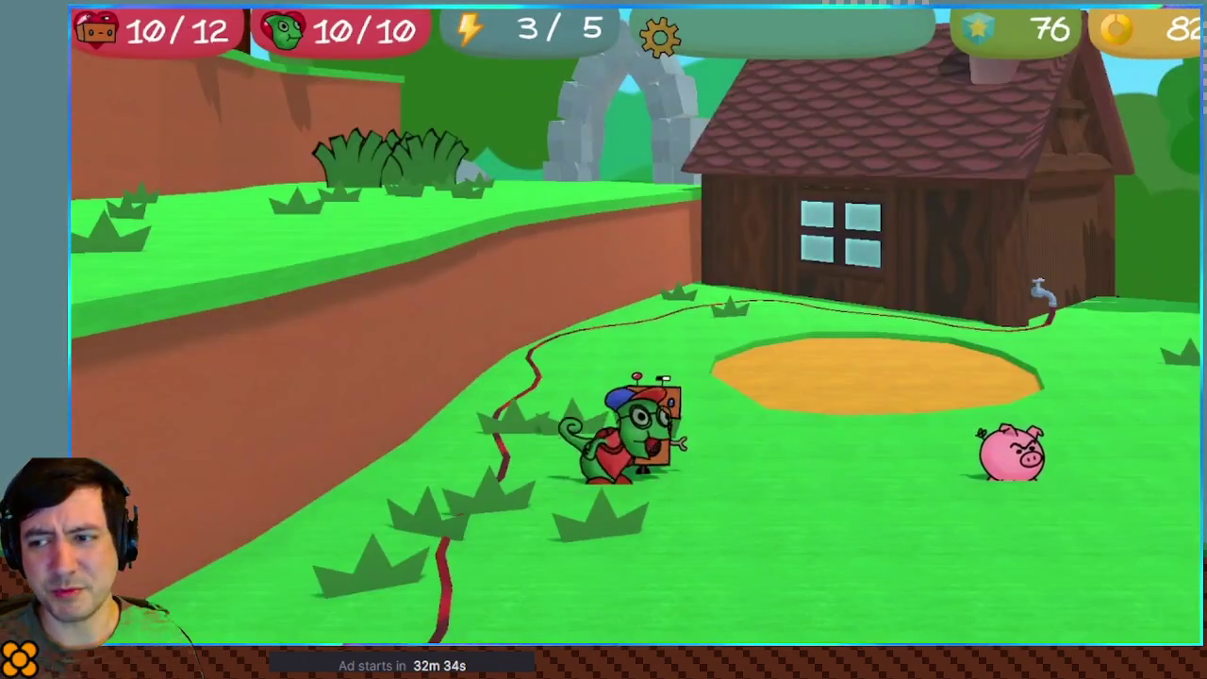
key("space")
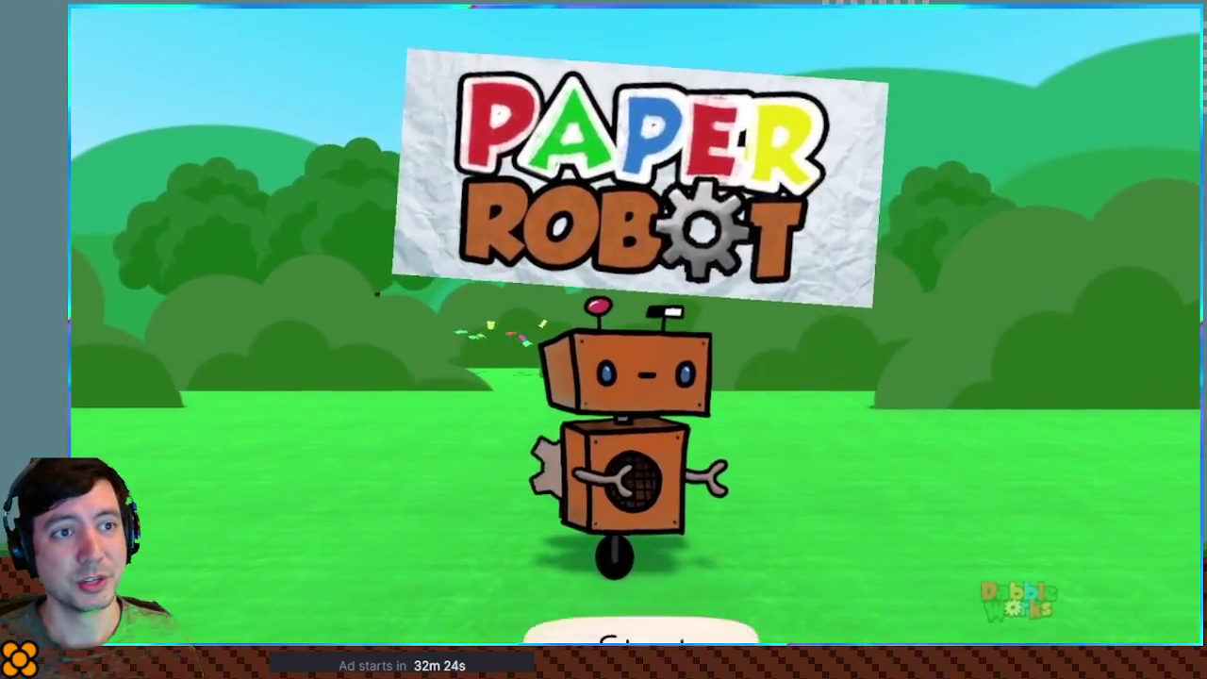
Exit full-screen playback and switch back to the Godot editor.
mouse_move(1178, 601)
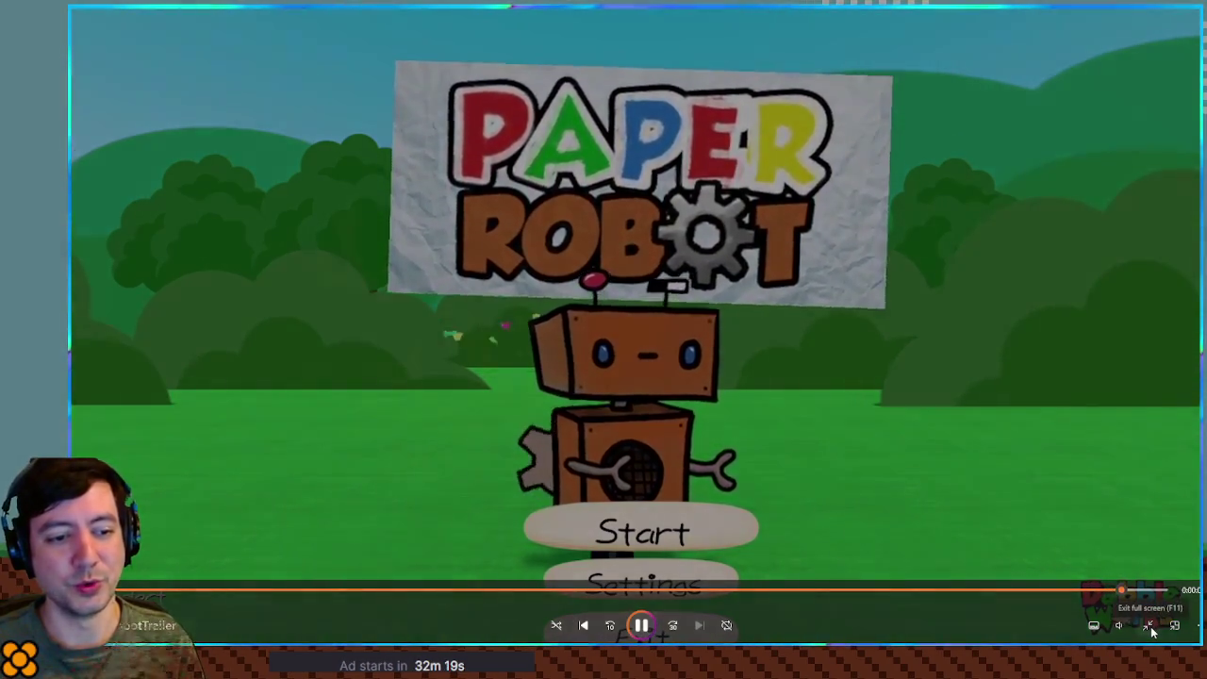
left_click(1151, 630)
key("alt+Tab")
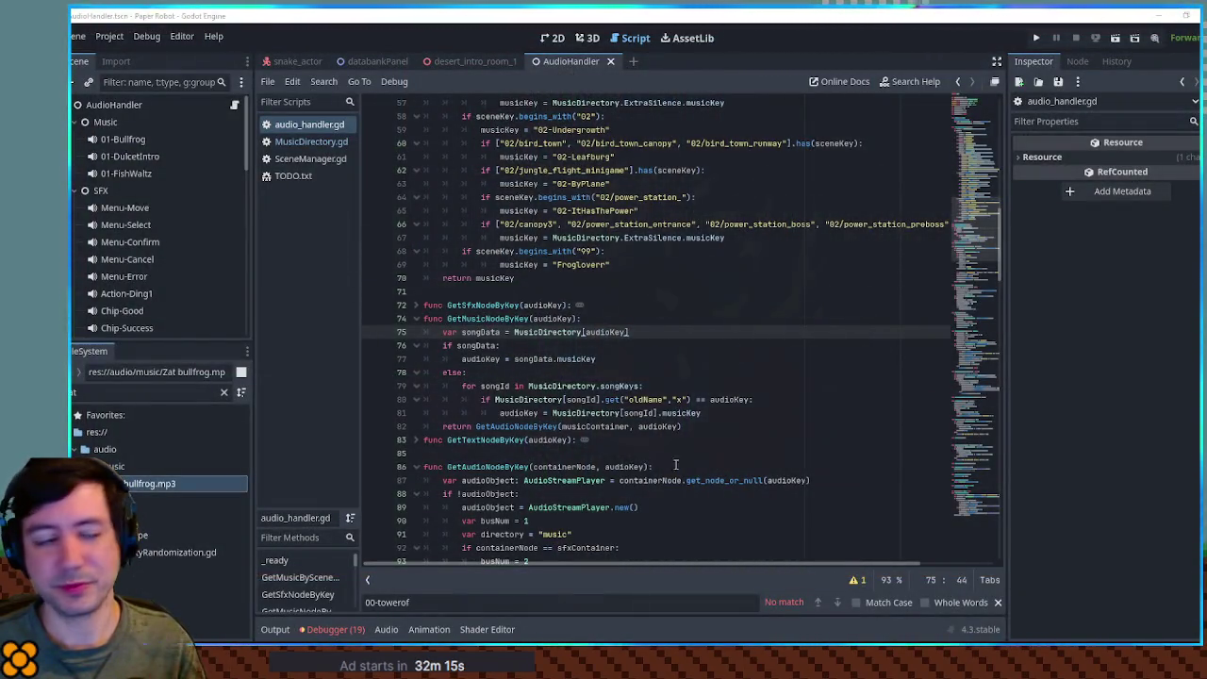
Glance at TODO.txt, return to audio_handler.gd, then bring up MusicDirectory.gd.
left_click(611, 299)
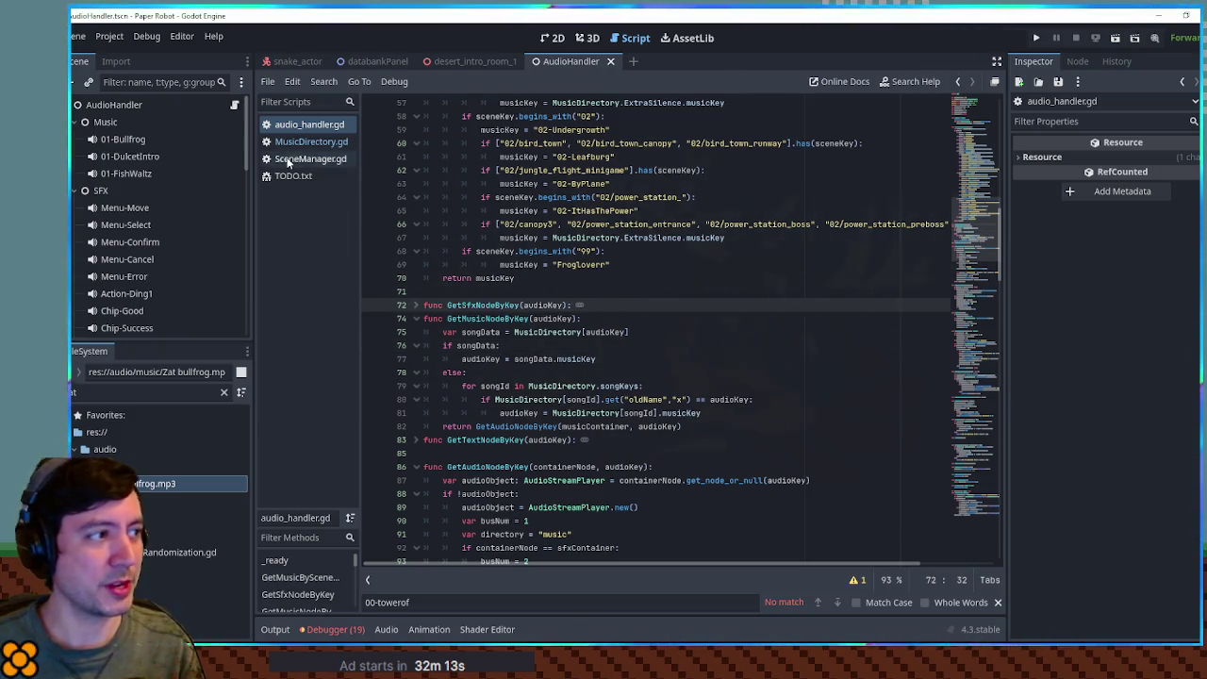
left_click(338, 177)
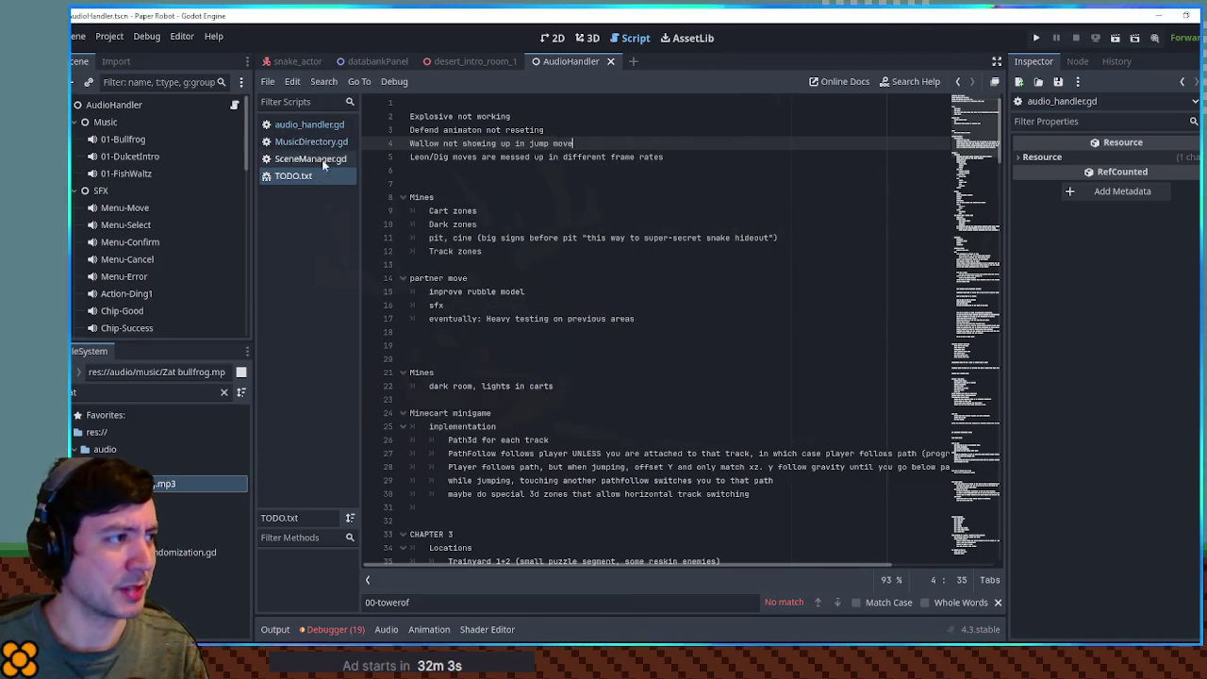
left_click(290, 125)
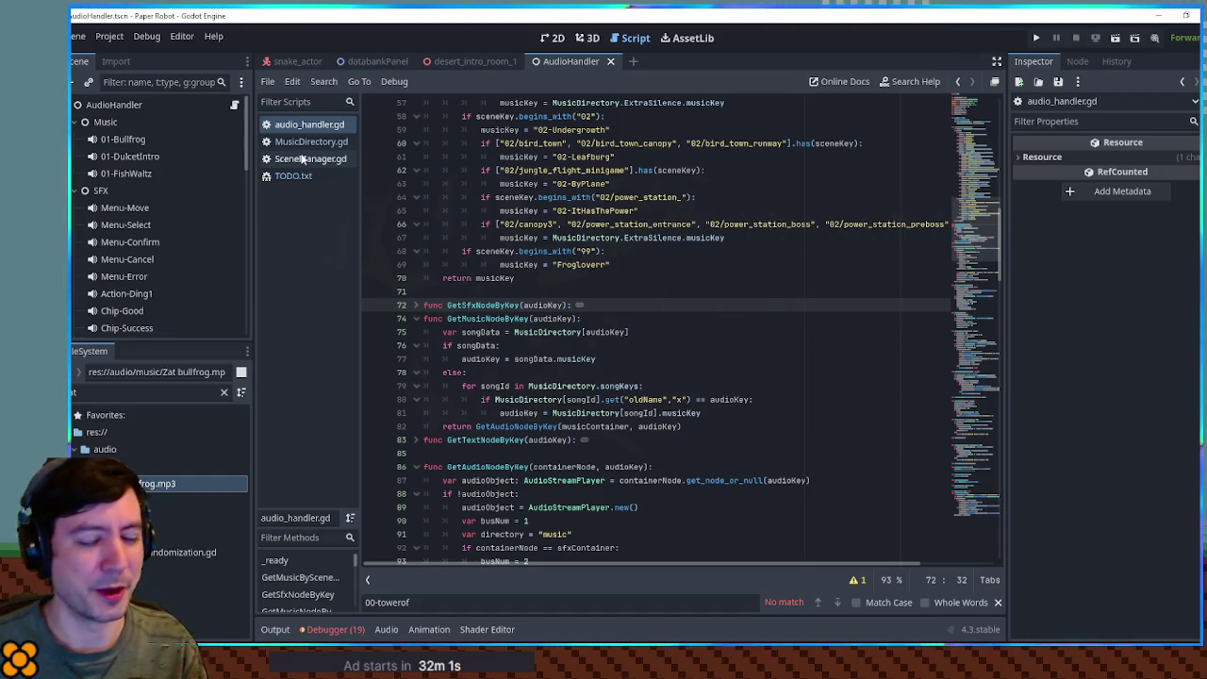
left_click(303, 147)
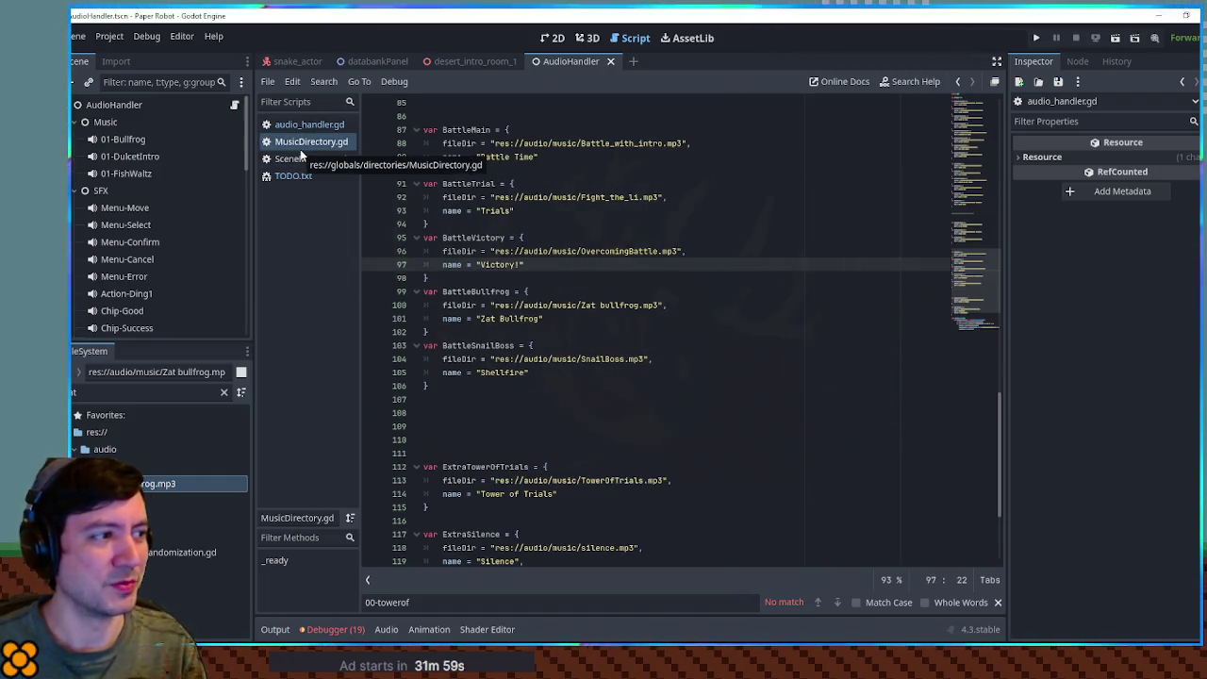
Delete the 01-Bullfrog node from the Music group.
left_click(132, 141)
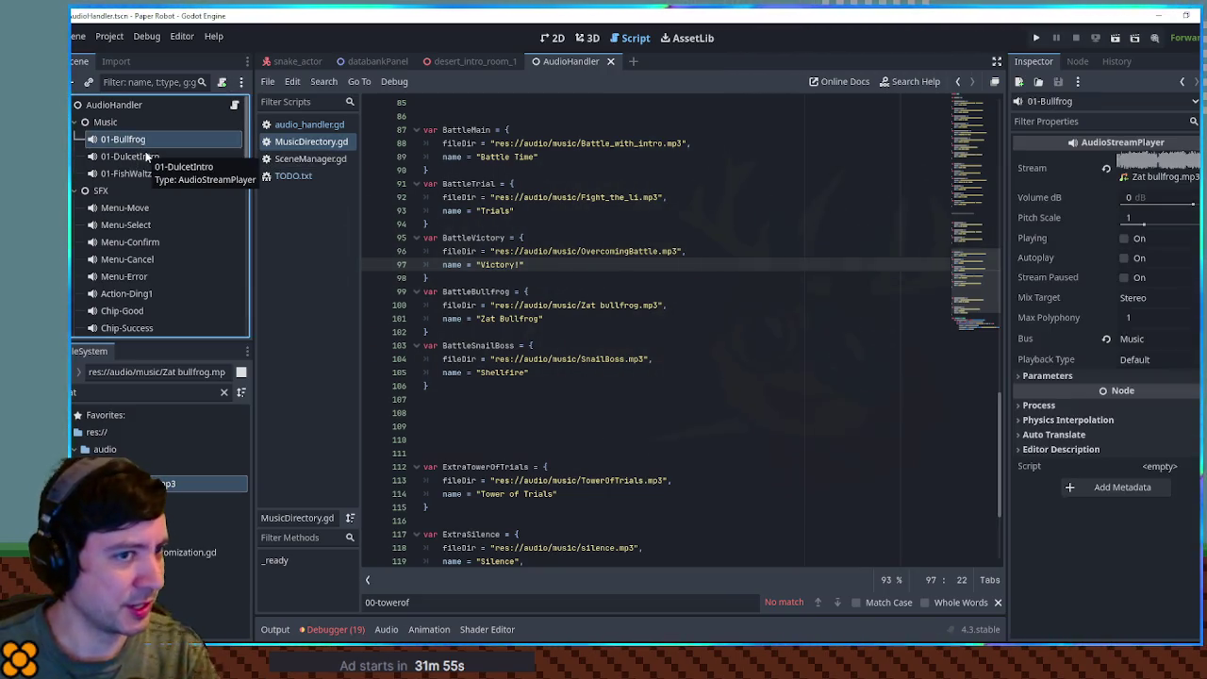
key("Delete")
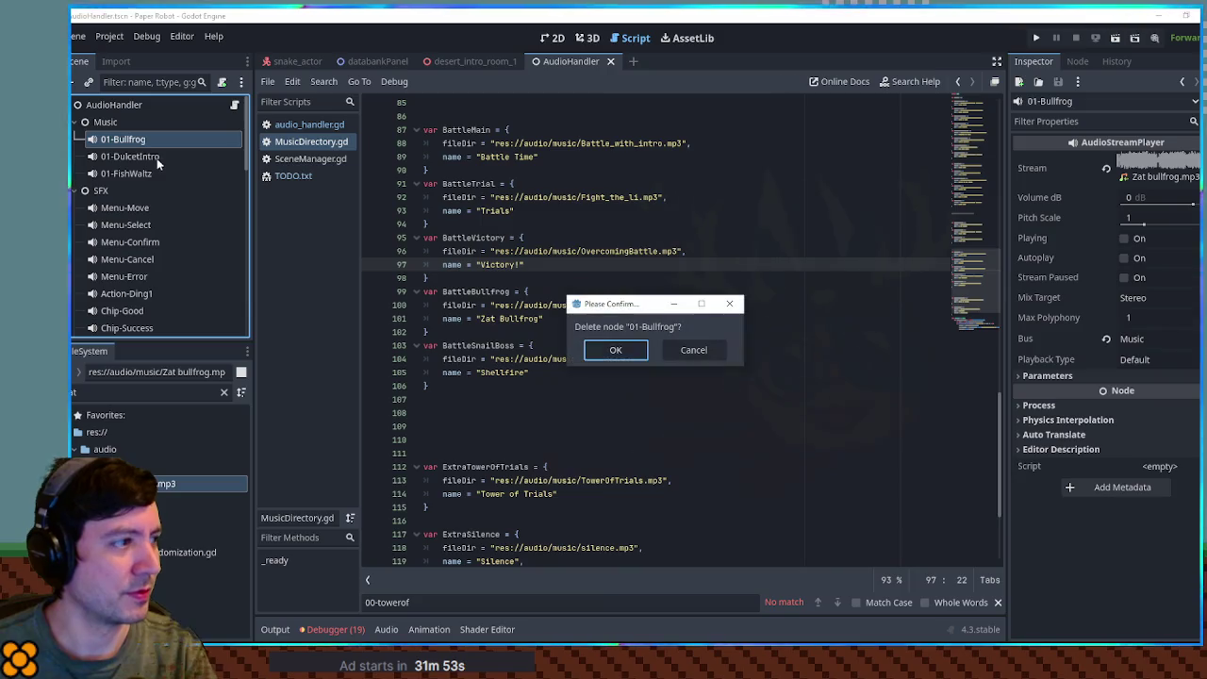
left_click(644, 354)
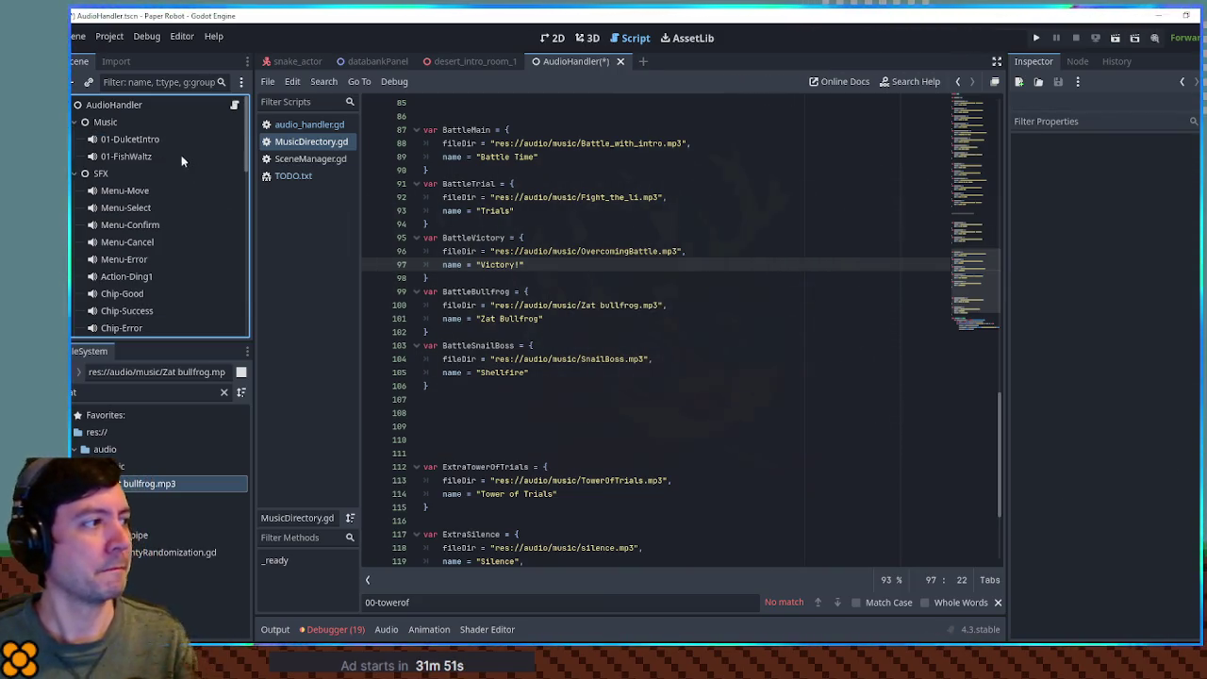
Duplicate the Ch1LilysPad entry as Ch1DulcetIntro with the display name DulcetIntro.
left_click(161, 139)
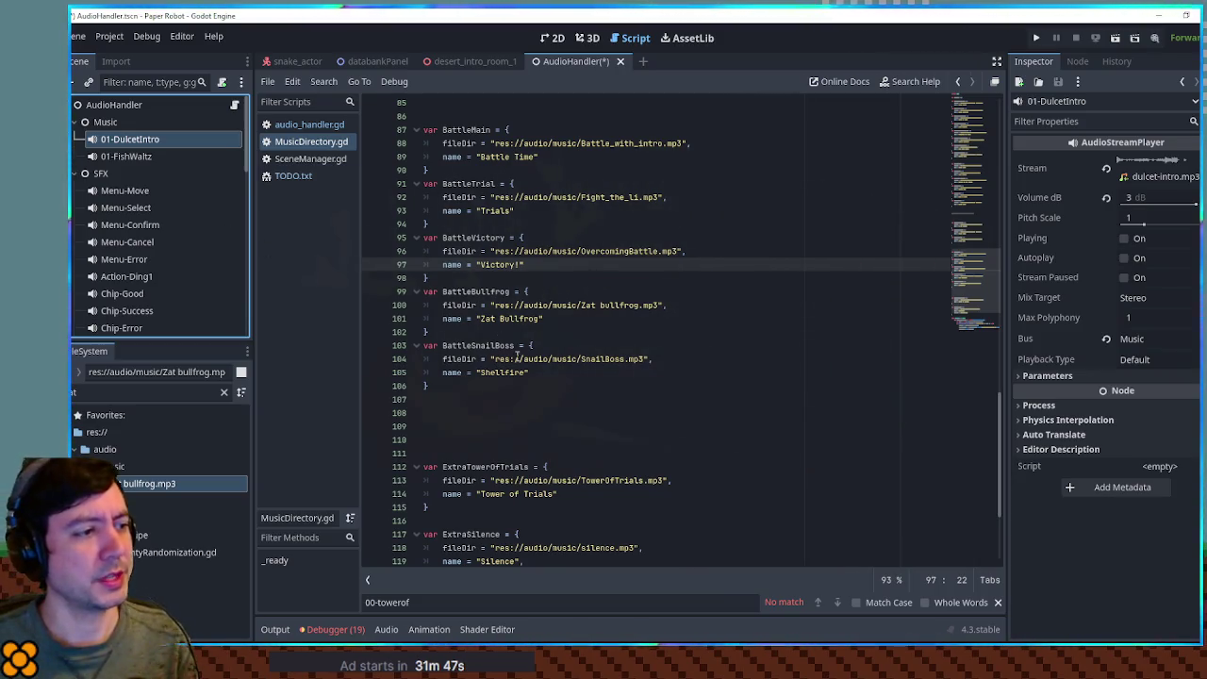
scroll(476, 325, "up", 10)
left_click_drag(477, 237, 430, 183)
scroll(481, 230, "up", 4)
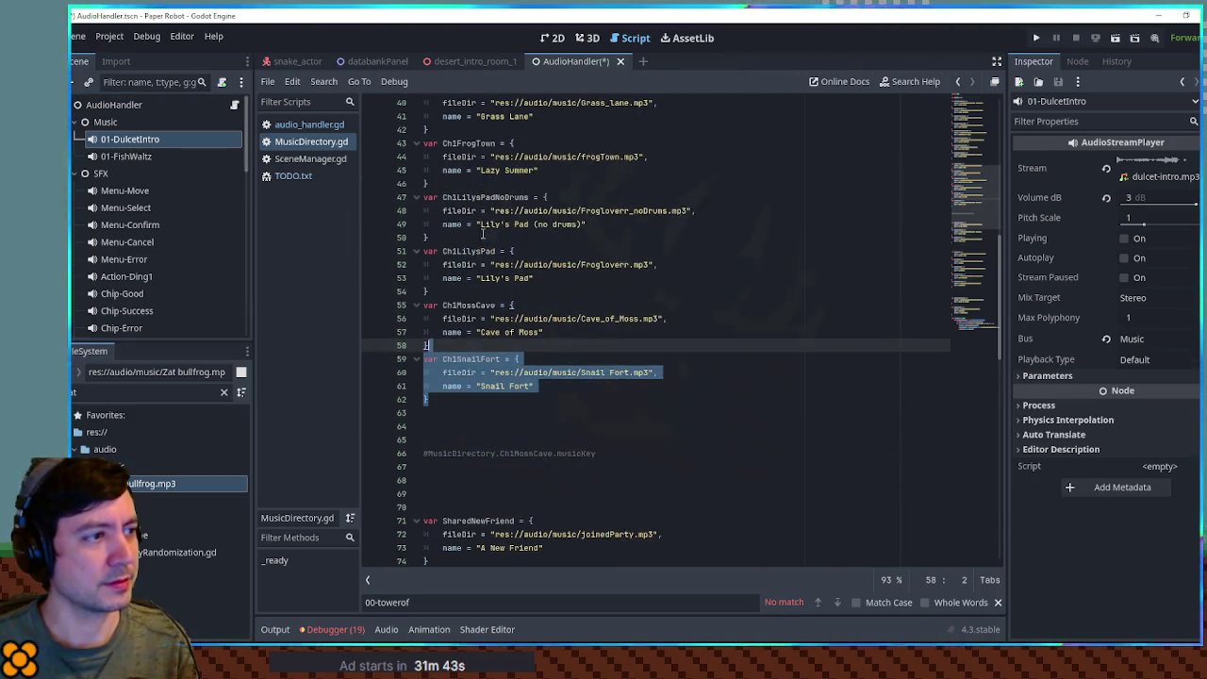
left_click(443, 349)
mouse_move(430, 291)
left_mouse_down()
mouse_move(462, 275)
mouse_move(430, 238)
left_mouse_up()
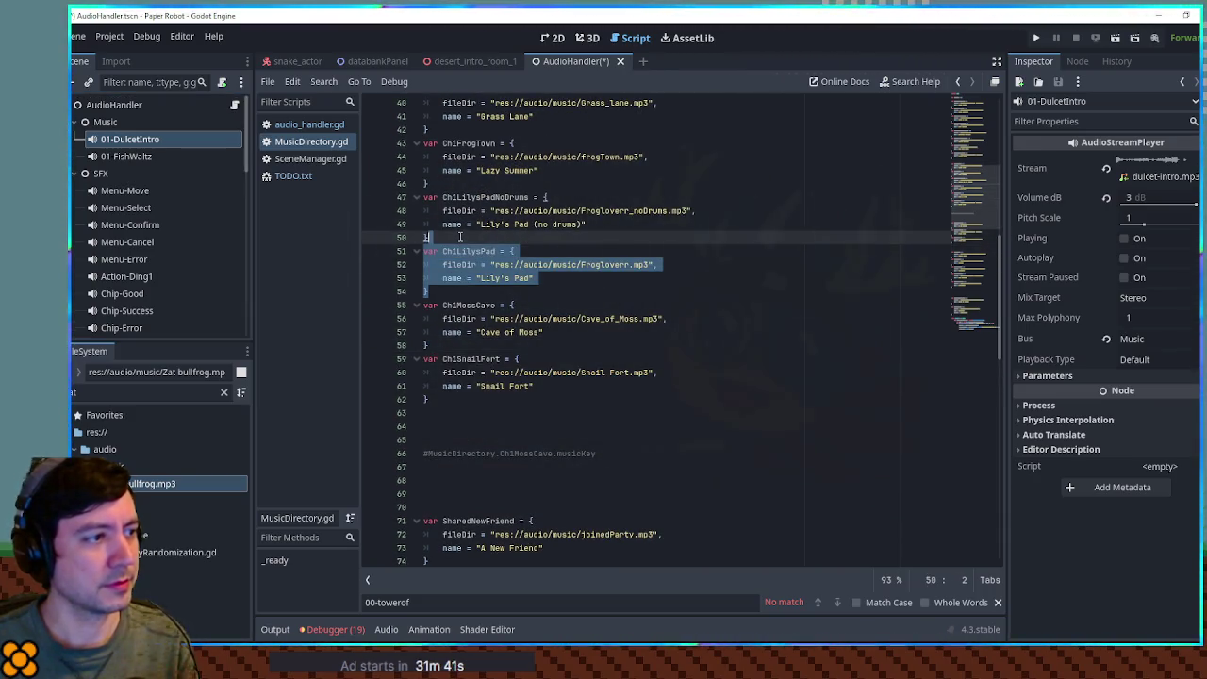
key("ctrl+shift+d")
double_click(468, 304)
type("Ch1Du")
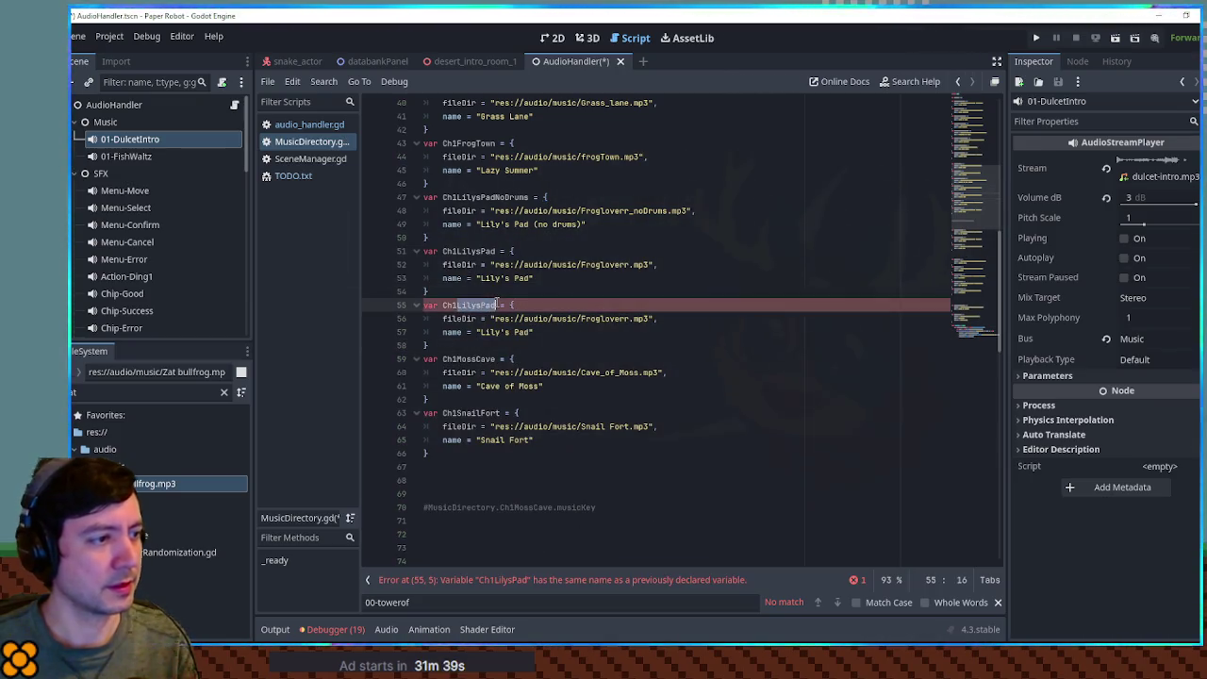
type("lcetIntro")
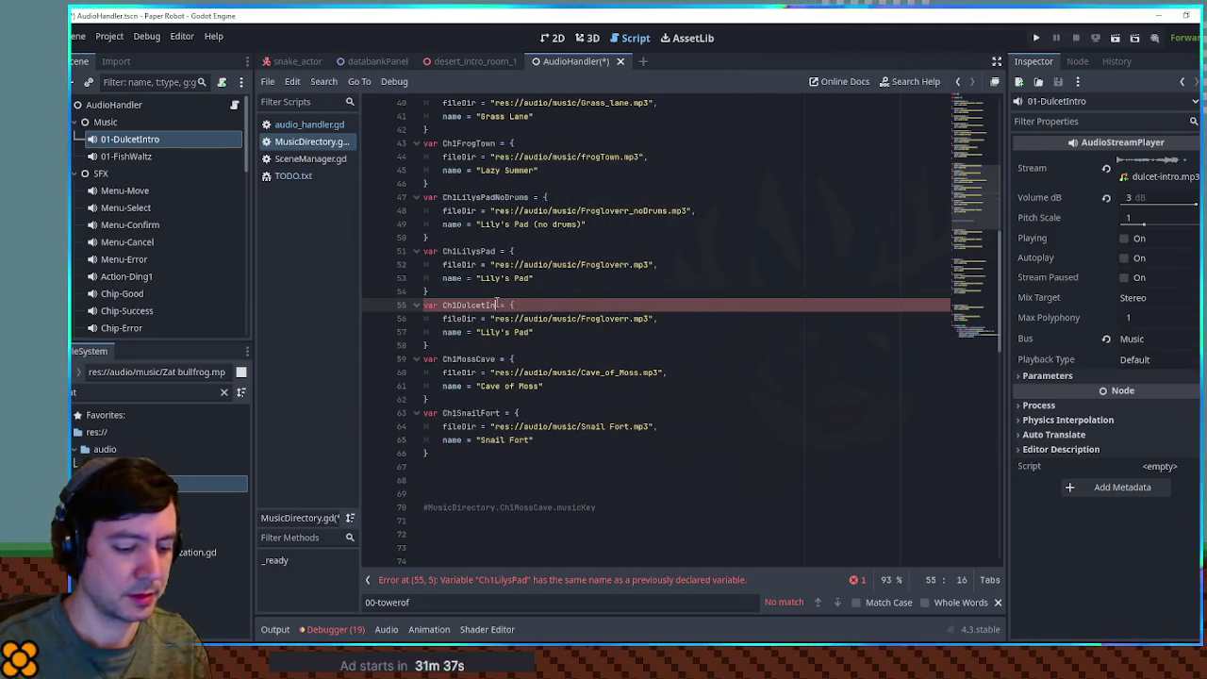
mouse_move(510, 305)
left_mouse_down()
mouse_move(457, 305)
mouse_move(530, 332)
left_mouse_up()
key("ctrl+c")
key("ctrl+v")
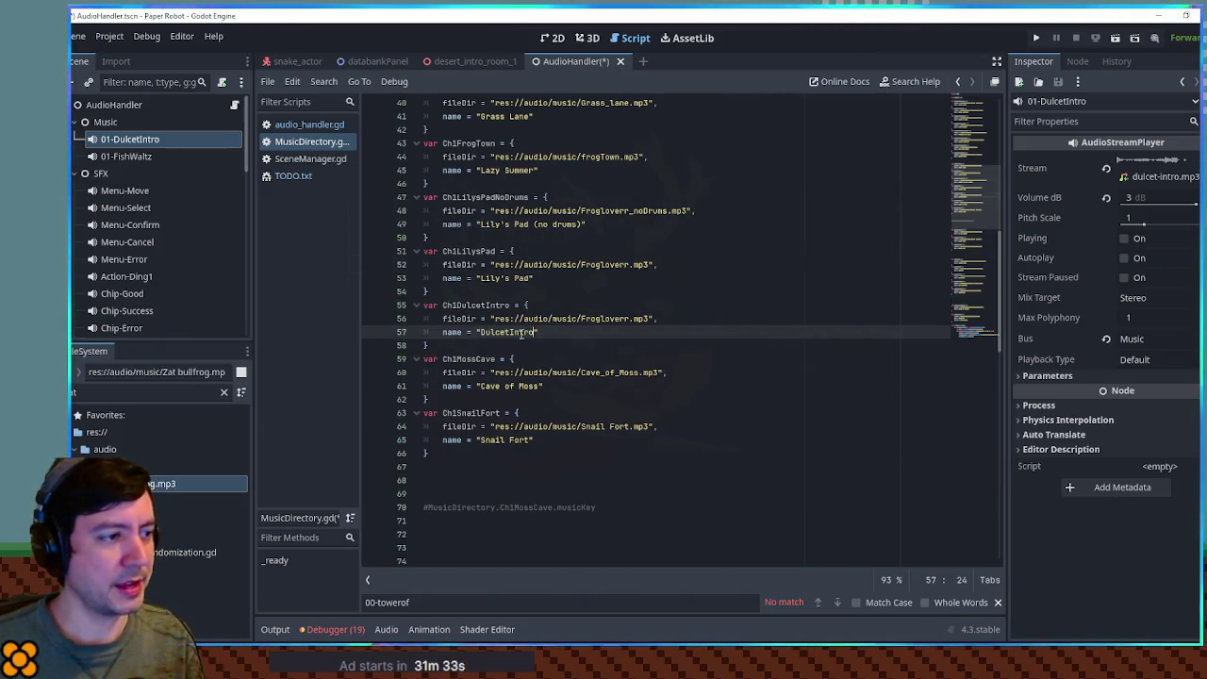
left_click(510, 332)
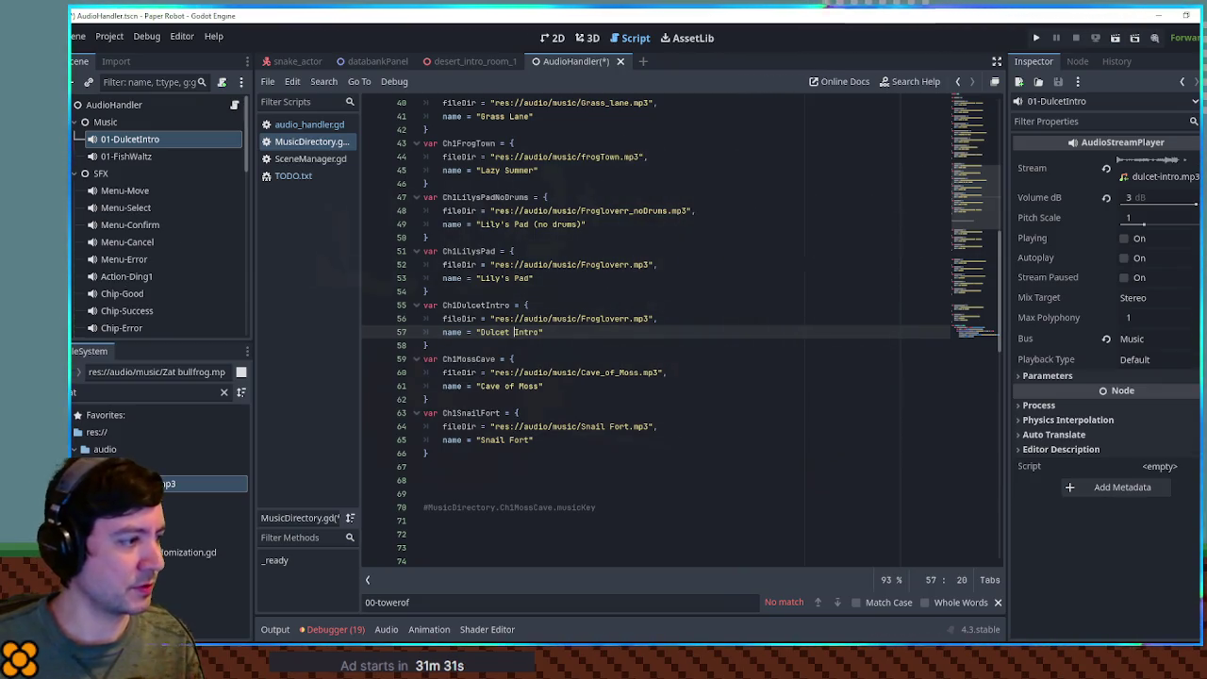
Point Ch1DulcetIntro at the dulcet-intro.mp3 path and save the script.
double_click(131, 387)
type("dulce")
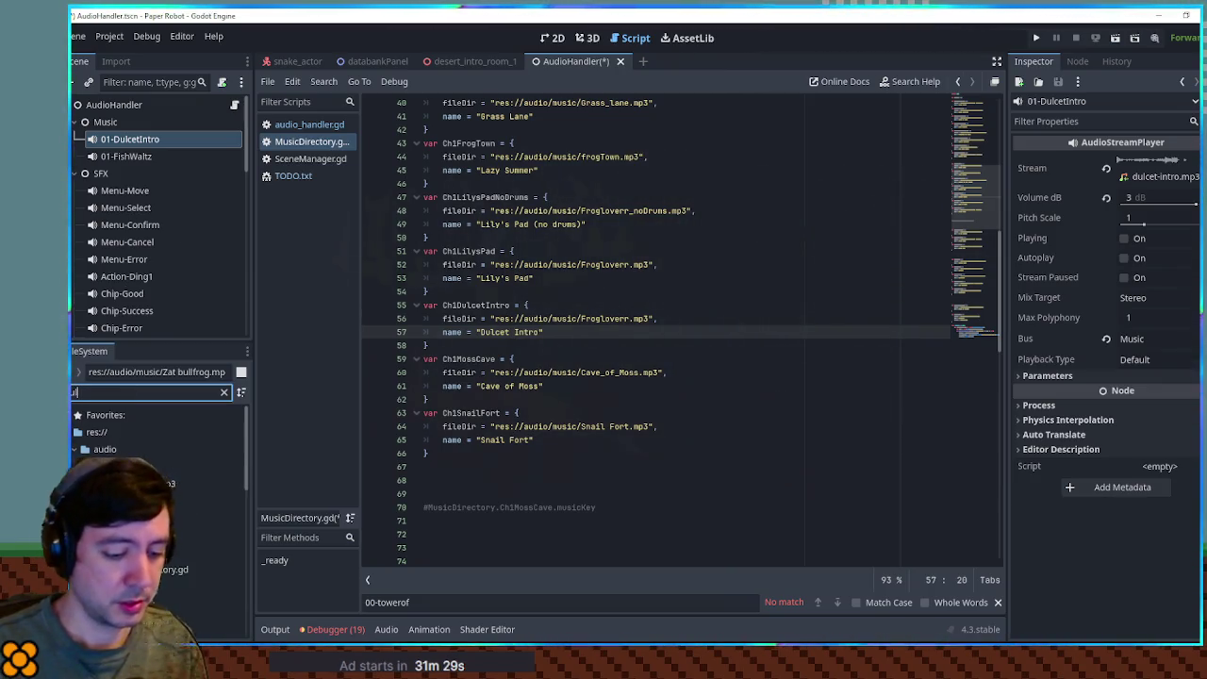
type("t")
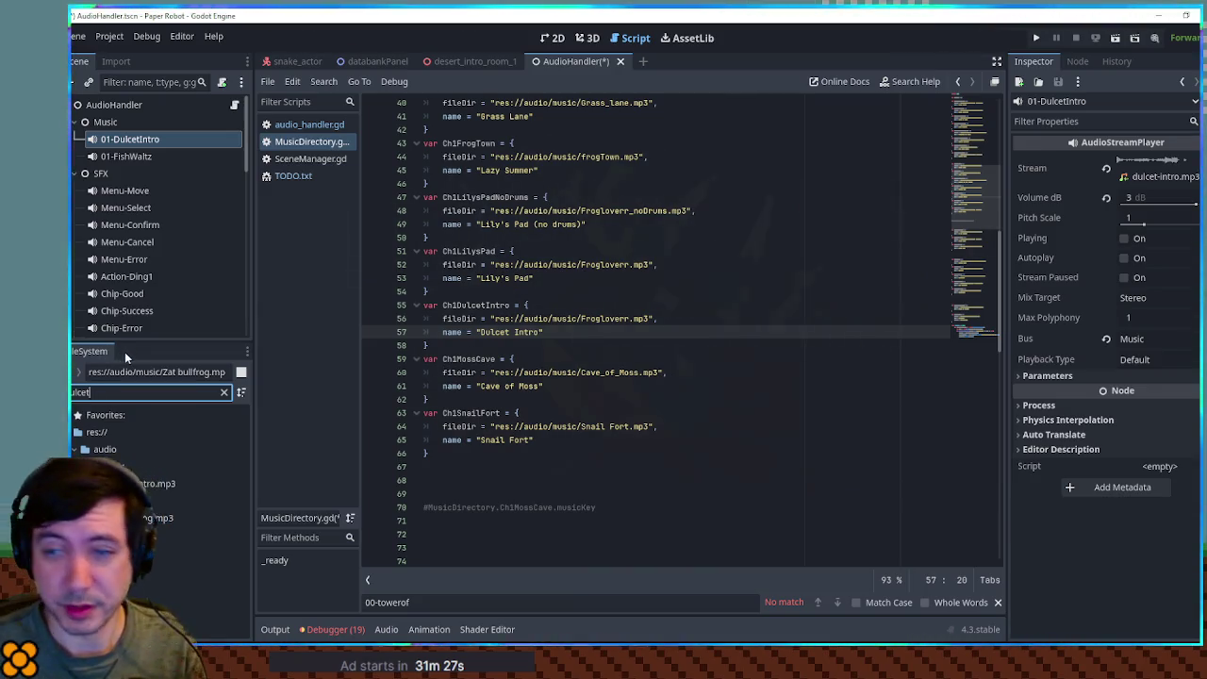
left_click(163, 483)
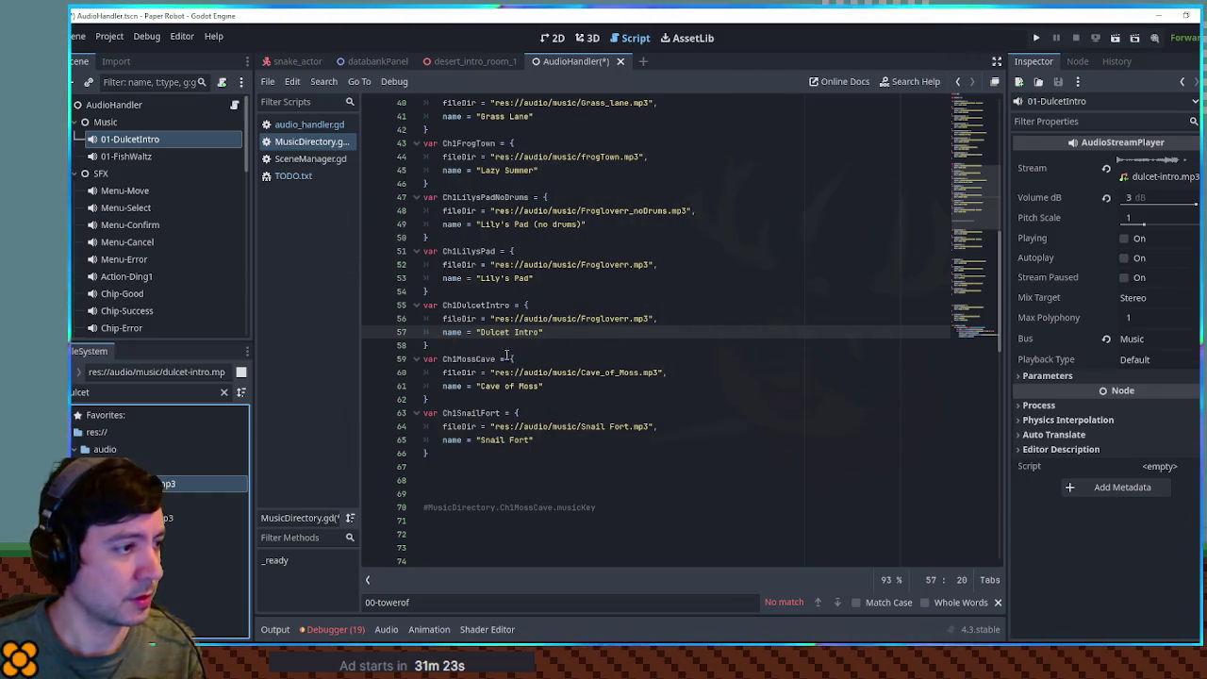
left_click(497, 319)
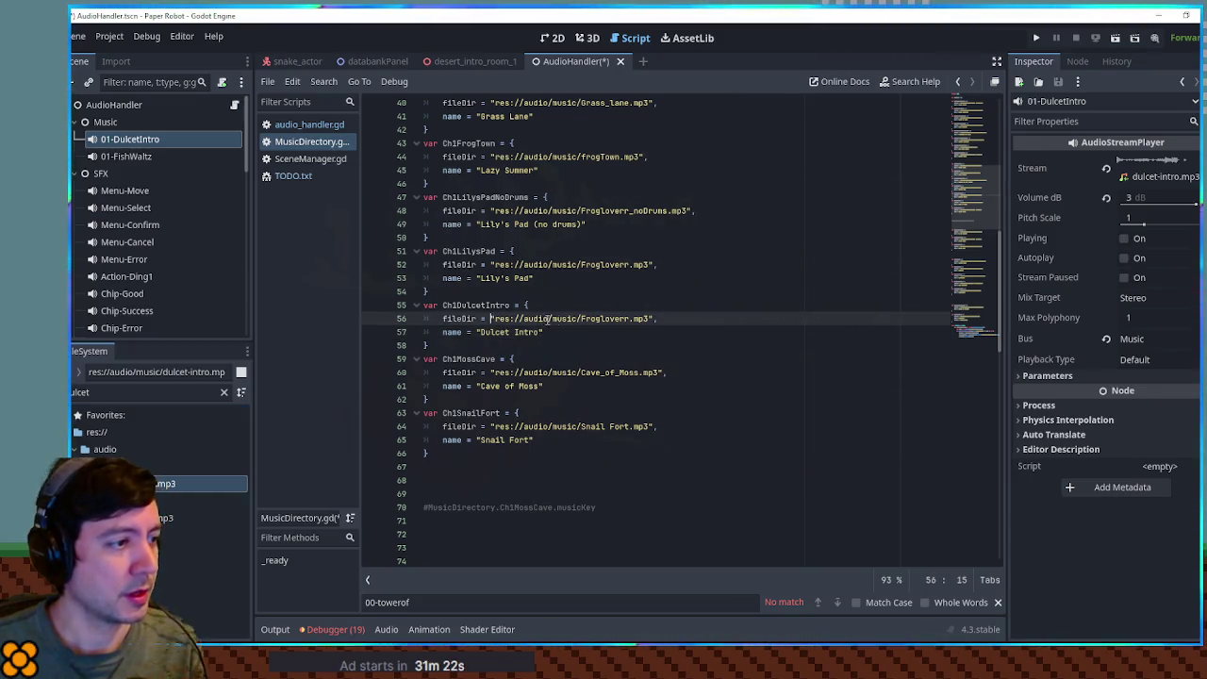
left_click(650, 319, "shift")
key("ctrl+v")
left_click(656, 294)
key("ctrl+s")
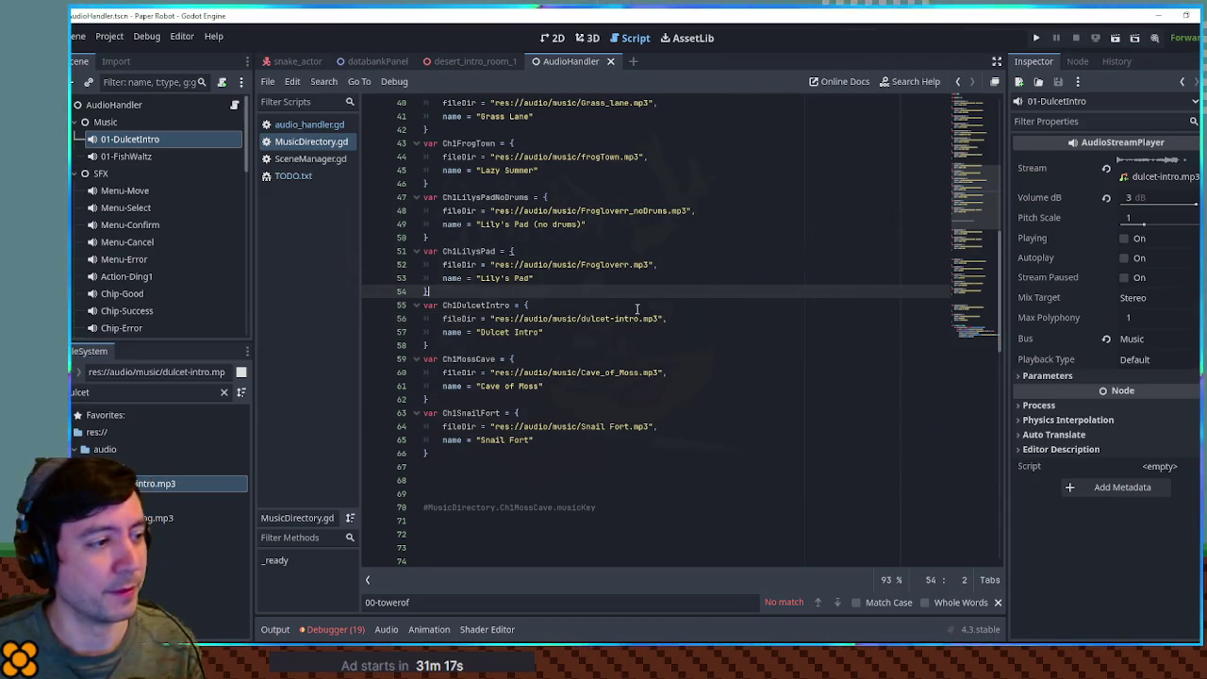
Delete the 01-DulcetIntro and 01-FishWaltz nodes and save the AudioHandler scene.
left_click(127, 139)
key("Delete")
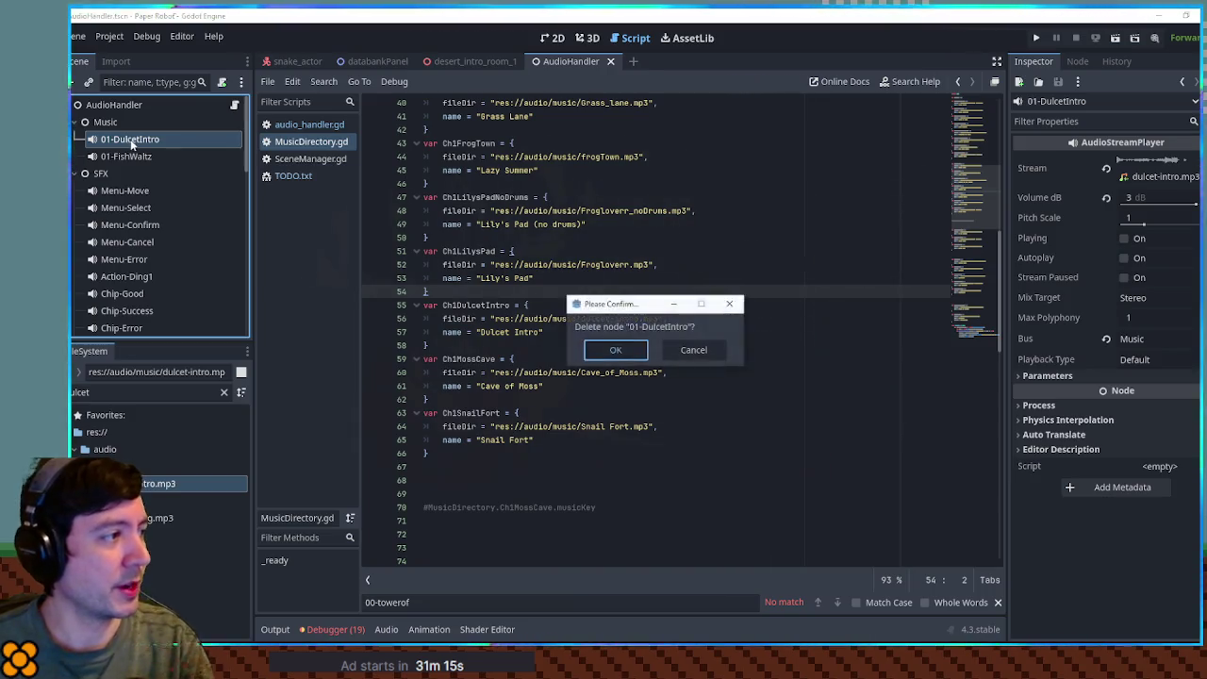
key("Return")
left_click(127, 138)
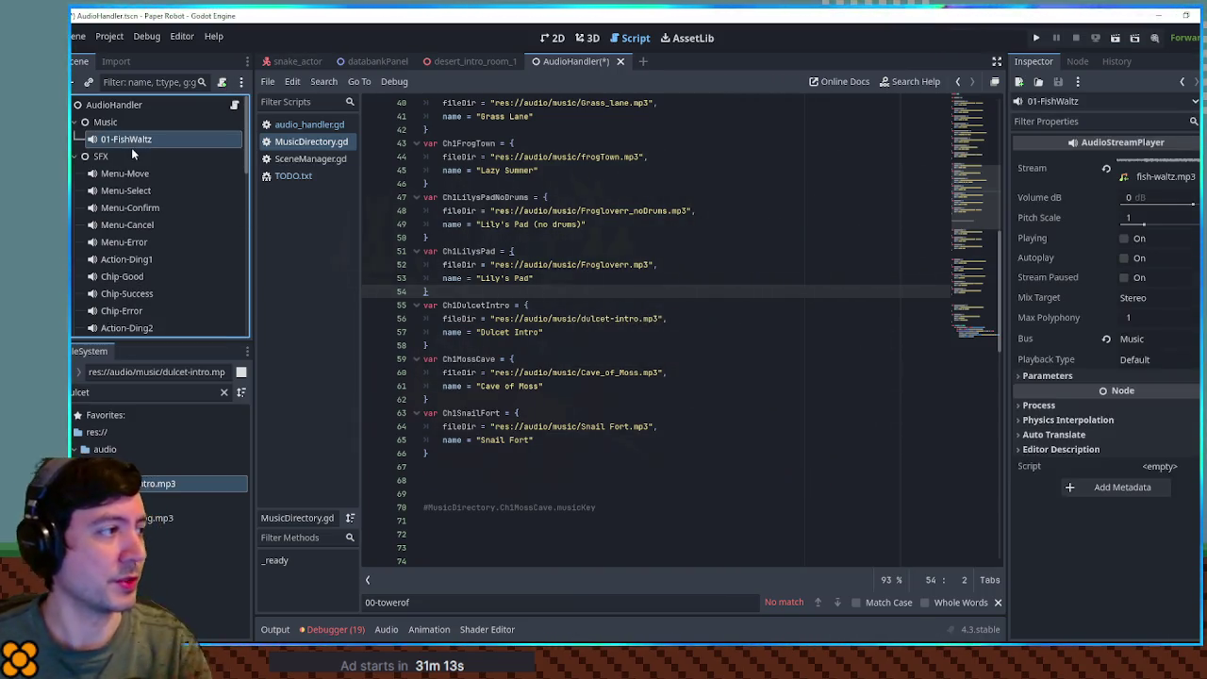
key("Delete")
key("Return")
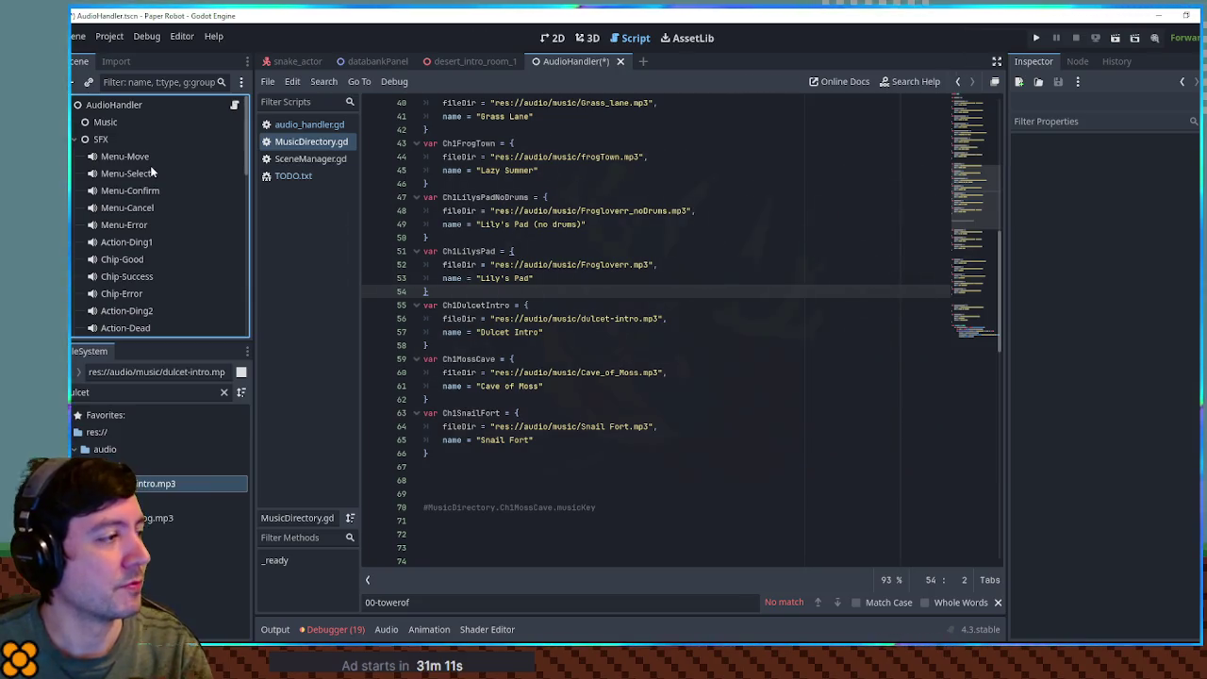
left_click(75, 139)
key("ctrl+s")
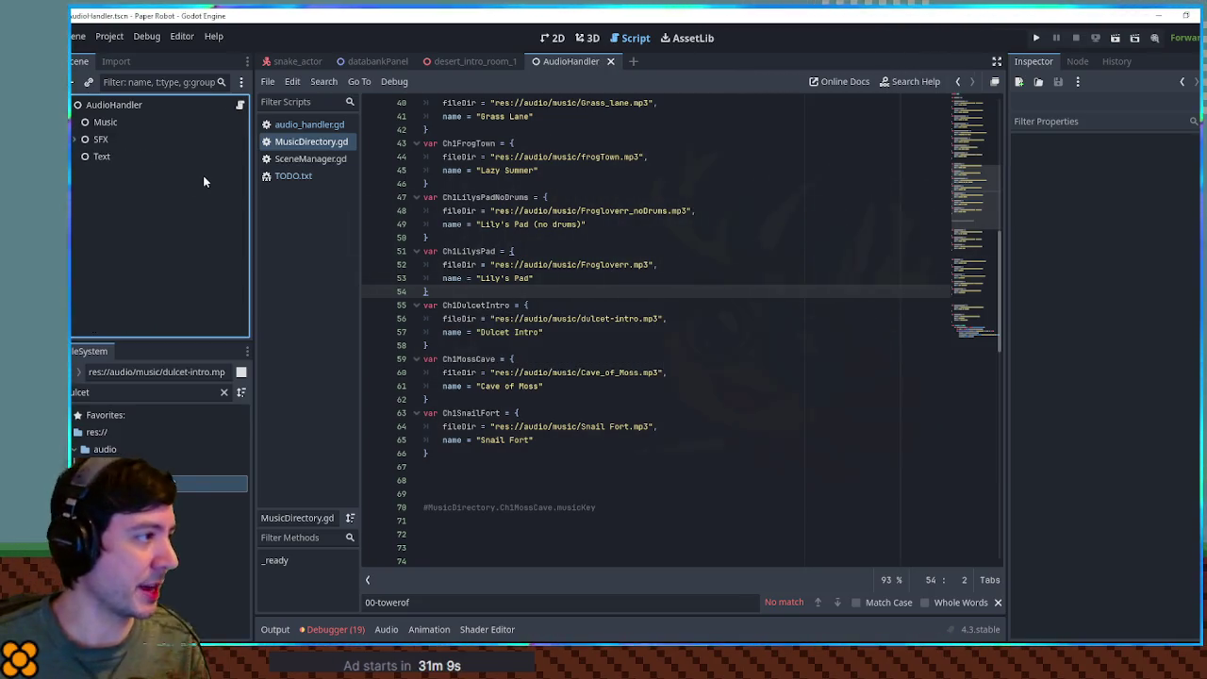
Switch to the audio_handler.gd script.
left_click(766, 324)
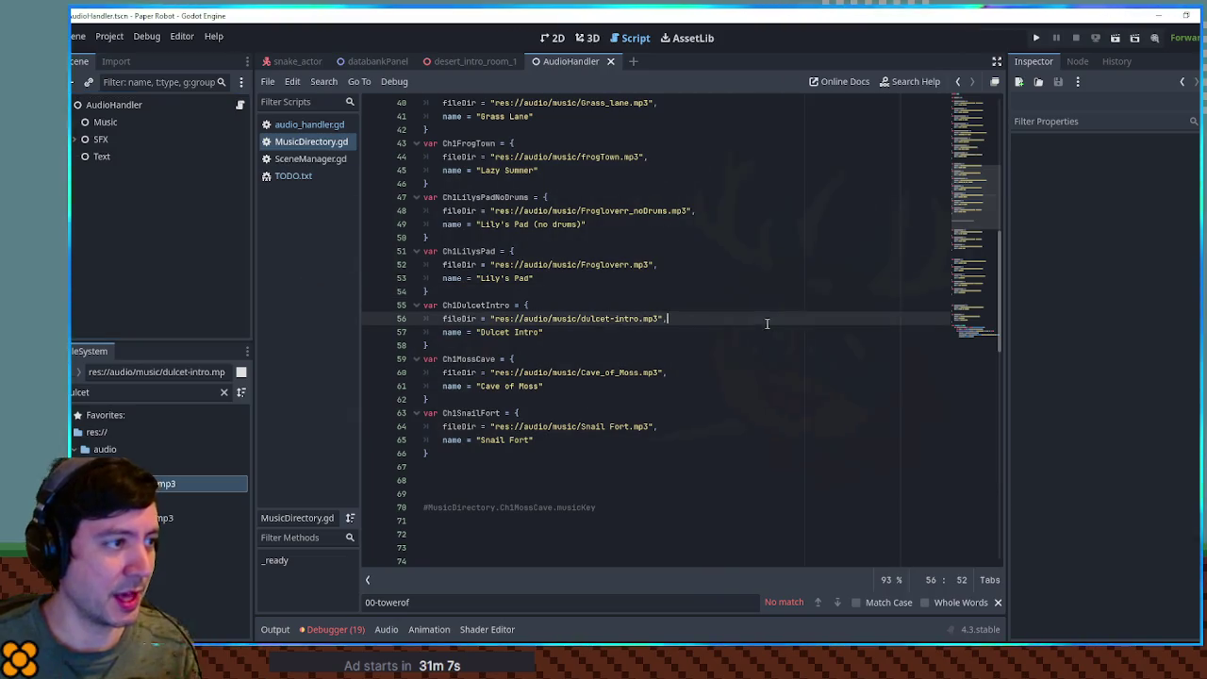
scroll(552, 287, "up", 5)
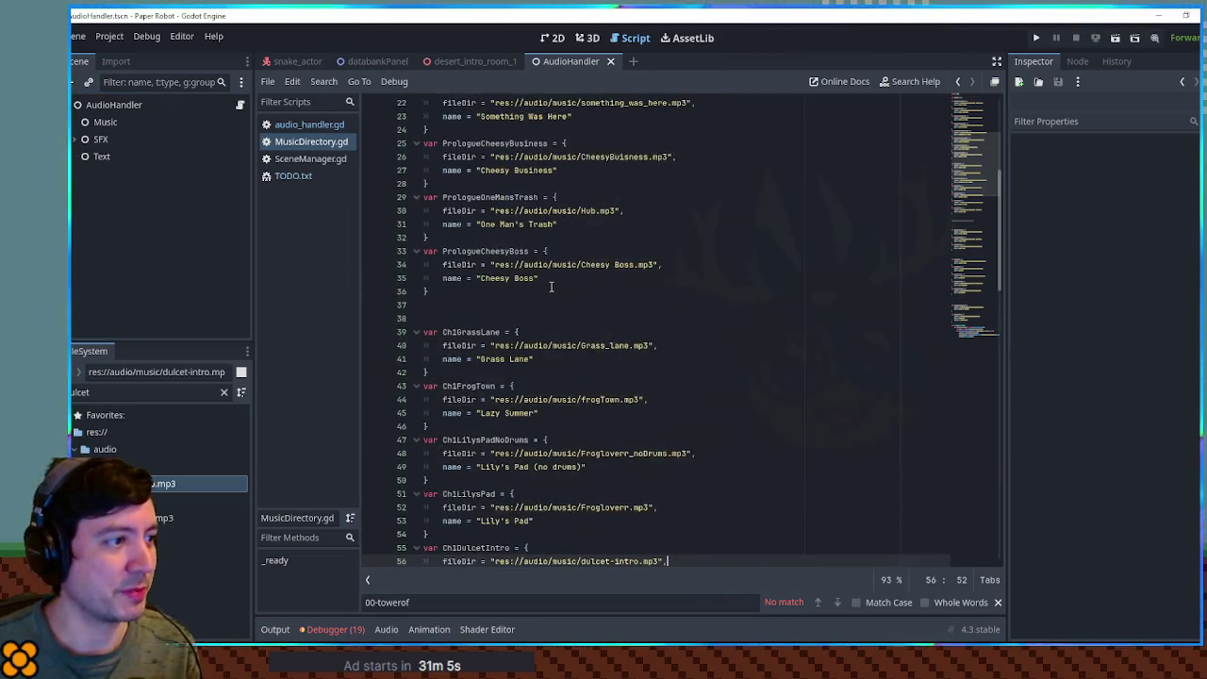
left_click(315, 124)
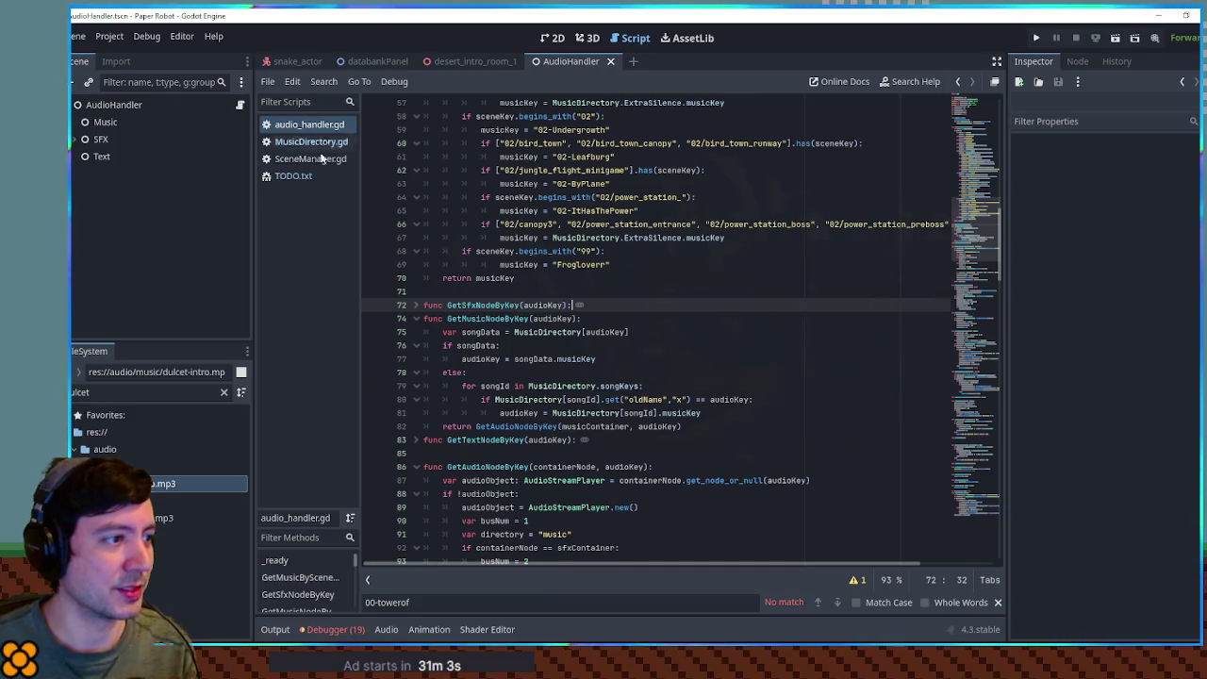
Search the project for GetMusicNodeByKey, then fold GetMusicNodeByKey and GetAudioNodeByKey.
double_click(488, 319)
key("ctrl+shift+f")
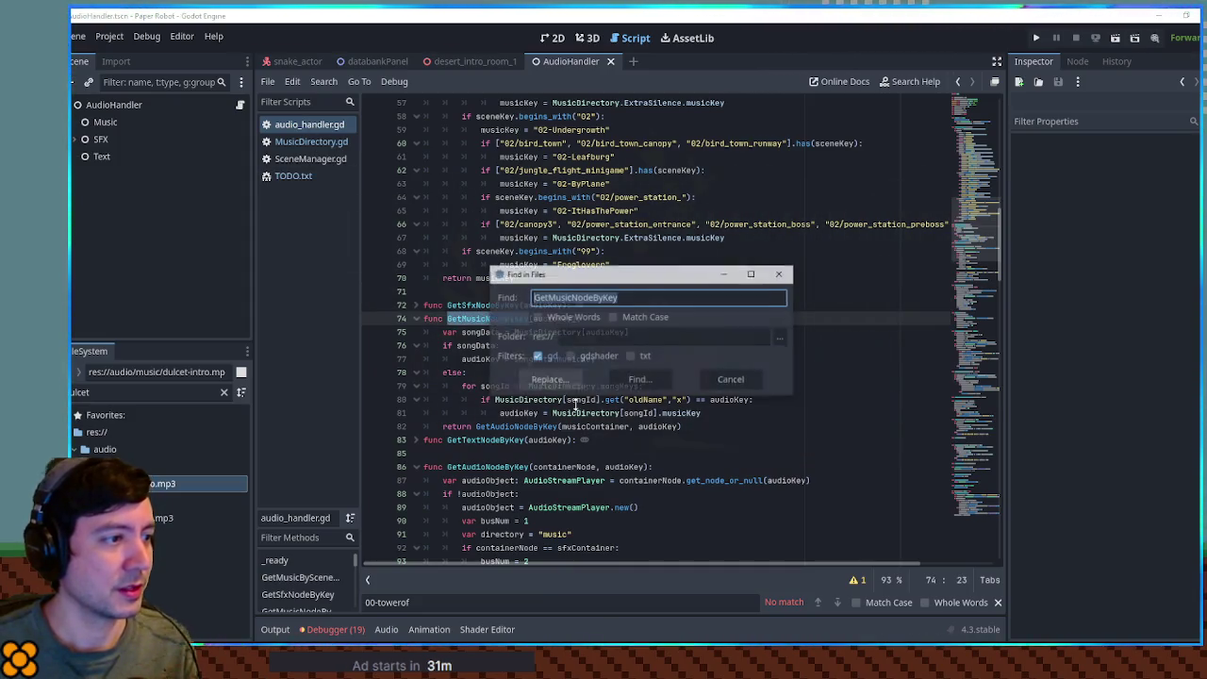
key("Return")
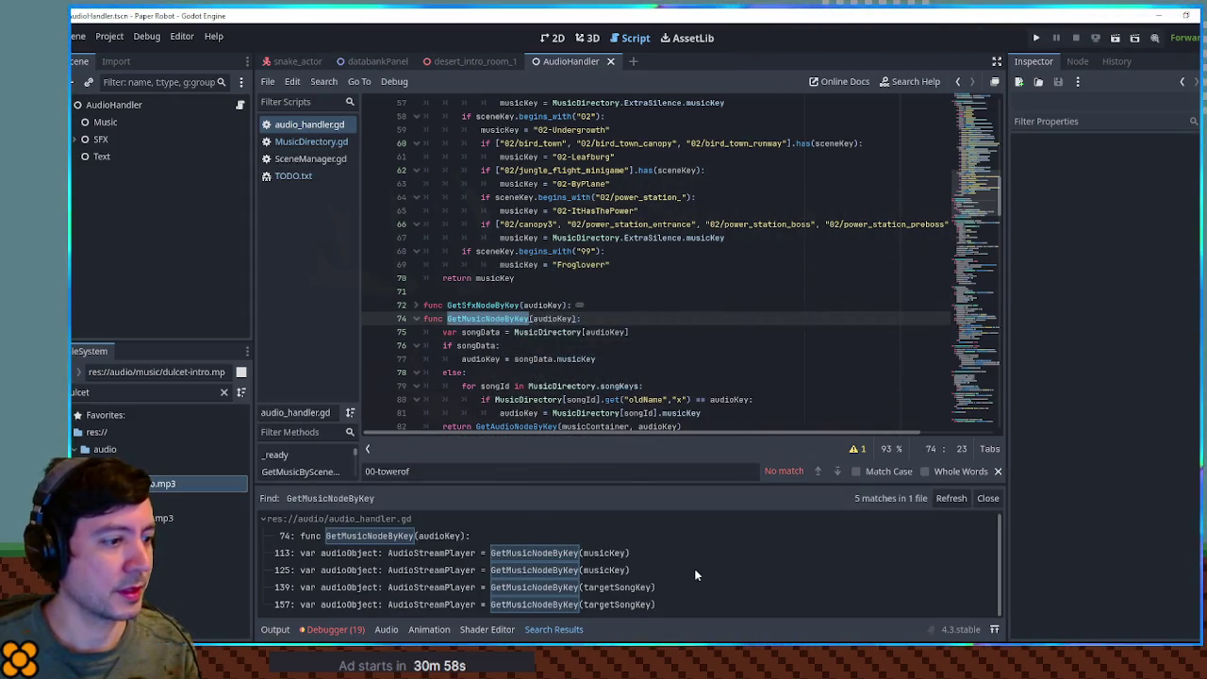
scroll(659, 405, "down", 1)
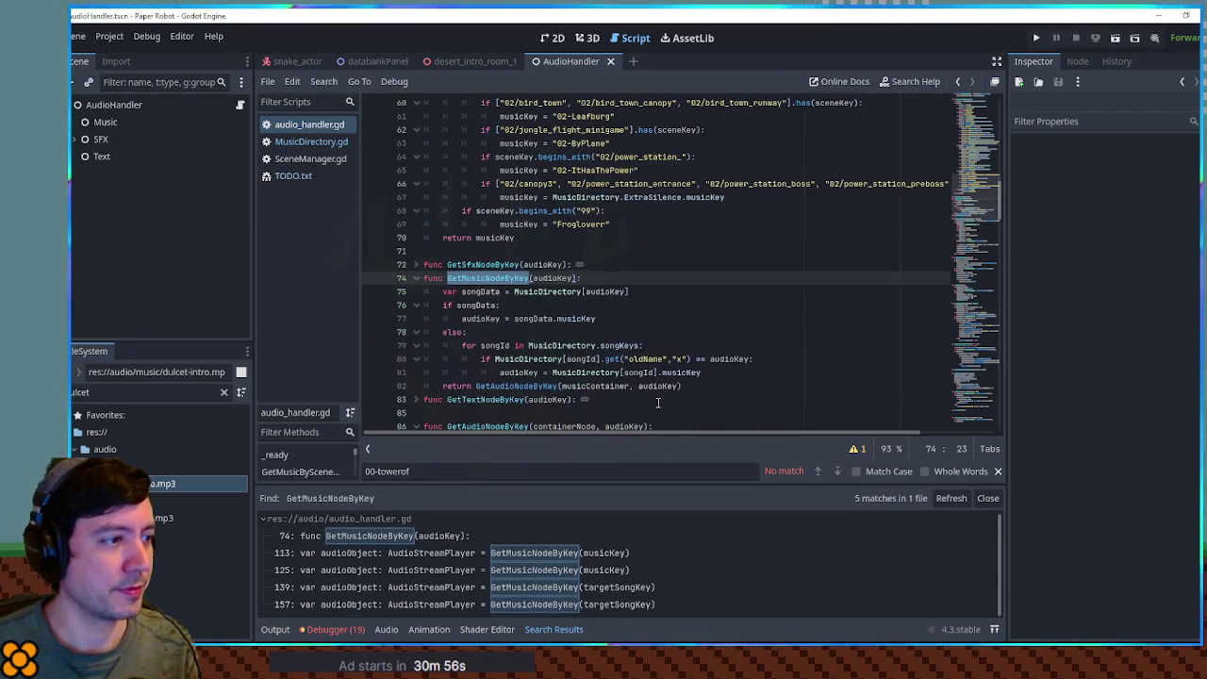
left_click(420, 279)
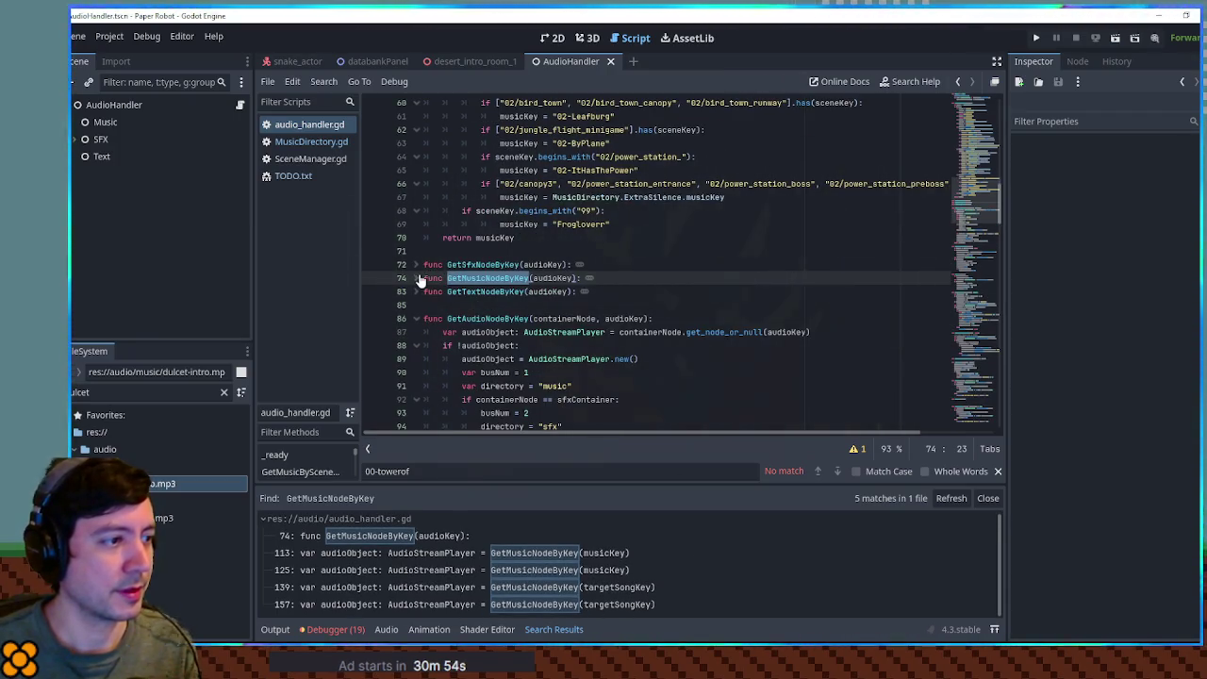
left_click(415, 318)
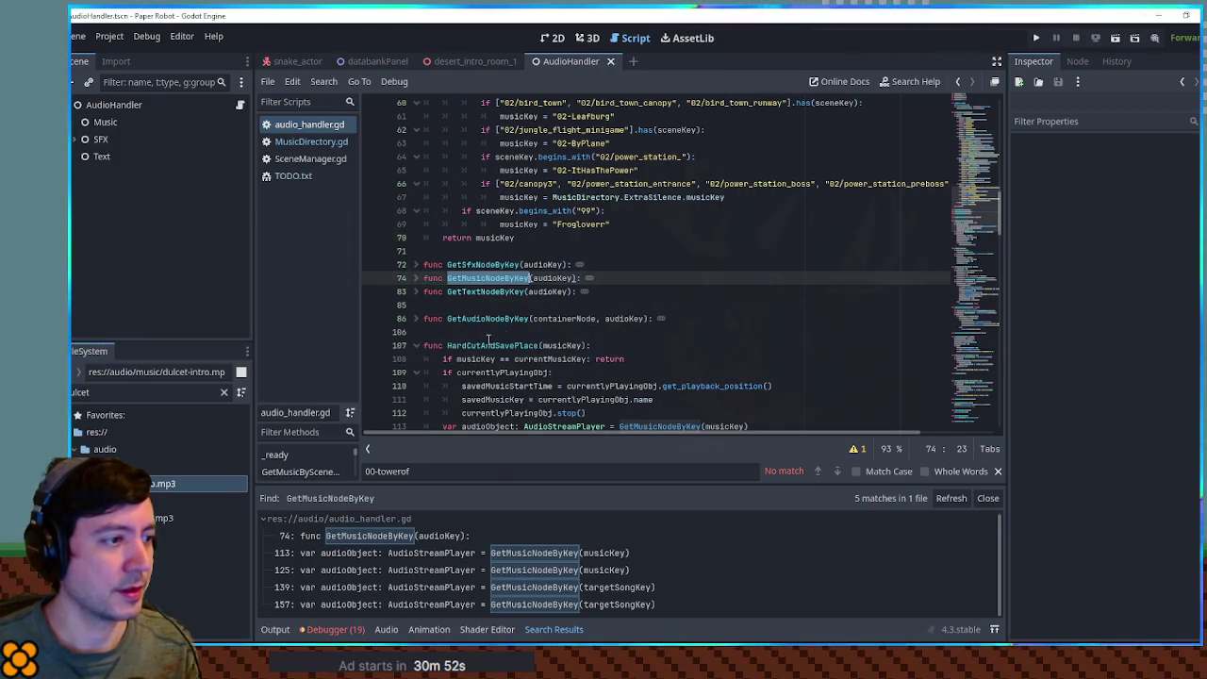
scroll(486, 337, "down", 3)
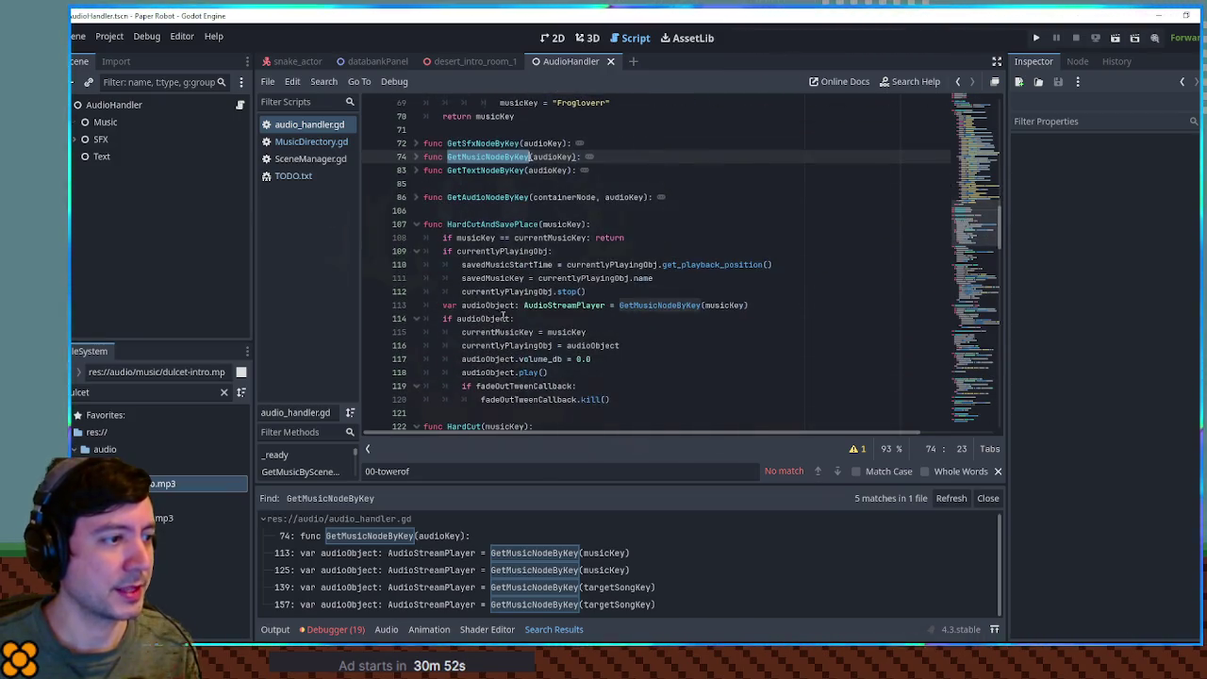
Find and browse all 17 HardCutAndSavePlace calls across 10 files.
double_click(512, 224)
key("ctrl+shift+f")
left_click(654, 378)
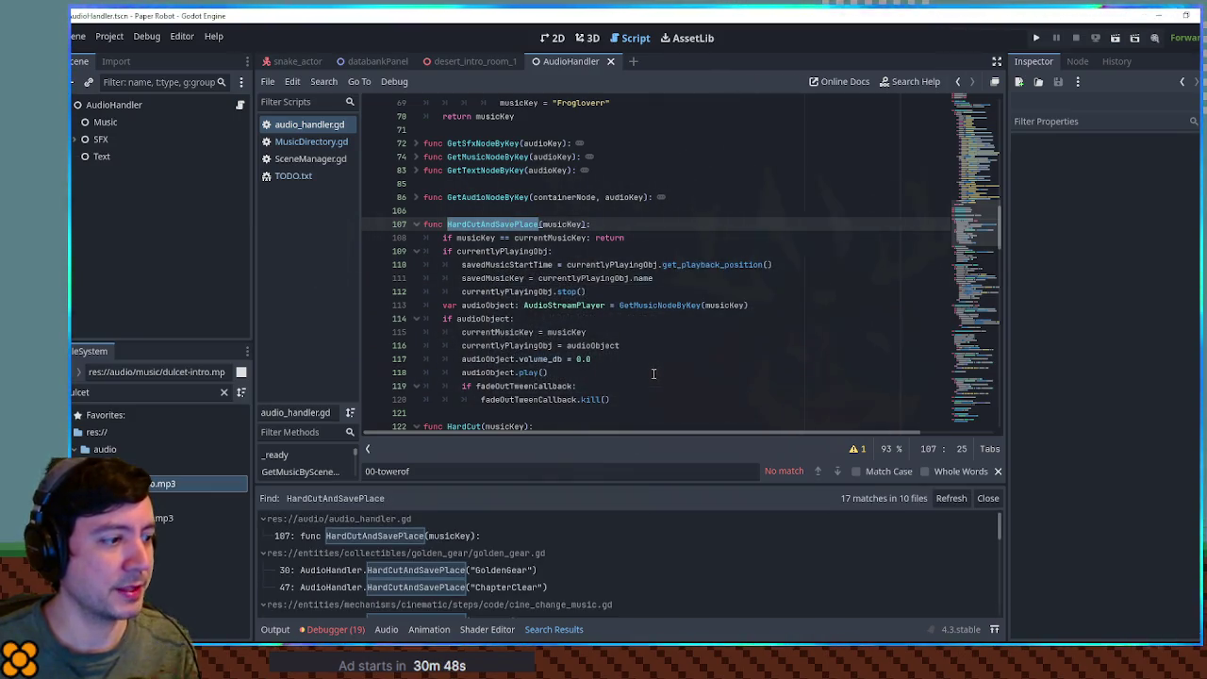
scroll(530, 532, "down", 2)
scroll(452, 552, "up", 1)
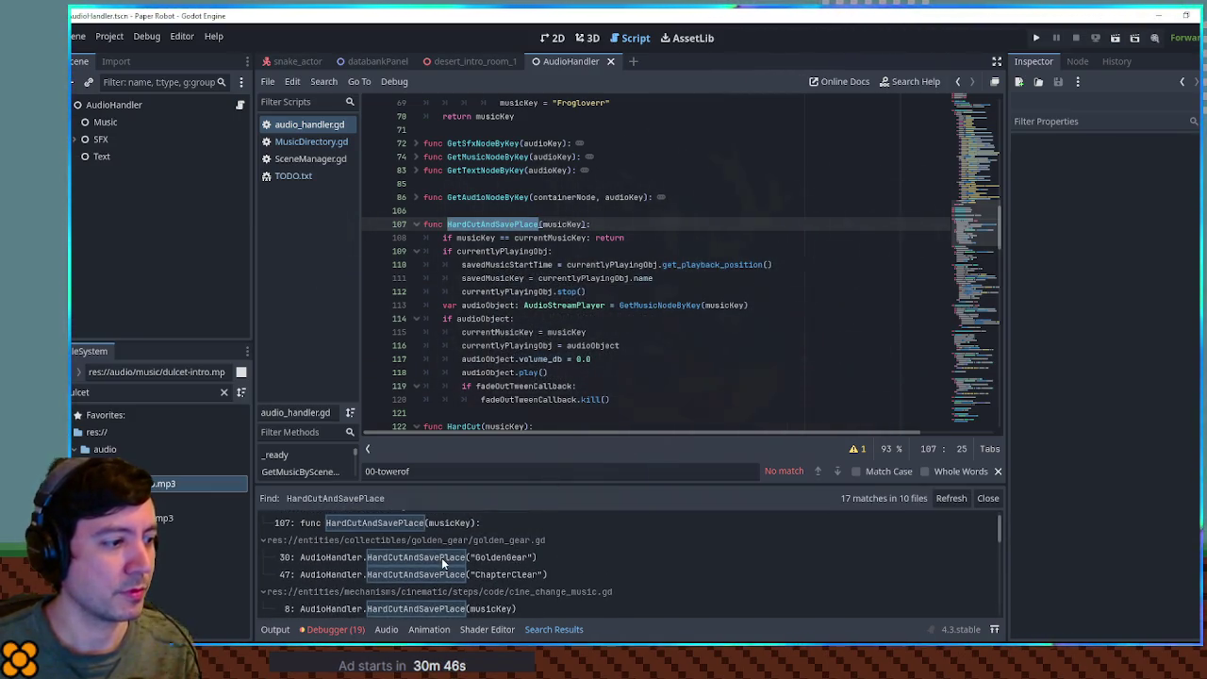
scroll(637, 578, "down", 2)
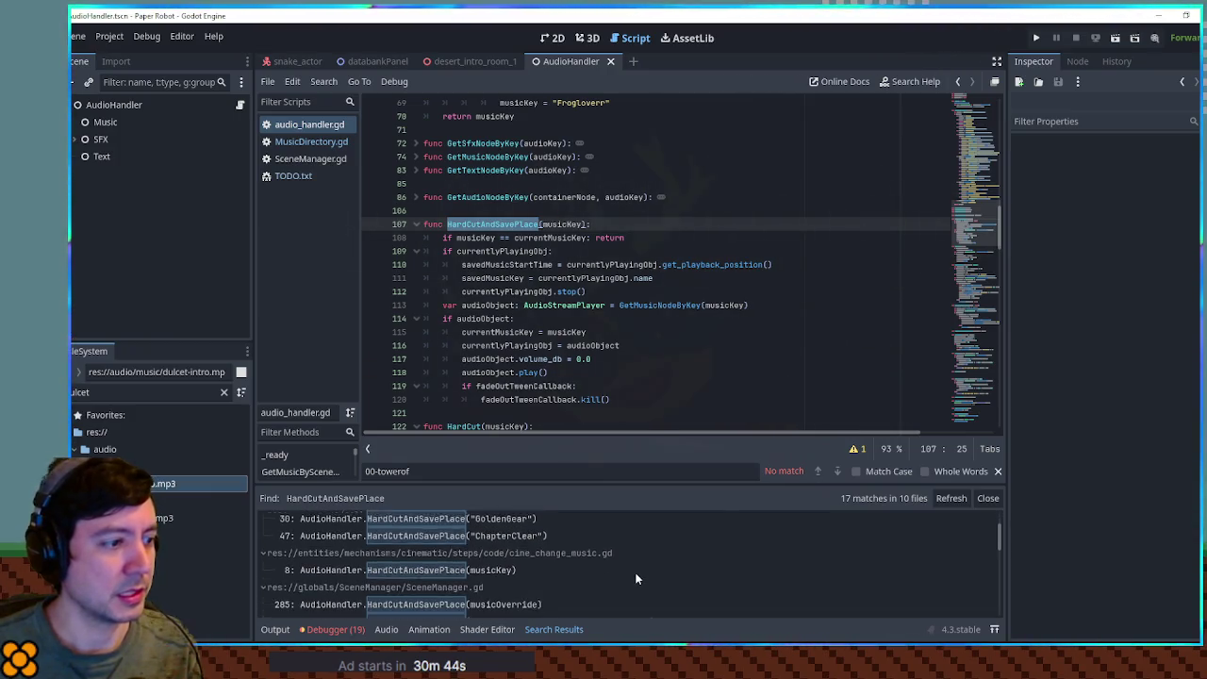
scroll(637, 578, "down", 3)
scroll(637, 578, "up", 3)
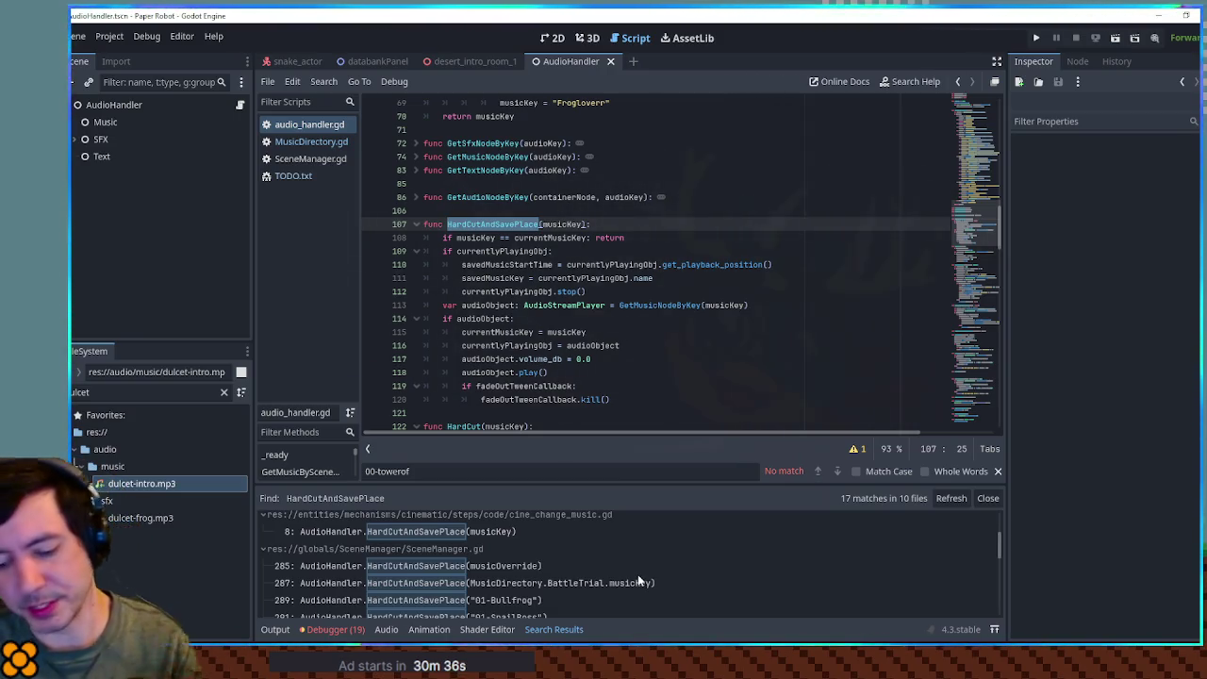
scroll(638, 579, "down", 1)
scroll(637, 574, "down", 6)
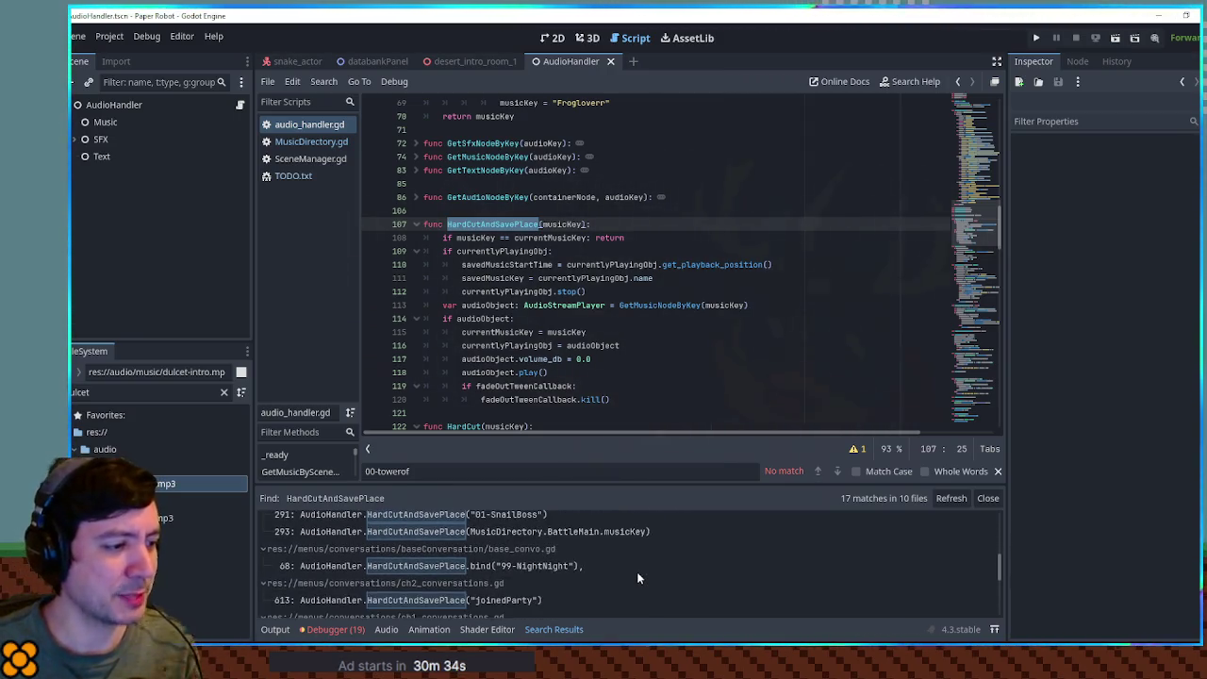
scroll(637, 575, "down", 3)
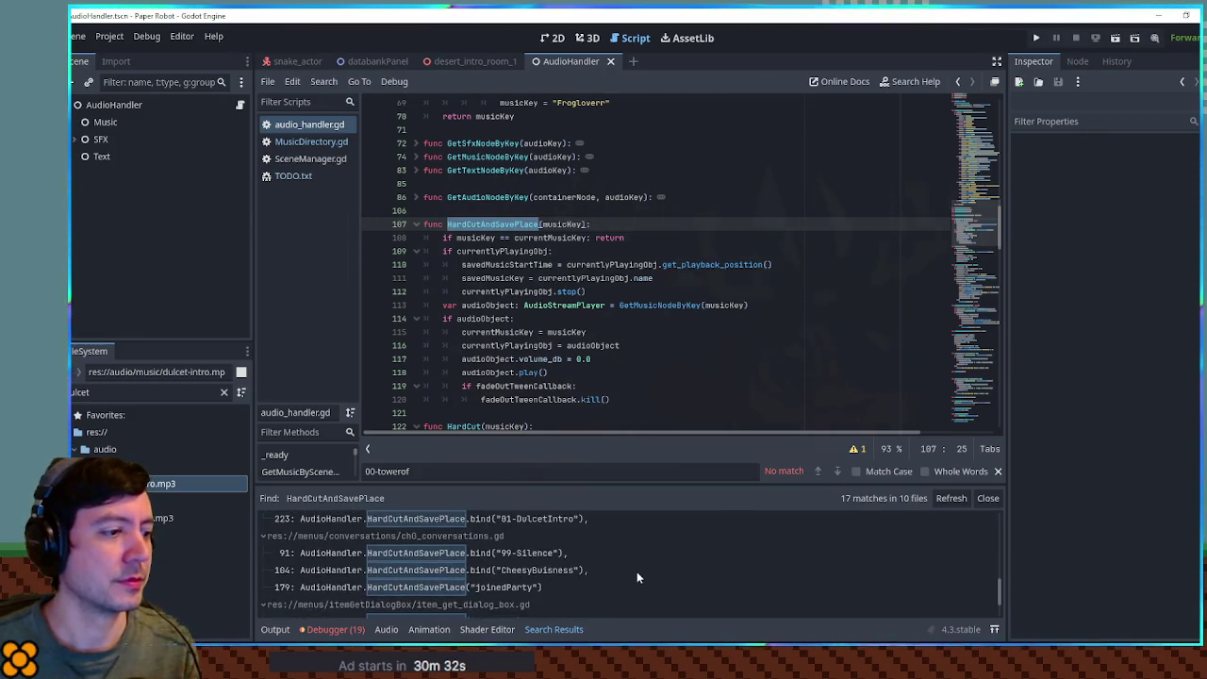
scroll(637, 575, "down", 3)
scroll(633, 571, "up", 10)
scroll(631, 569, "up", 3)
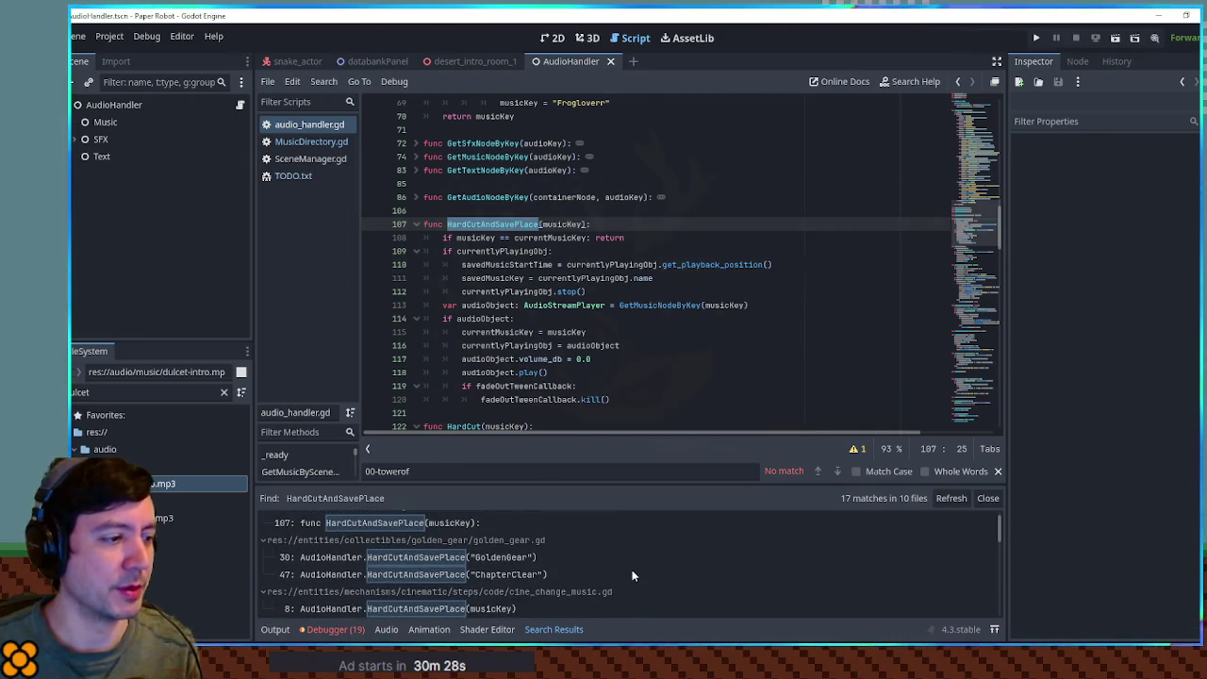
left_click(306, 145)
Duplicate the SharedLevelUp entry as SharedGoldenGear and pick the GoldenGear music file.
left_click_drag(972, 130, 977, 226)
mouse_move(431, 415)
left_mouse_down()
mouse_move(429, 362)
mouse_move(506, 386)
left_mouse_up()
key("ctrl+shift+d")
type("GoldenGear = {")
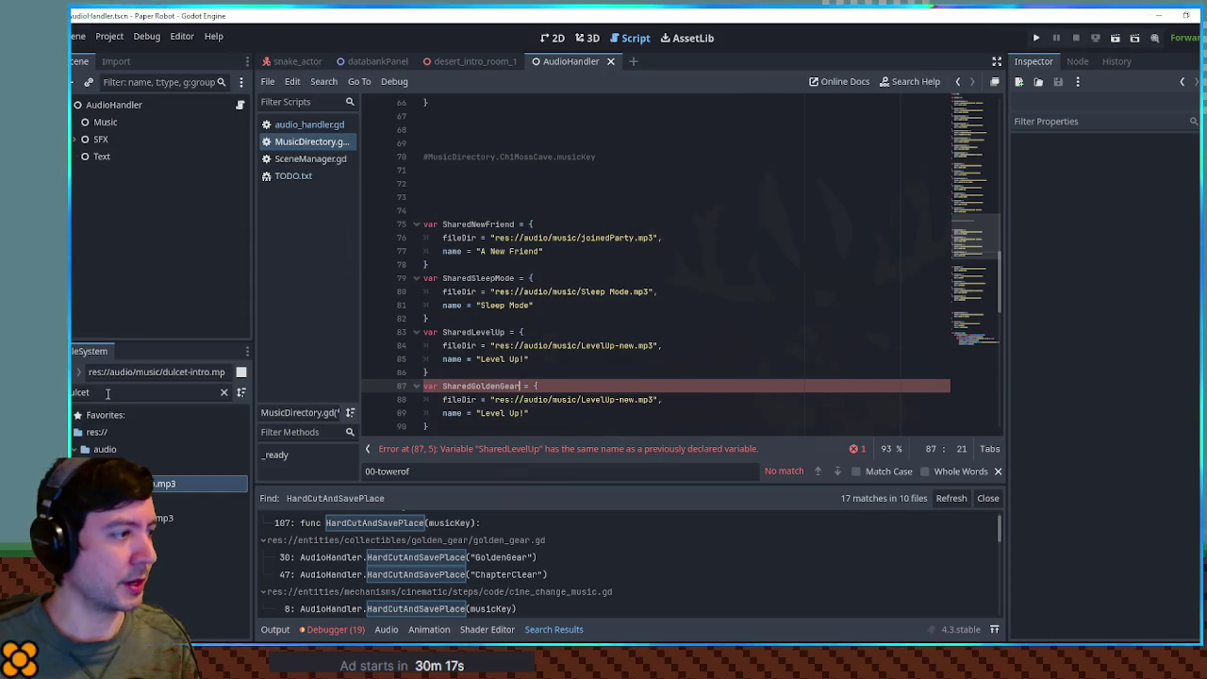
left_click(224, 392)
scroll(156, 500, "down", 3)
scroll(156, 500, "down", 2)
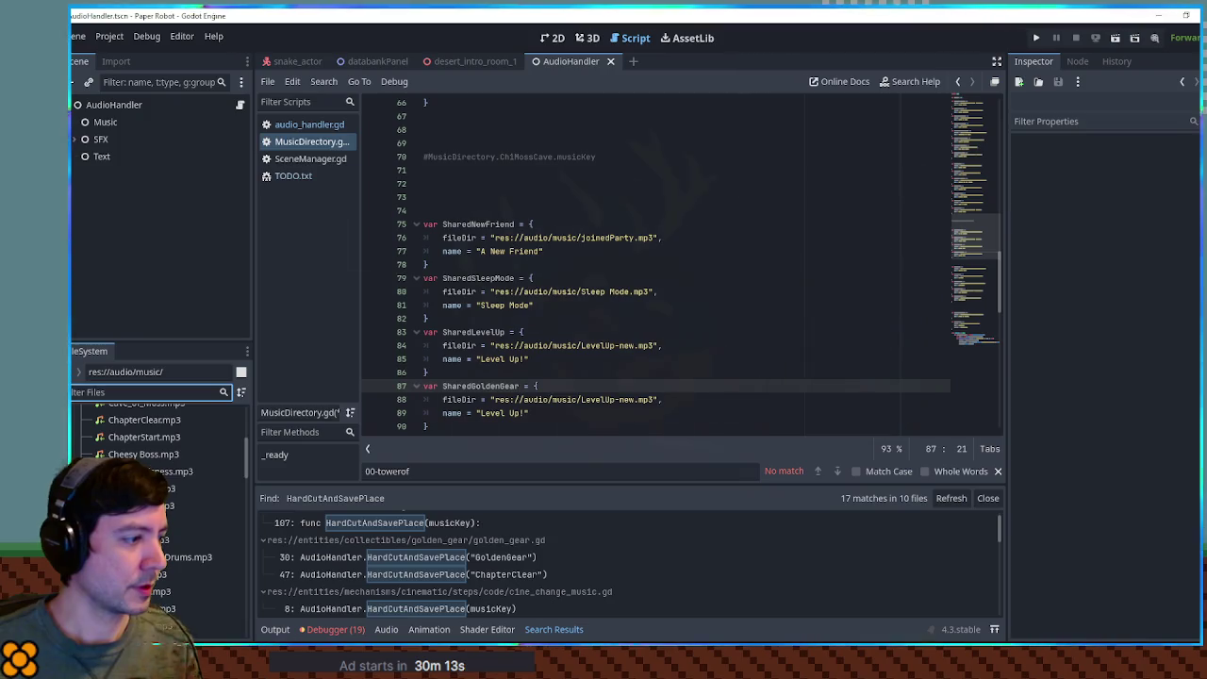
left_click(203, 608)
Paste the GoldenGear.mp3 path into the new entry, name it 'And So...', and save.
left_click(494, 400)
left_click(655, 399, "shift")
type("res://audio/music/GoldenGear.mp3")
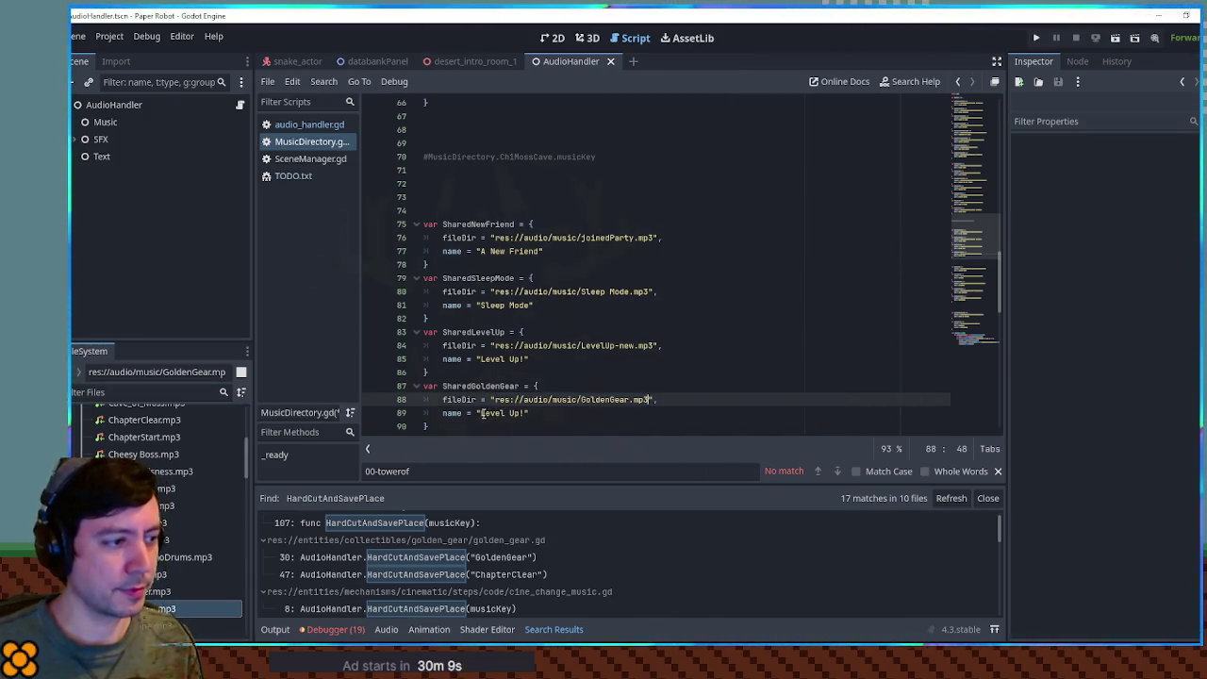
left_click_drag(481, 413, 521, 413)
type("And So.")
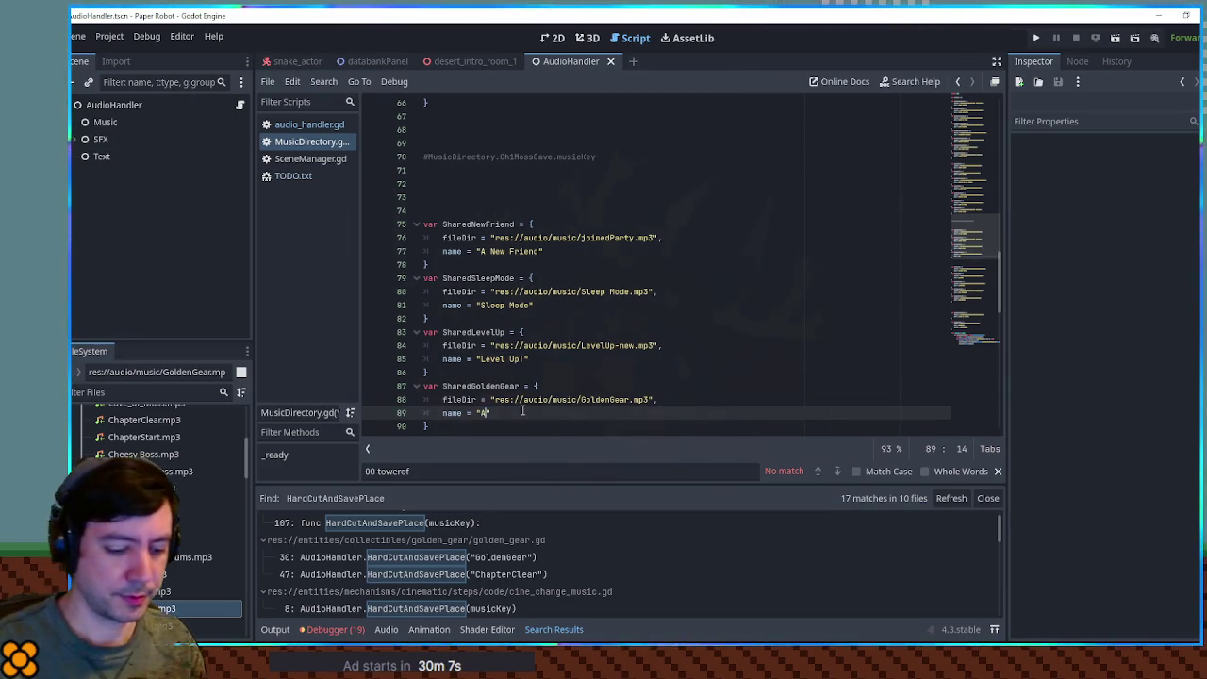
type("..")
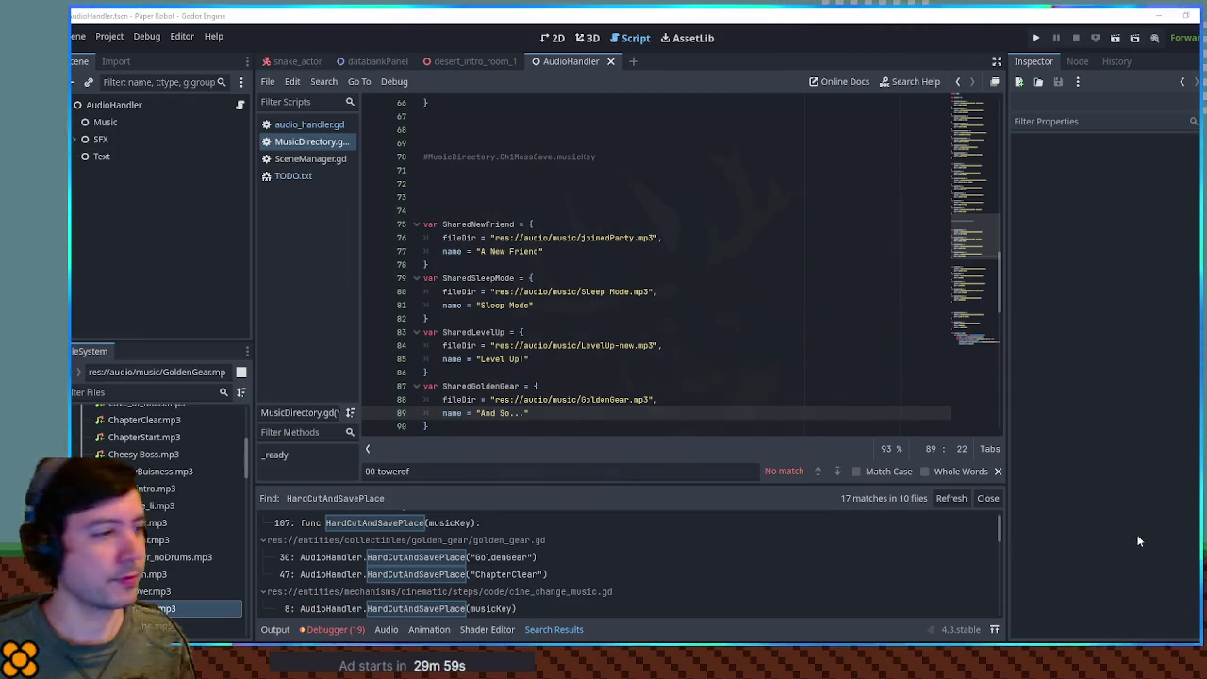
left_click(613, 360)
key("ctrl+s")
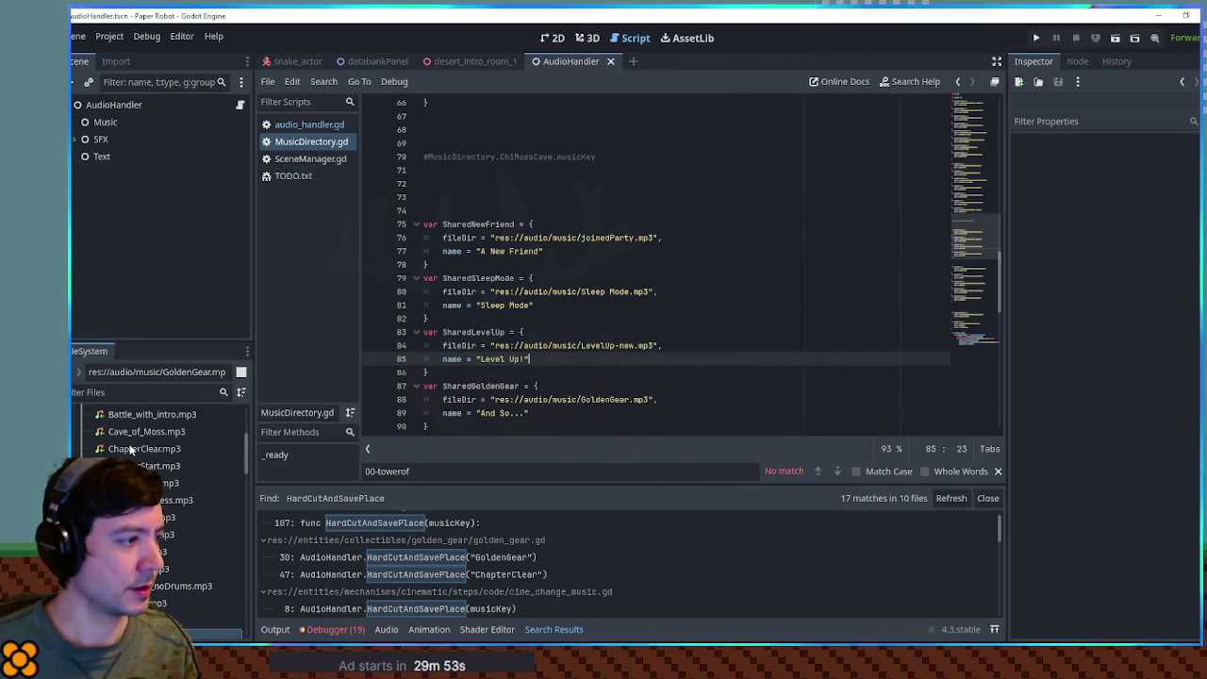
Duplicate the SharedGoldenGear entry to start a SharedChapterClear entry.
left_click(130, 449)
mouse_move(464, 421)
left_mouse_down()
mouse_move(434, 386)
mouse_move(438, 373)
mouse_move(521, 387)
left_mouse_up()
key("ctrl+shift+d")
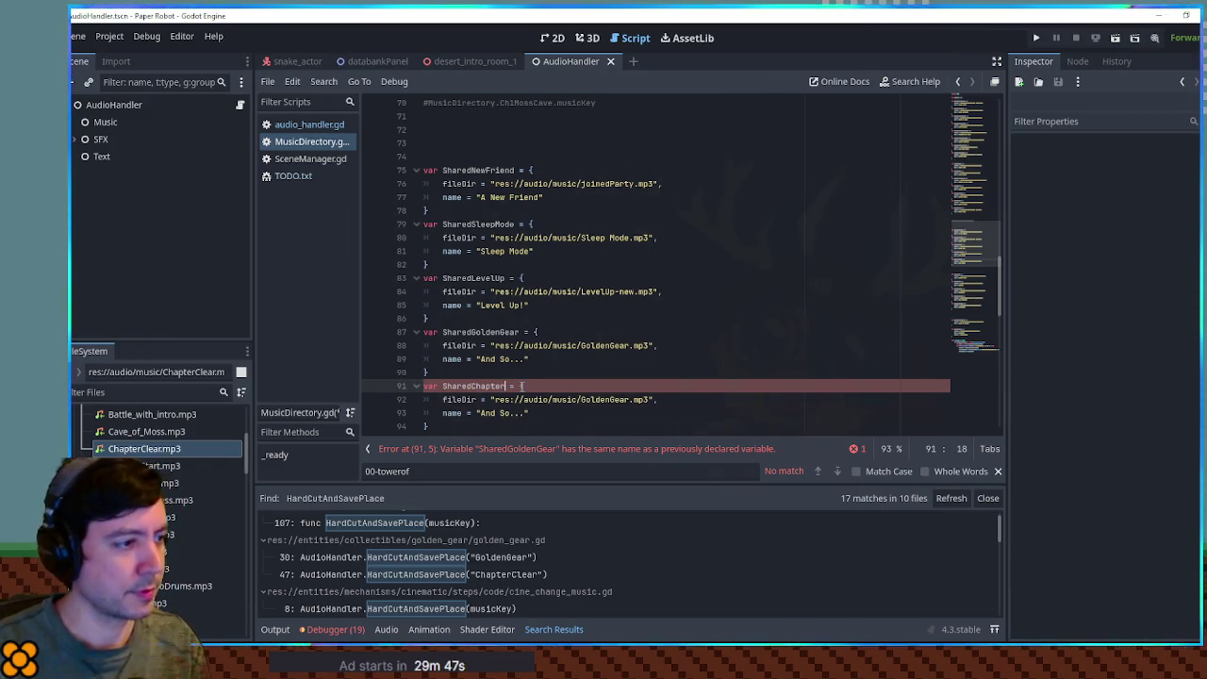
type("Clear")
left_click_drag(529, 388, 474, 388)
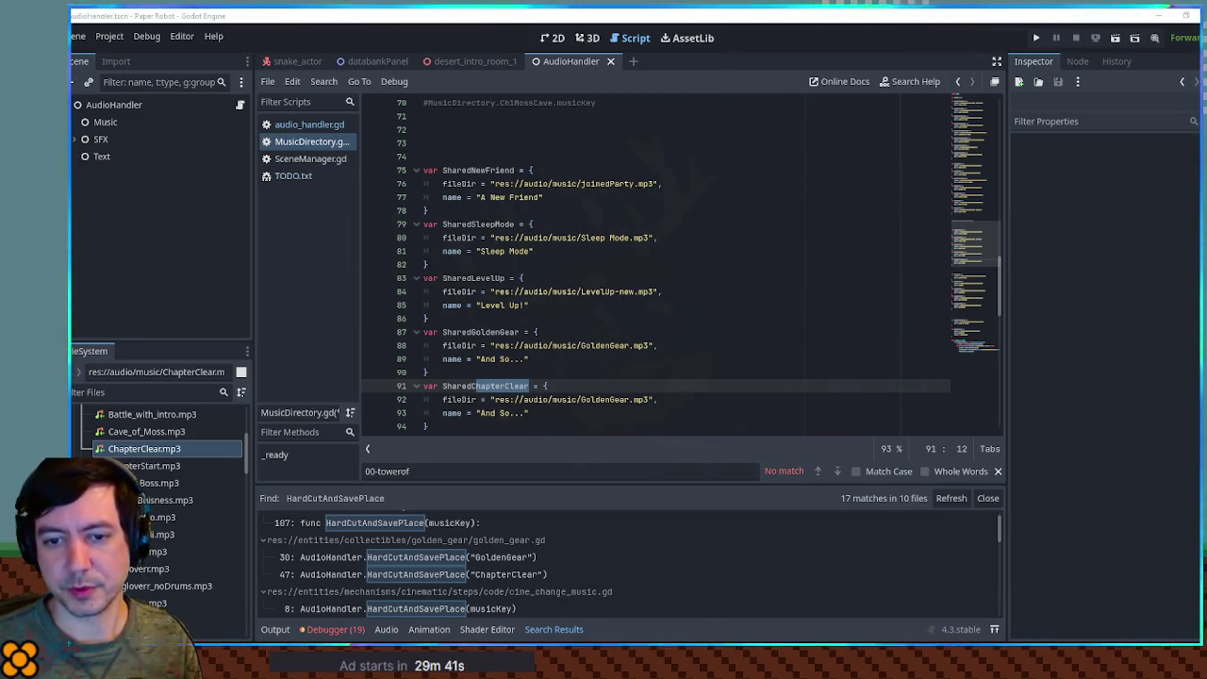
Retitle SharedGoldenGear 'Gold Gear Get!' and give SharedChapterClear the ChapterClear.mp3 path.
left_click(487, 360)
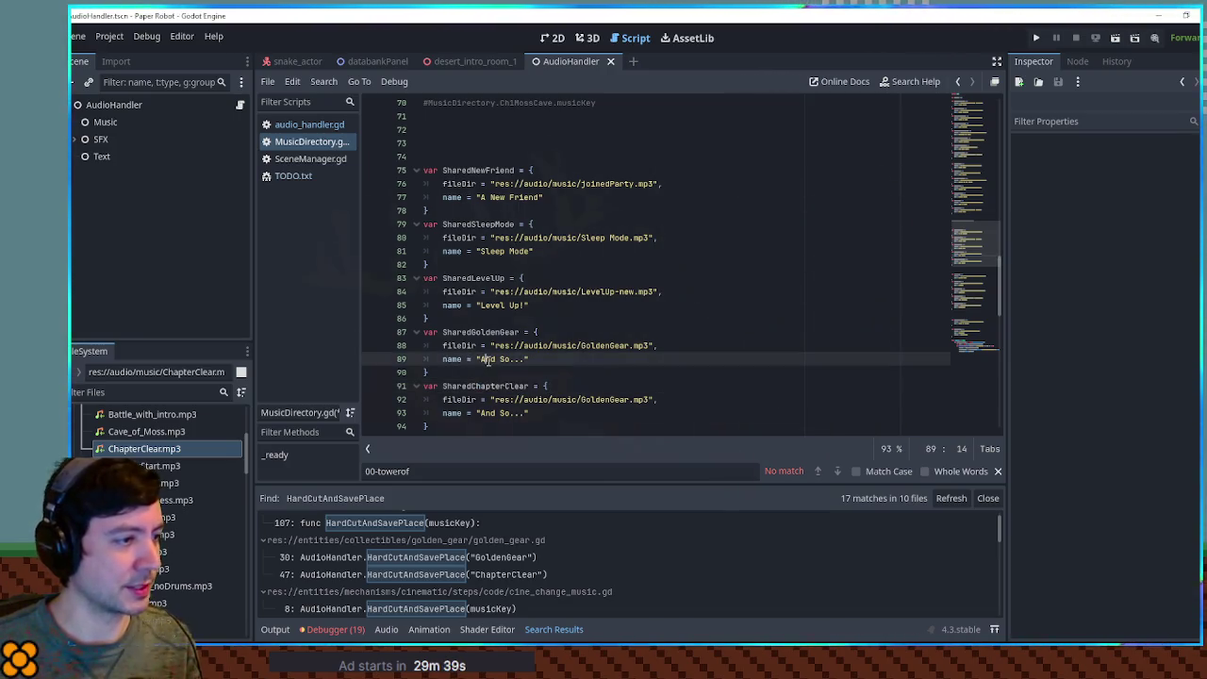
key("End")
key("ctrl+shift+Left")
key("ctrl+shift+Left")
left_click_drag(480, 359, 528, 360)
type("Gold ge")
key("BackSpace")
key("BackSpace")
type("Gear Get!")
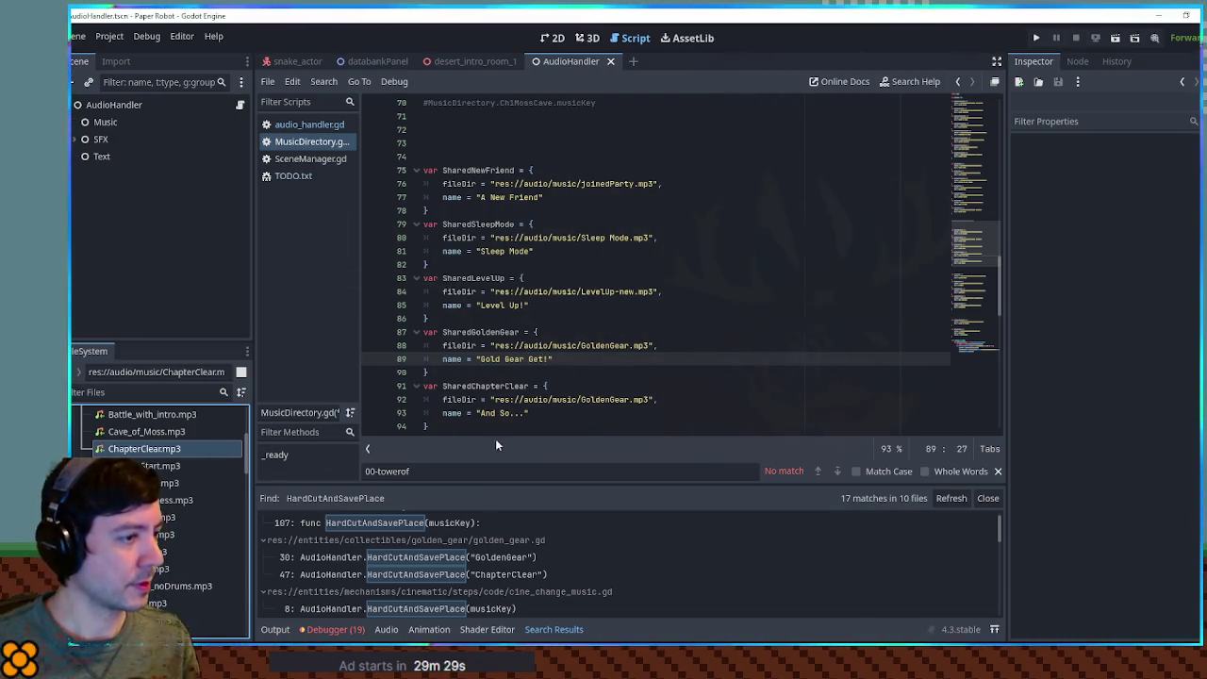
left_click_drag(494, 399, 651, 399)
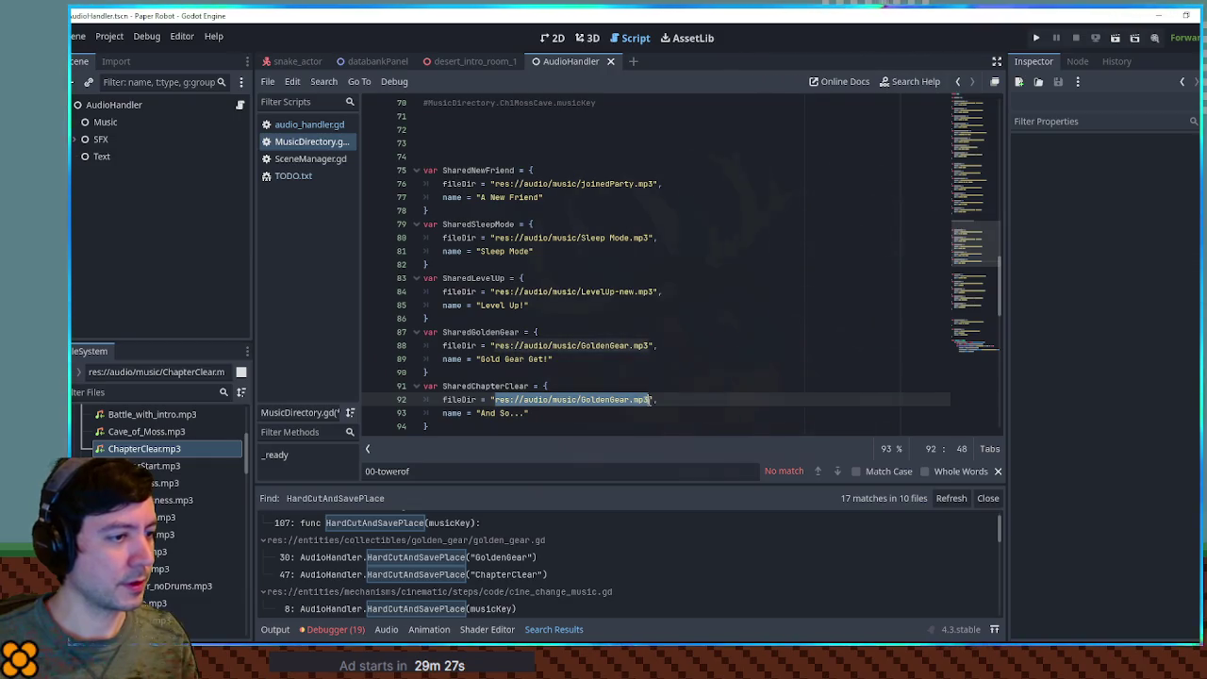
type("res://audio/music/ChapterClear.mp3")
left_click(640, 385)
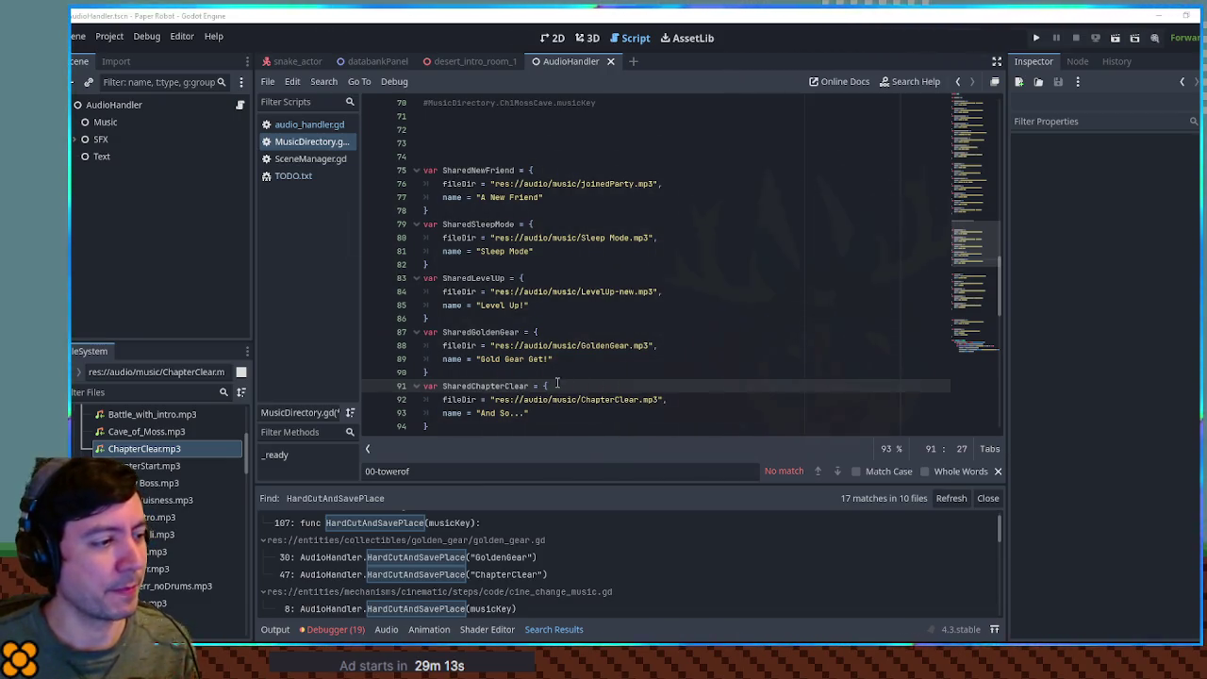
Turn the line-70 comment into MusicDirectory.SharedGoldenGear.musicKey and select that reference.
scroll(401, 564, "down", 3)
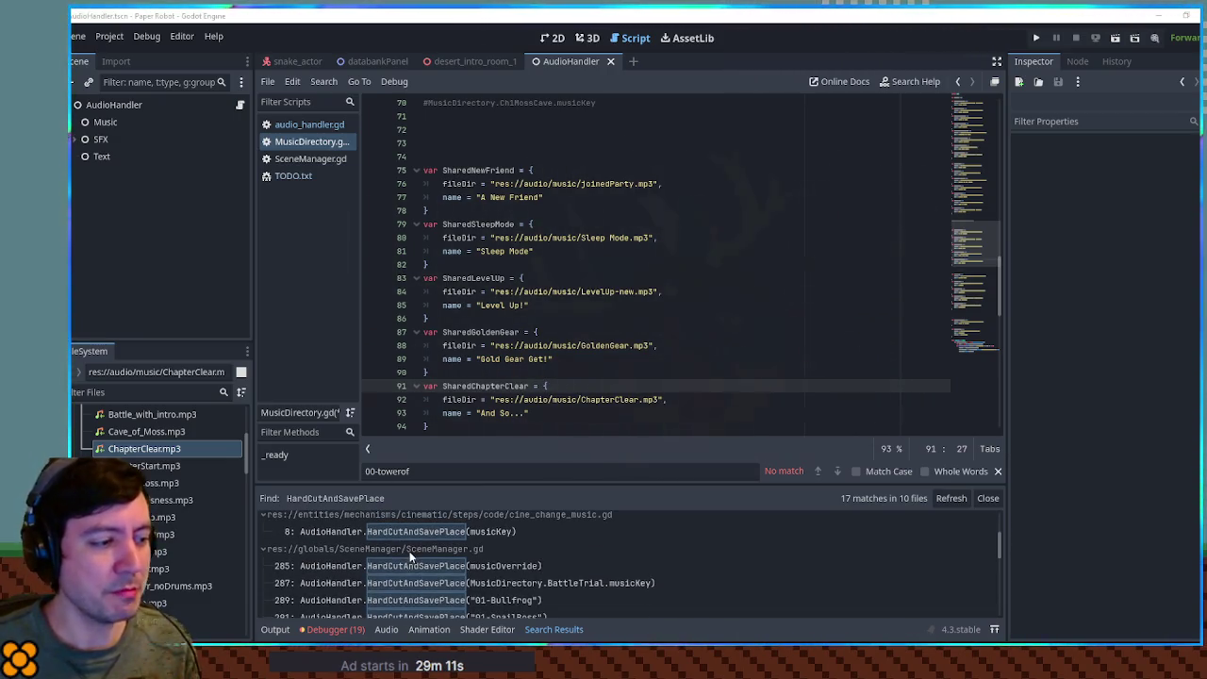
scroll(408, 538, "down", 1)
scroll(411, 550, "up", 5)
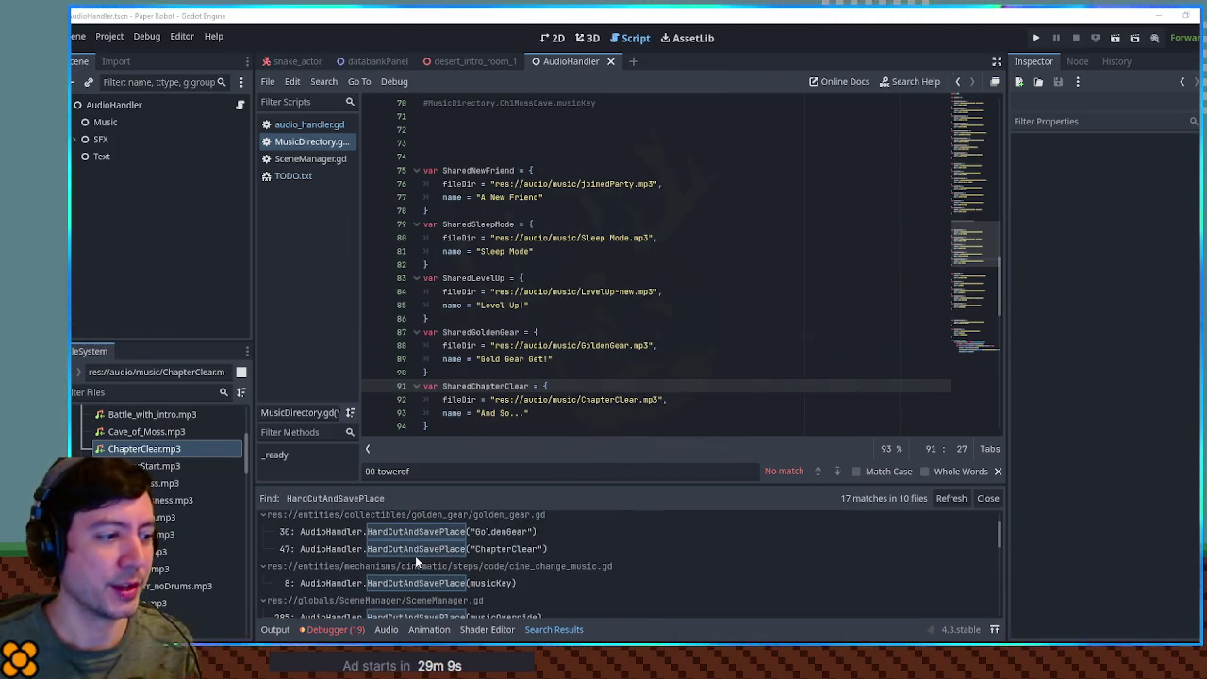
double_click(495, 333)
key("ctrl+c")
scroll(532, 124, "up", 1)
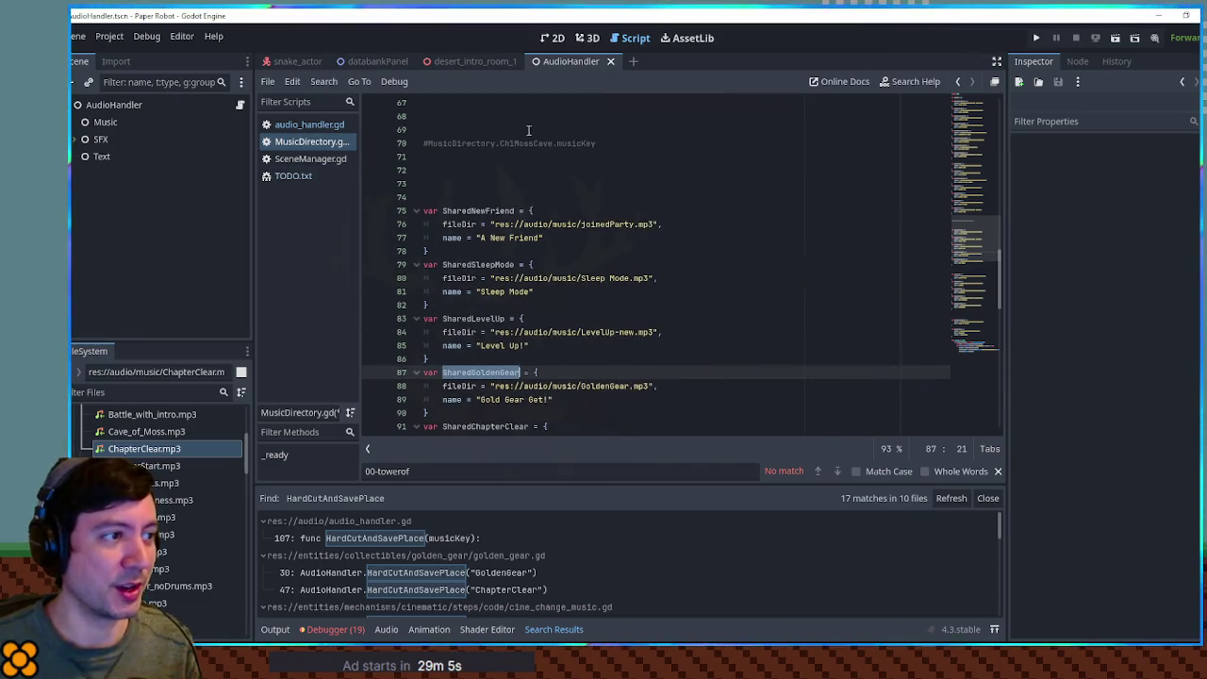
double_click(526, 144)
key("ctrl+v")
left_click_drag(428, 143, 620, 143)
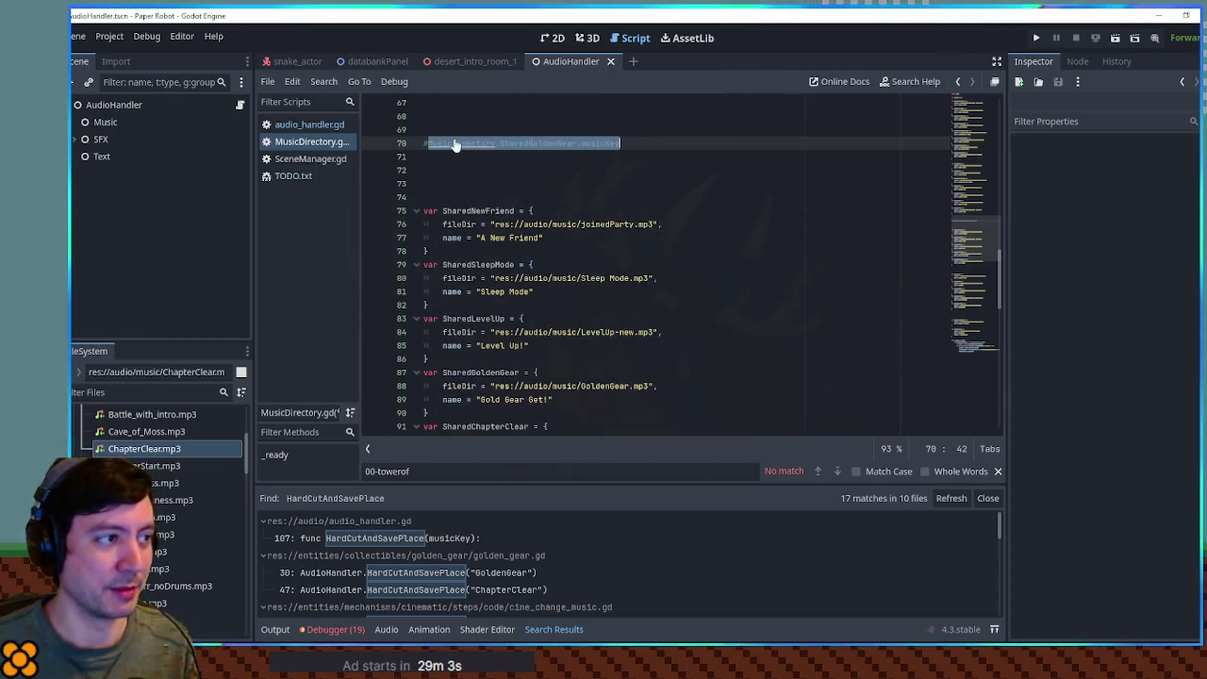
left_click(430, 143)
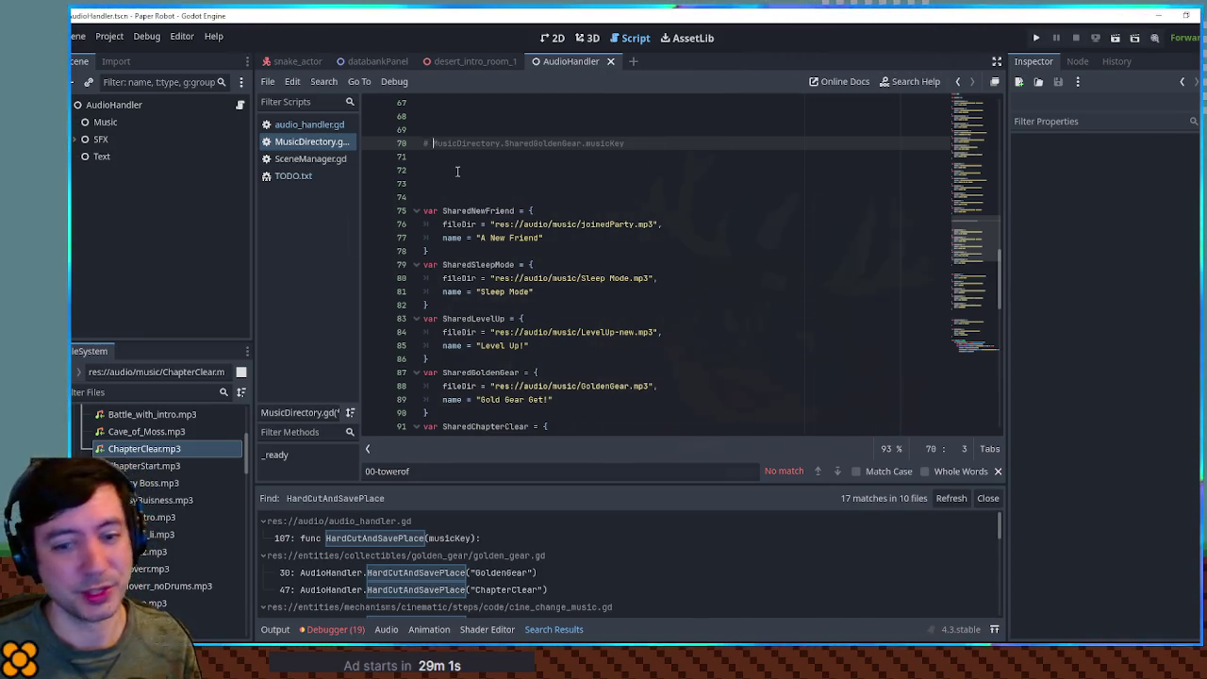
left_click_drag(432, 144, 624, 143)
key("ctrl+c")
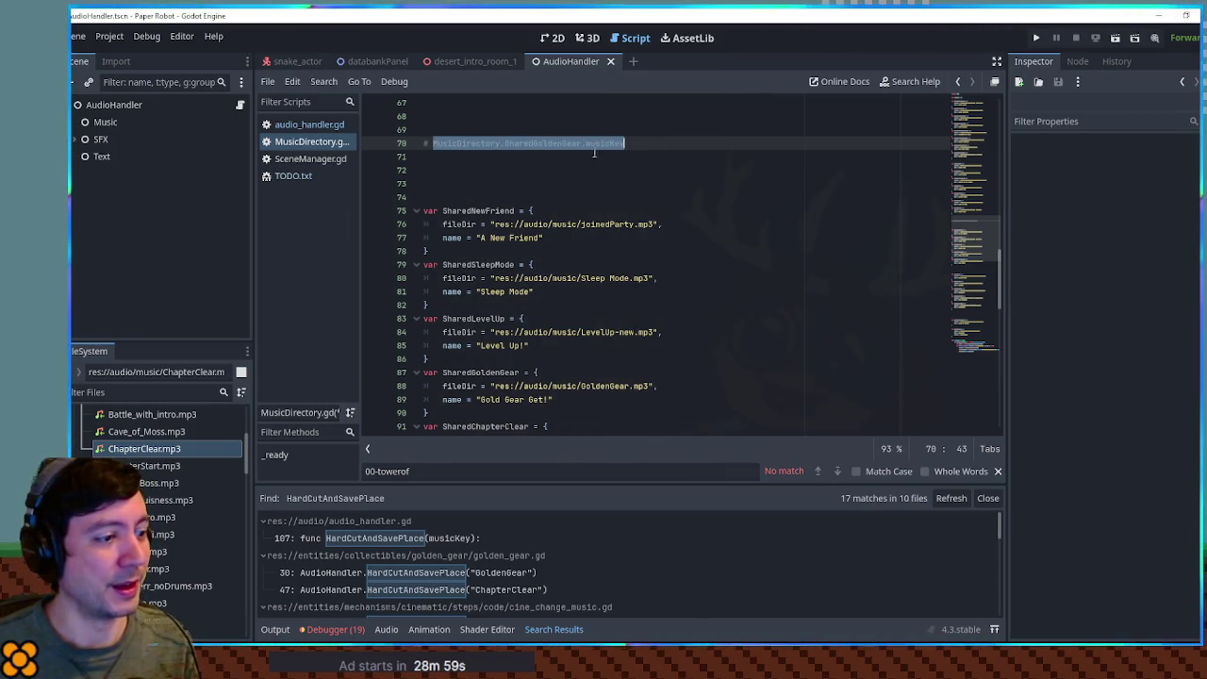
Replace the "GoldenGear" argument on golden_gear.gd line 30 with the SharedGoldenGear key reference.
left_click(454, 573)
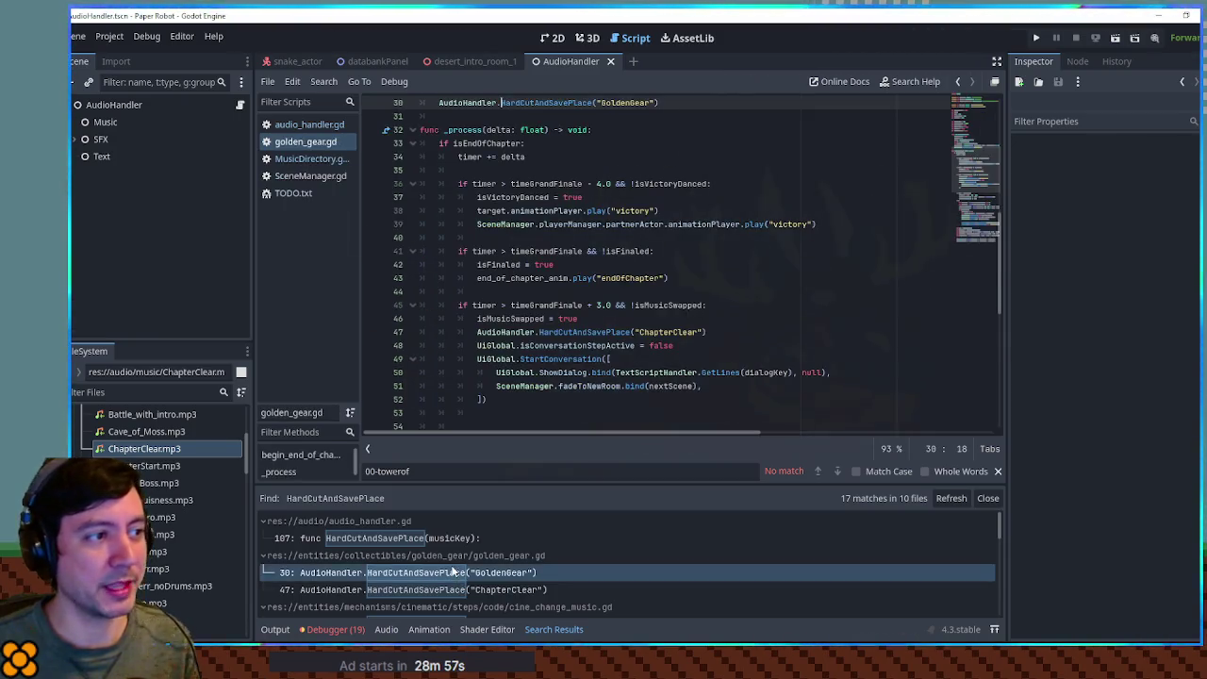
left_click_drag(595, 103, 656, 103)
key("ctrl+v")
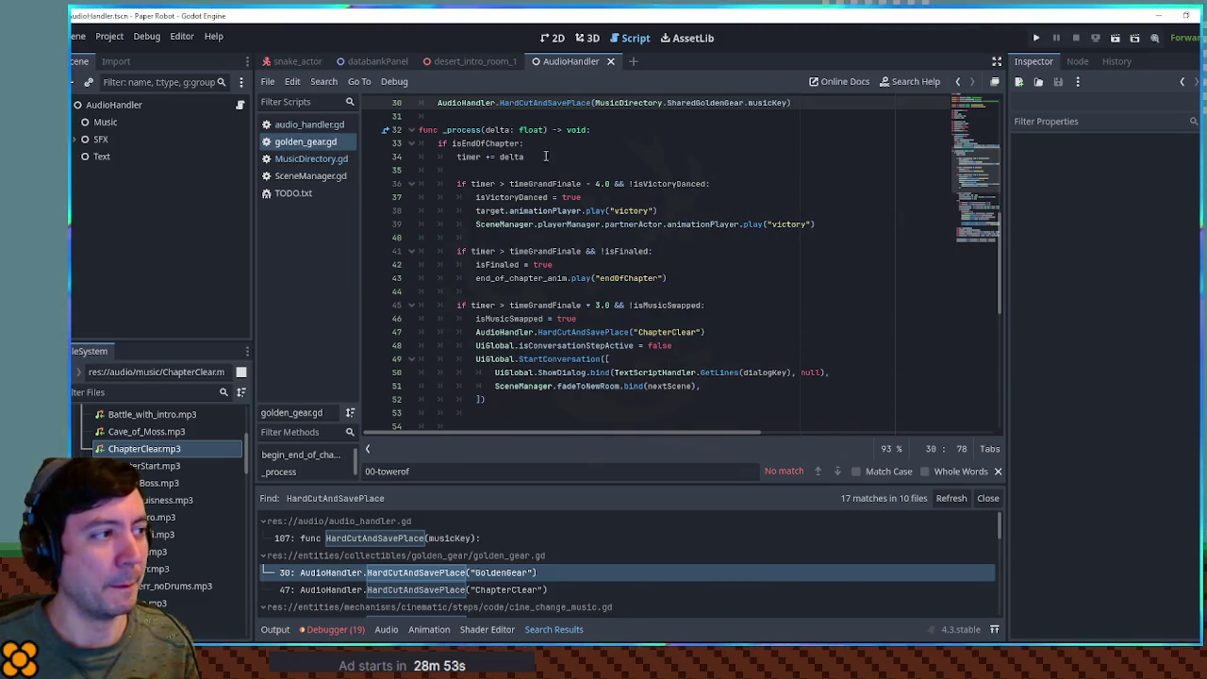
middle_click(289, 139)
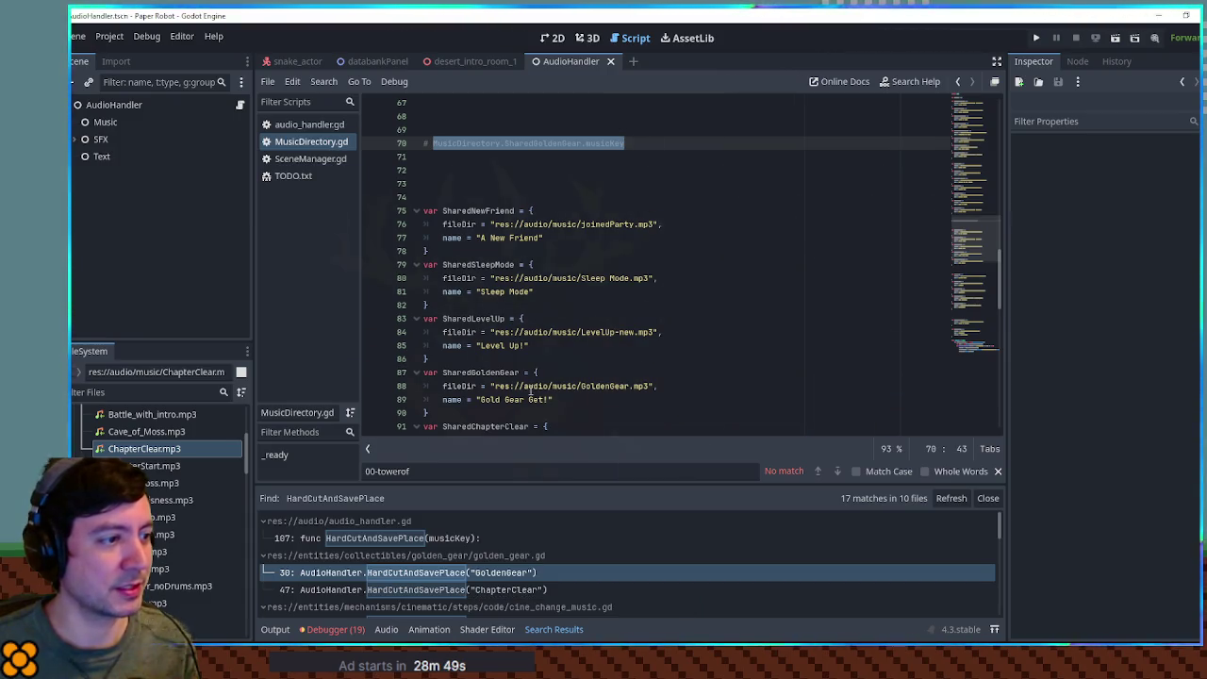
Change the line-70 comment to MusicDirectory.SharedChapterClear.musicKey and select it.
scroll(529, 386, "down", 1)
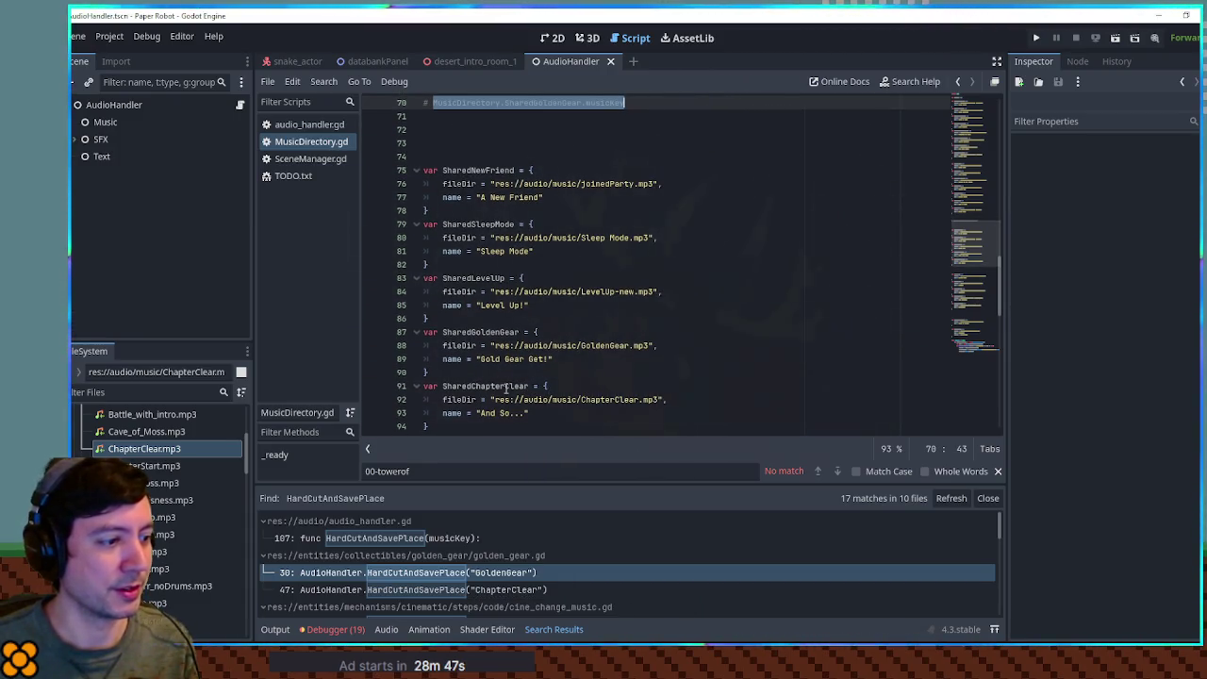
double_click(506, 389)
key("ctrl+c")
scroll(546, 178, "up", 1)
double_click(538, 143)
key("ctrl+v")
left_click_drag(432, 143, 635, 144)
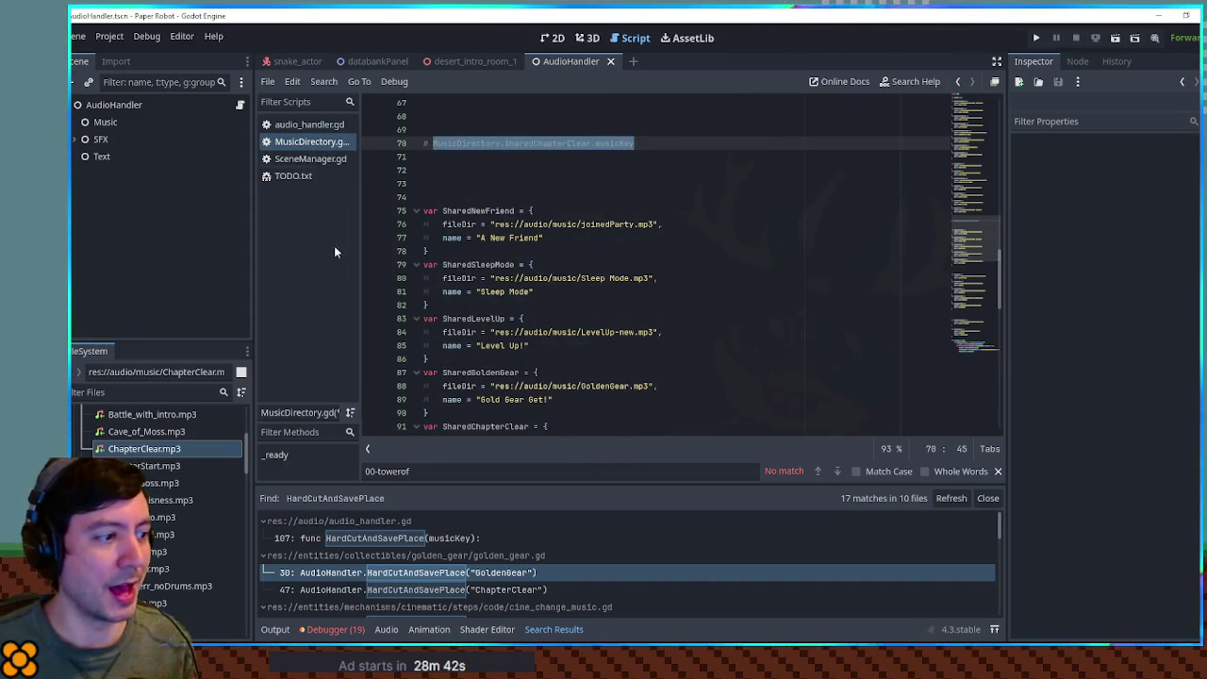
Replace "ChapterClear" on golden_gear.gd line 47 with the SharedChapterClear key reference.
left_click(439, 589)
scroll(604, 167, "up", 1)
left_click_drag(633, 143, 698, 143)
type("MusicDirectory.SharedChapterClear.musicKey")
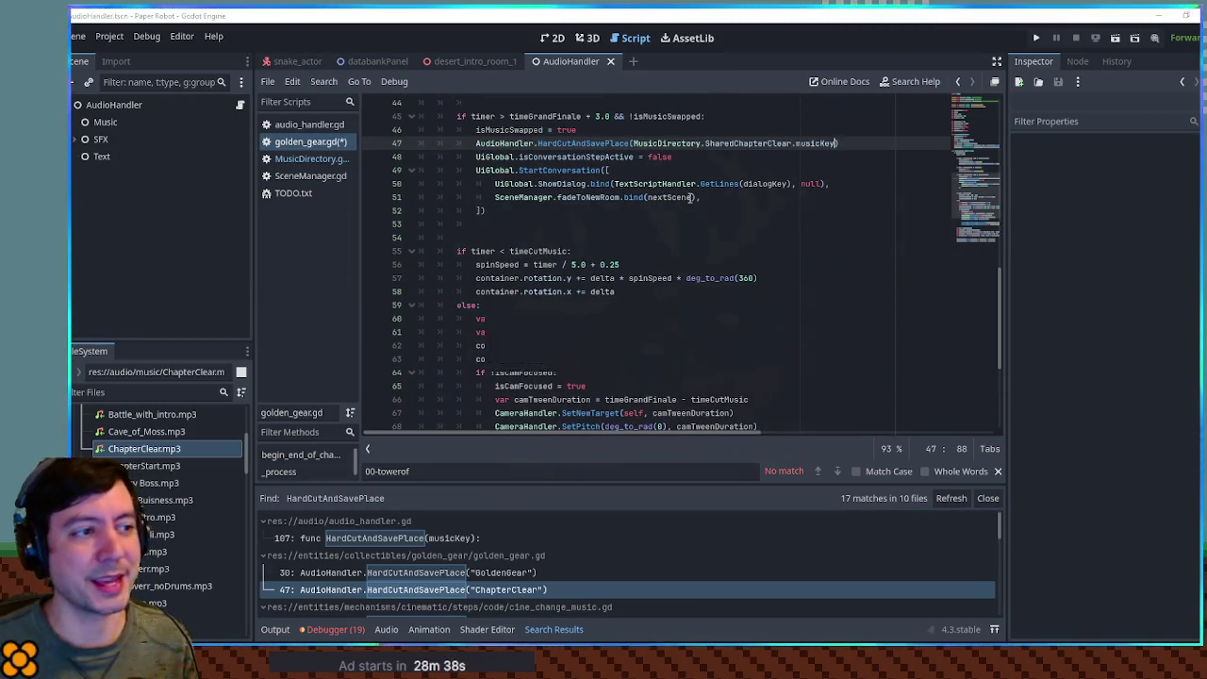
middle_click(301, 143)
scroll(480, 542, "down", 5)
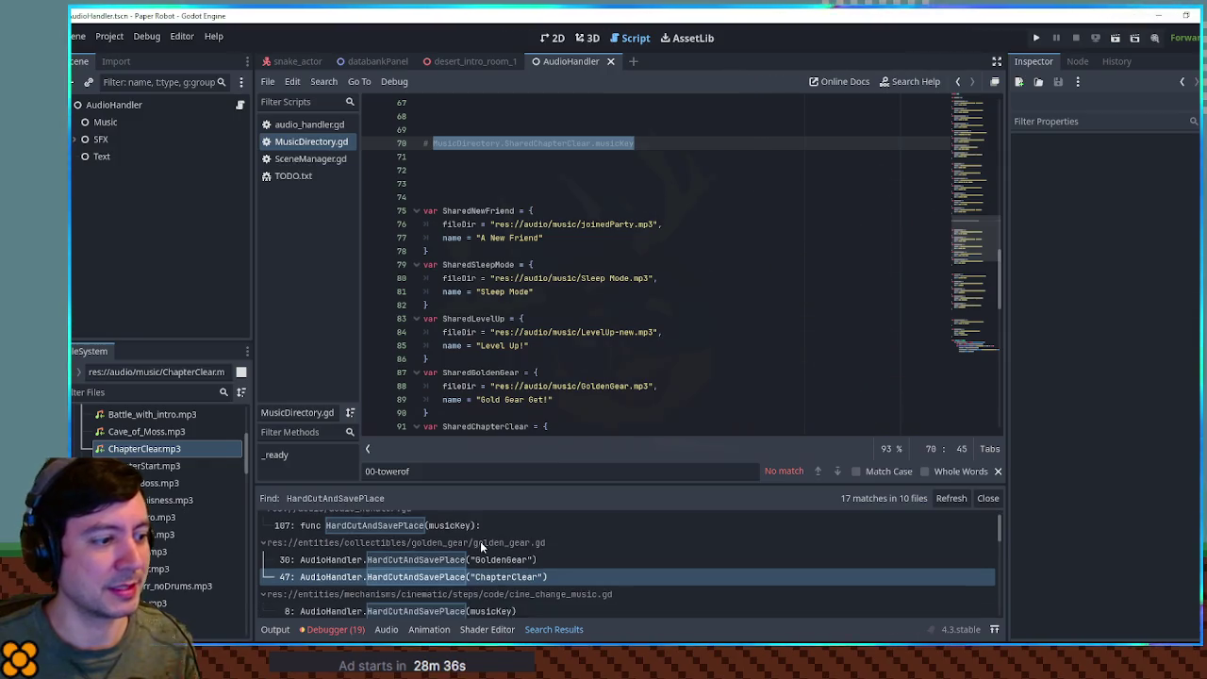
scroll(480, 546, "down", 1)
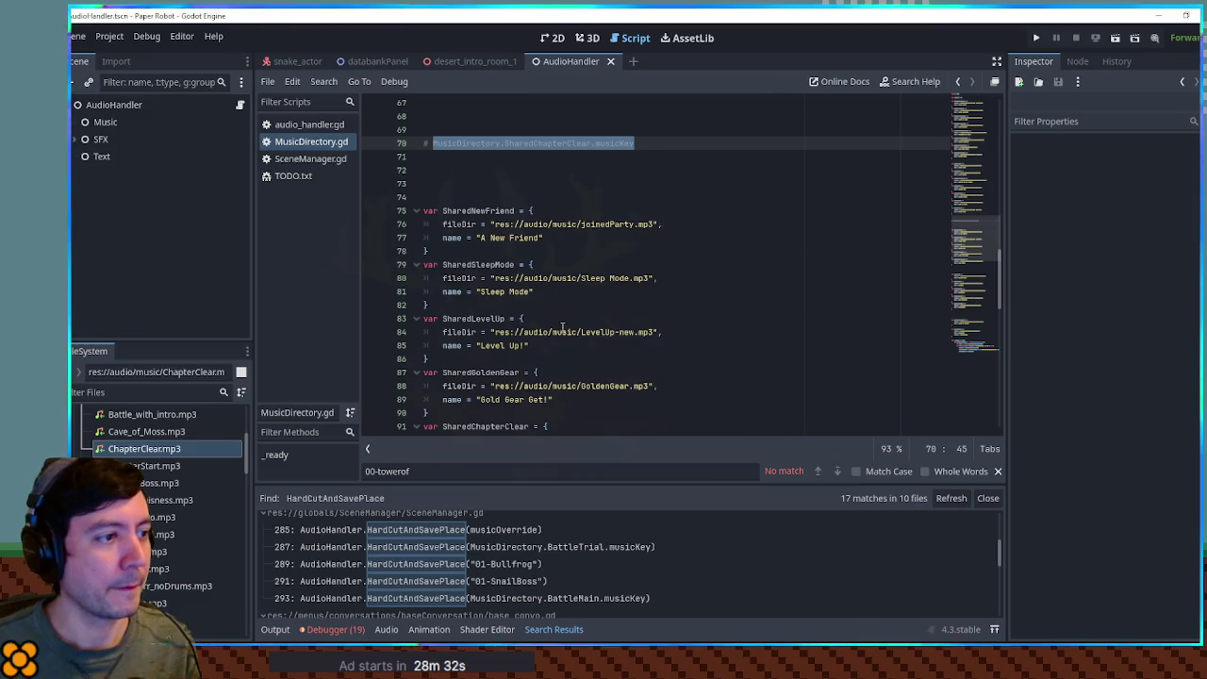
scroll(560, 318, "up", 5)
scroll(560, 317, "up", 2)
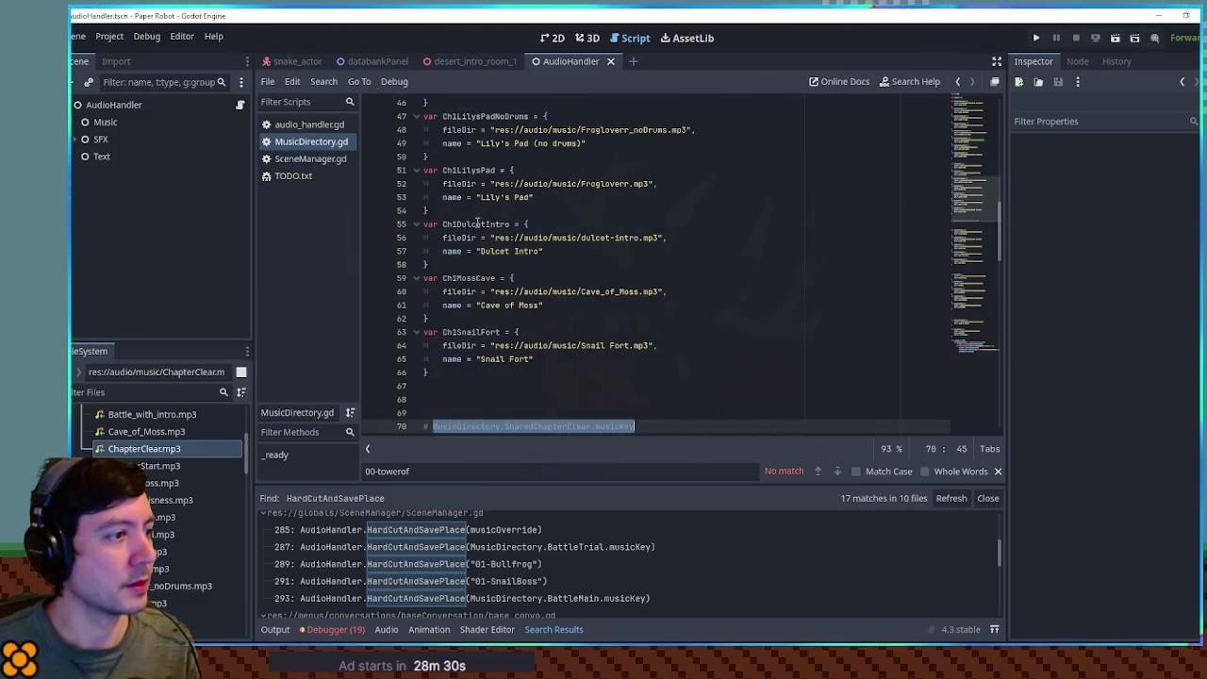
scroll(478, 182, "down", 6)
scroll(493, 329, "down", 6)
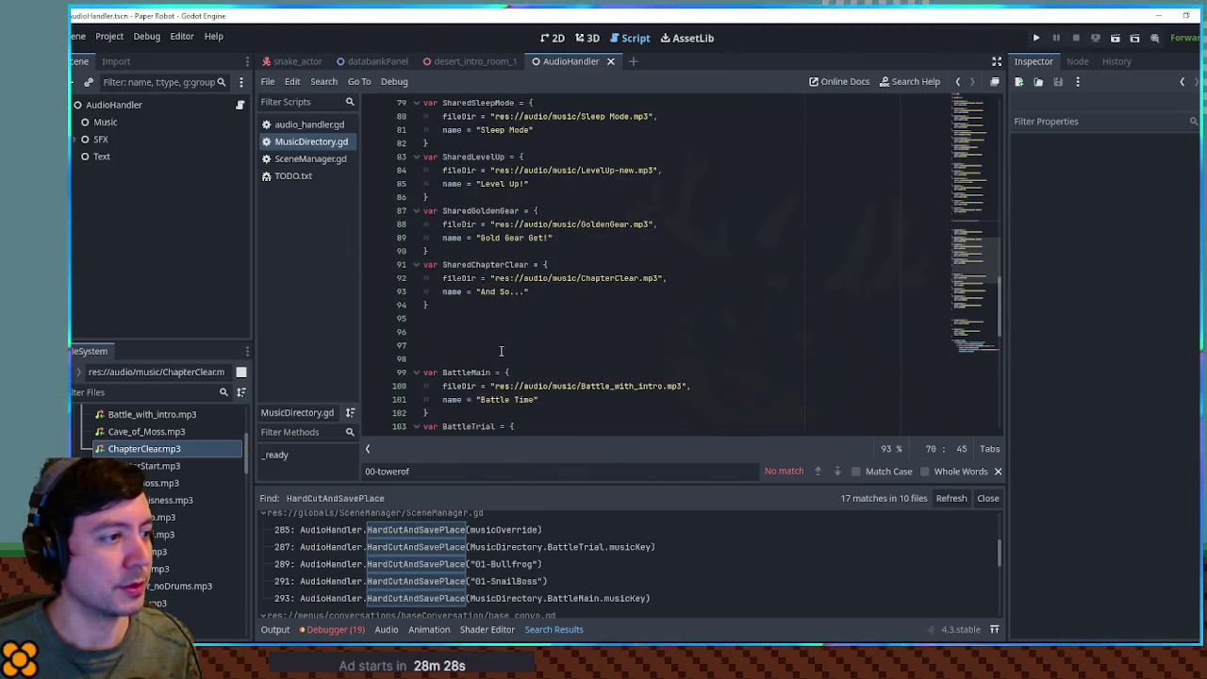
scroll(499, 394, "down", 2)
Replace "01-Bullfrog" on SceneManager.gd line 289 with MusicDirectory.BattleBullfrog.musicKey.
double_click(476, 412)
key("ctrl+c")
scroll(566, 359, "up", 8)
double_click(529, 183)
key("ctrl+v")
left_click_drag(433, 183, 616, 183)
key("ctrl+c")
left_click(474, 568)
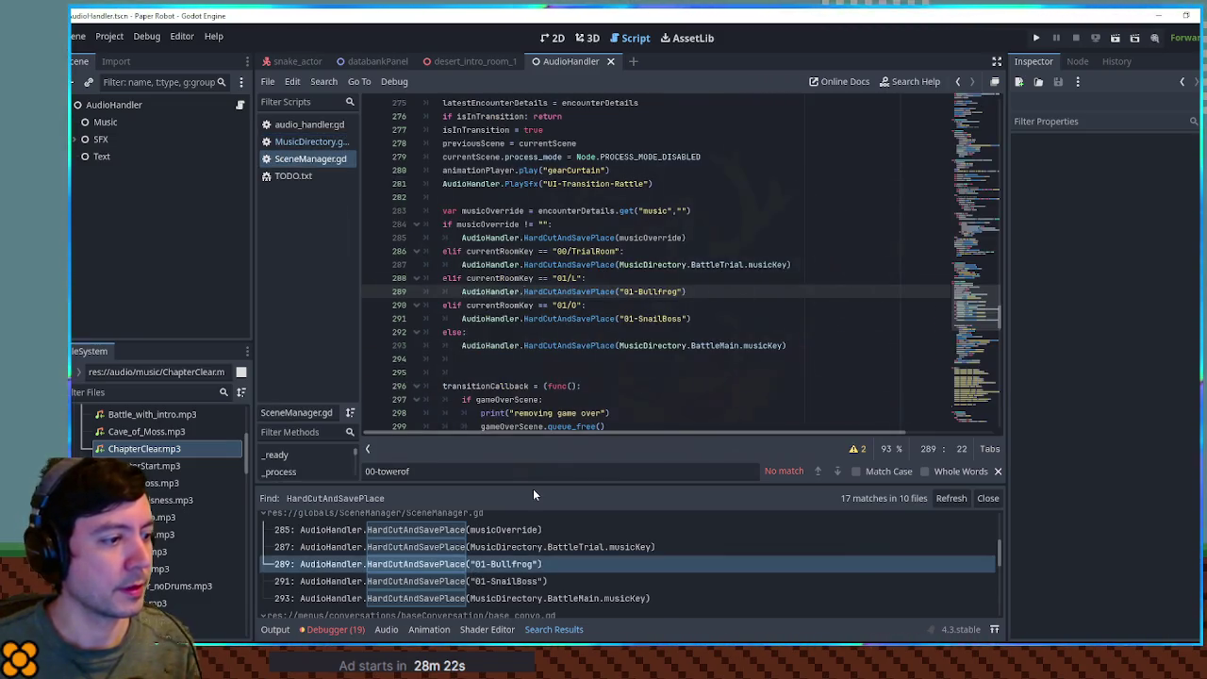
left_click_drag(620, 292, 685, 293)
key("ctrl+v")
Change "01-SnailBoss" on line 291 to MusicDirectory.BattleSnailBoss.musicKey using autocomplete.
left_click_drag(619, 319, 689, 319)
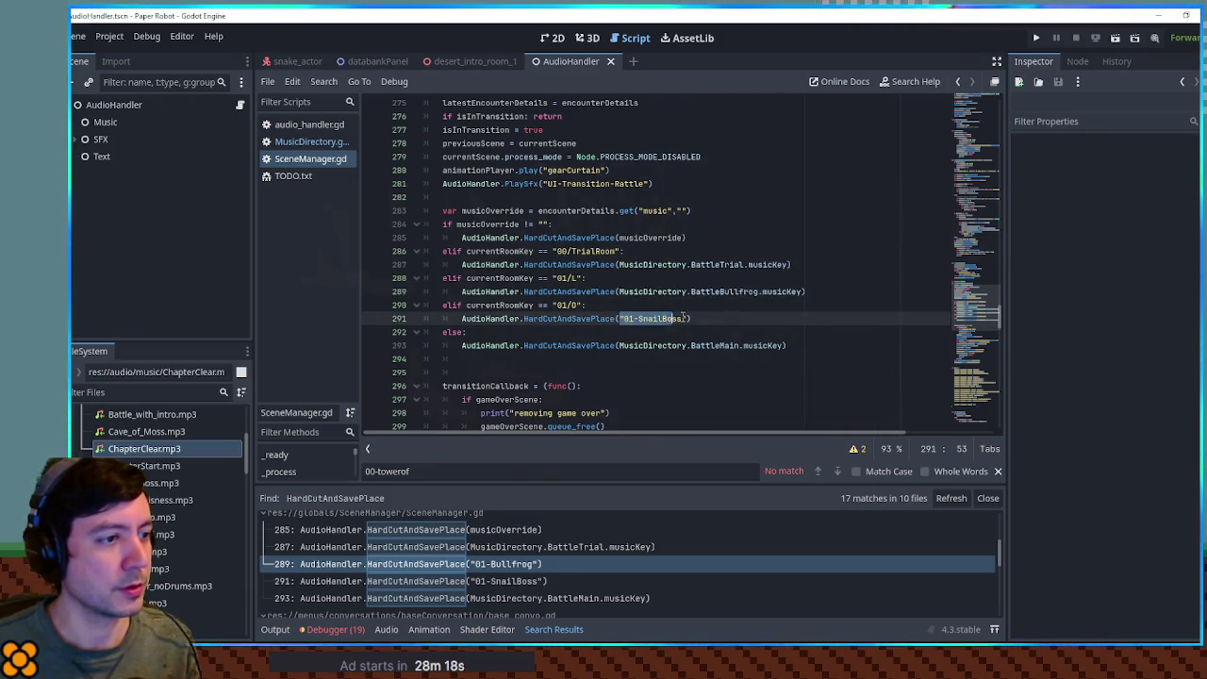
key("ctrl+v")
double_click(725, 319)
left_click(803, 319, "shift")
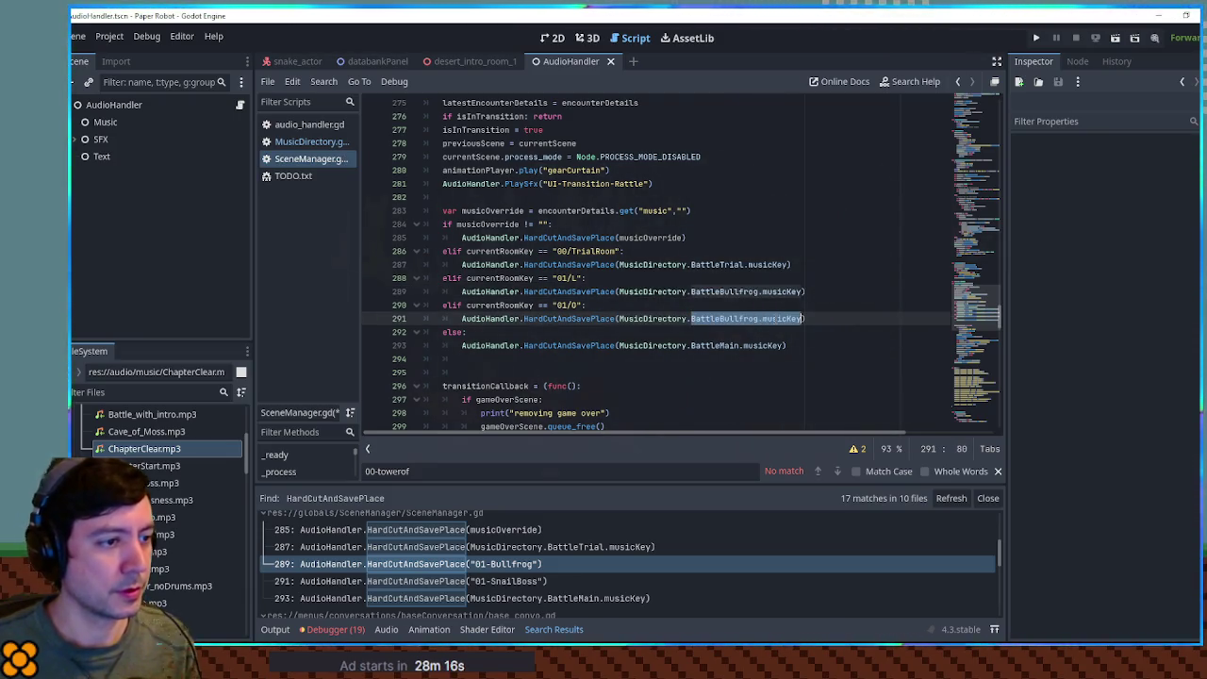
type("batt")
left_click(745, 358)
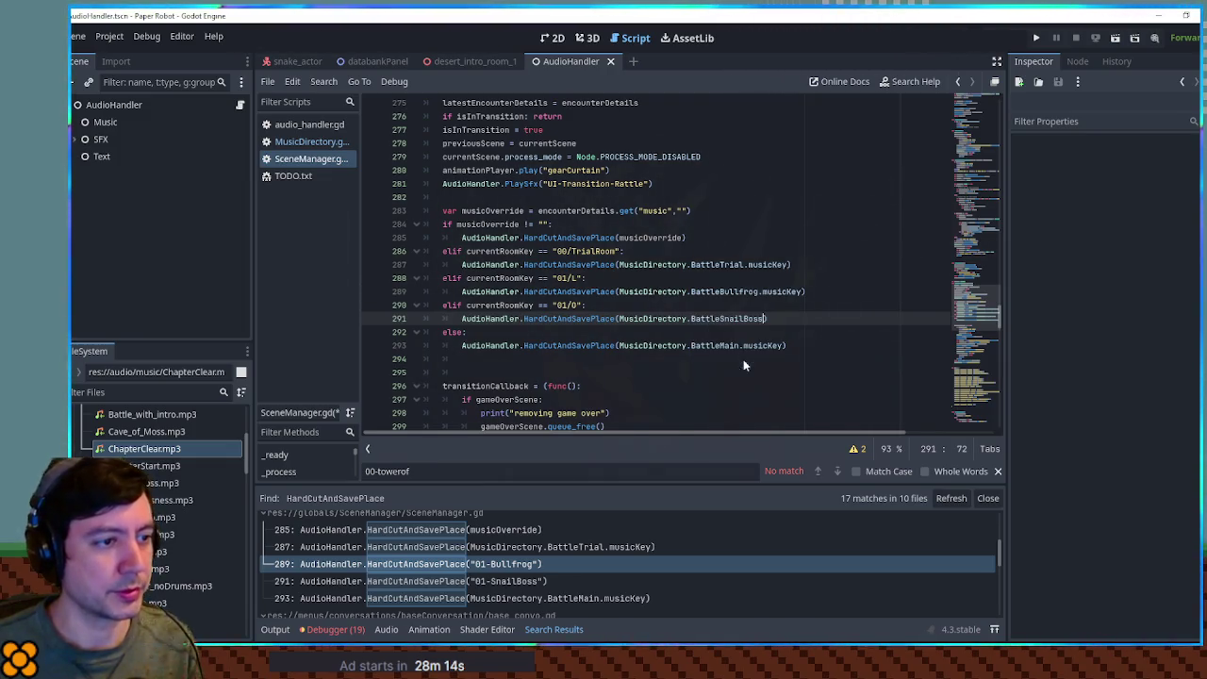
double_click(761, 293)
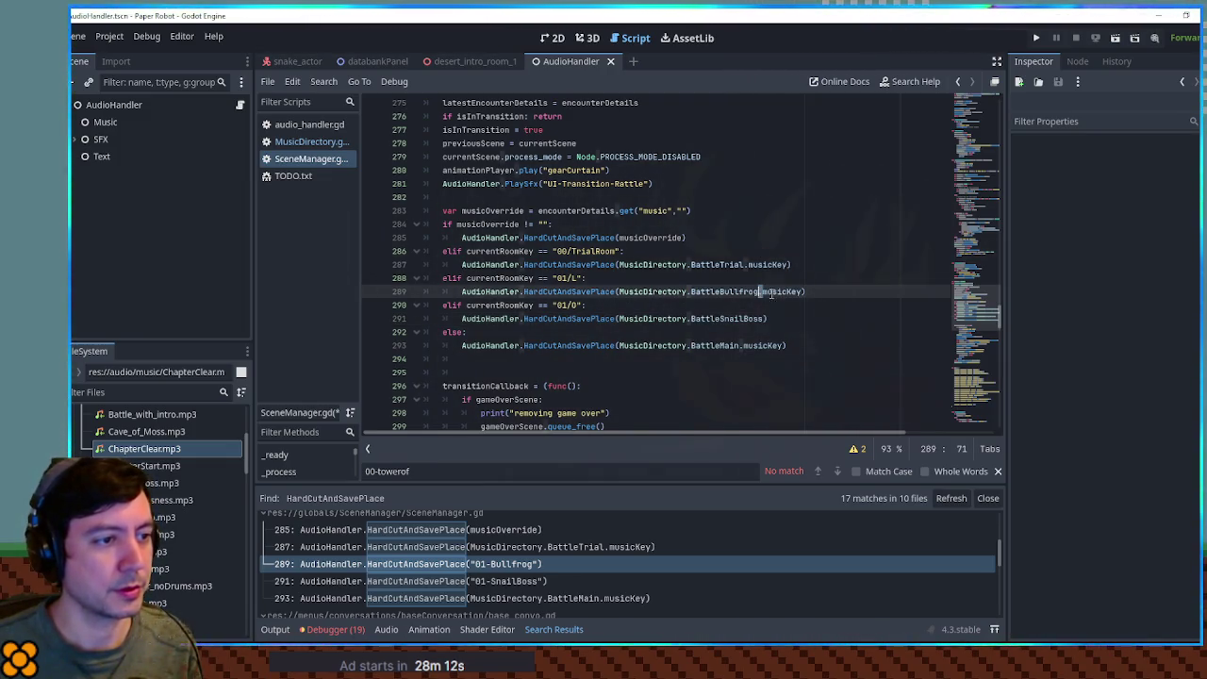
key("ctrl+c")
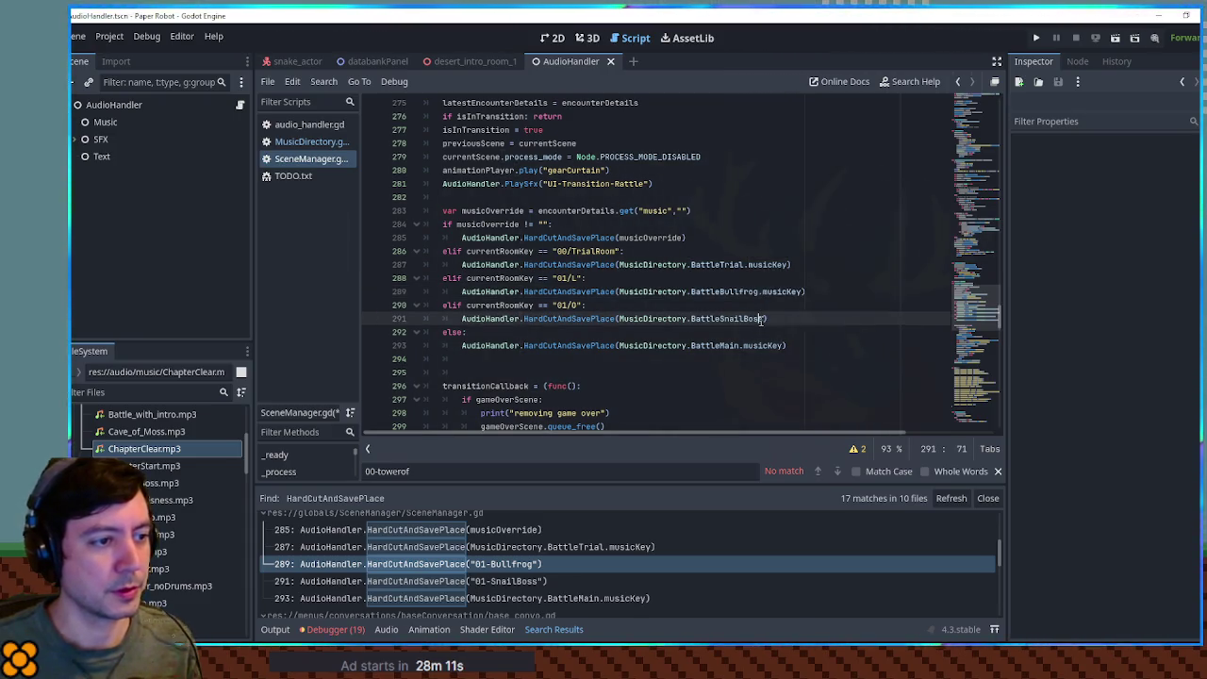
left_click(763, 319)
type(".")
key("ctrl+v")
scroll(763, 311, "down", 2)
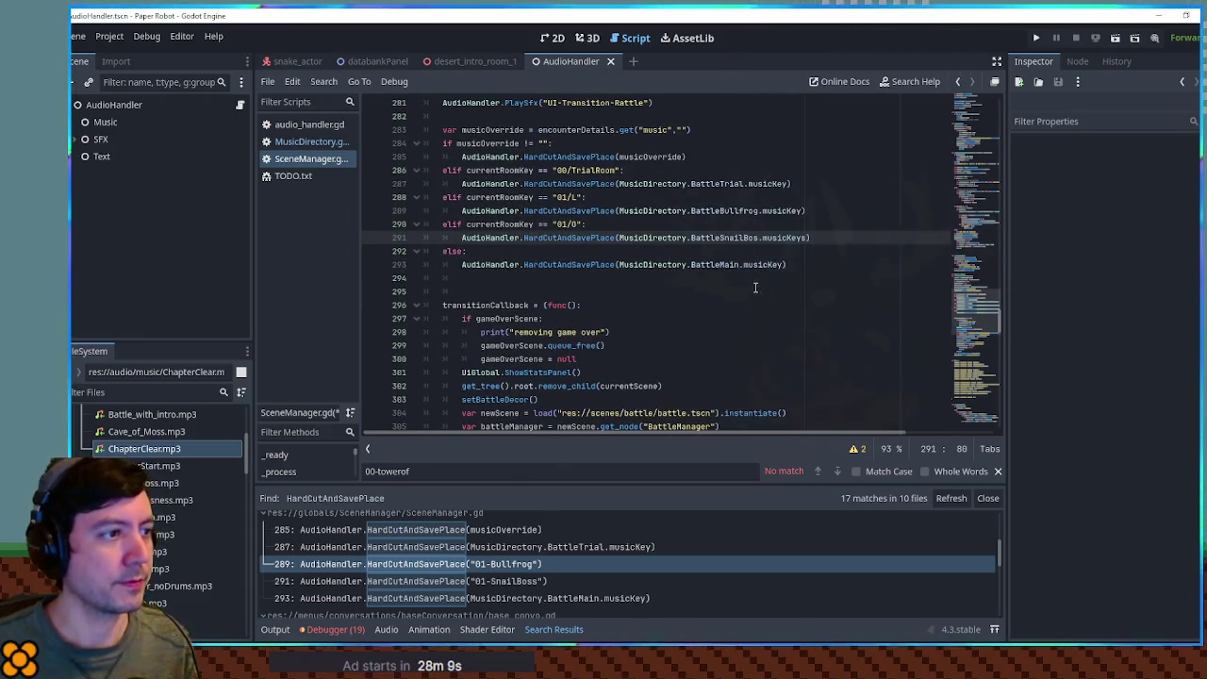
Close the script's Find bar and lower the Search Results splitter slightly for more code room.
scroll(768, 302, "up", 2)
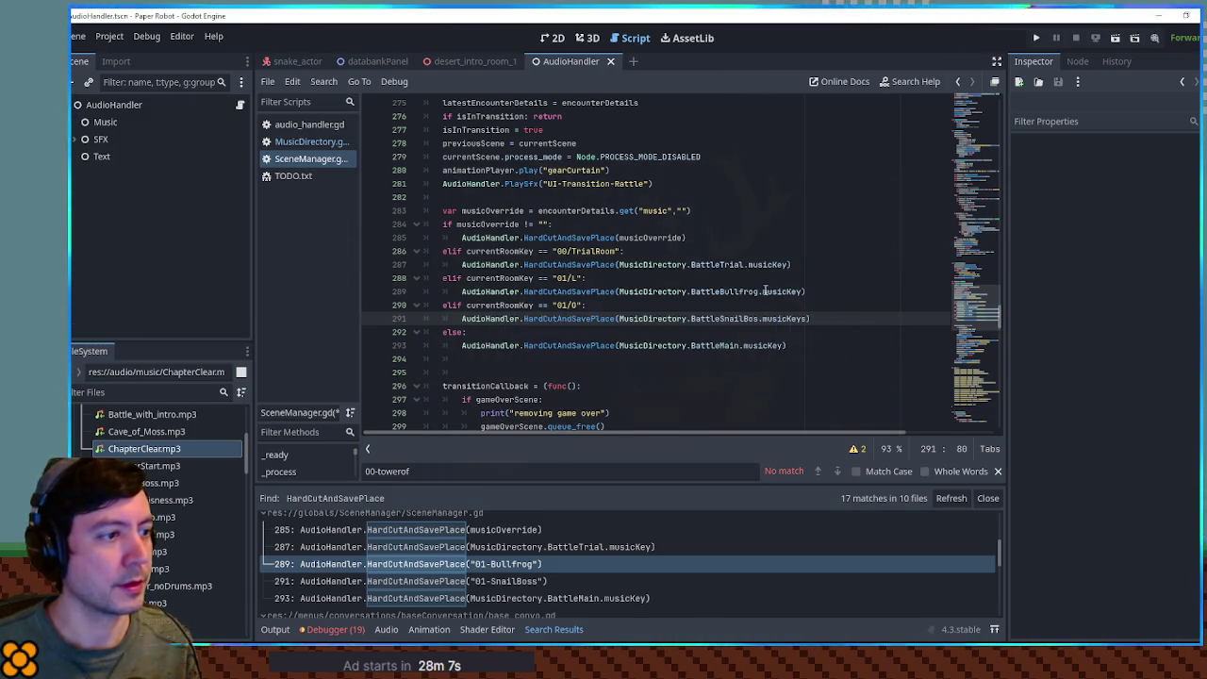
scroll(764, 290, "down", 5)
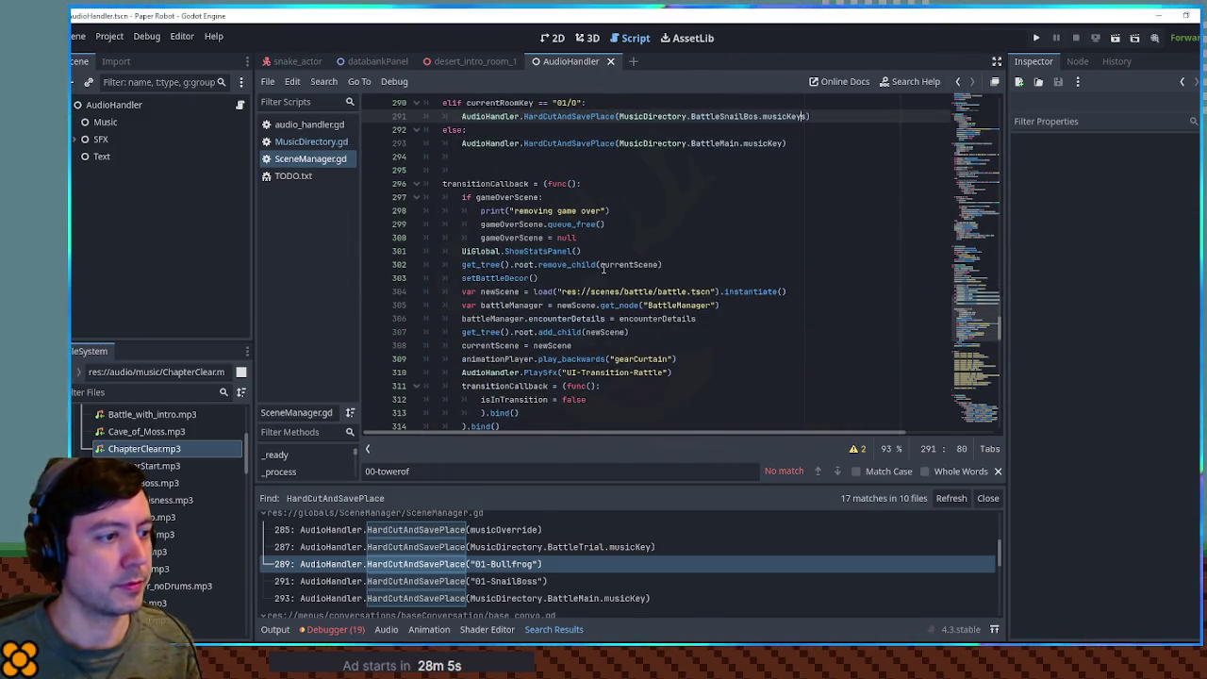
scroll(551, 372, "down", 11)
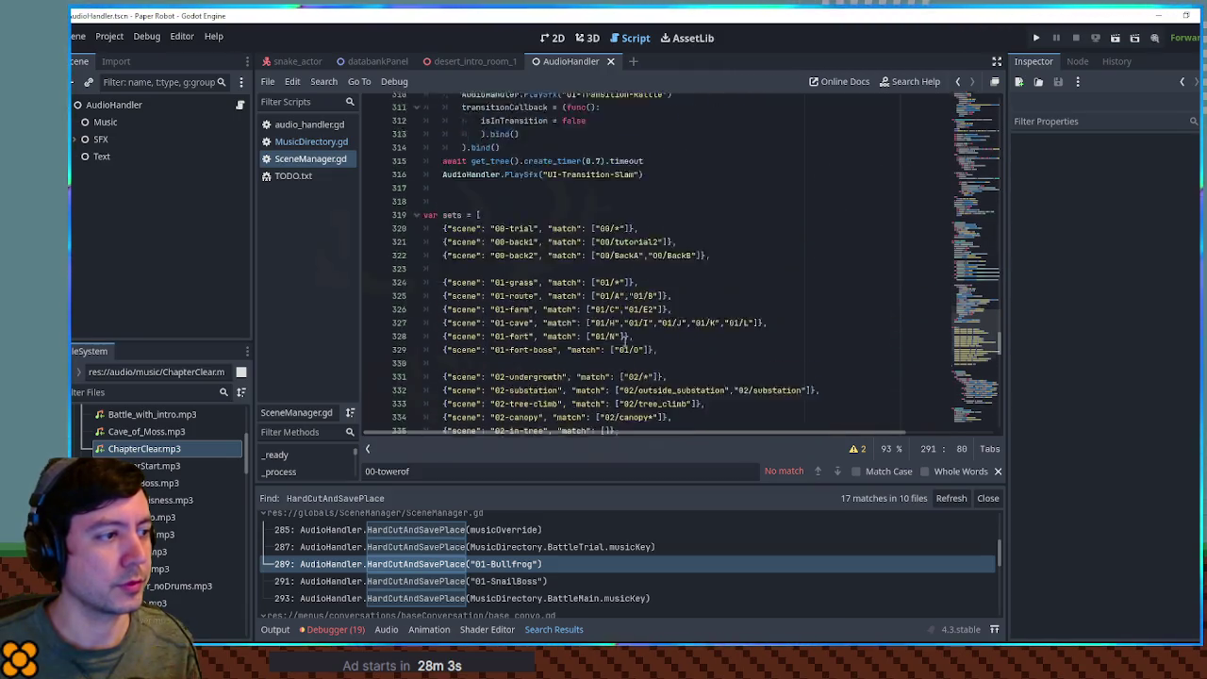
scroll(627, 341, "down", 19)
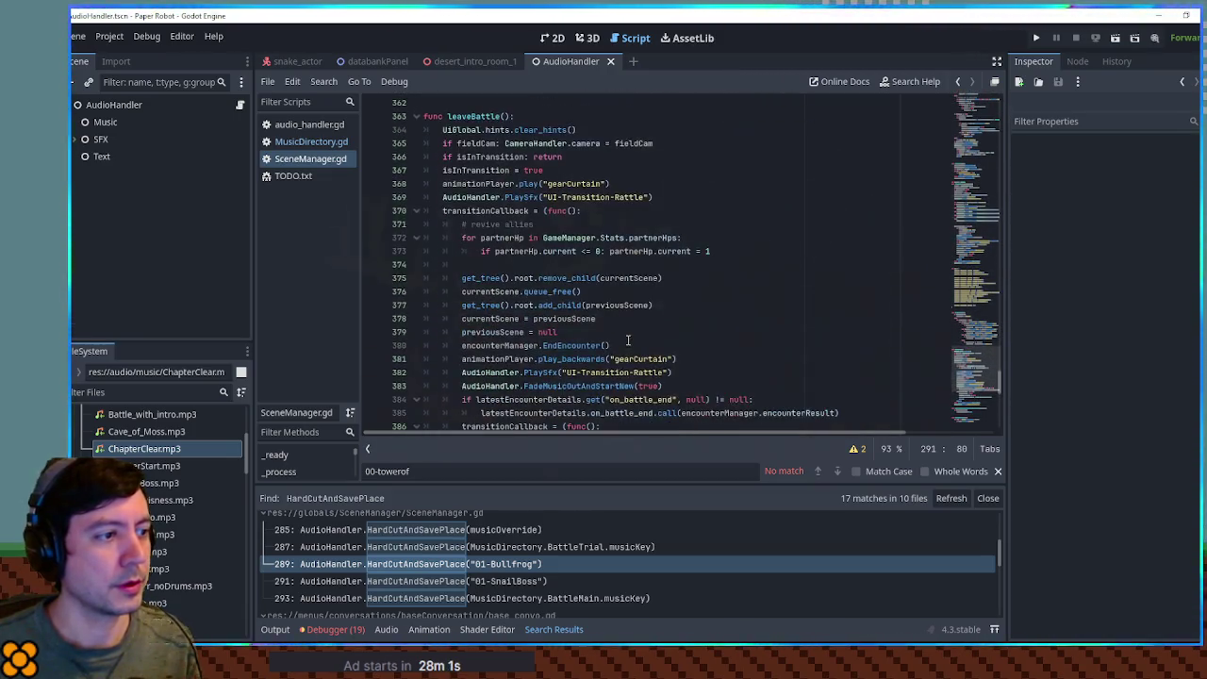
left_click_drag(966, 351, 975, 271)
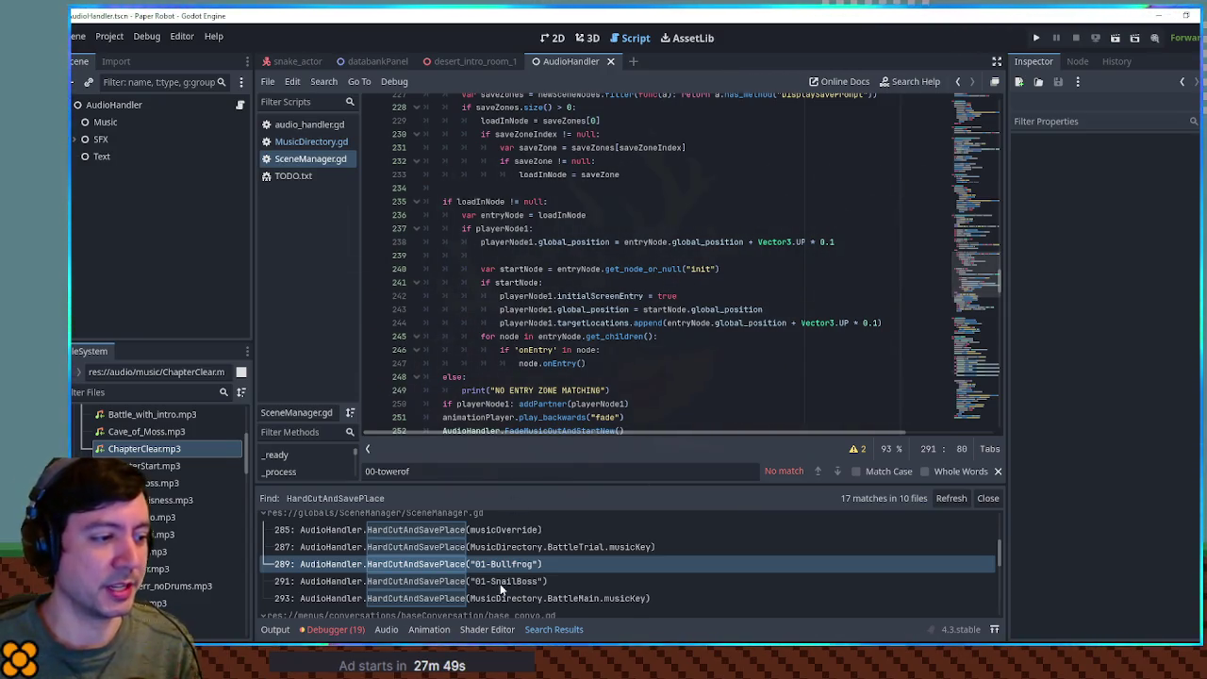
scroll(509, 586, "down", 3)
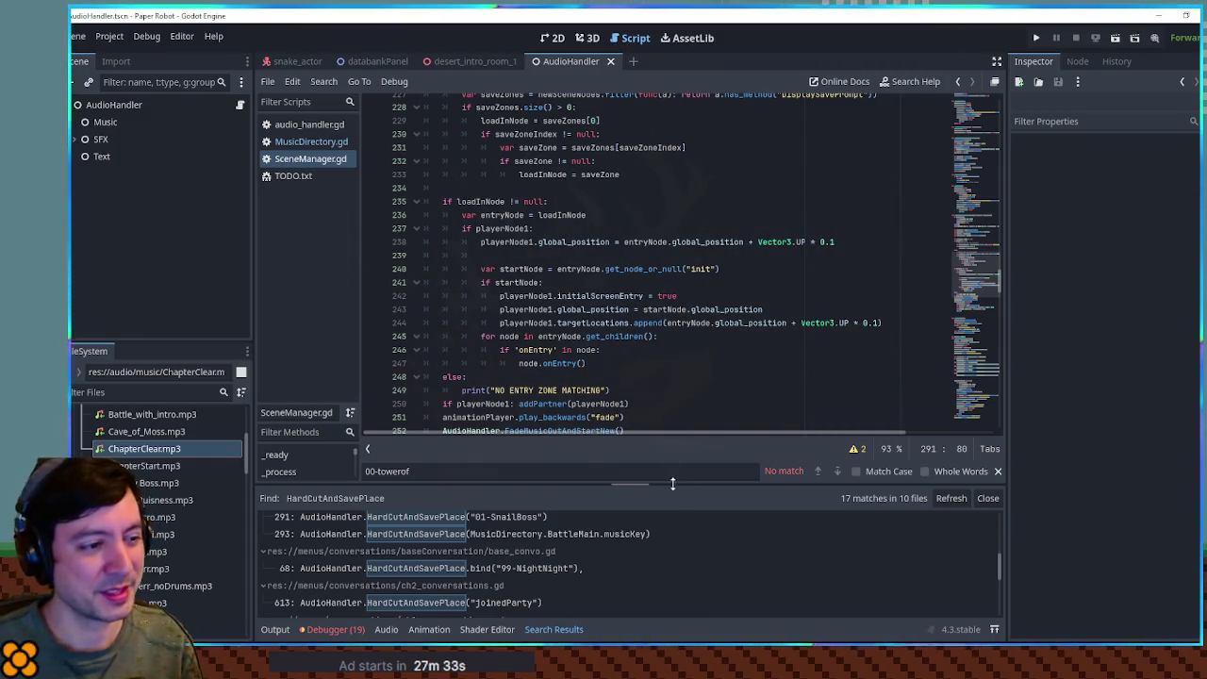
left_click(997, 473)
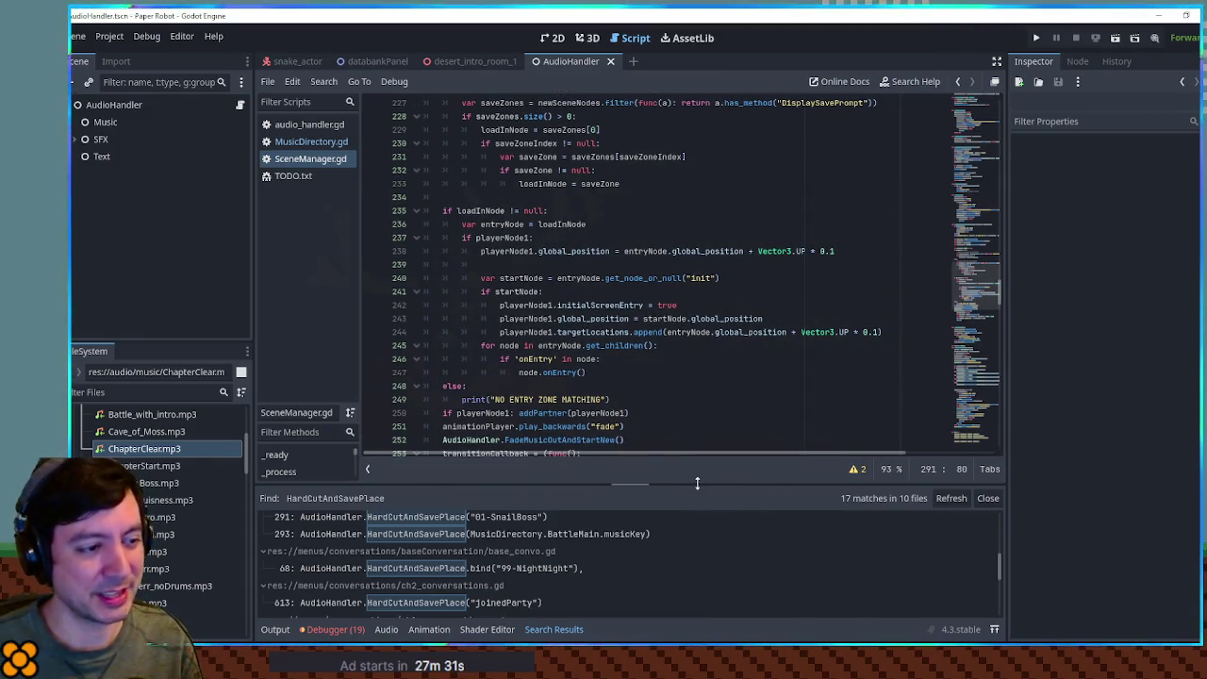
left_click_drag(695, 483, 700, 498)
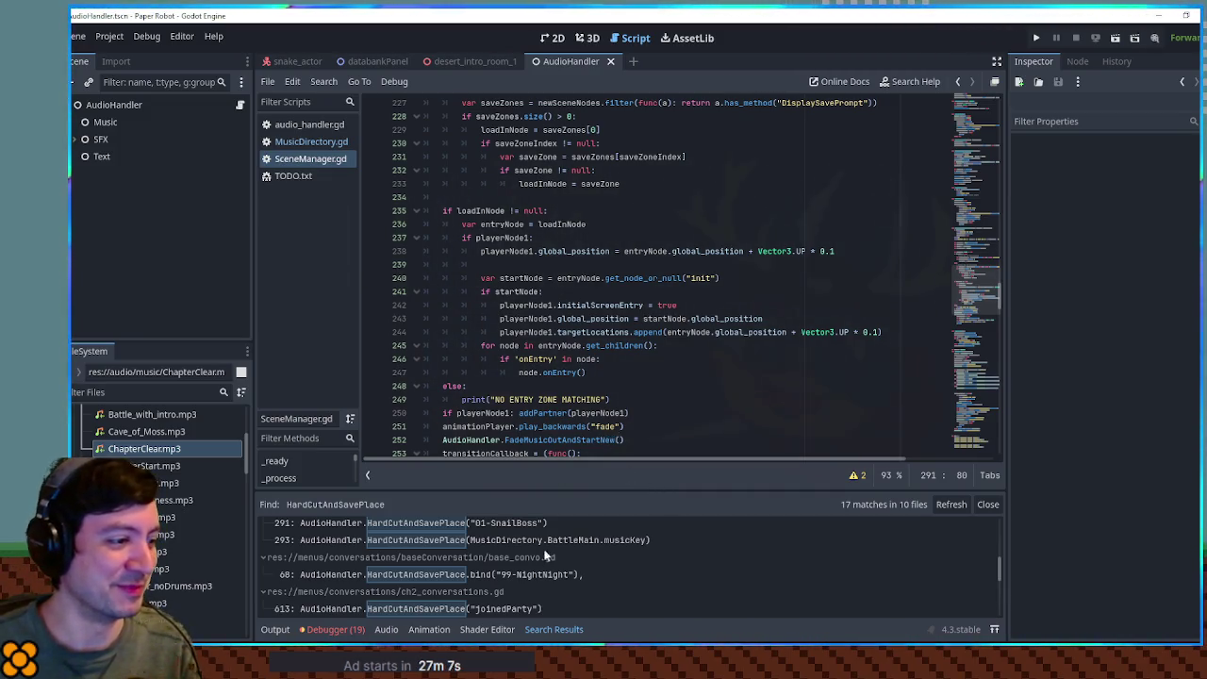
Build MusicDirectory.SharedSleepMode.musicKey in MusicDirectory.gd's line-70 comment and select it.
left_click(303, 143)
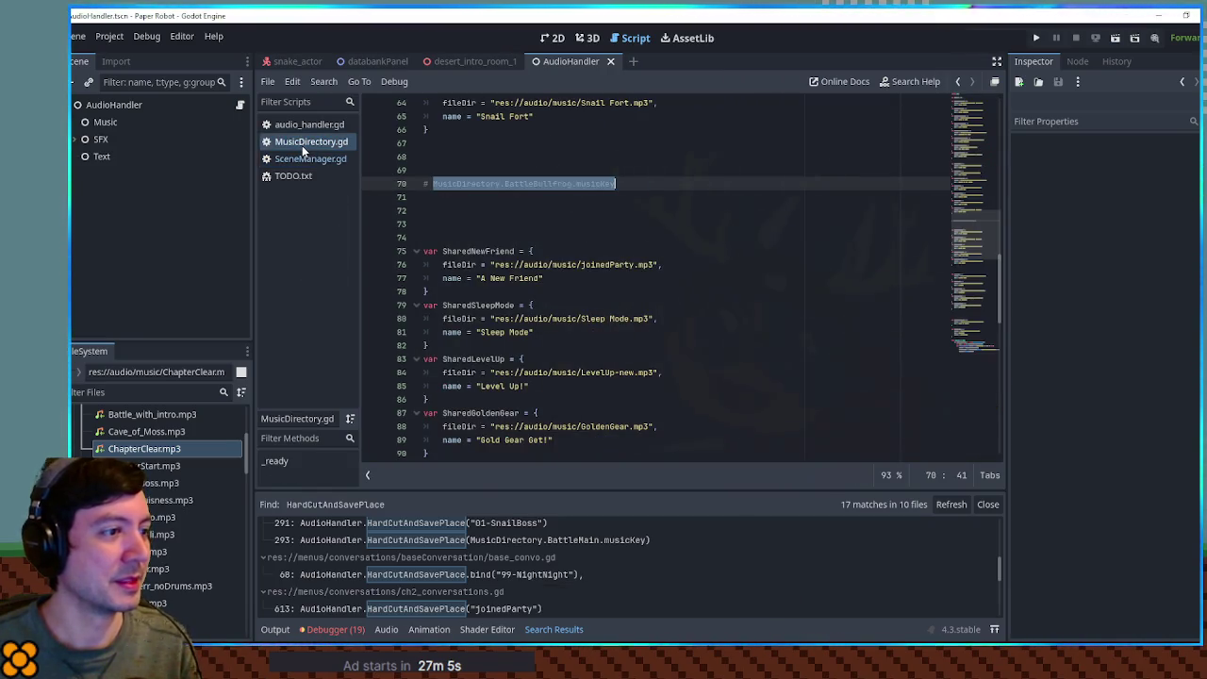
double_click(478, 304)
key("ctrl+c")
double_click(538, 184)
key("ctrl+v")
left_click_drag(433, 184, 622, 188)
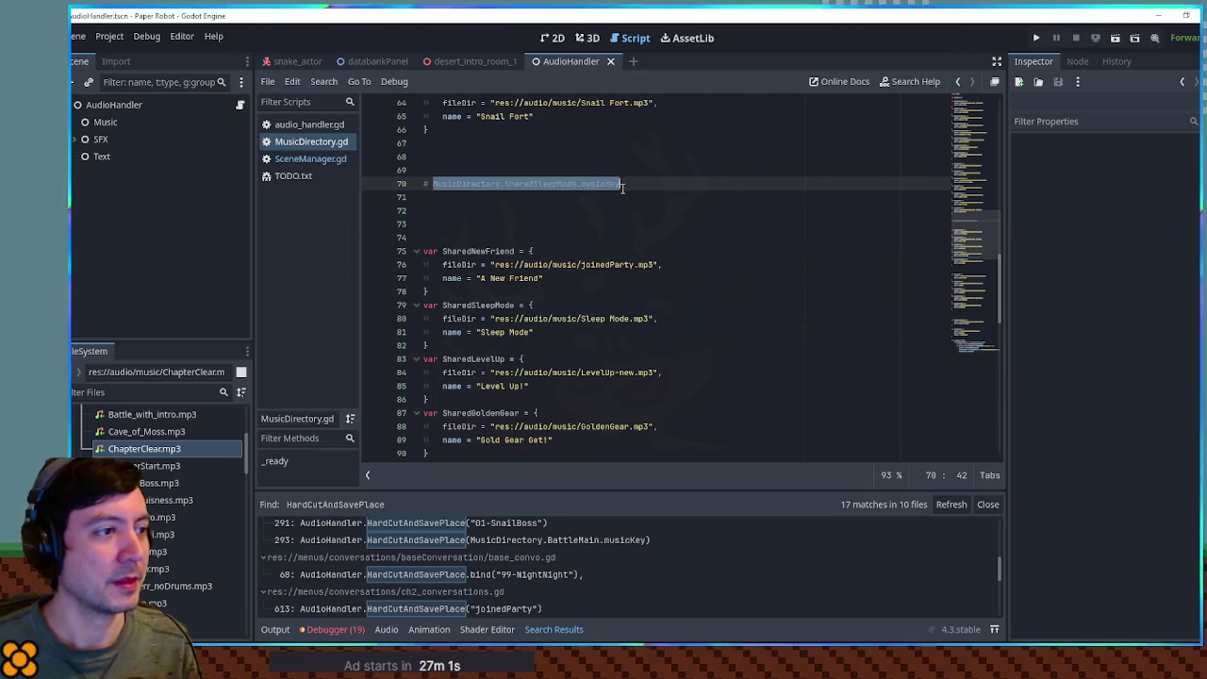
Replace "99-NightNight" on base_convo.gd line 68 with the SharedSleepMode key and save.
left_click(501, 575)
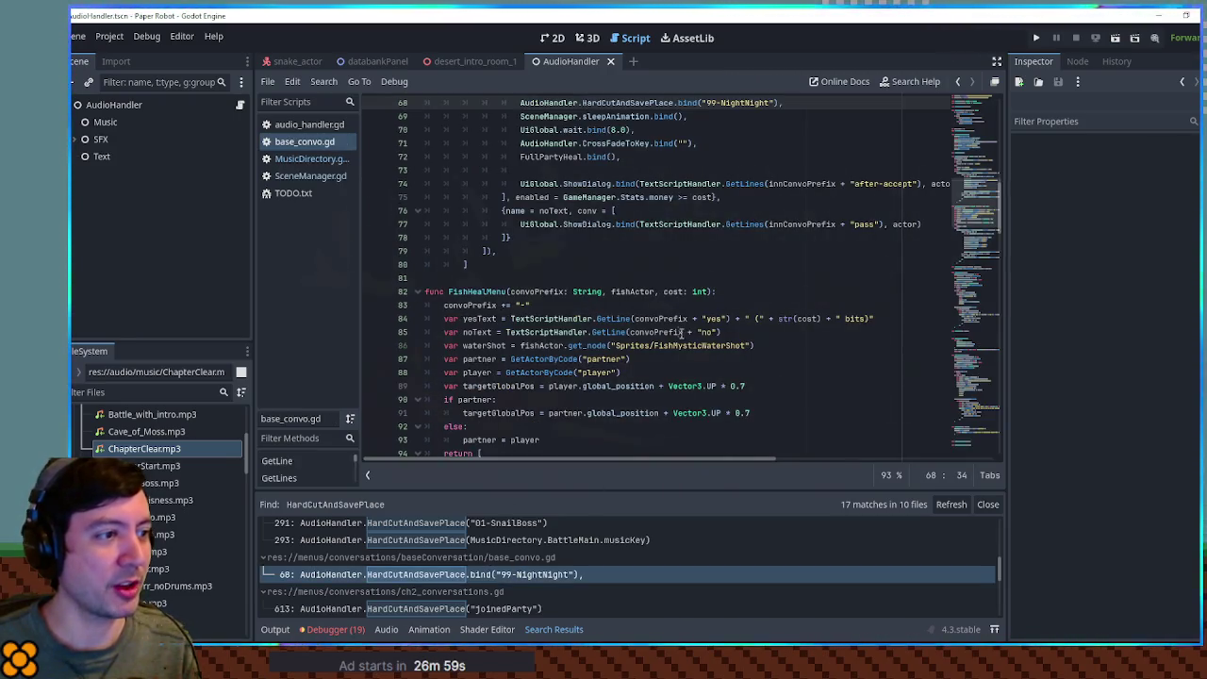
scroll(683, 332, "up", 3)
left_click_drag(700, 224, 775, 225)
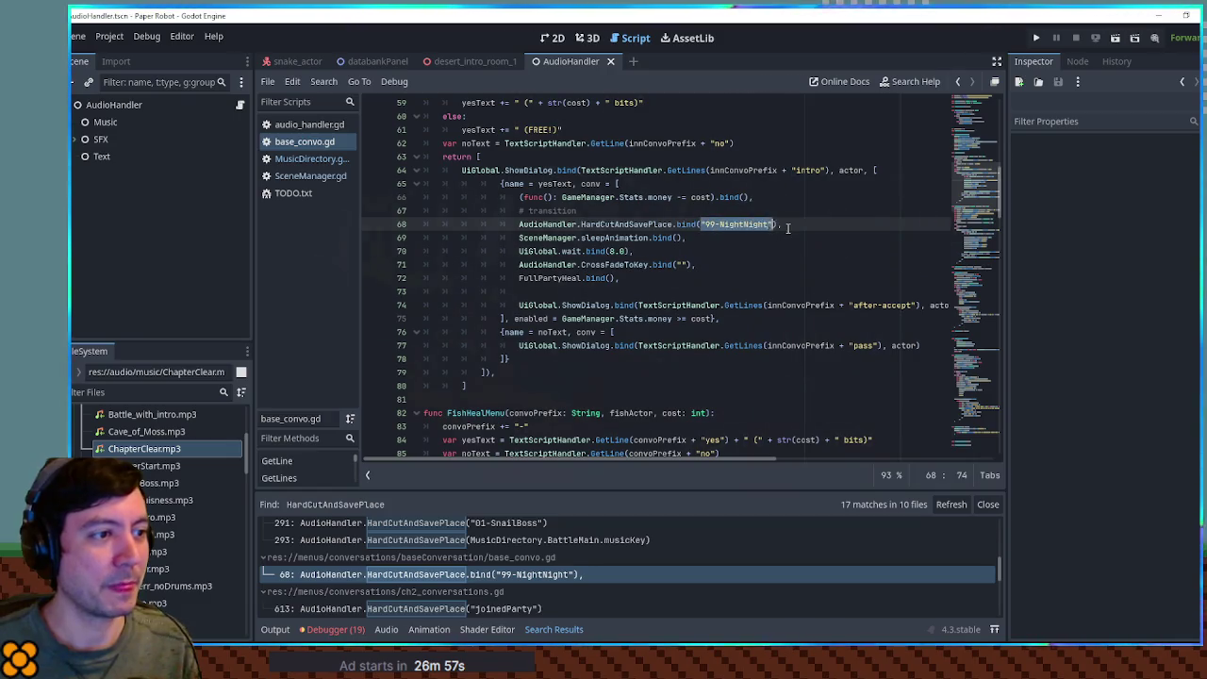
key("ctrl+v")
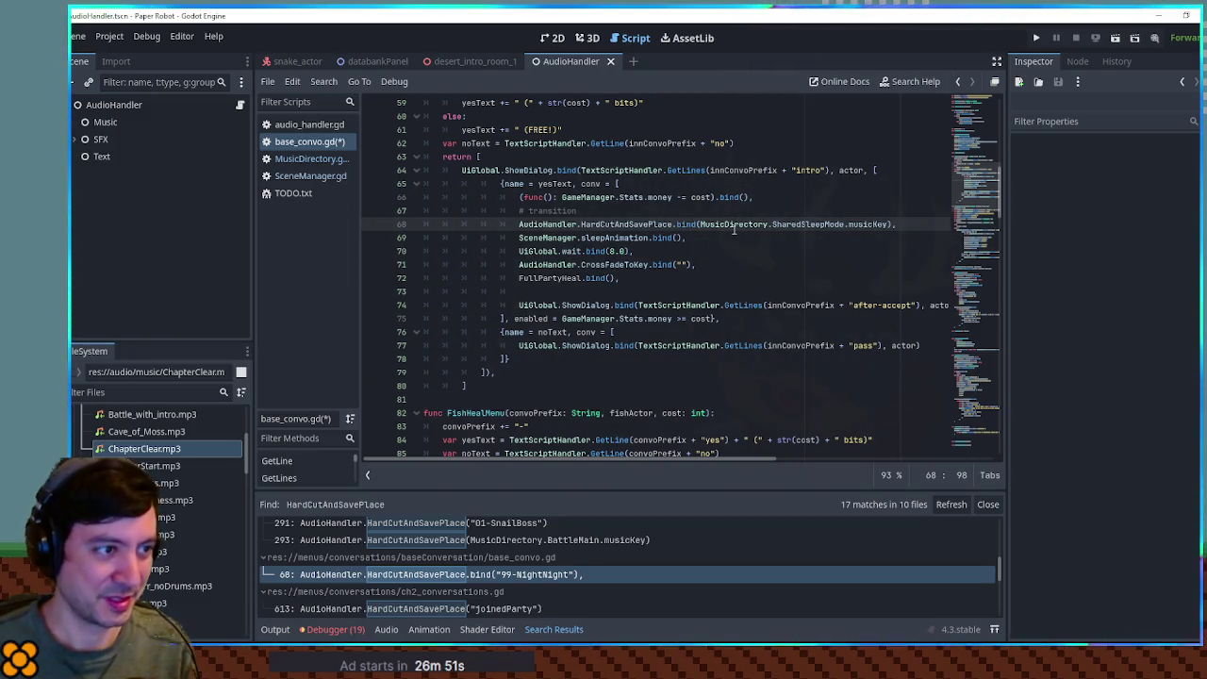
key("ctrl+s")
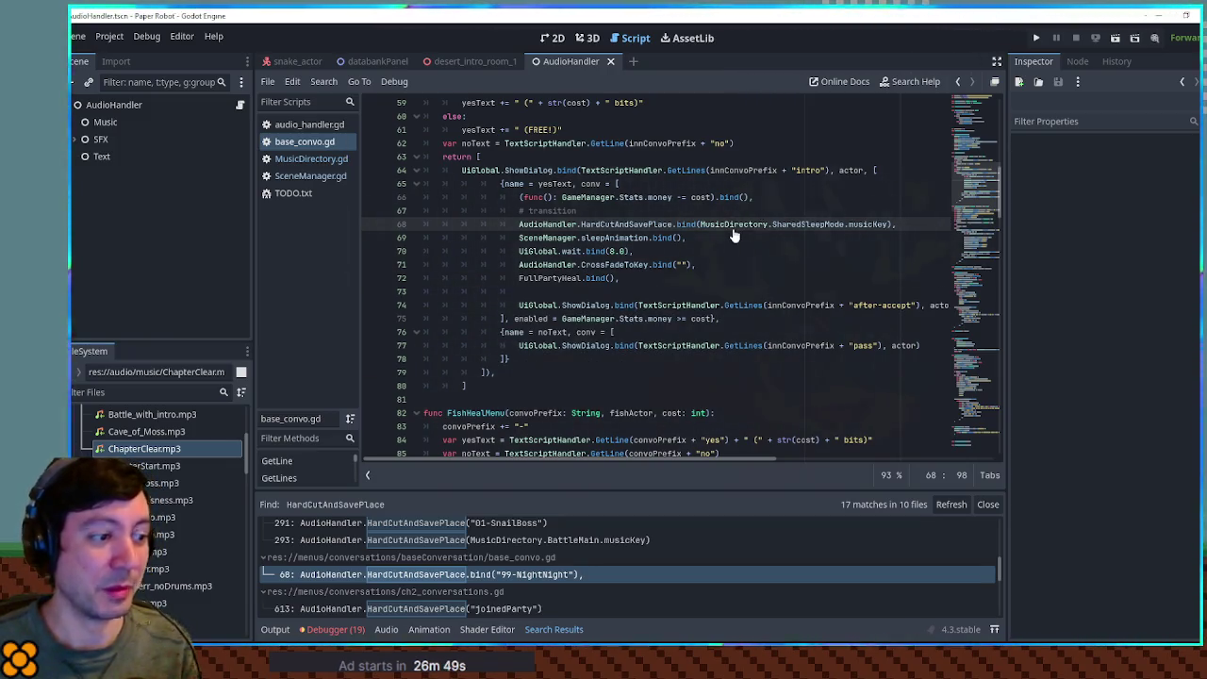
scroll(550, 571, "down", 1)
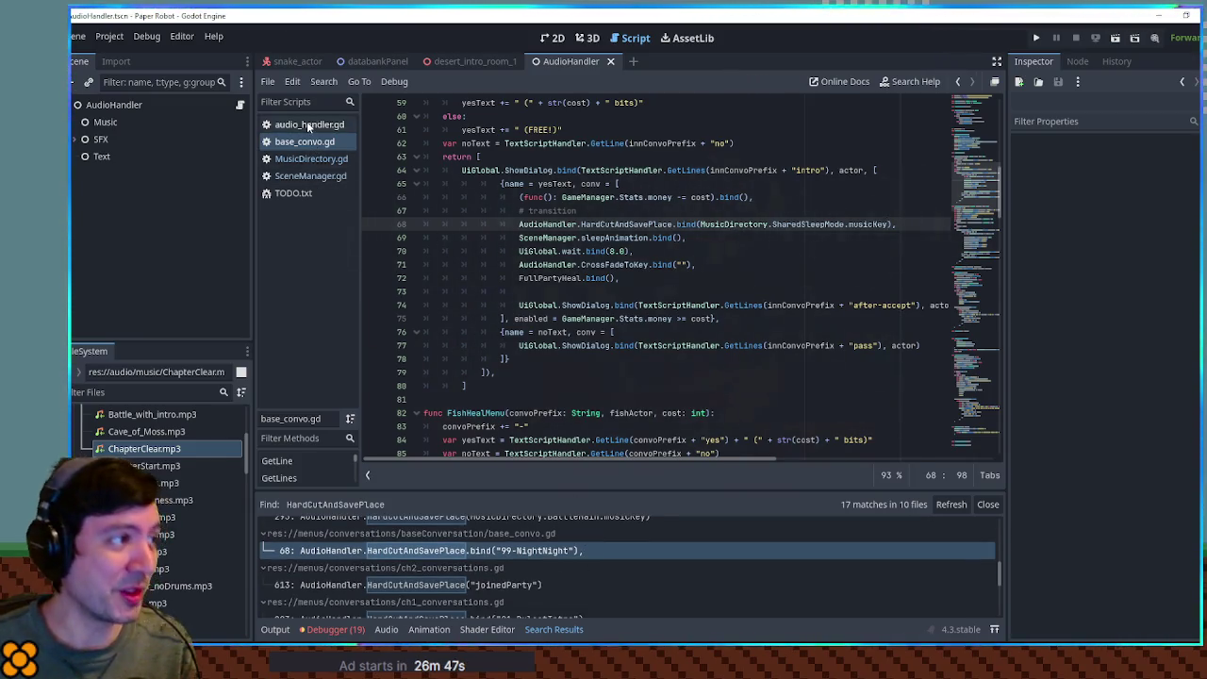
Change the line-70 comment to MusicDirectory.SharedNewFriend.musicKey and select it.
left_click(306, 124)
left_click(307, 142)
left_click(311, 158)
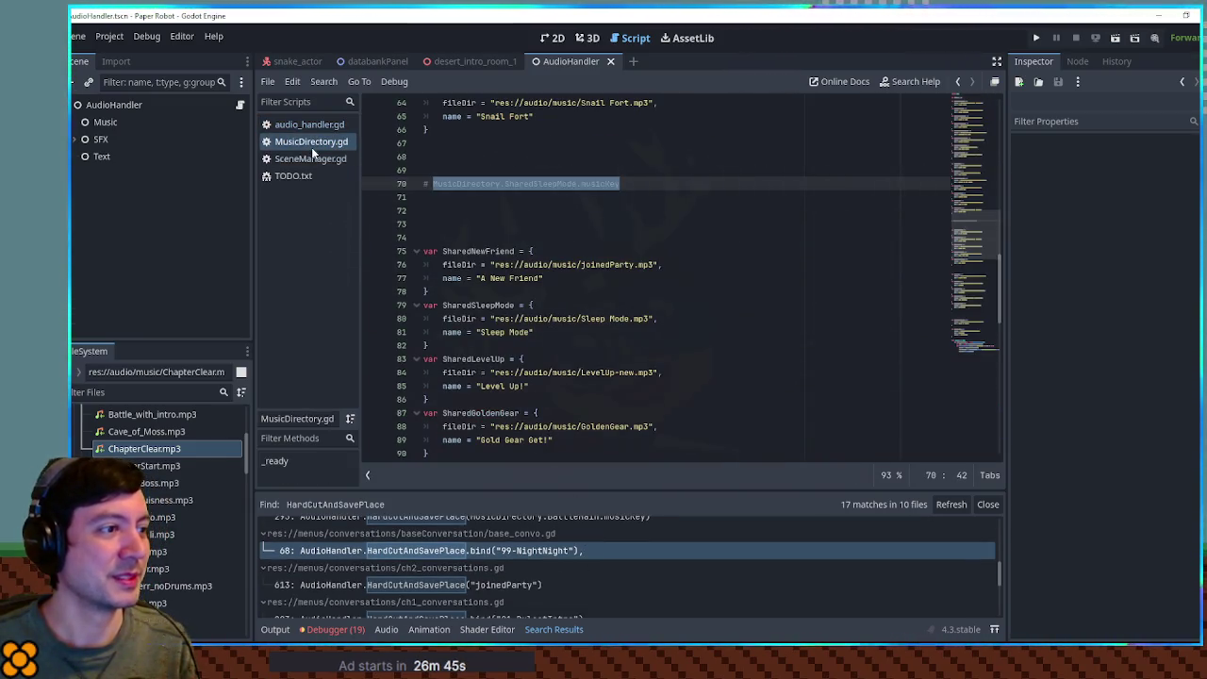
double_click(500, 252)
key("ctrl+c")
double_click(534, 183)
key("ctrl+v")
left_click_drag(432, 183, 620, 183)
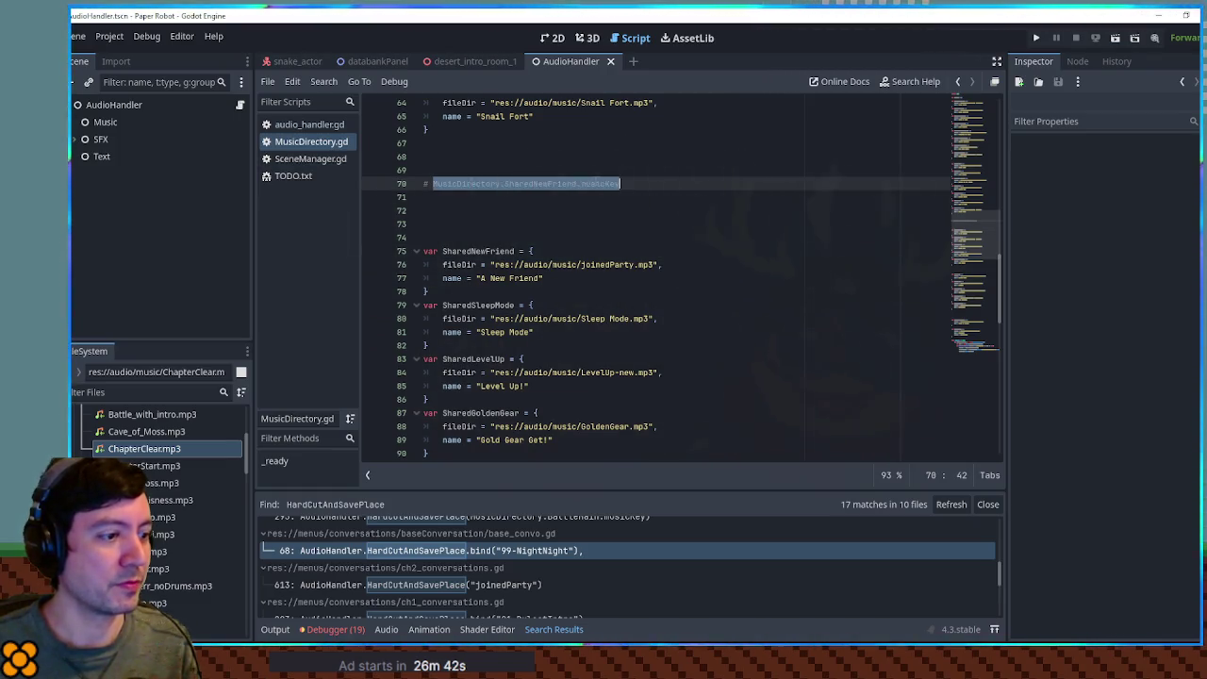
Replace "joinedParty" with the SharedNewFriend key on ch2_conversations line 613 and ch0_conversations line 179.
left_click(483, 586)
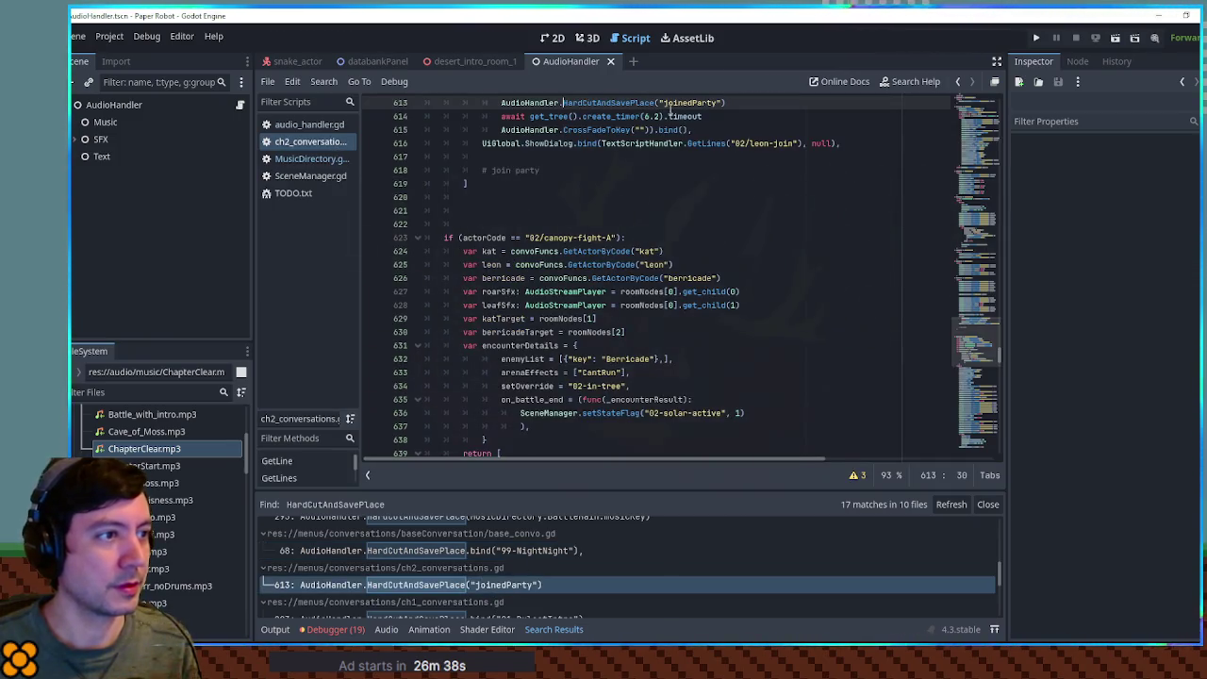
left_click(666, 102)
left_click(719, 101, "shift")
key("ctrl+v")
scroll(496, 566, "down", 5)
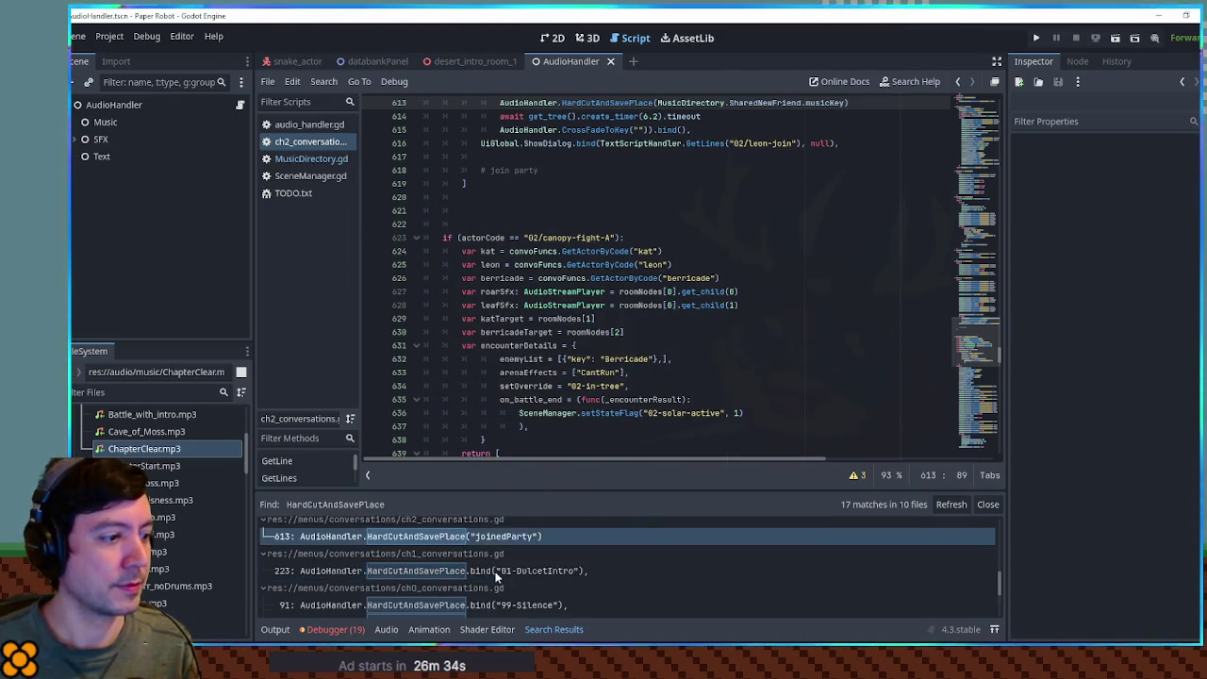
scroll(500, 567, "down", 1)
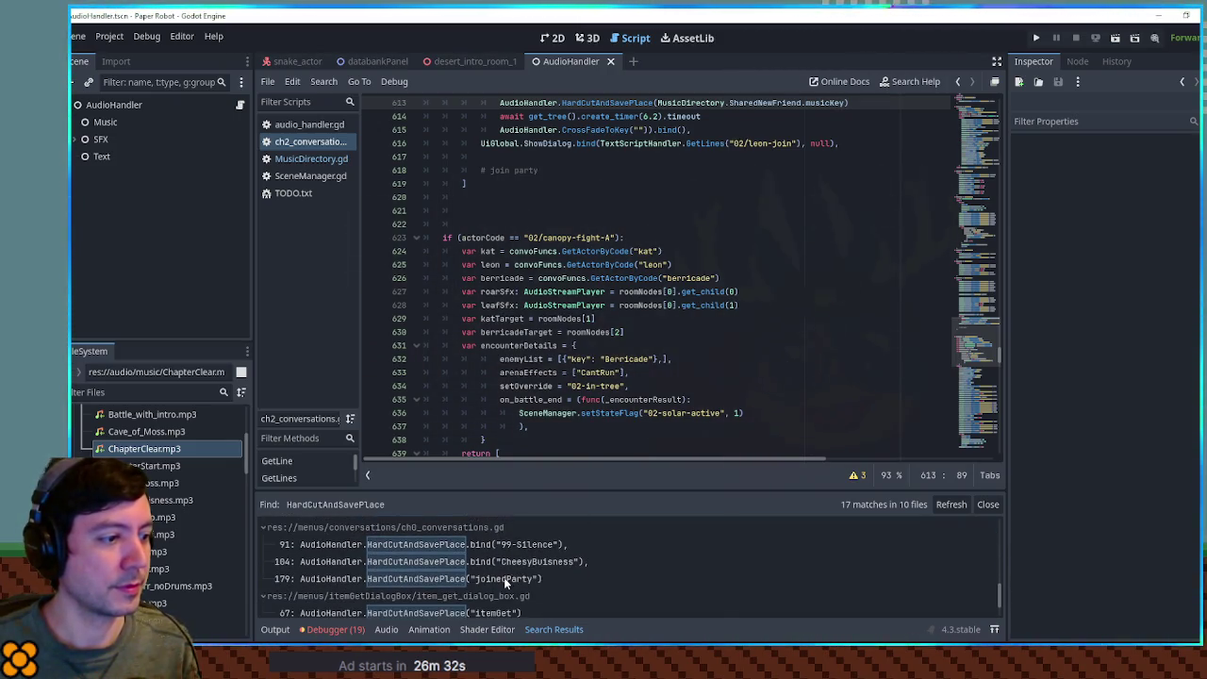
left_click(504, 578)
left_click(718, 103)
key("ctrl+v")
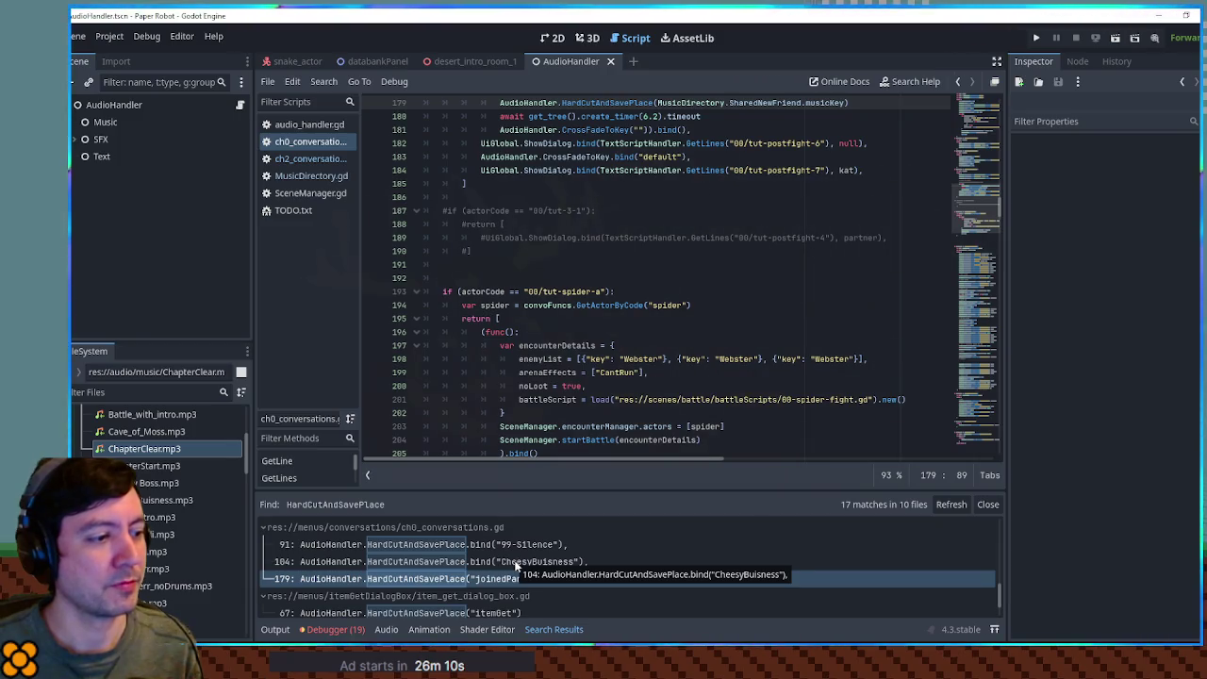
Locate the CheesyBuisness call in ch0_conversations, then return to MusicDirectory.gd.
scroll(518, 561, "down", 1)
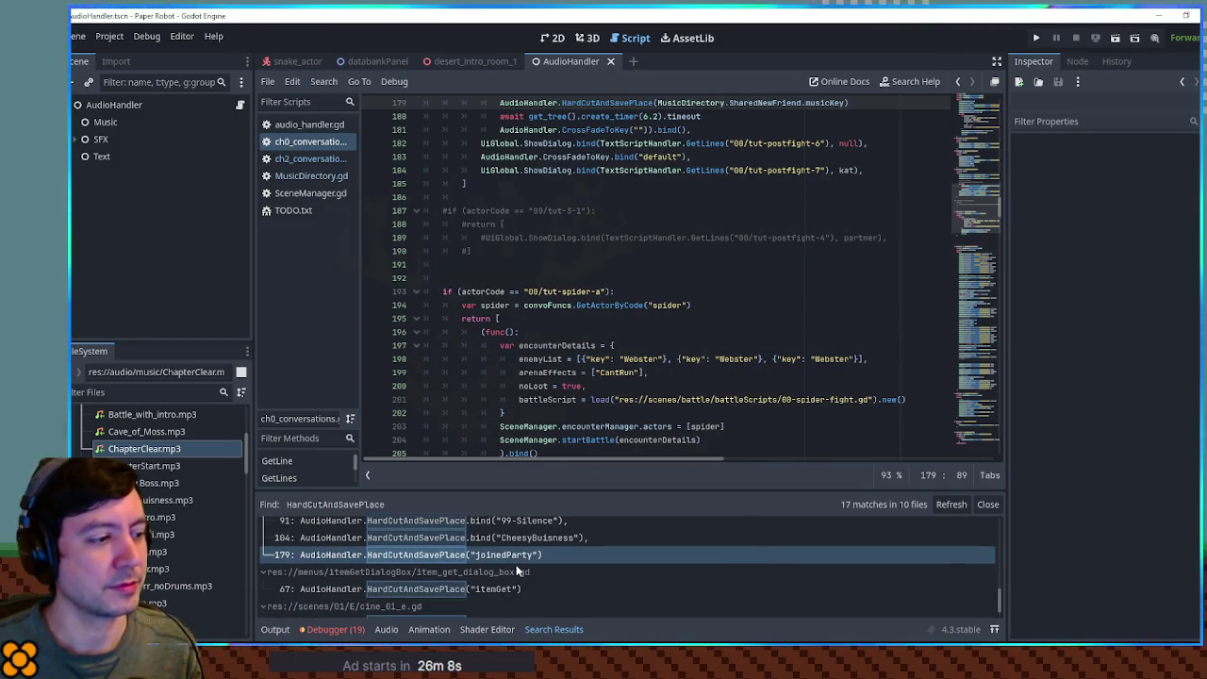
scroll(514, 564, "up", 1)
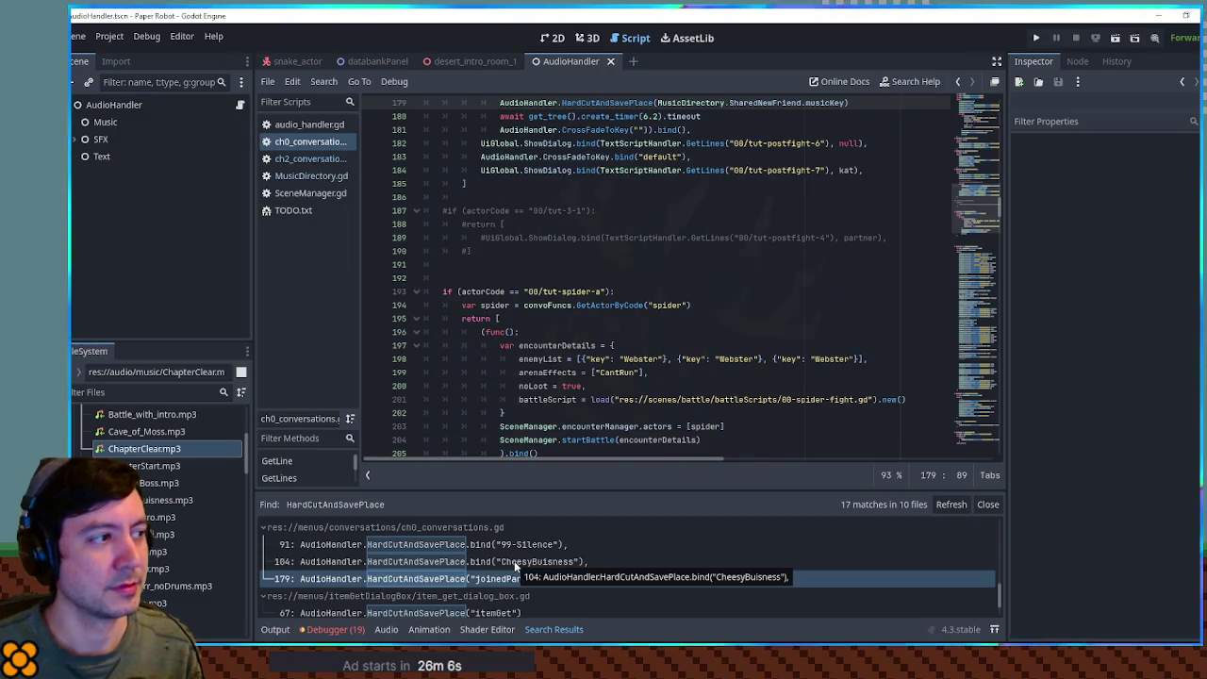
left_click(514, 561)
left_click(311, 158)
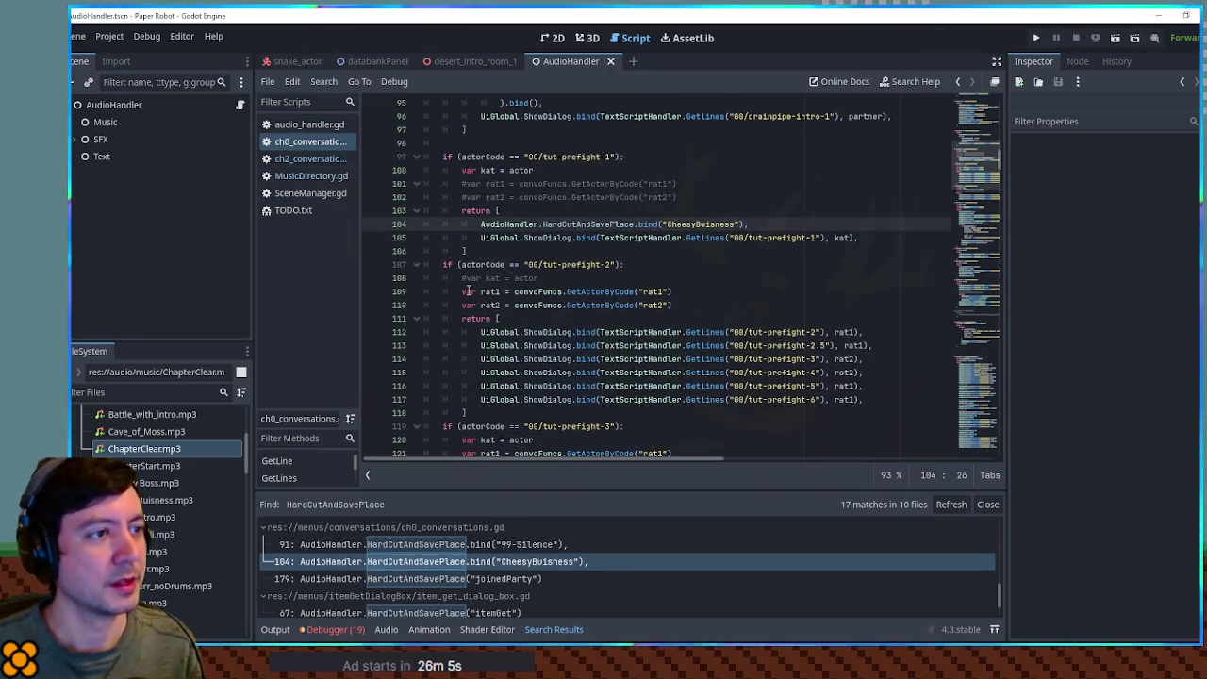
left_click(307, 125)
left_click(313, 159)
left_click(311, 175)
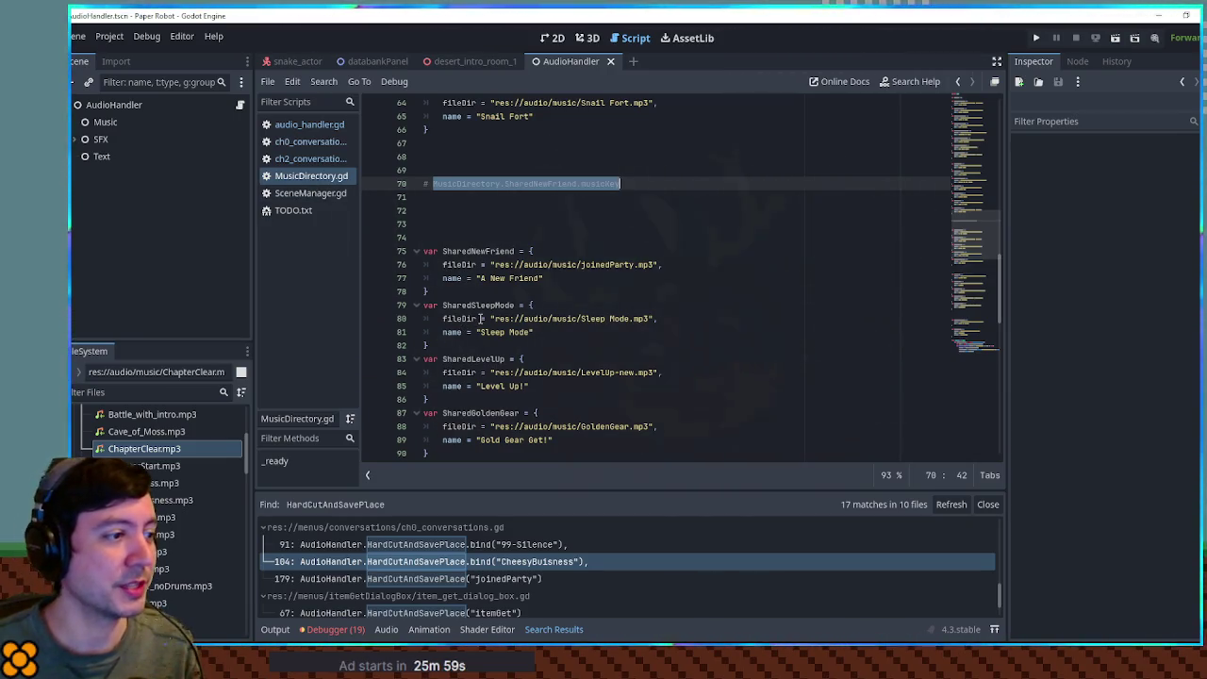
Change the line-70 comment to MusicDirectory.PrologueCheesyBusiness.musicKey and select it.
scroll(481, 319, "up", 5)
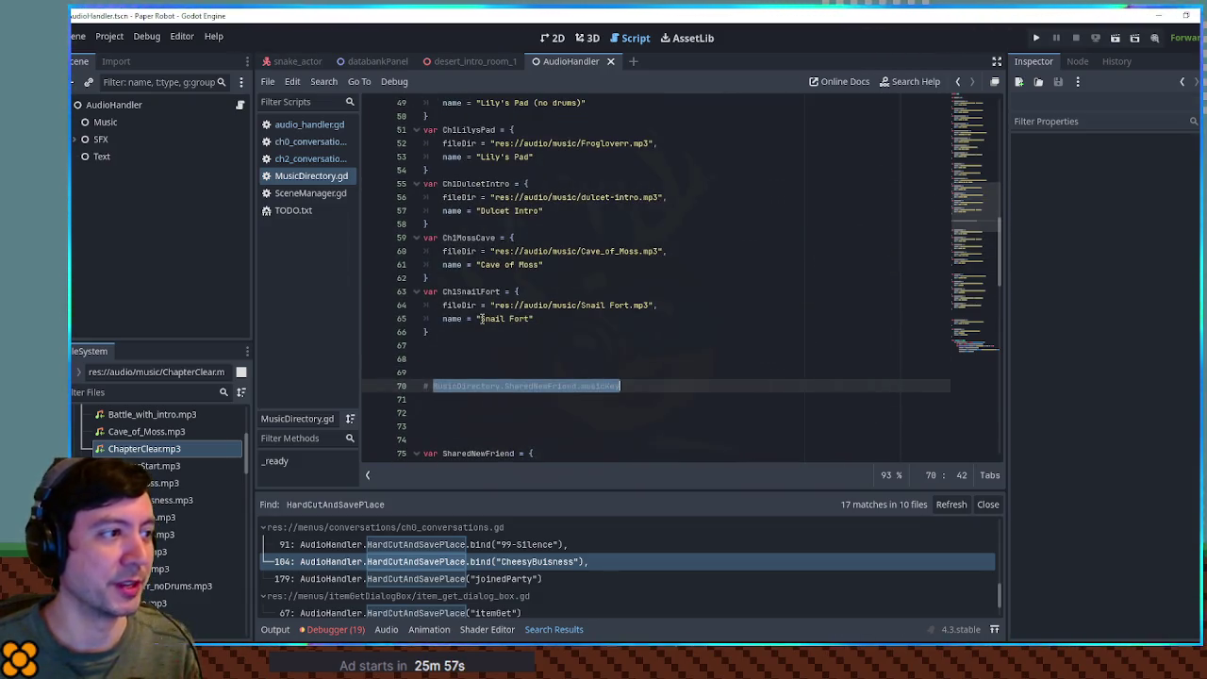
scroll(481, 319, "up", 5)
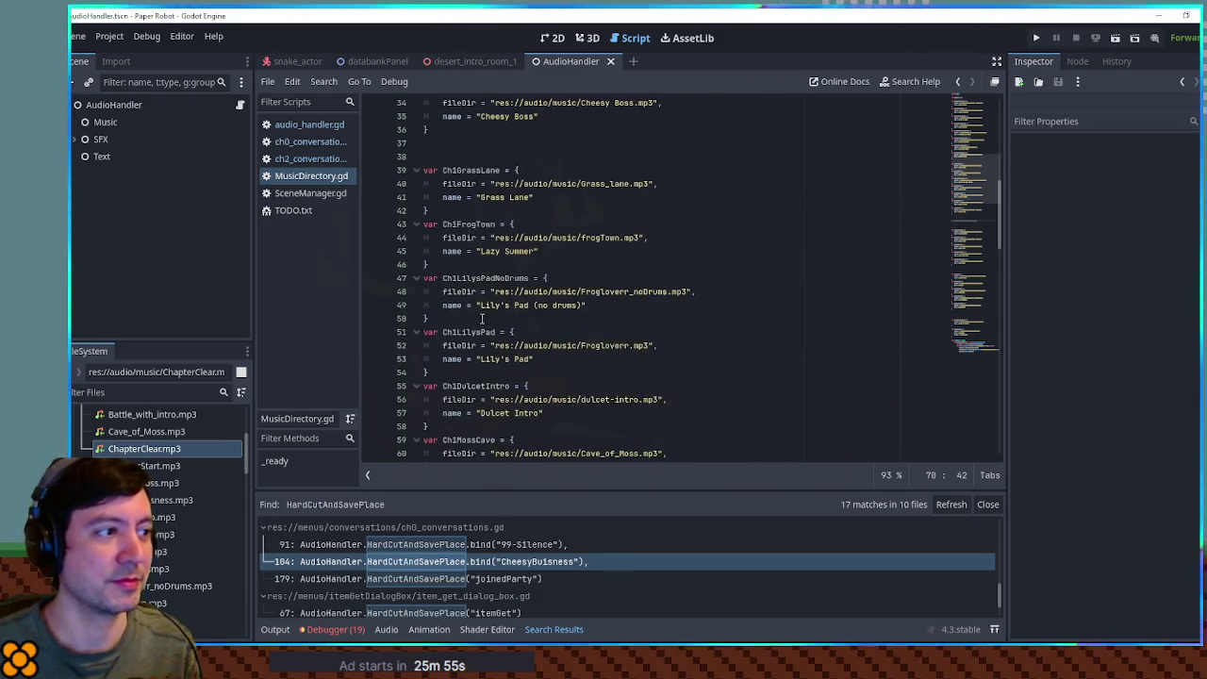
scroll(481, 319, "up", 5)
left_click(506, 184)
double_click(505, 184)
scroll(542, 340, "down", 12)
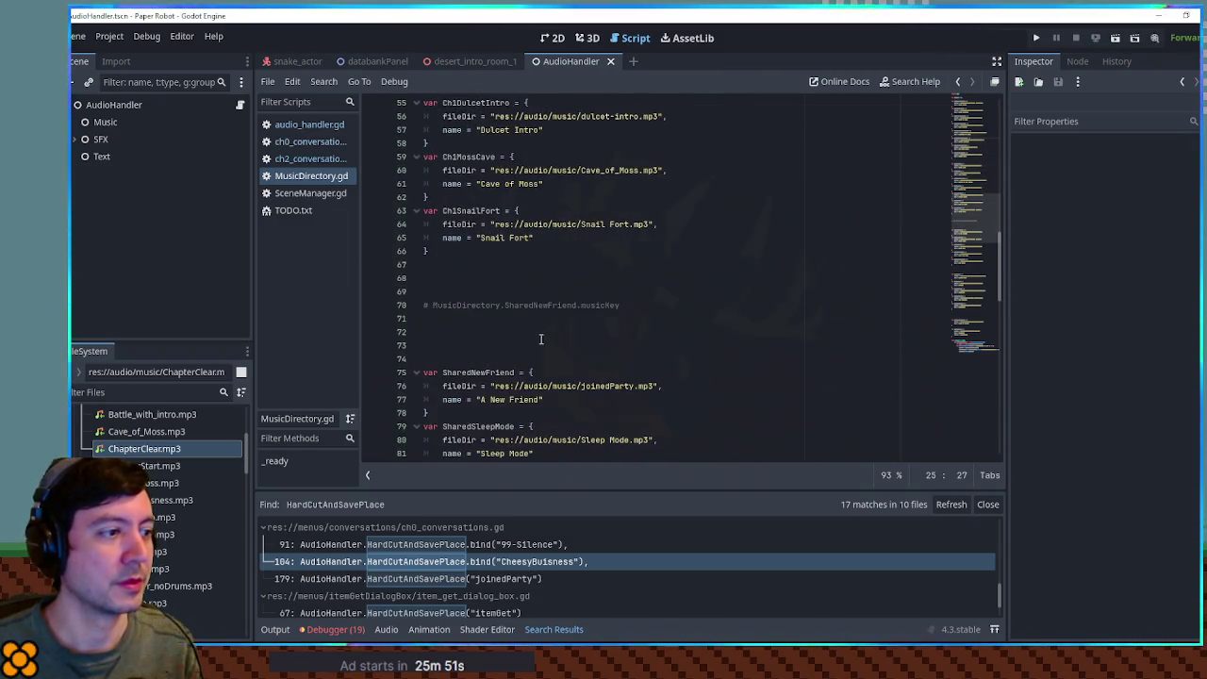
double_click(518, 305)
key("ctrl+v")
left_click_drag(432, 305, 652, 305)
key("ctrl+c")
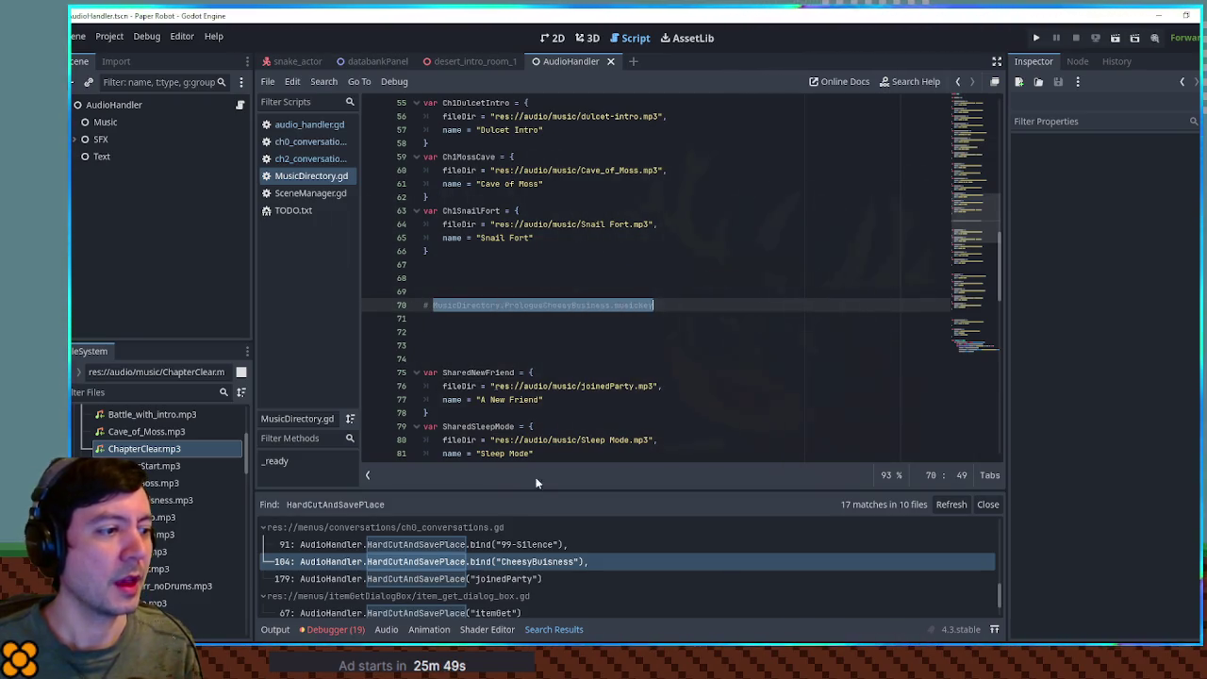
Replace "CheesyBuisness" on ch0_conversations line 104 with the PrologueCheesyBusiness key and save.
left_click(476, 560)
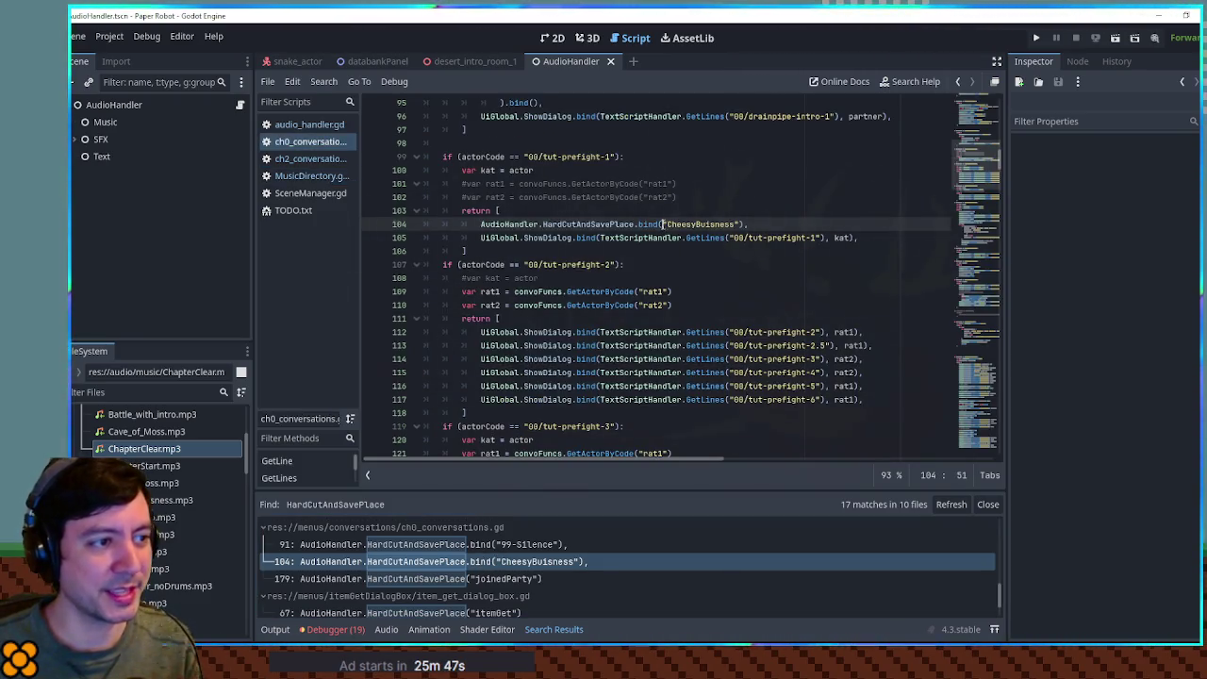
left_click_drag(661, 224, 743, 224)
key("ctrl+v")
key("ctrl+s")
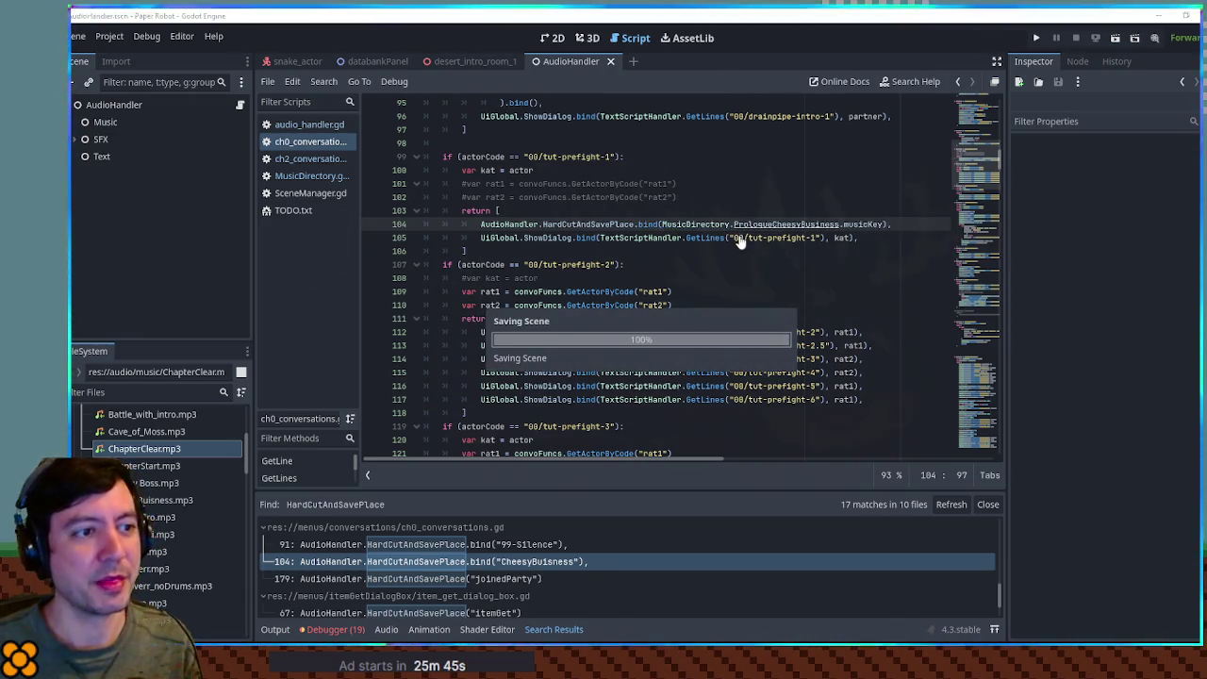
scroll(579, 550, "down", 1)
scroll(582, 552, "up", 3)
scroll(585, 547, "up", 4)
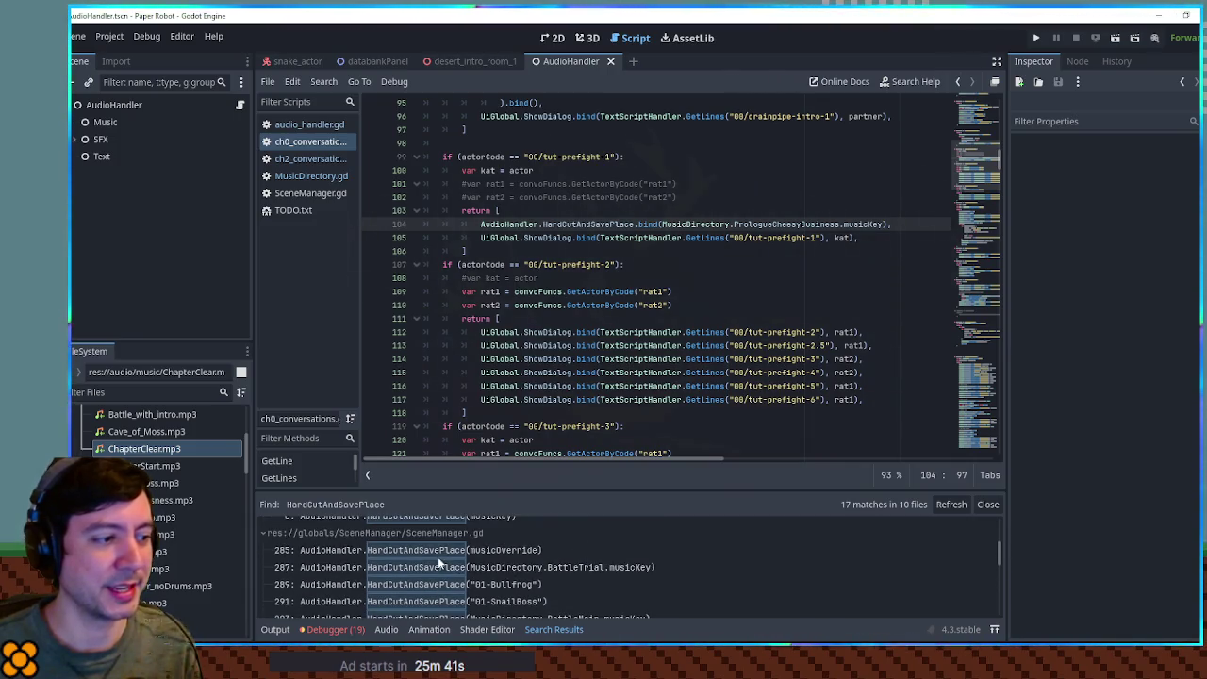
Search all project files for HardCutAndSavePlace again.
double_click(591, 224)
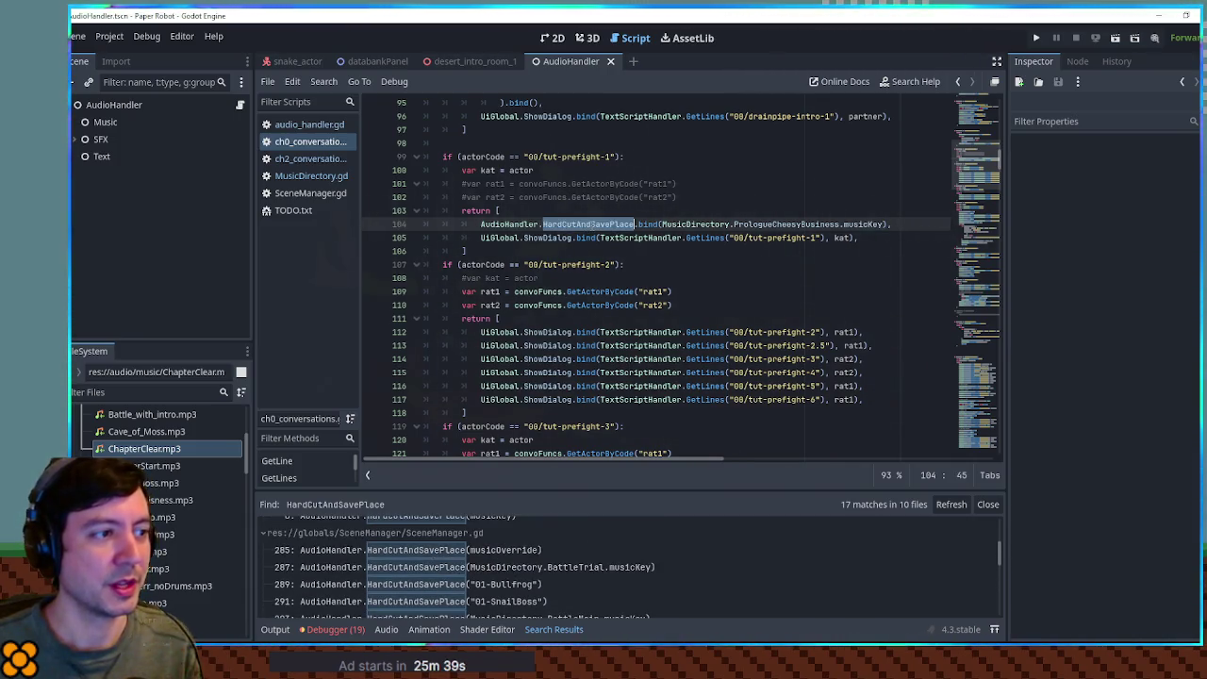
key("ctrl+shift+f")
left_click(656, 380)
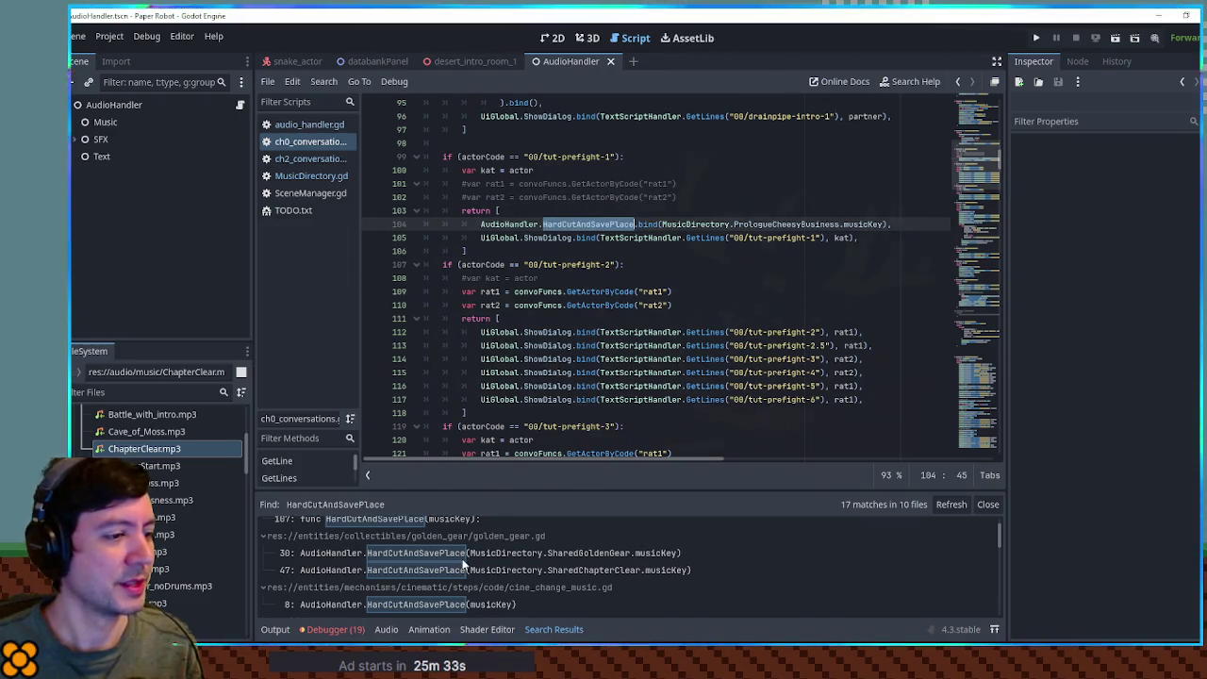
scroll(462, 564, "down", 3)
scroll(507, 567, "down", 6)
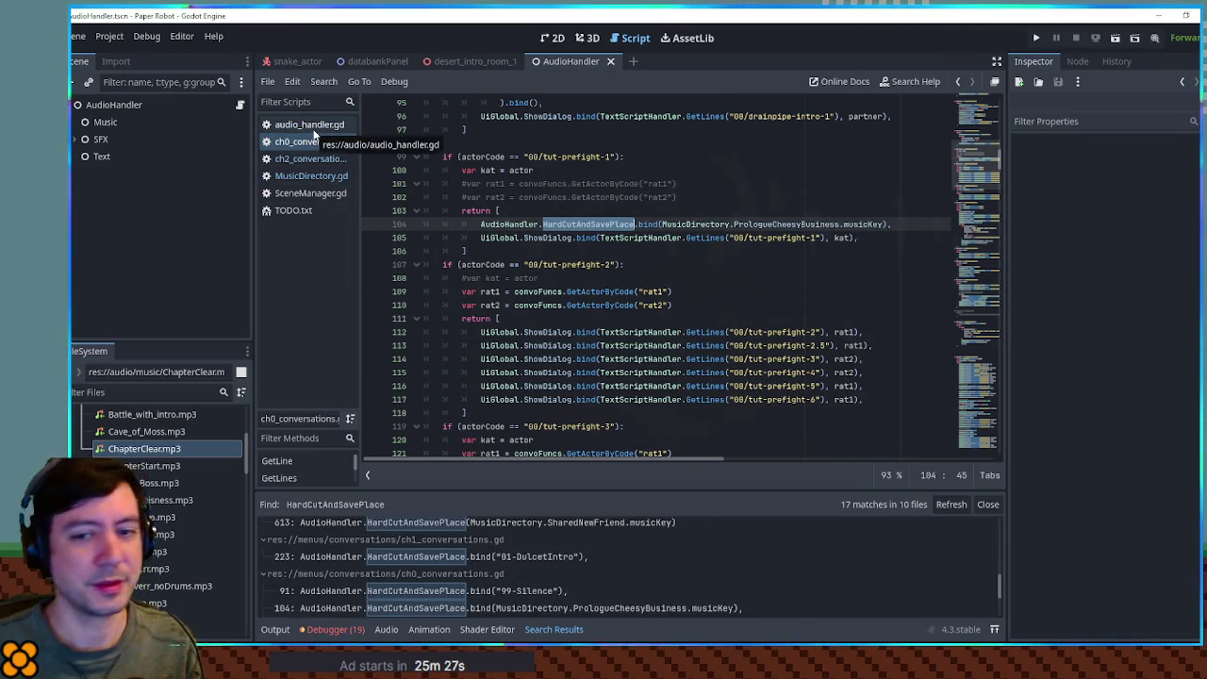
Turn the line-70 comment into MusicDirectory.Ch1DulcetIntro.musicKey and select the reference.
left_click(321, 177)
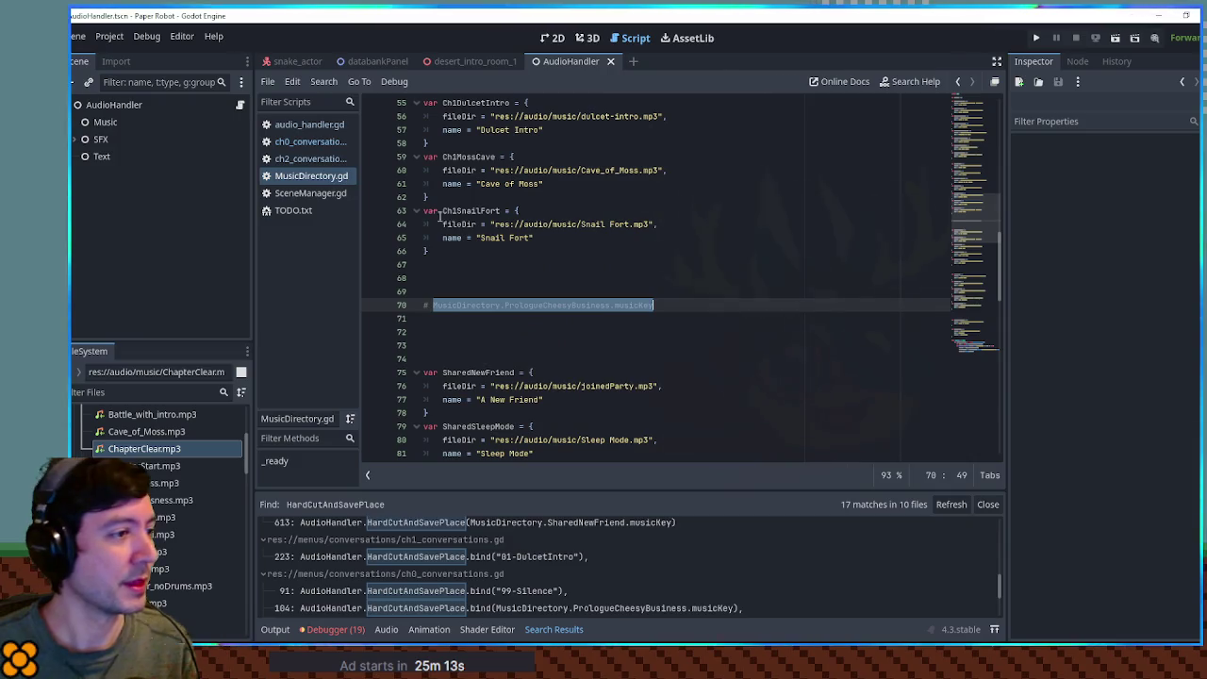
scroll(491, 226, "up", 10)
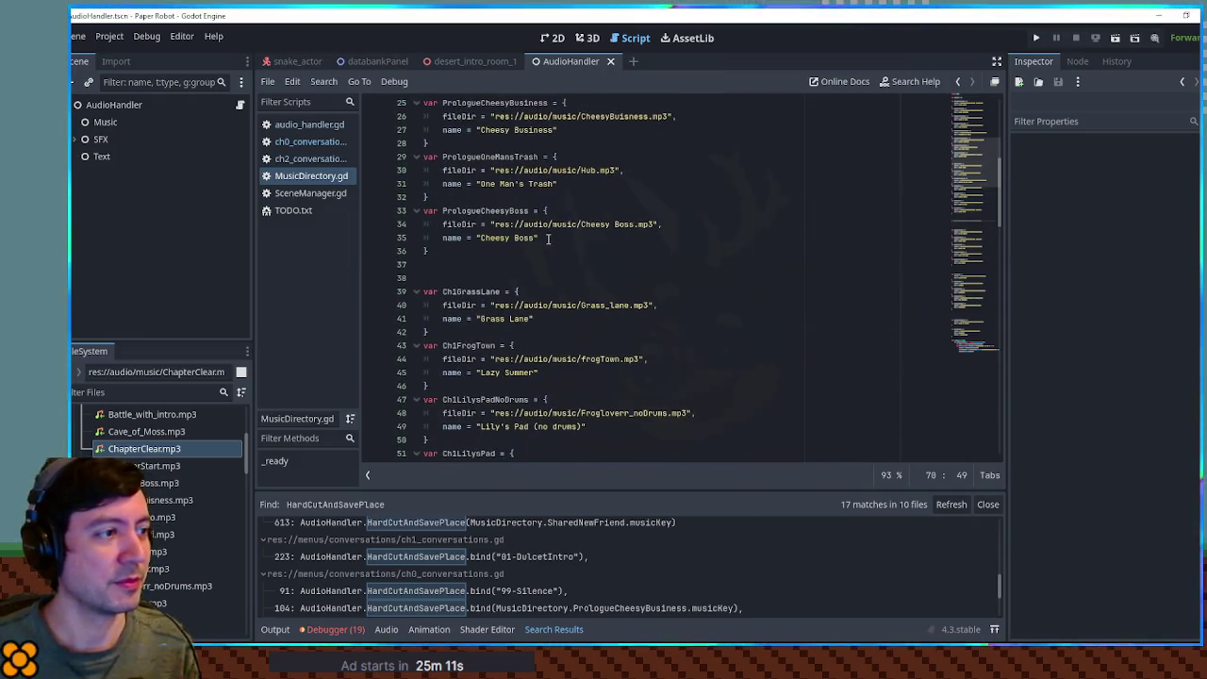
scroll(548, 238, "up", 3)
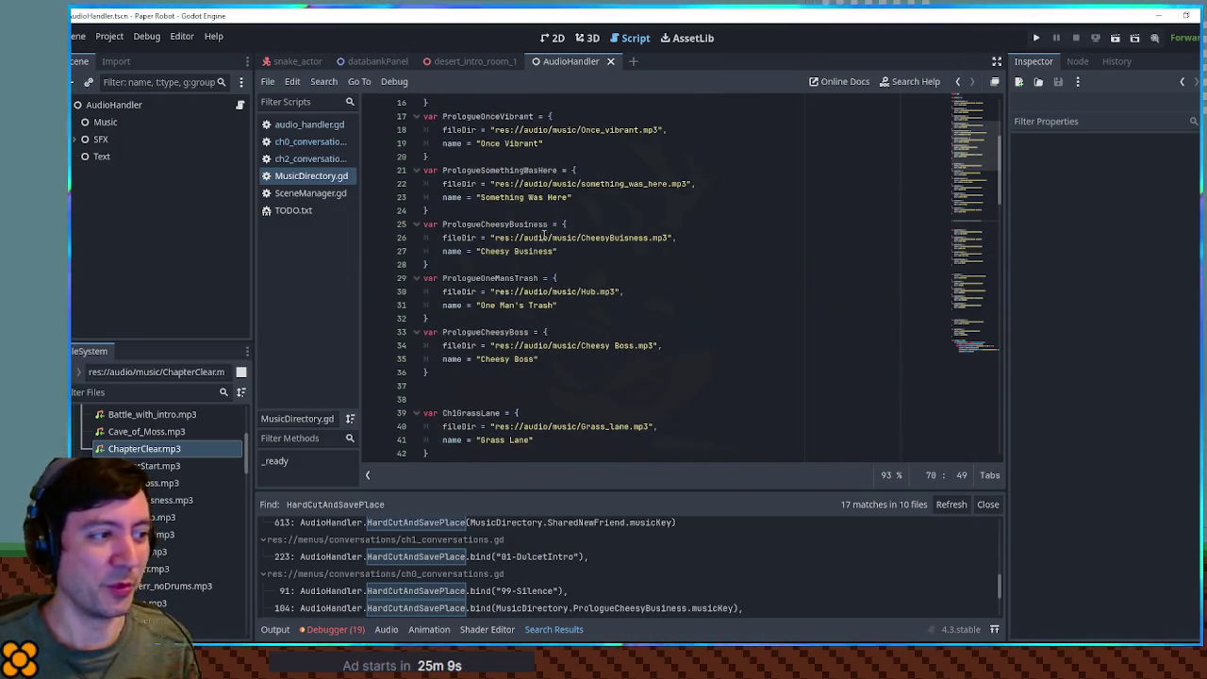
scroll(544, 235, "down", 7)
left_click(484, 347)
double_click(484, 347)
key("ctrl+c")
scroll(489, 341, "down", 7)
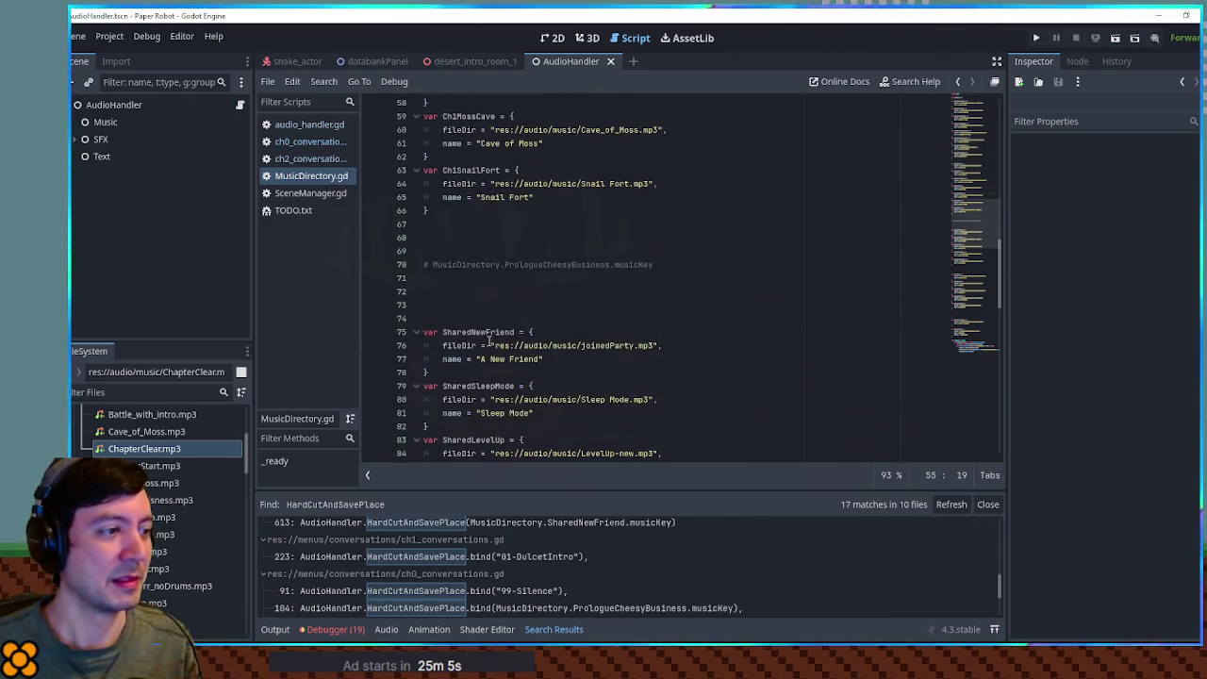
double_click(539, 264)
key("ctrl+v")
left_click_drag(432, 264, 615, 265)
key("ctrl+c")
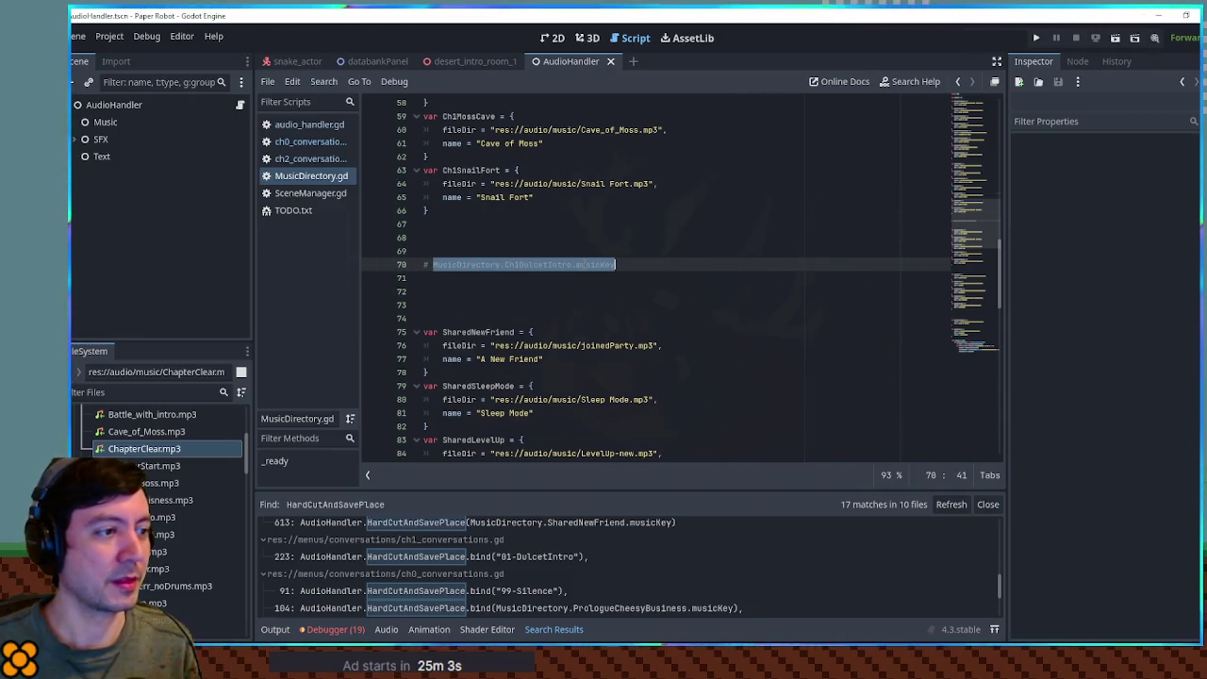
Replace "01-DulcetIntro" on ch1_conversations.gd line 223 with that key and save.
left_click(518, 563)
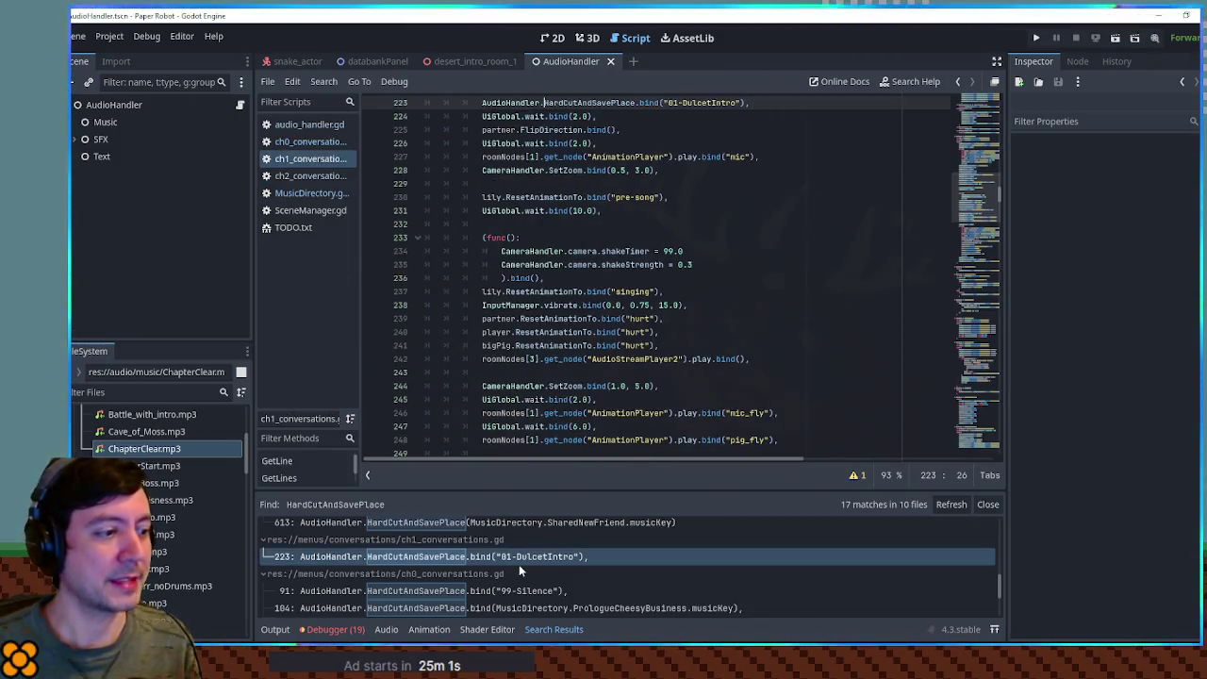
left_click(664, 103)
left_click_drag(664, 103, 740, 102)
key("ctrl+v")
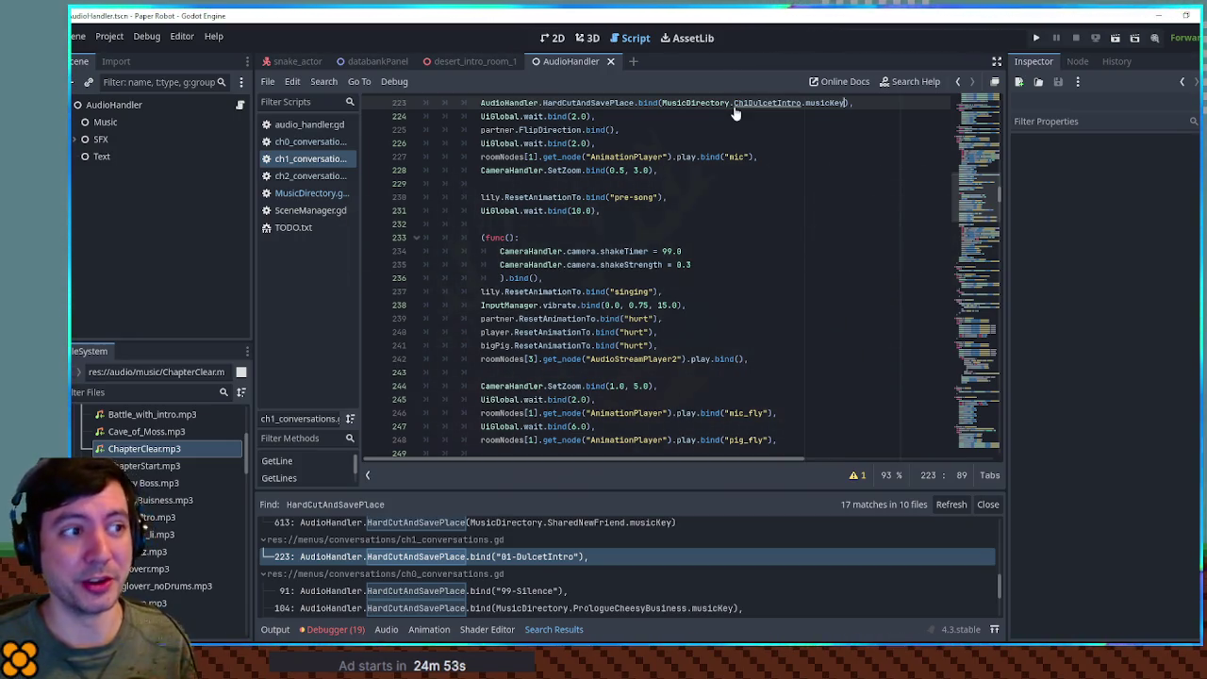
key("ctrl+s")
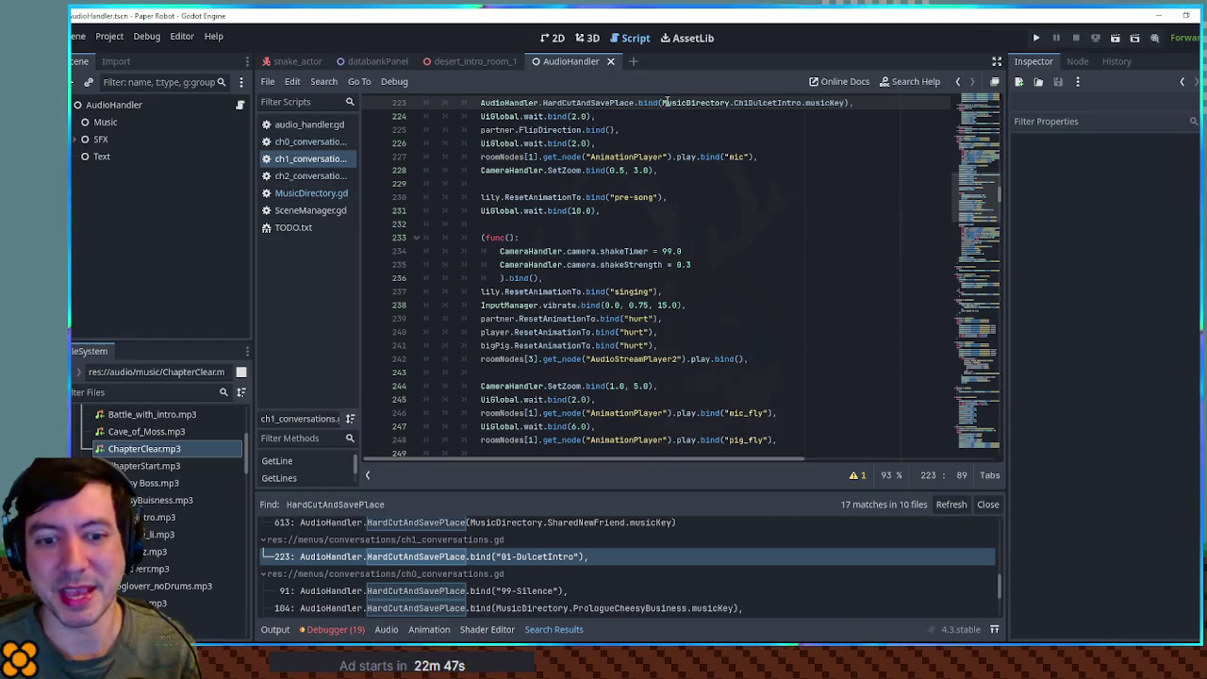
Put ExtraSilence into MusicDirectory.gd's line-70 key comment and copy MusicDirectory.ExtraSilence.musicKey.
key("Down")
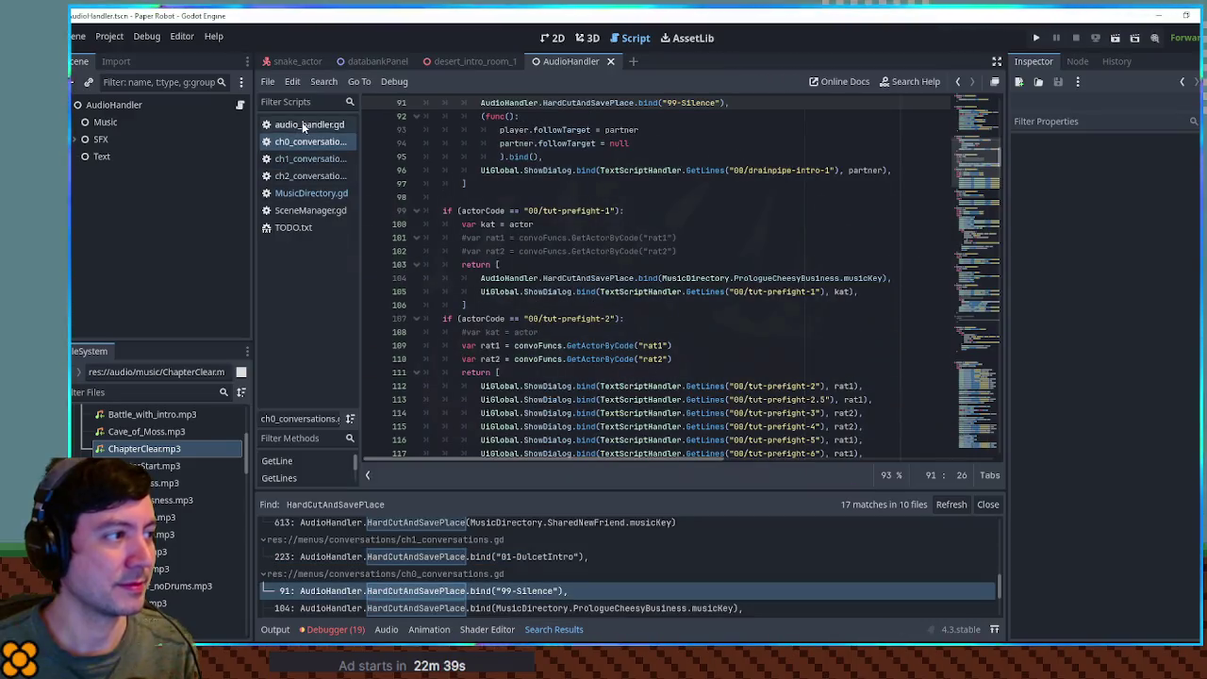
left_click(315, 191)
scroll(624, 250, "down", 15)
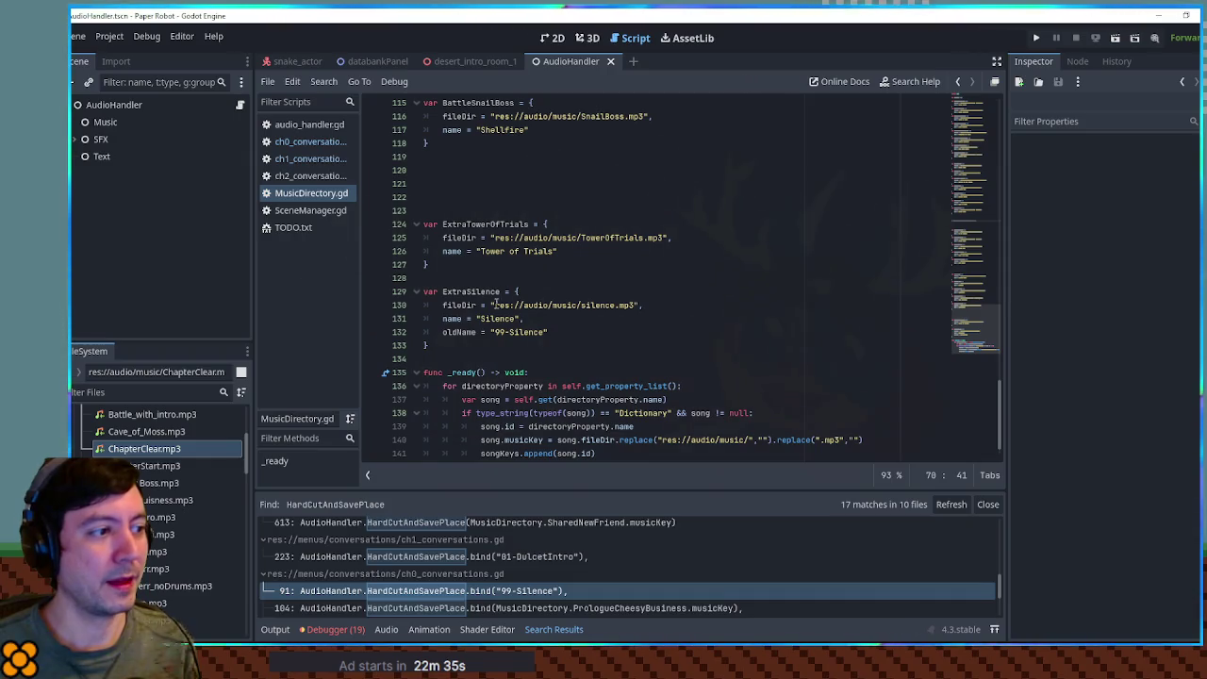
double_click(472, 291)
key("ctrl+c")
scroll(636, 357, "up", 7)
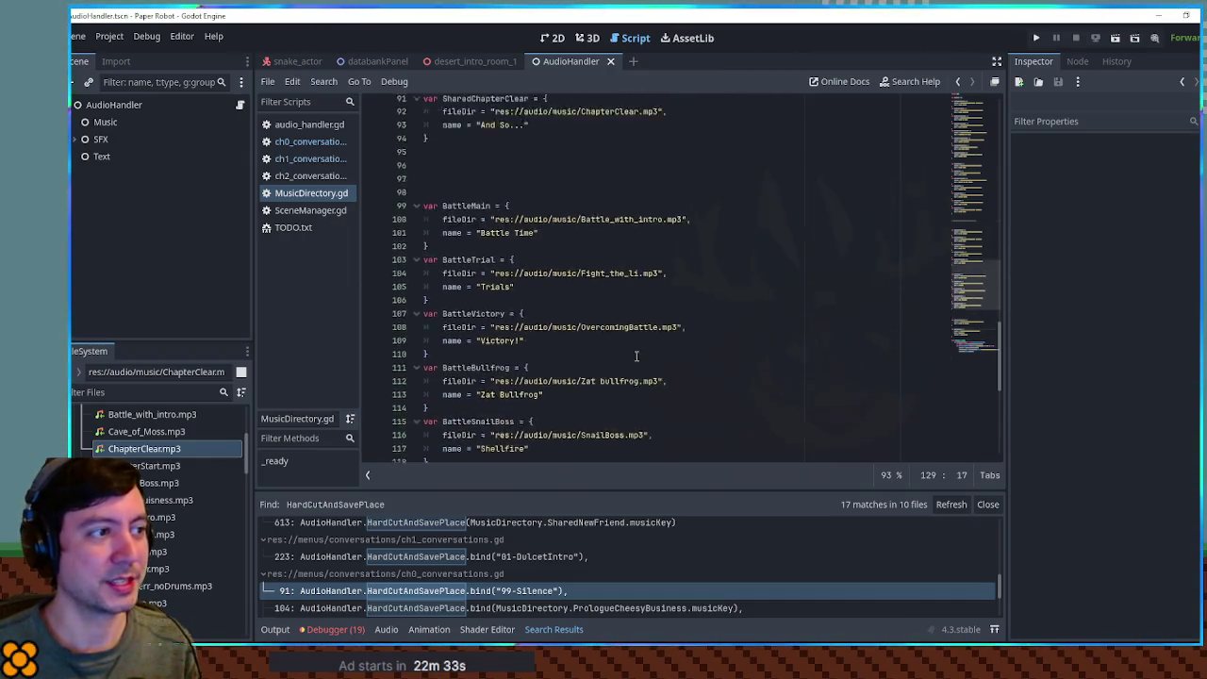
scroll(637, 357, "up", 10)
left_click(537, 224)
double_click(537, 225)
key("ctrl+v")
left_click_drag(433, 224, 604, 224)
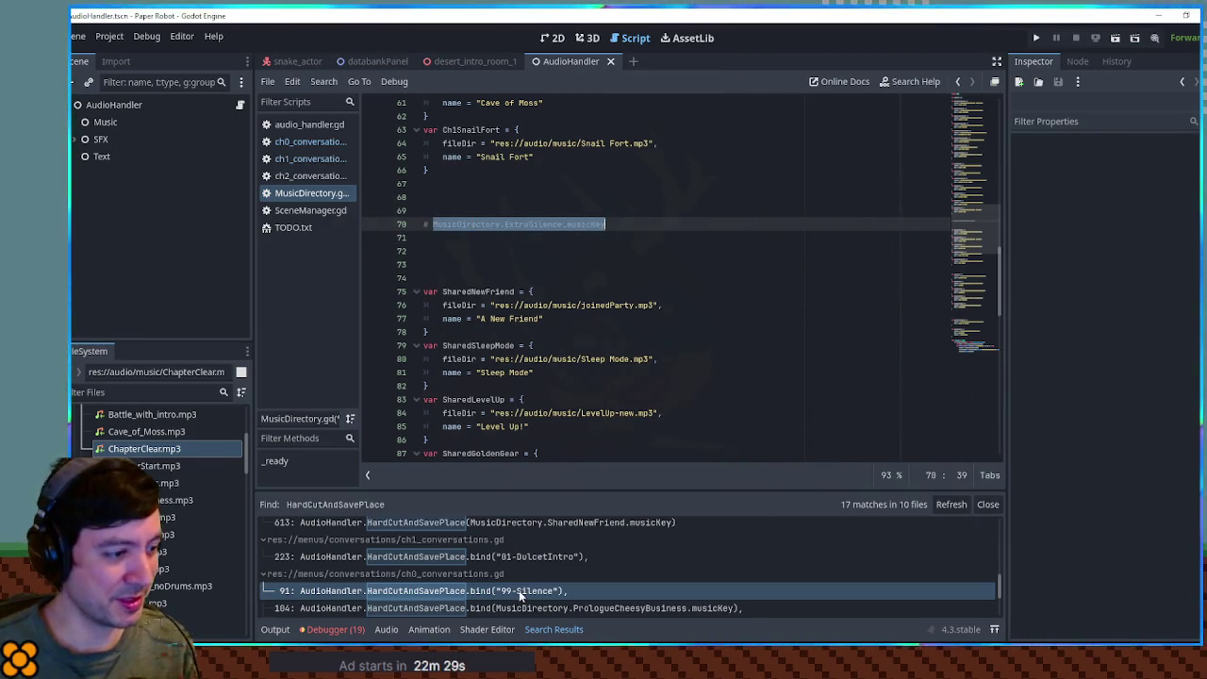
Replace "99-Silence" on ch0_conversations.gd line 91 with MusicDirectory.ExtraSilence.musicKey.
left_click(519, 592)
left_click_drag(662, 102, 716, 101)
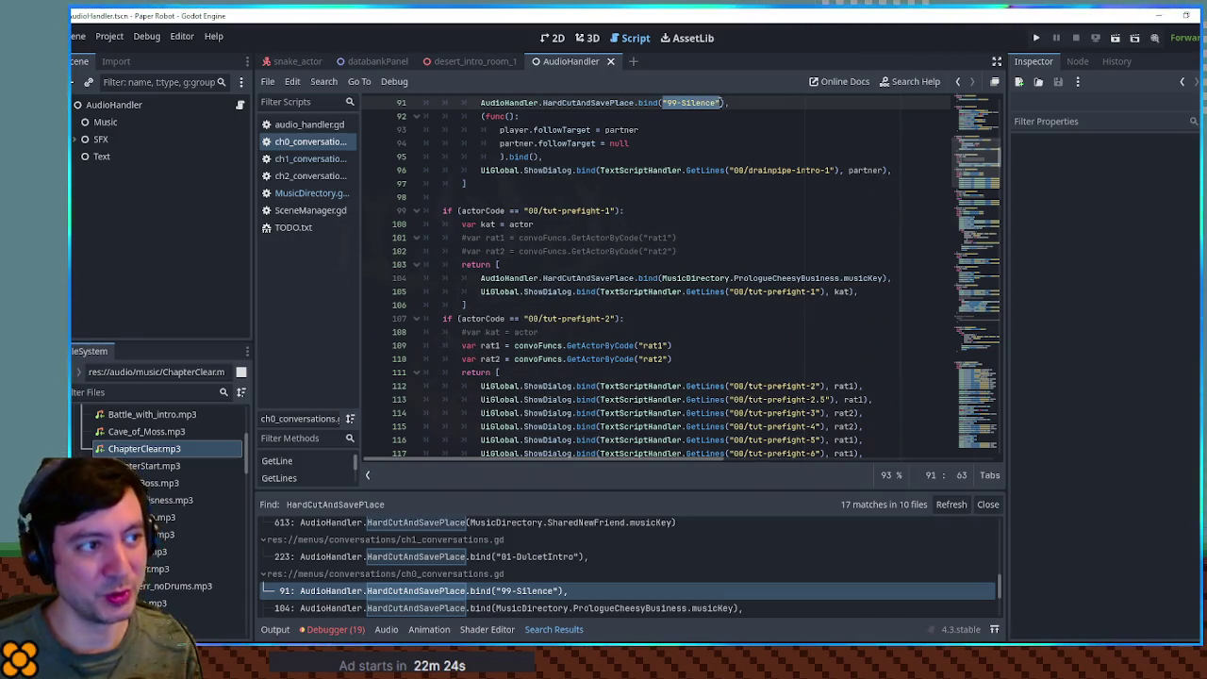
type("MusicDirectory.ExtraSilence.musicKey")
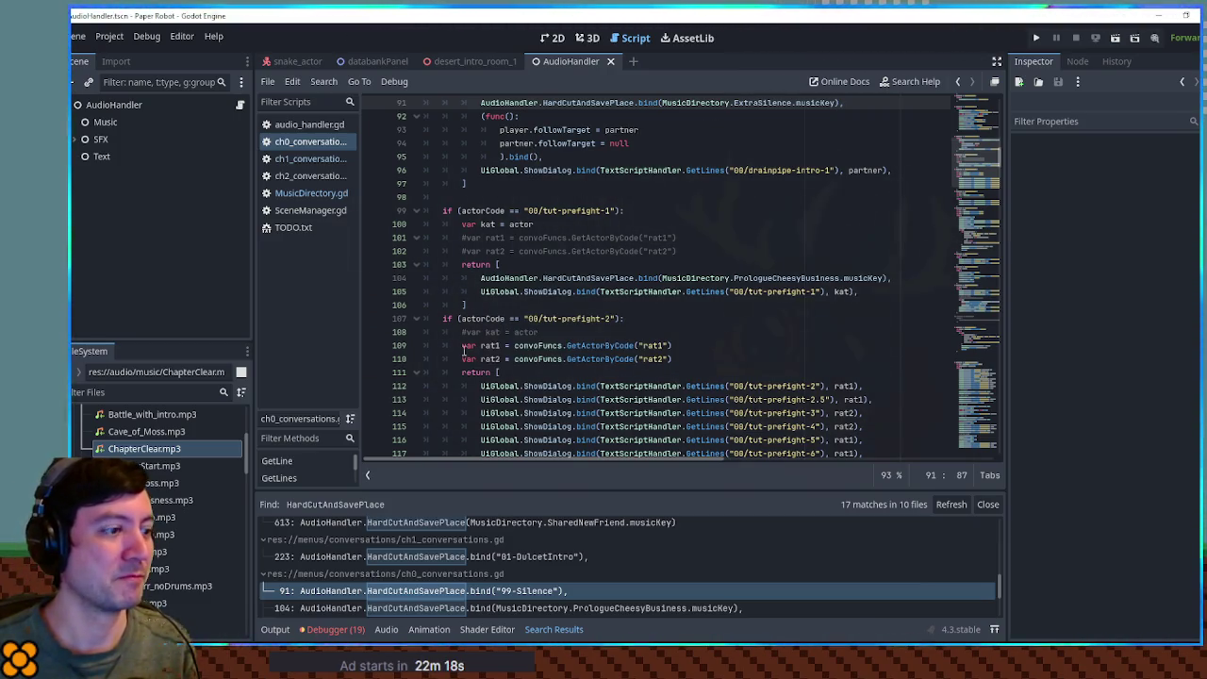
Open item_get_dialog_box.gd's line-67 itemGet cue and preview the itemGet.mp3 track.
scroll(444, 559, "down", 2)
scroll(491, 572, "down", 2)
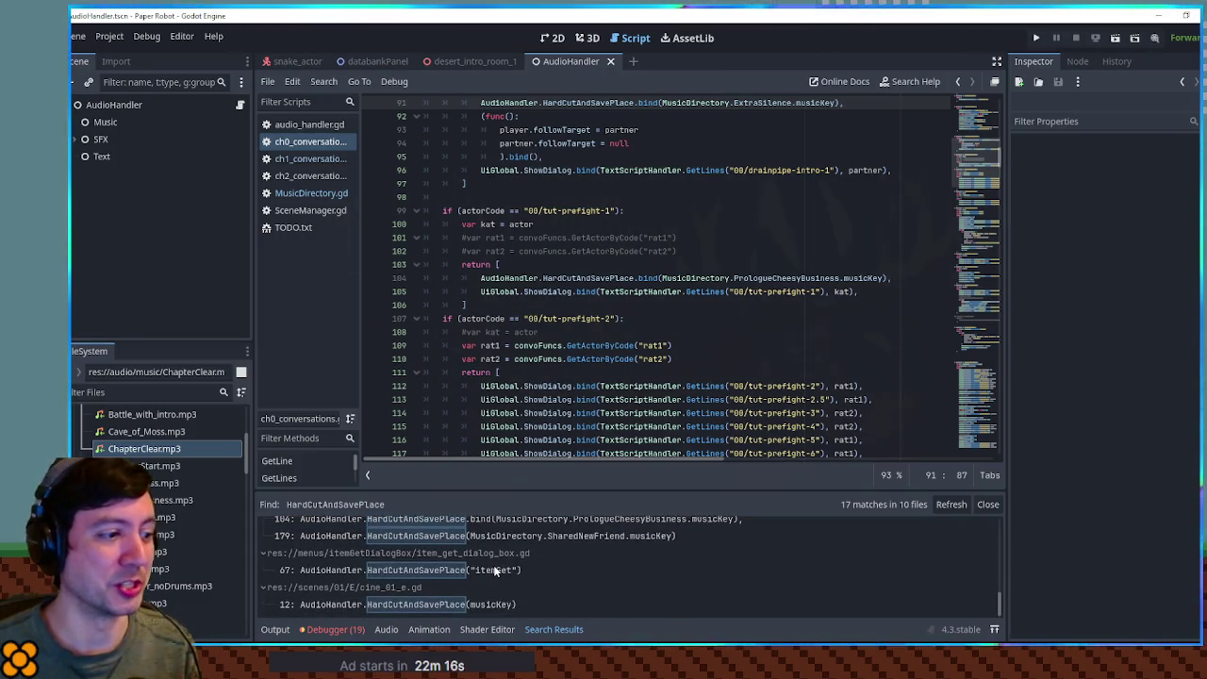
left_click(494, 572)
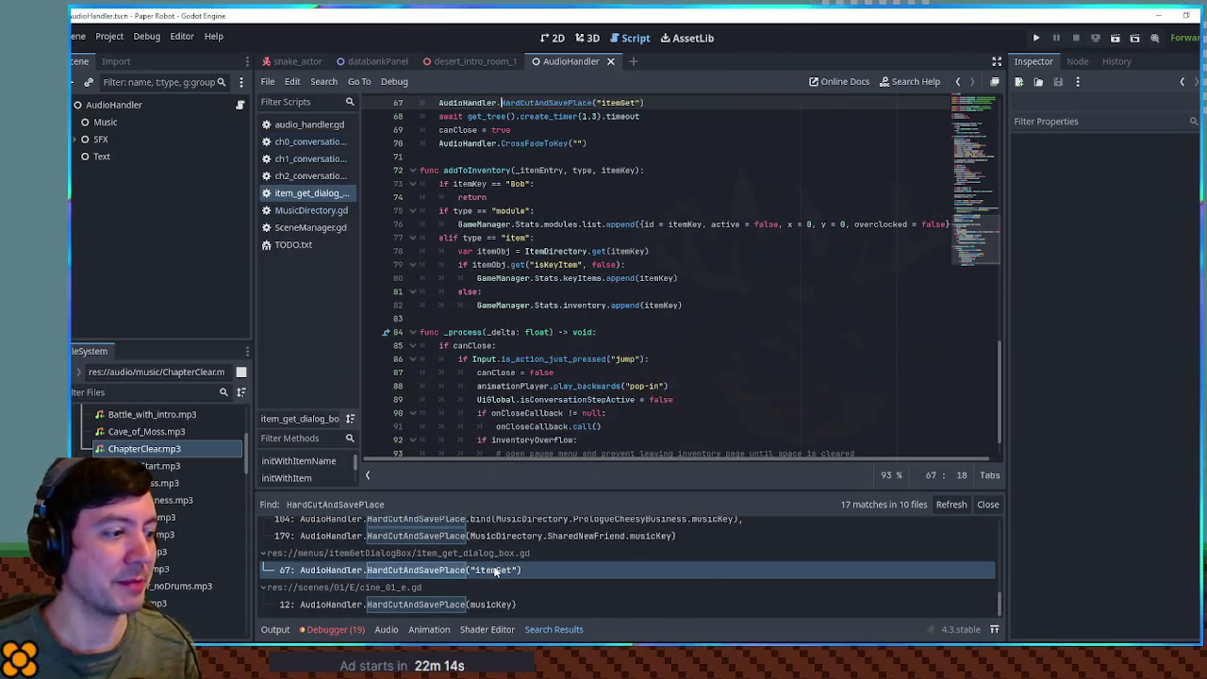
left_click(119, 393)
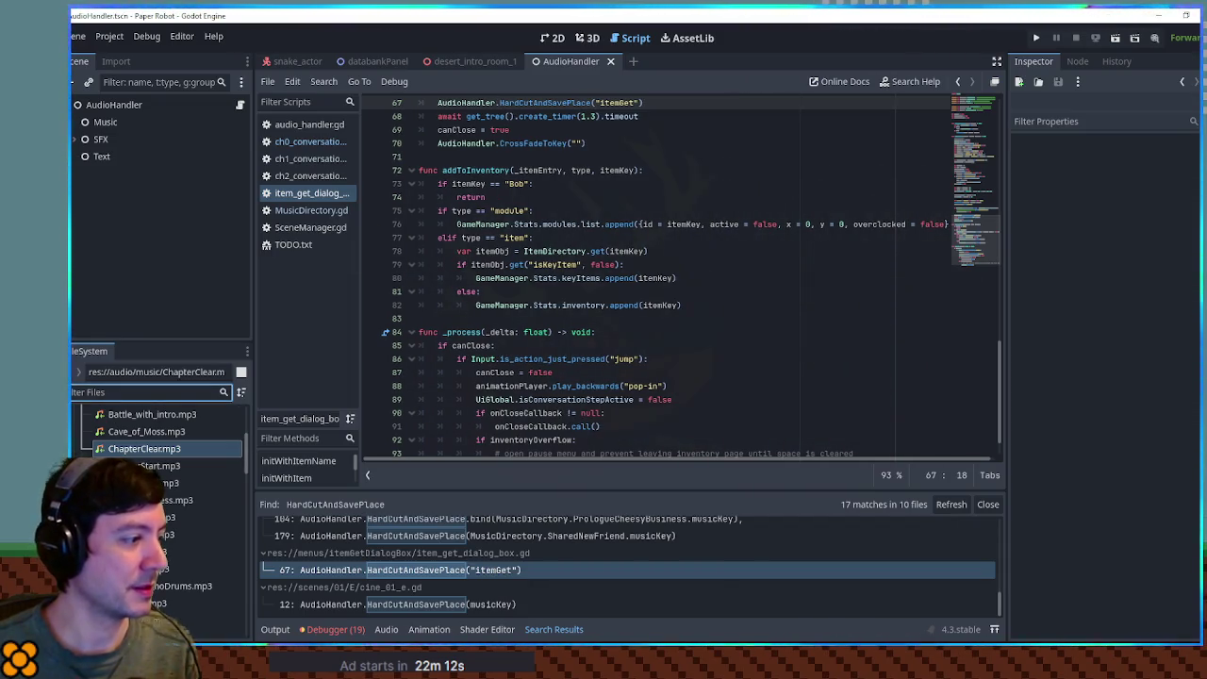
scroll(167, 520, "down", 4)
double_click(170, 516)
left_click(465, 427)
left_click(714, 450)
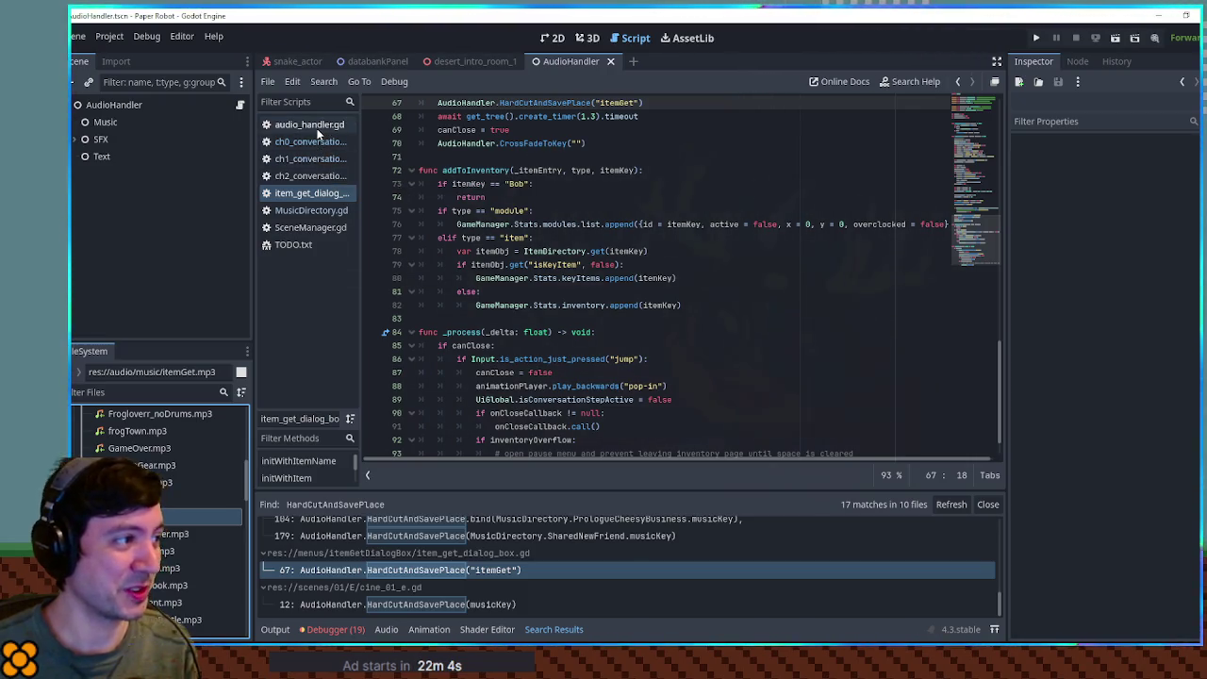
Duplicate the SharedGoldenGear entry in MusicDirectory.gd after SharedNewFriend.
left_click(318, 215)
scroll(466, 276, "down", 5)
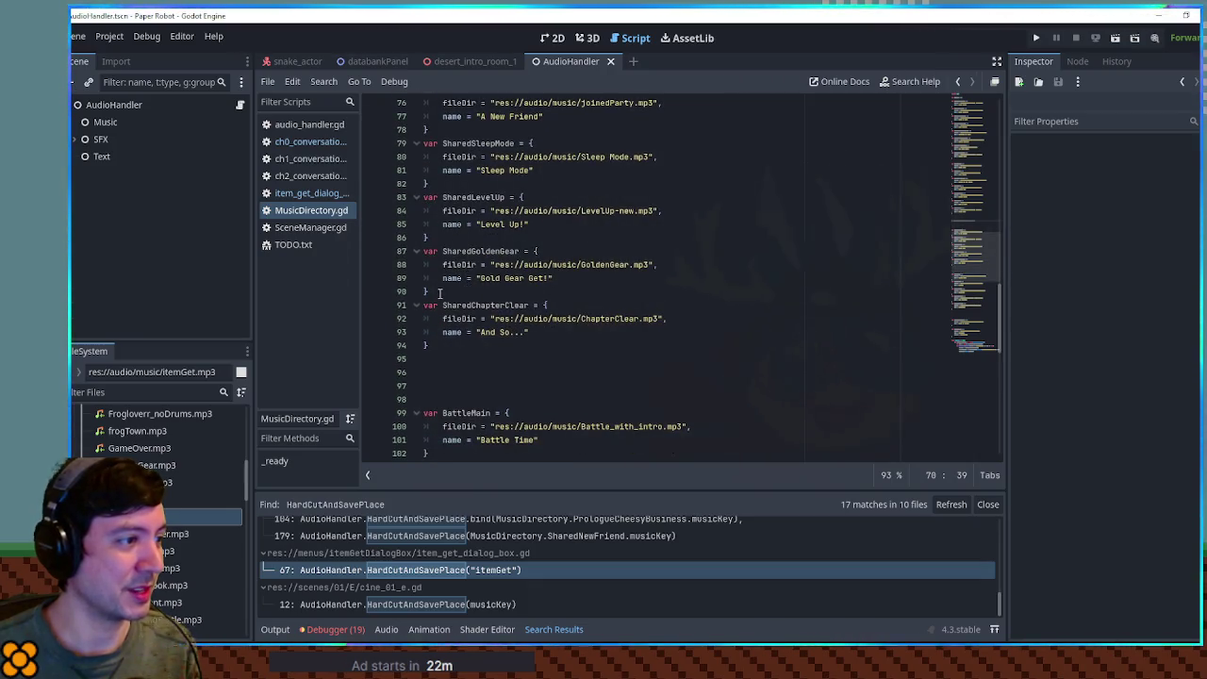
left_click(440, 293)
scroll(440, 293, "down", 13)
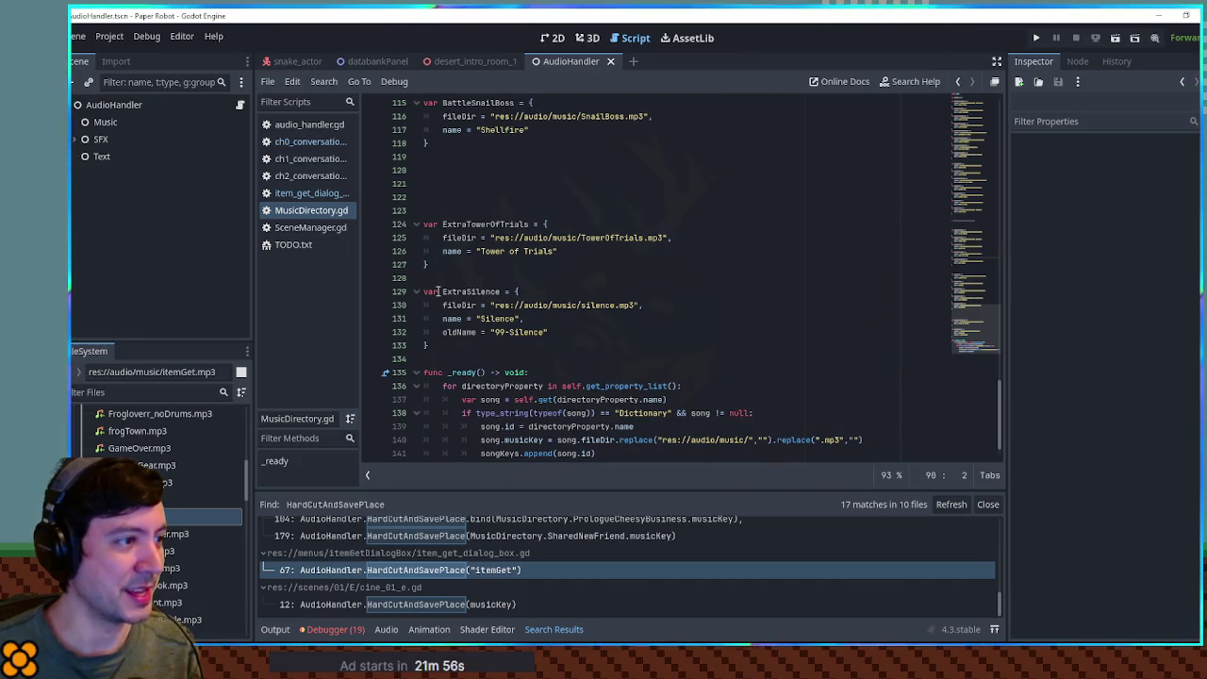
scroll(440, 293, "up", 14)
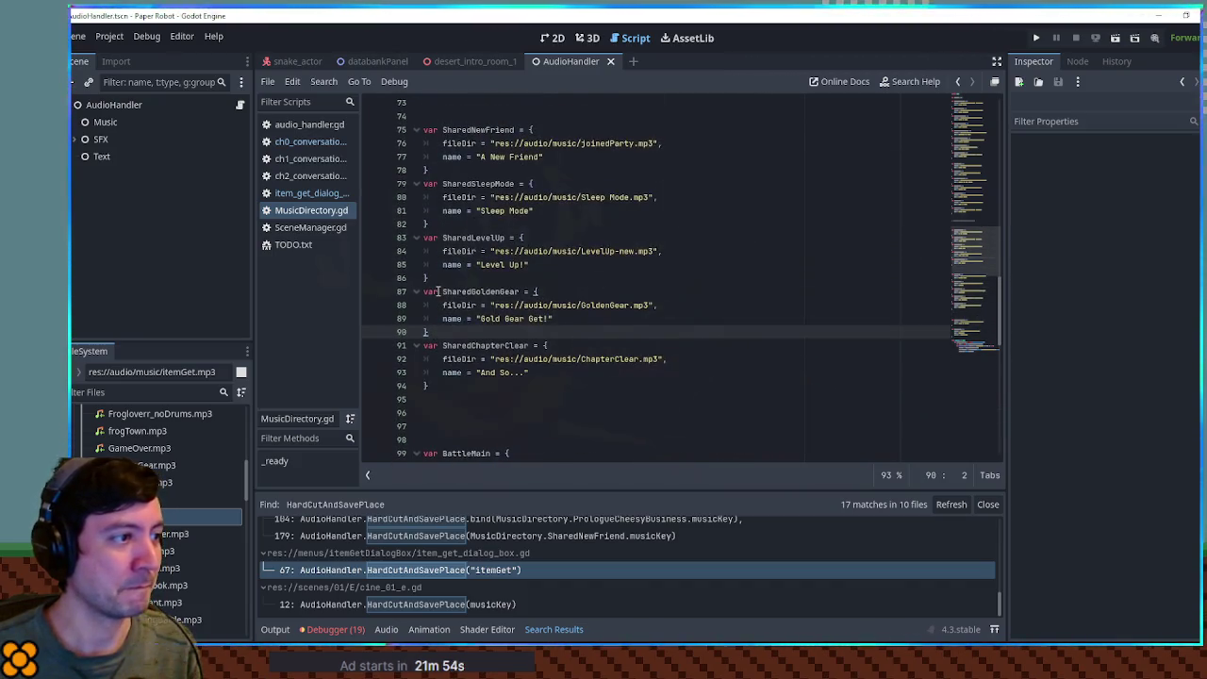
left_click_drag(440, 330, 432, 277)
key("ctrl+c")
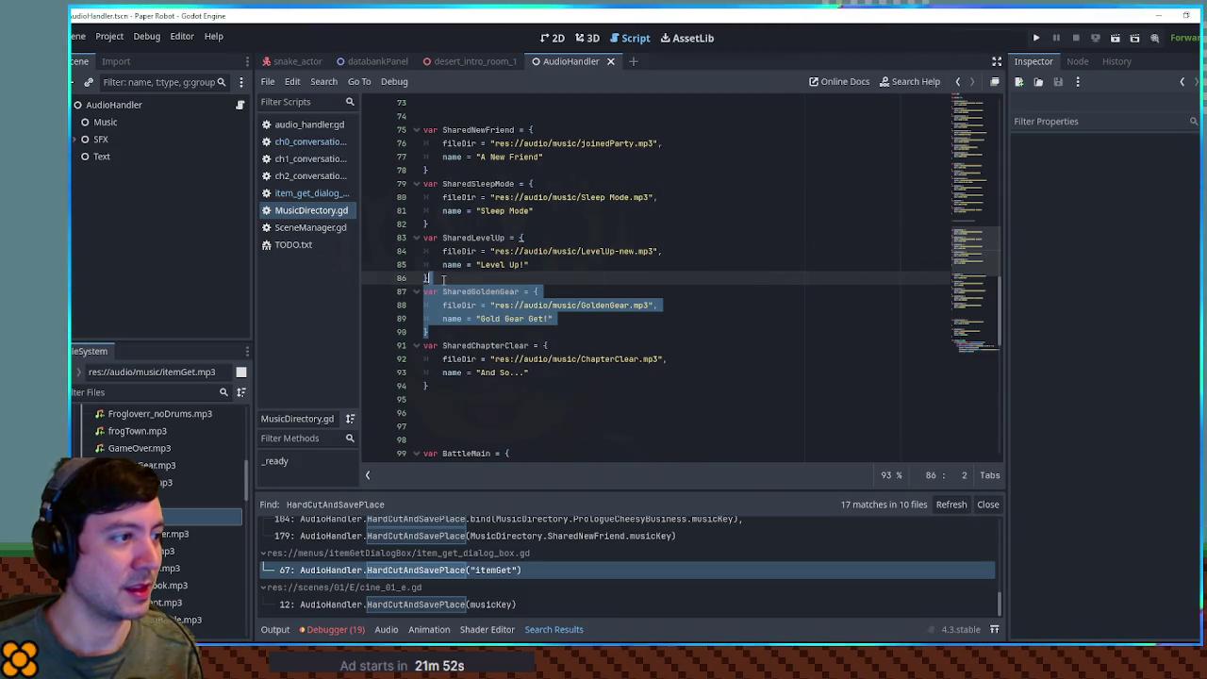
left_click(469, 167)
key("ctrl+v")
Rename the copy to SharedItemGet, named "Item Get!" with path itemGet.mp3, and save.
mouse_move(471, 184)
left_mouse_down()
mouse_move(517, 184)
mouse_move(520, 225)
left_mouse_up()
scroll(517, 189, "up", 1)
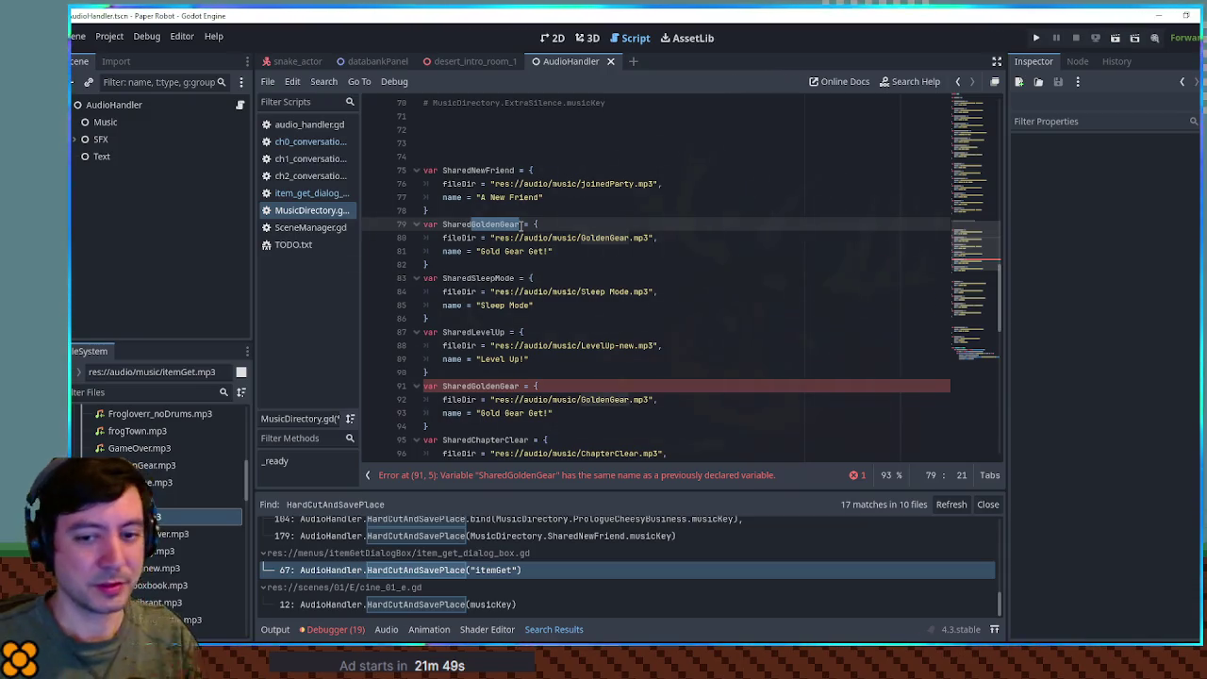
type("ItemGet")
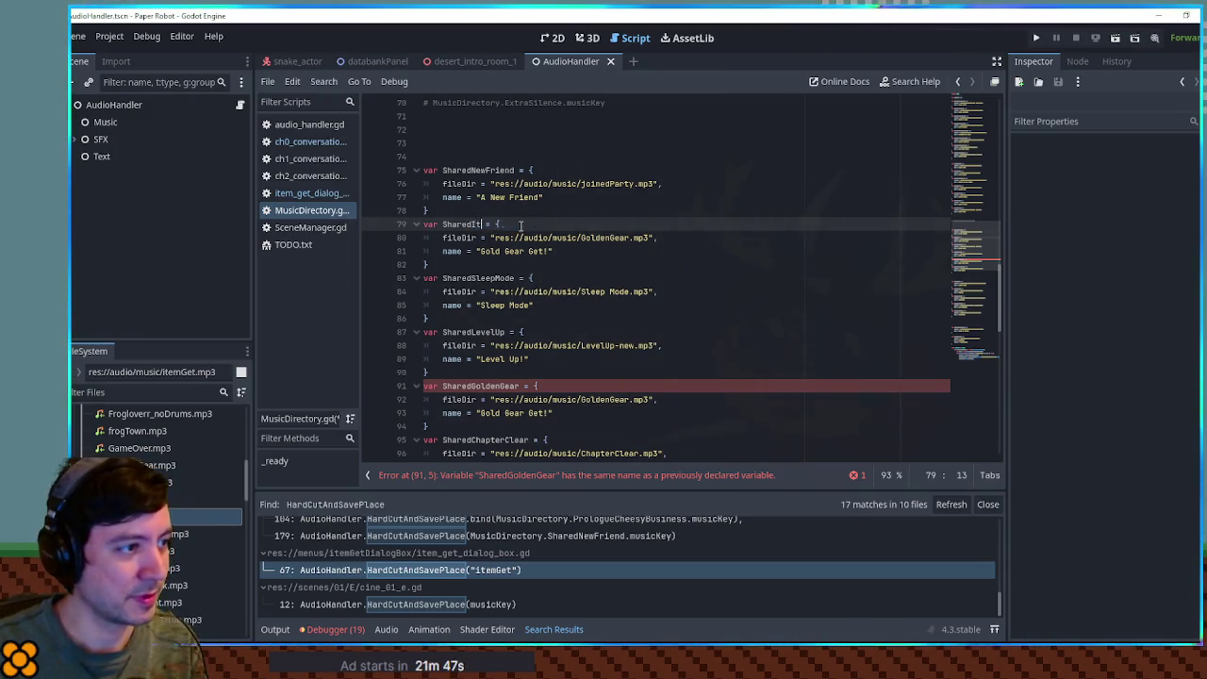
left_click_drag(481, 251, 525, 251)
type("Item")
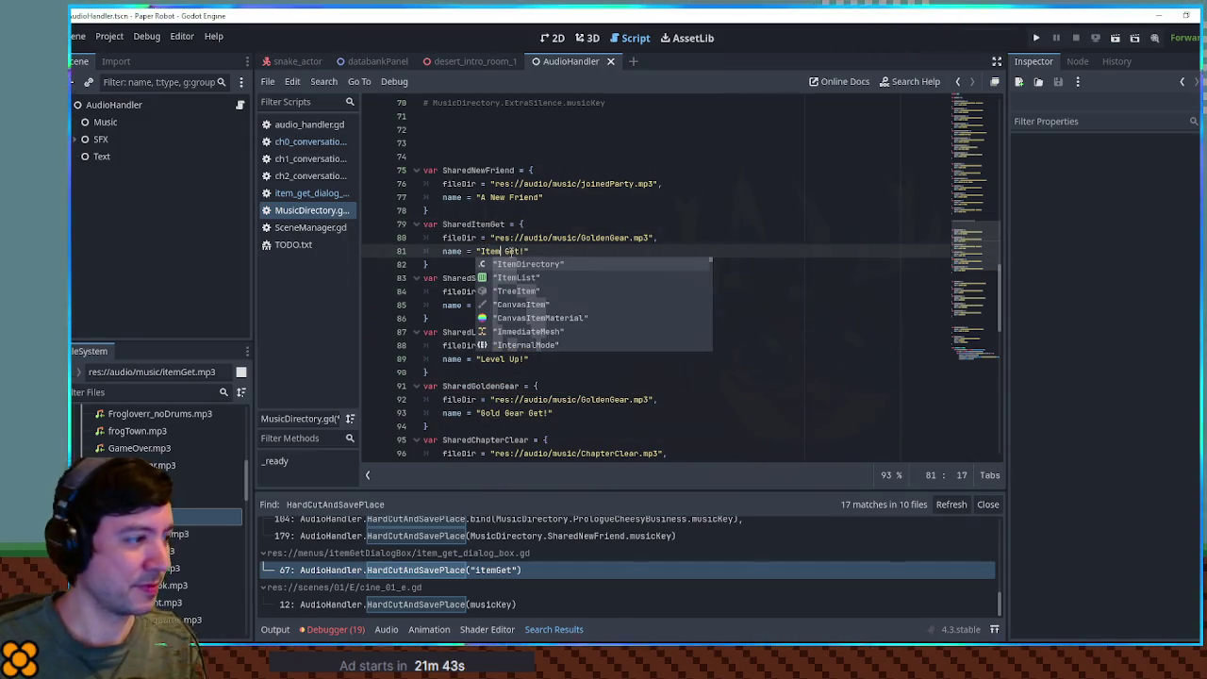
left_click(494, 238)
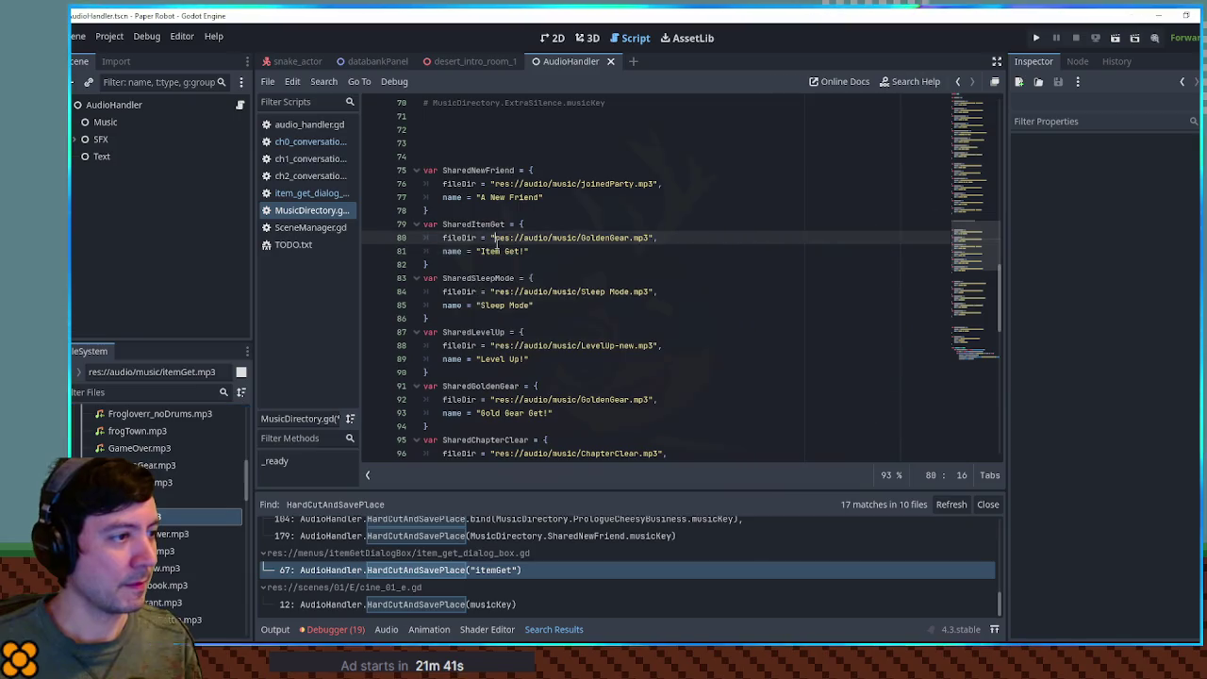
left_click(650, 237, "shift")
key("ctrl+v")
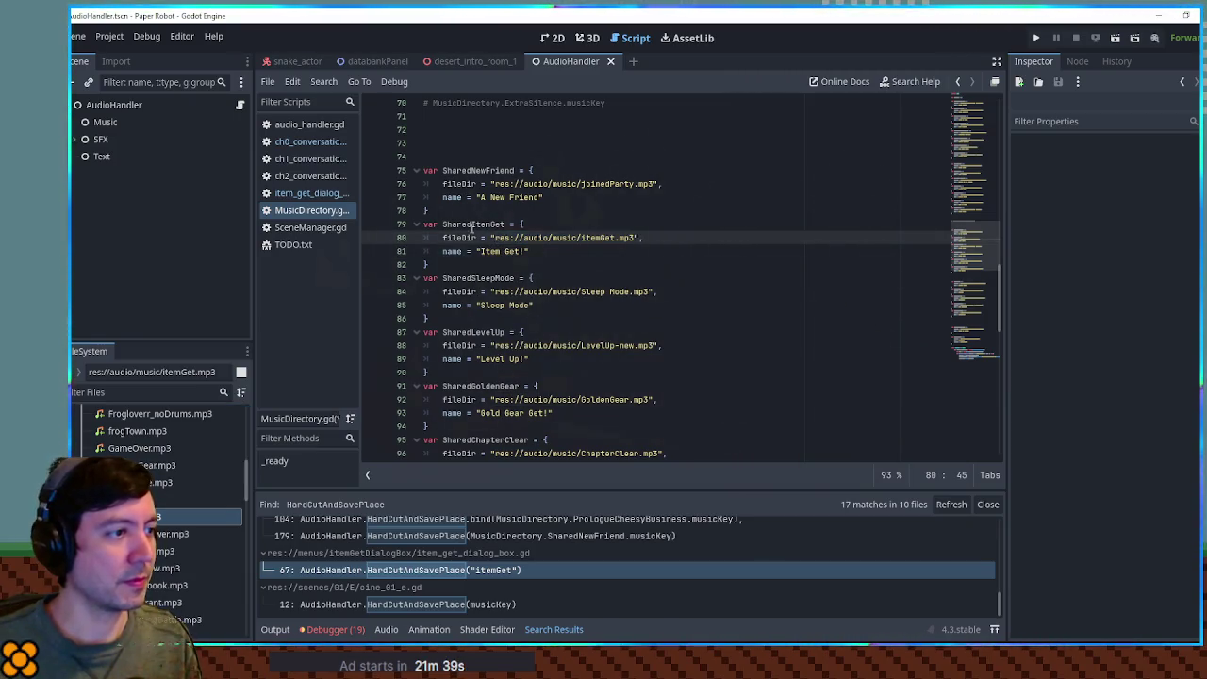
double_click(474, 225)
key("ctrl+s")
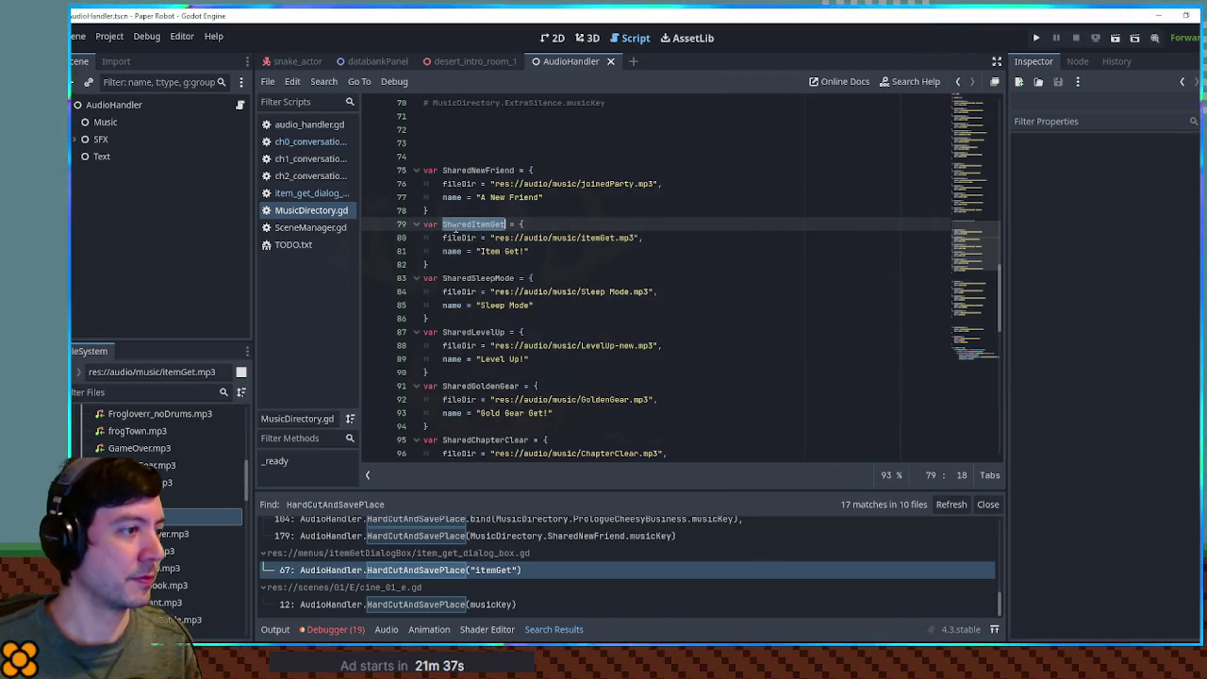
left_click(292, 196)
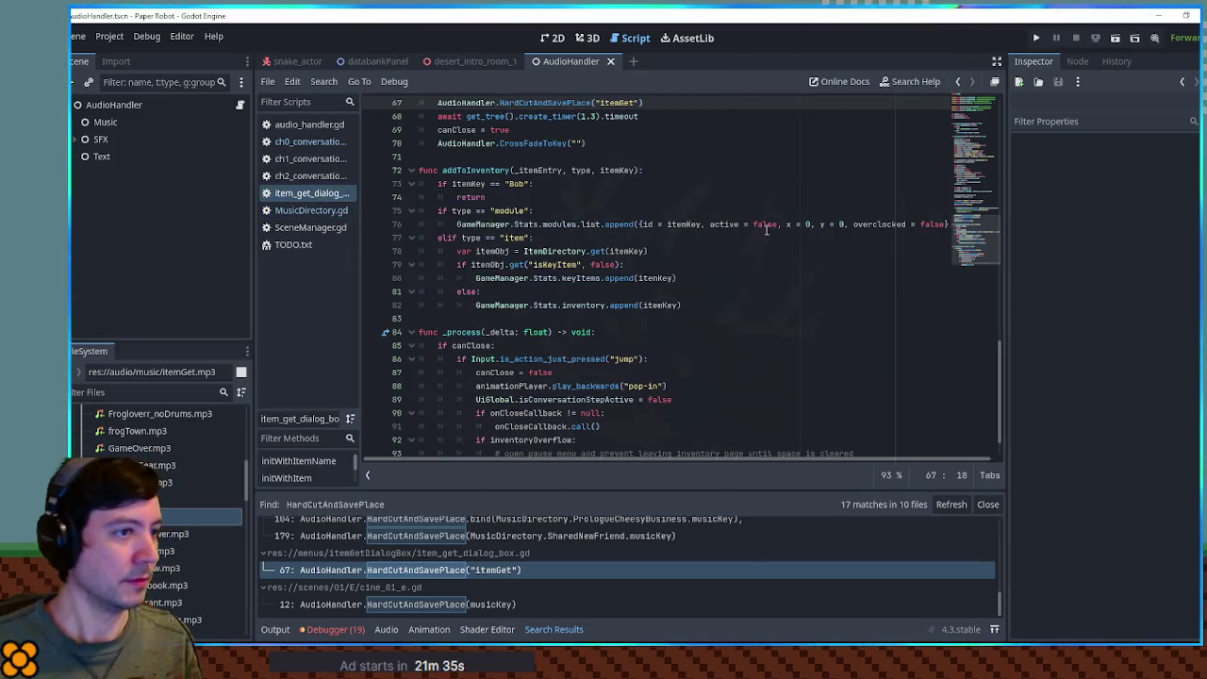
Replace line 67's "itemGet" argument with MusicDirectory.SharedItemGet.musicKey, then return to MusicDirectory.gd.
left_click_drag(597, 102, 642, 102)
key("ctrl+v")
left_click(597, 104)
type("Mu")
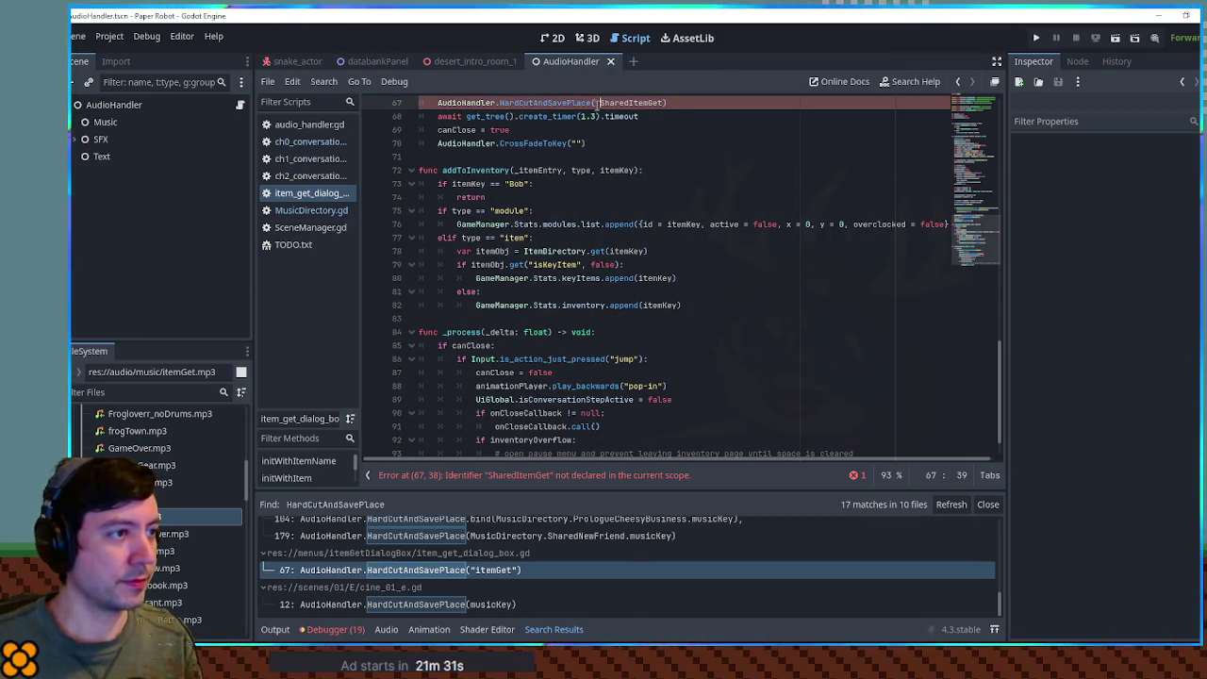
type("sicDirectory.")
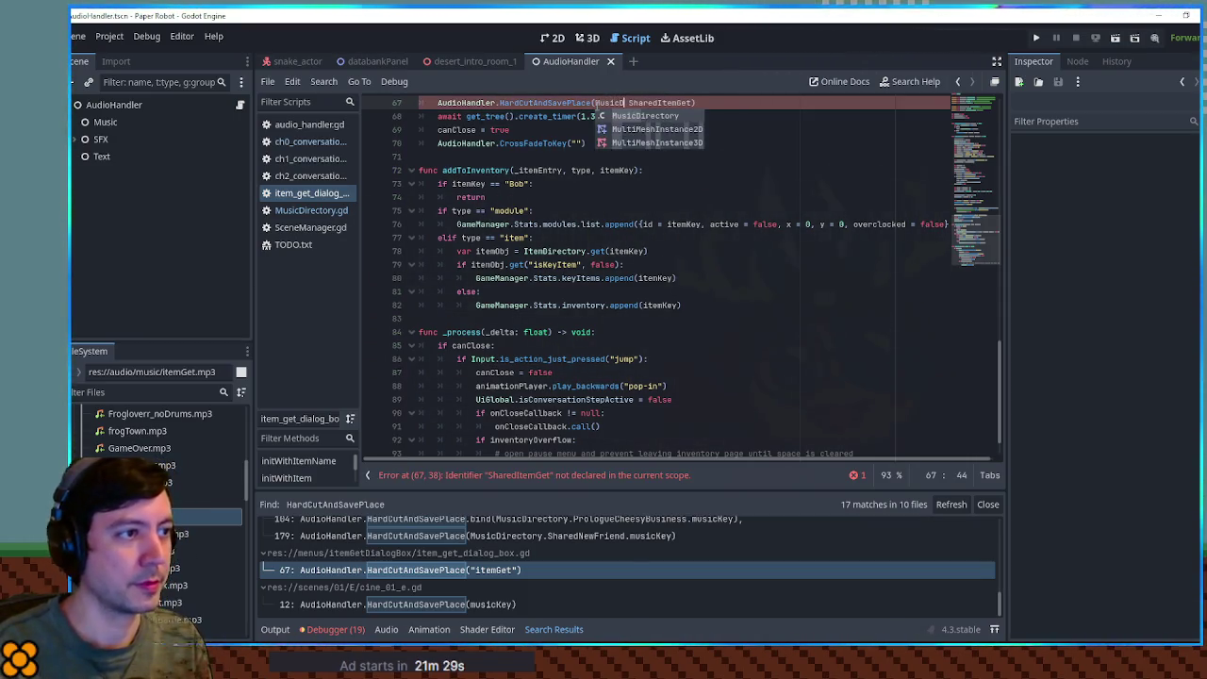
key("ctrl+Right")
type(".musi")
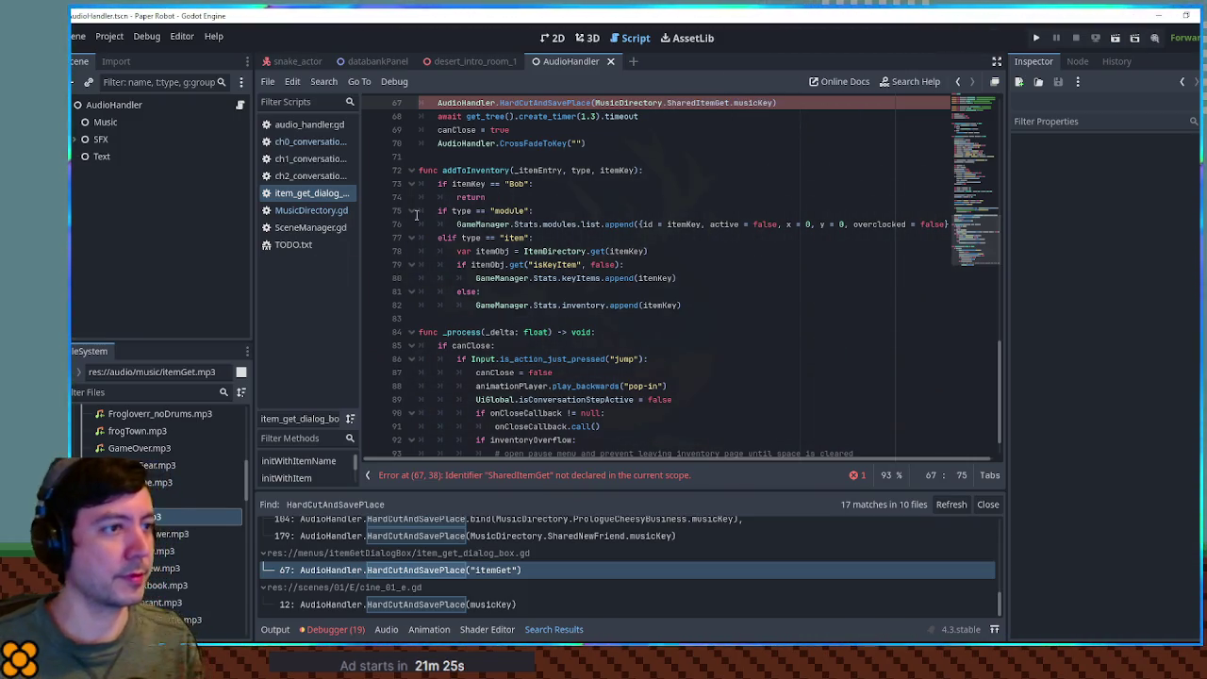
left_click(312, 209)
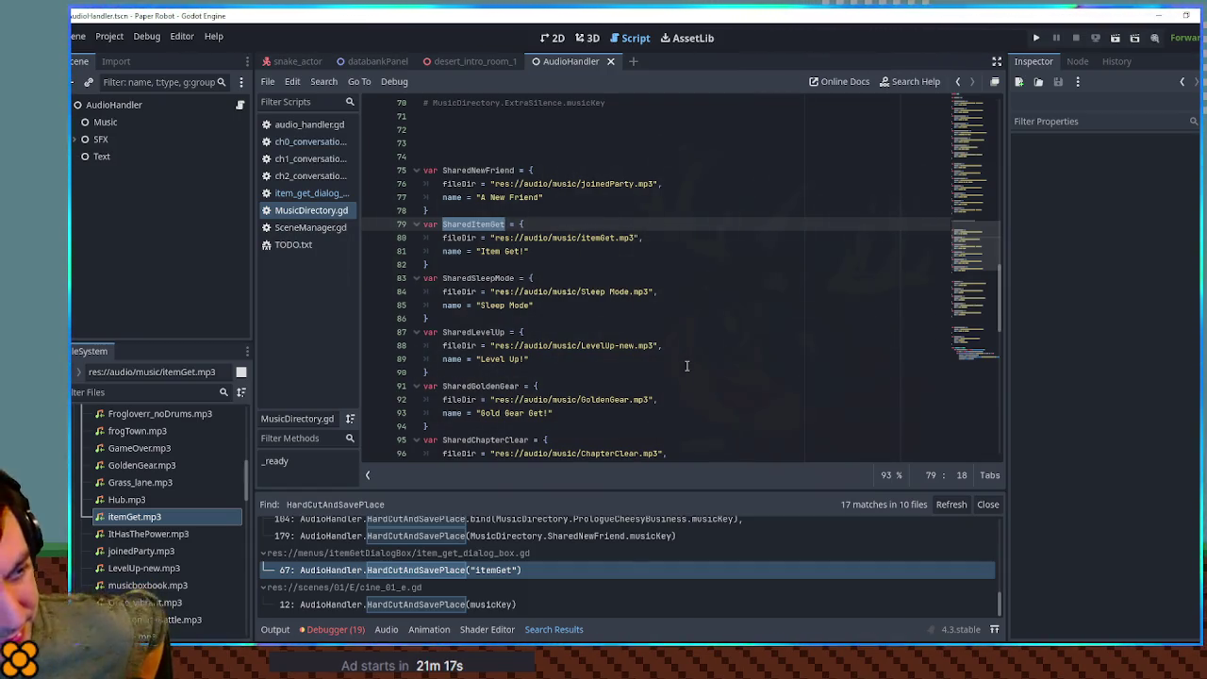
scroll(475, 535, "up", 5)
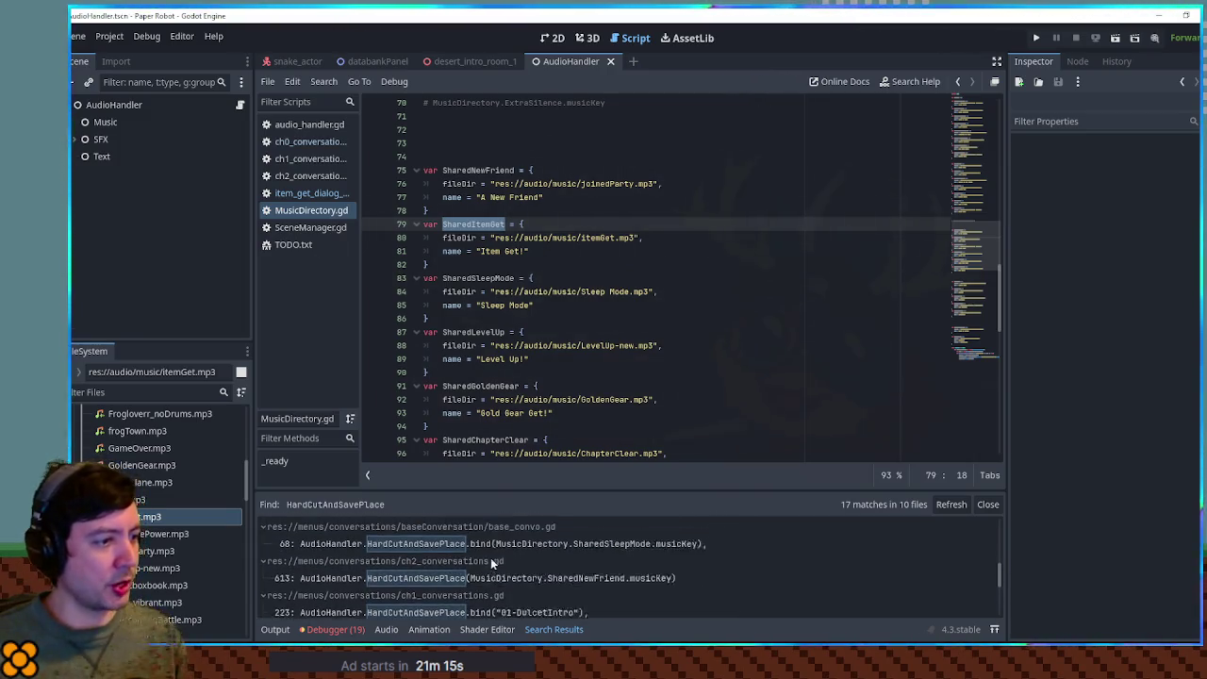
Trace SceneManager's HardCutAndSavePlace call into audio_handler.gd and find GetMusicNodeByKey uses.
left_click(418, 539)
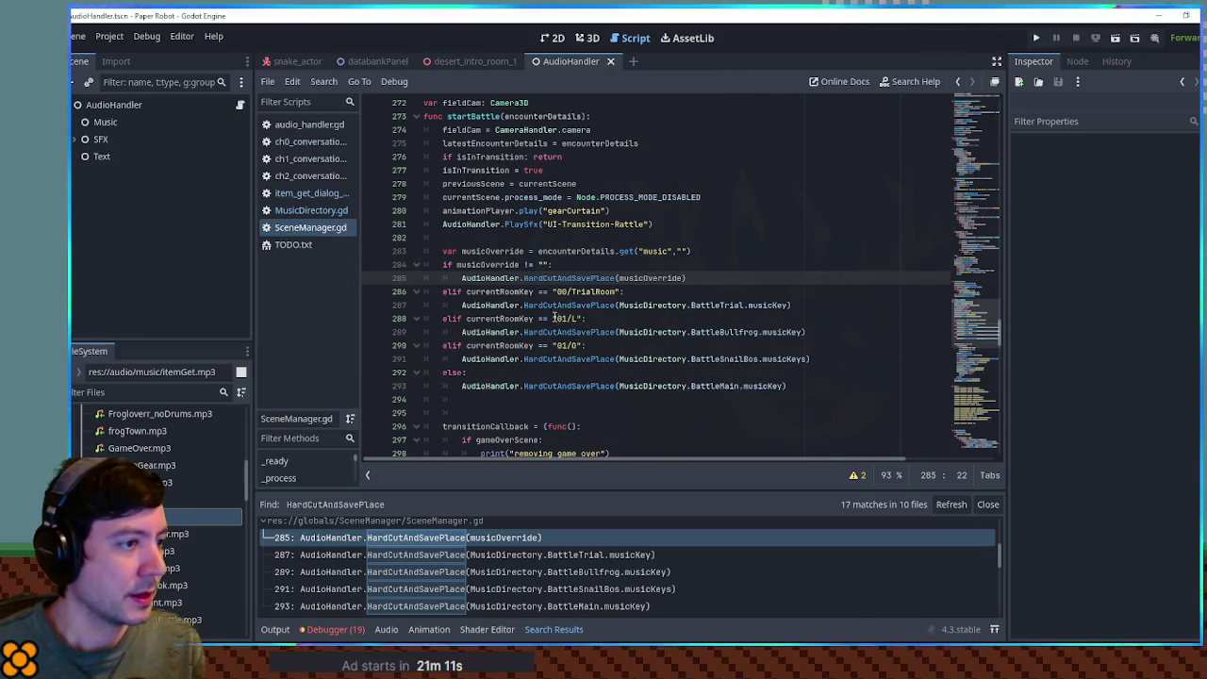
left_click(558, 277, "ctrl")
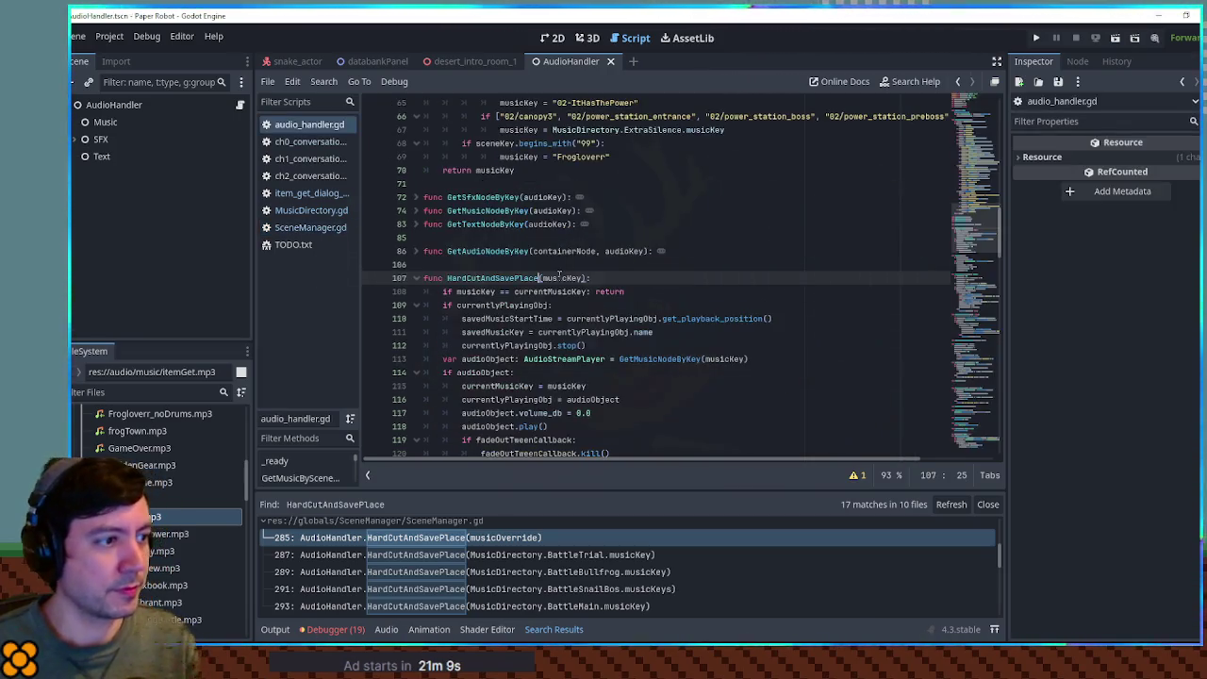
double_click(652, 359)
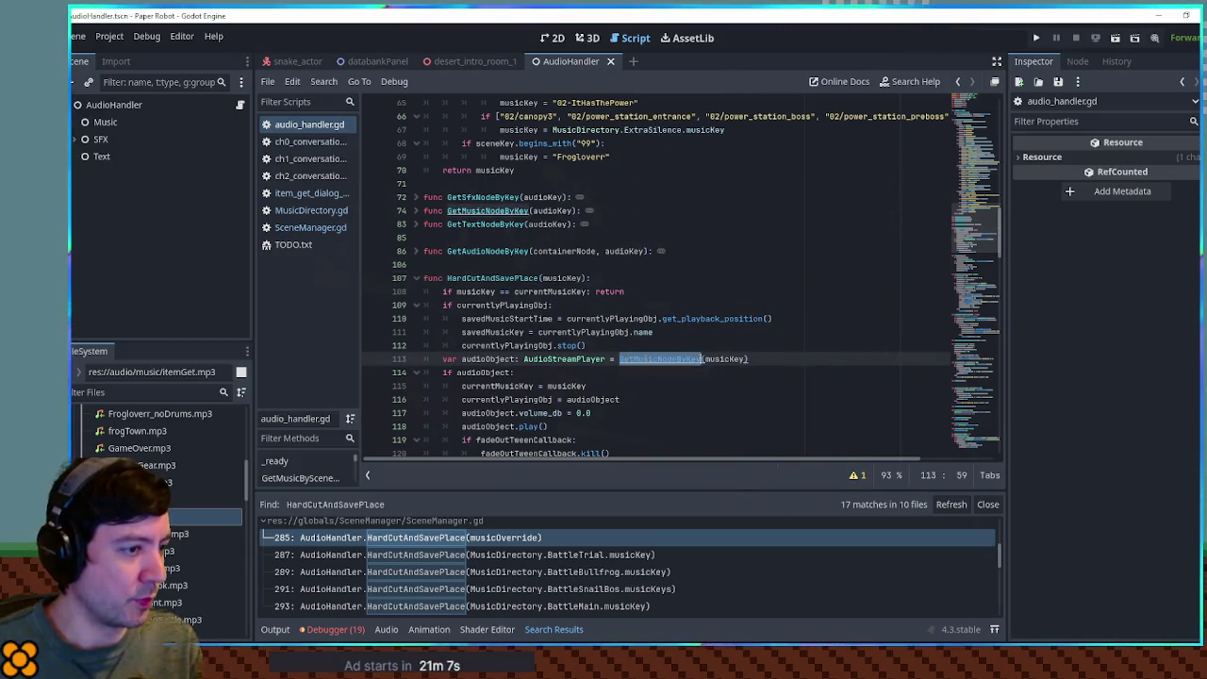
key("ctrl+f")
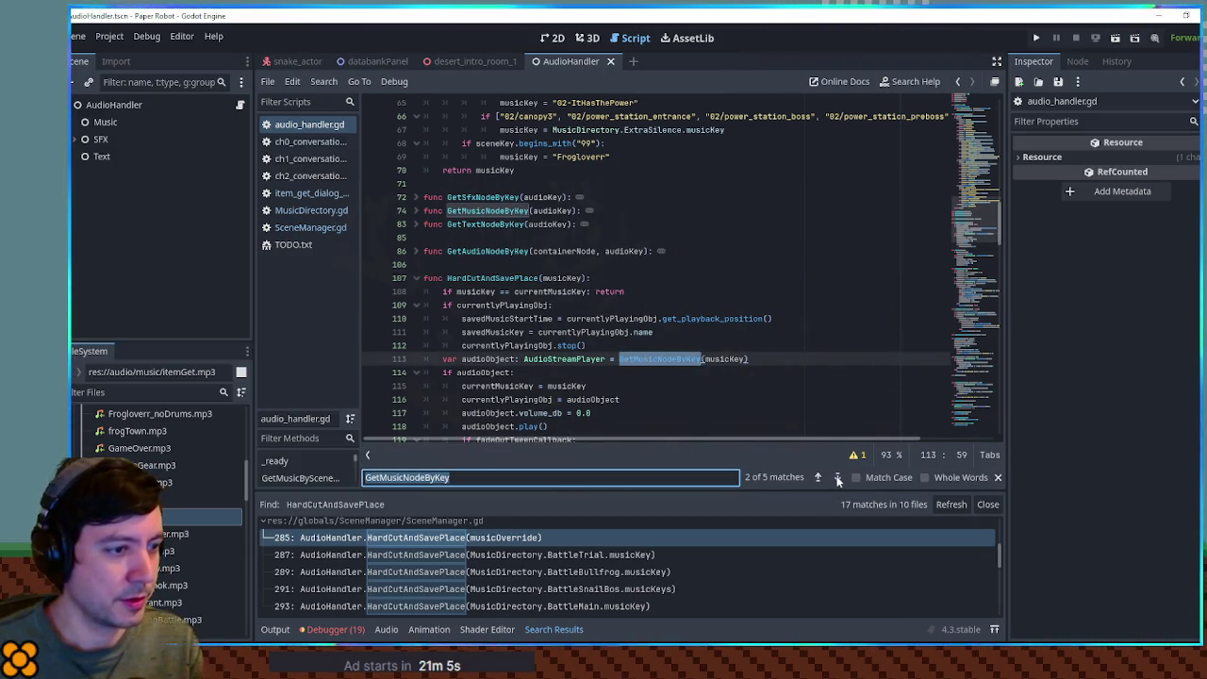
left_click(837, 479)
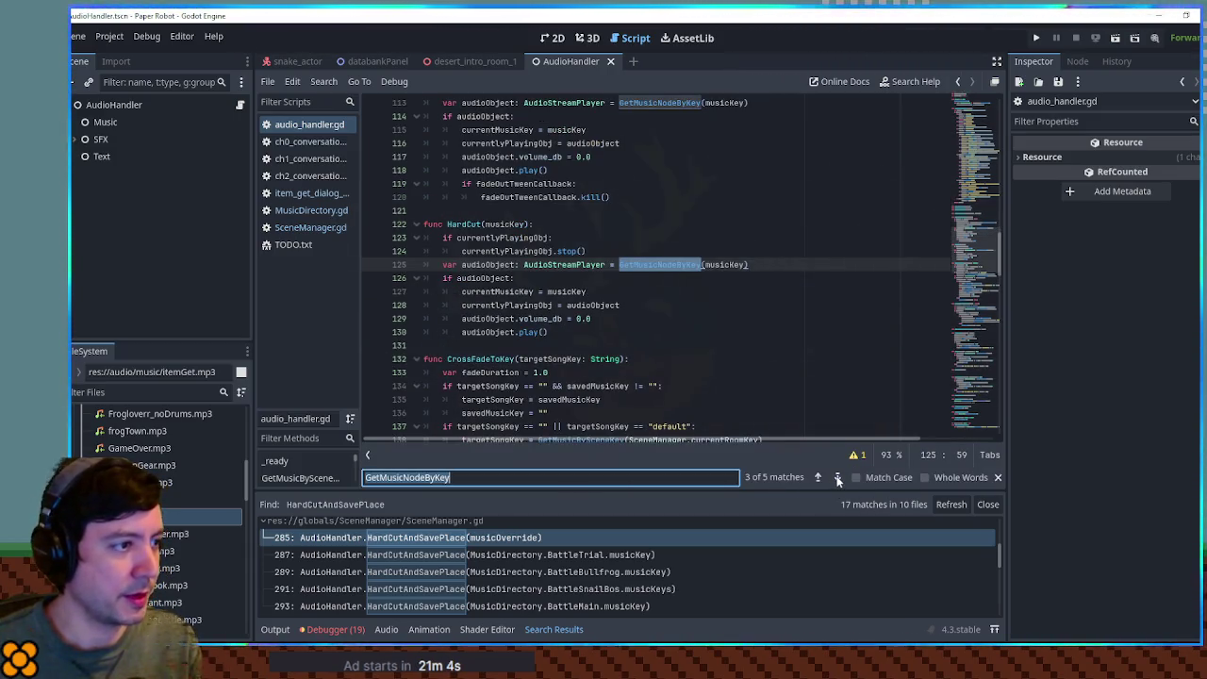
Search the whole project for "HardCut(" calls.
double_click(464, 224)
key("ctrl+shift+f")
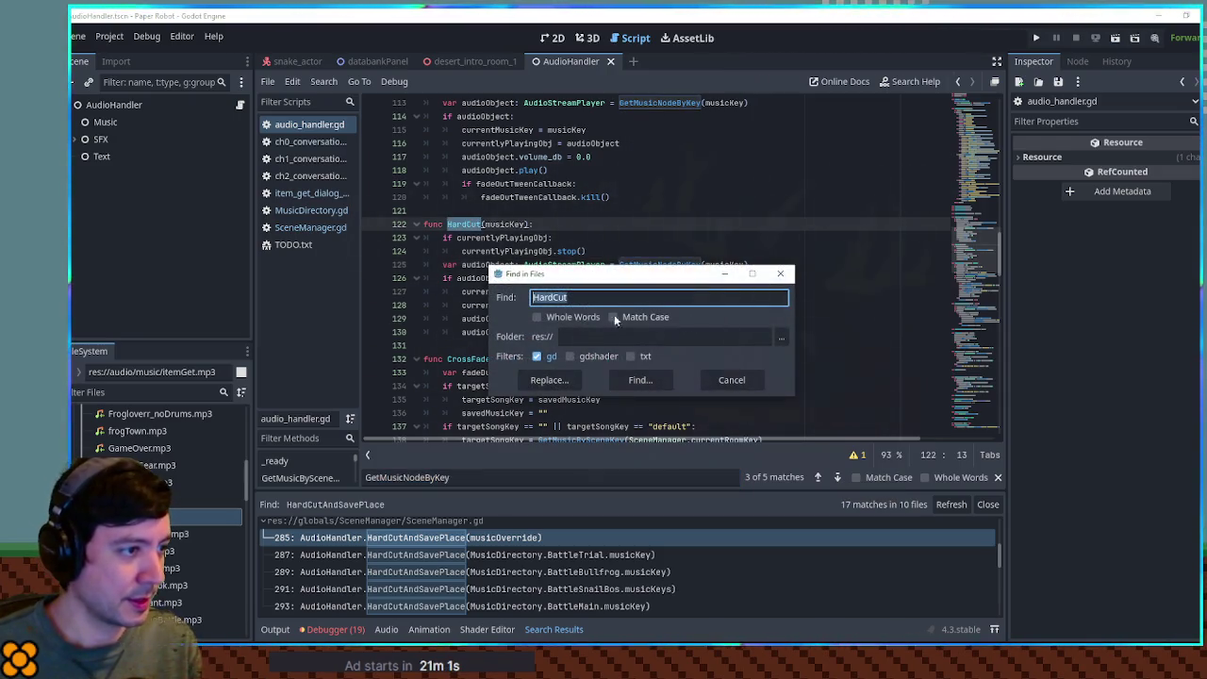
left_click(609, 297)
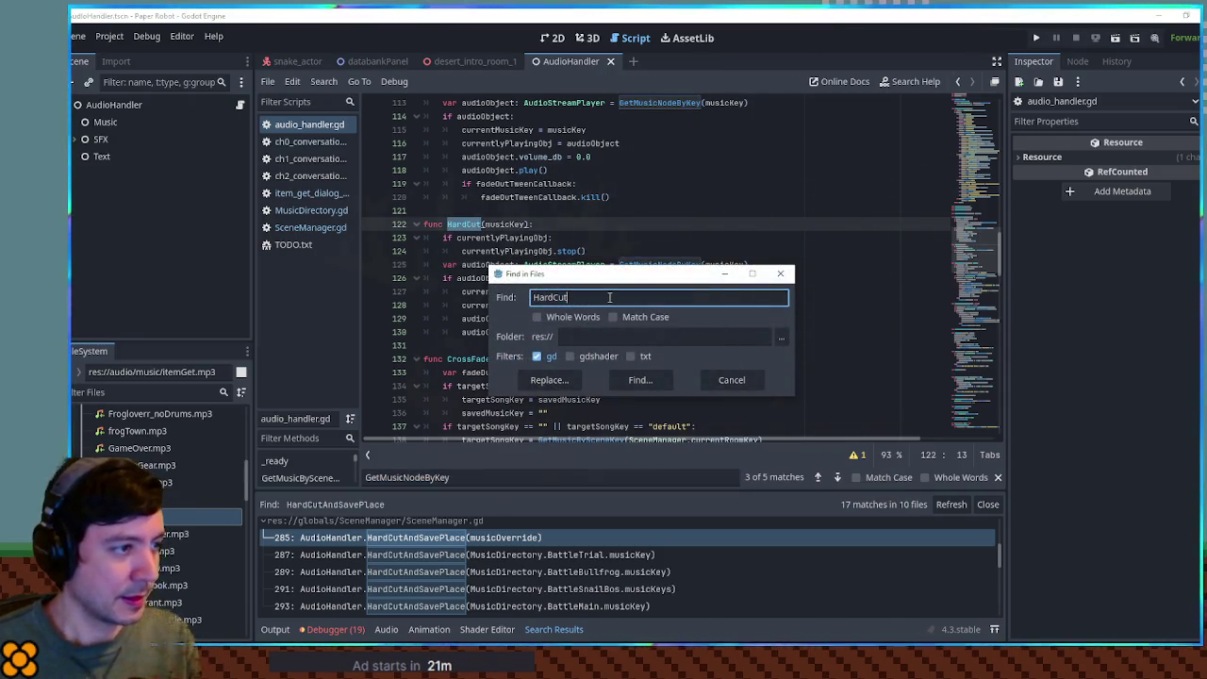
left_click(639, 380)
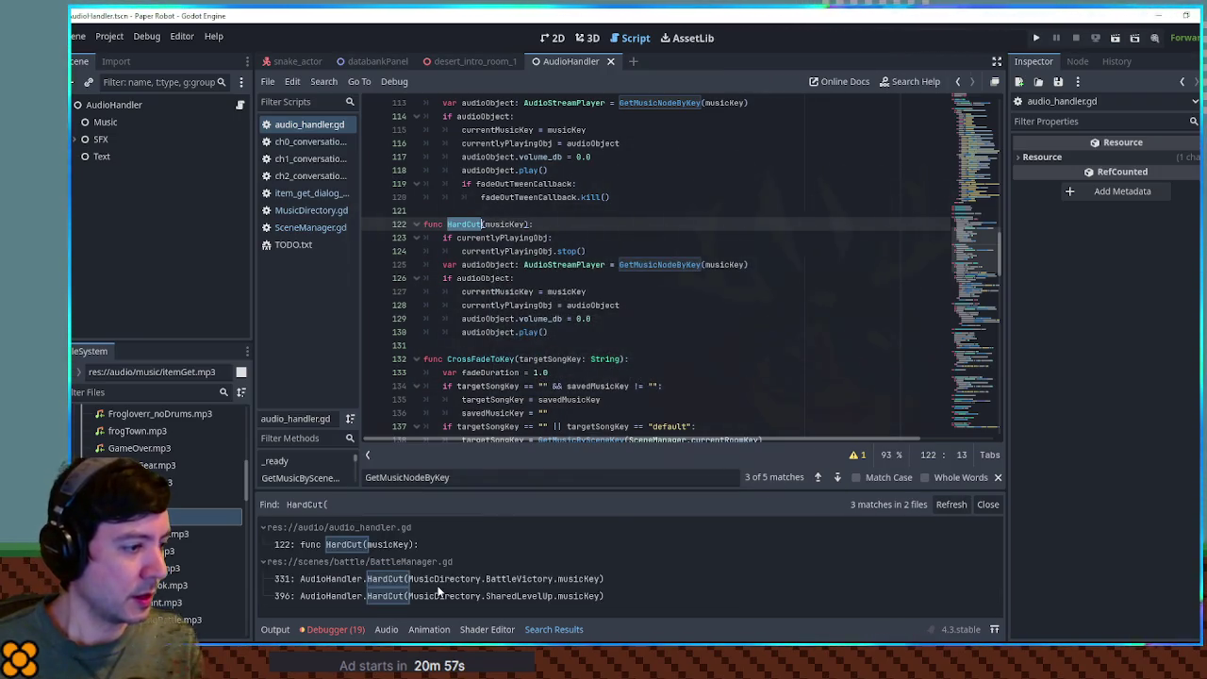
Locate the CrossFadeToKey function and start a project-wide search for it.
double_click(650, 265)
key("ctrl+f")
left_click(835, 477)
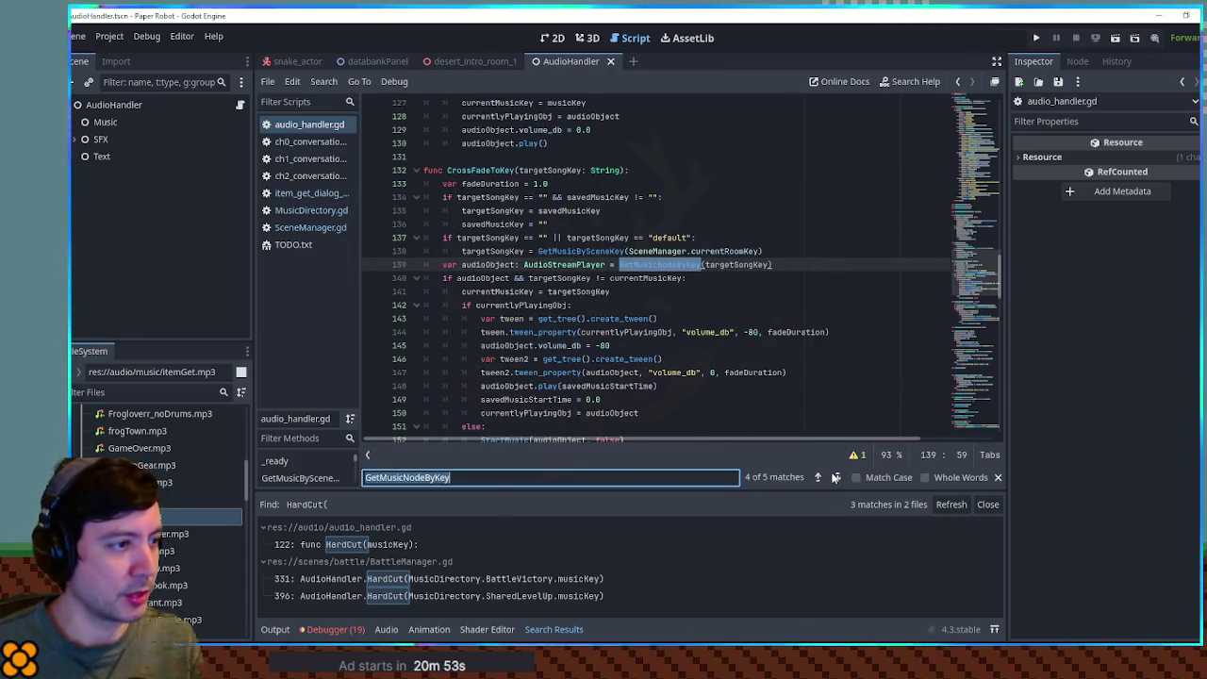
double_click(481, 169)
key("ctrl+shift+f")
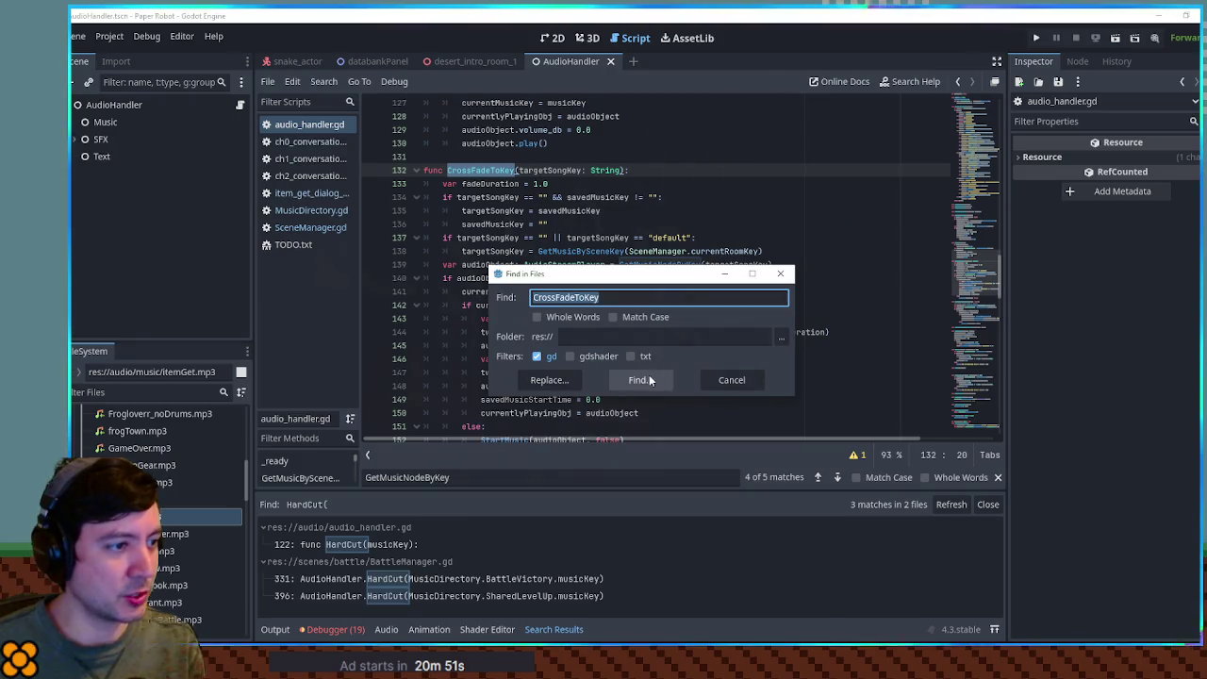
Run the CrossFadeToKey search, open ch1_conversations.gd line 218, and copy the ExtraSilence musicKey reference.
left_click(650, 379)
scroll(539, 563, "down", 3)
scroll(539, 563, "down", 2)
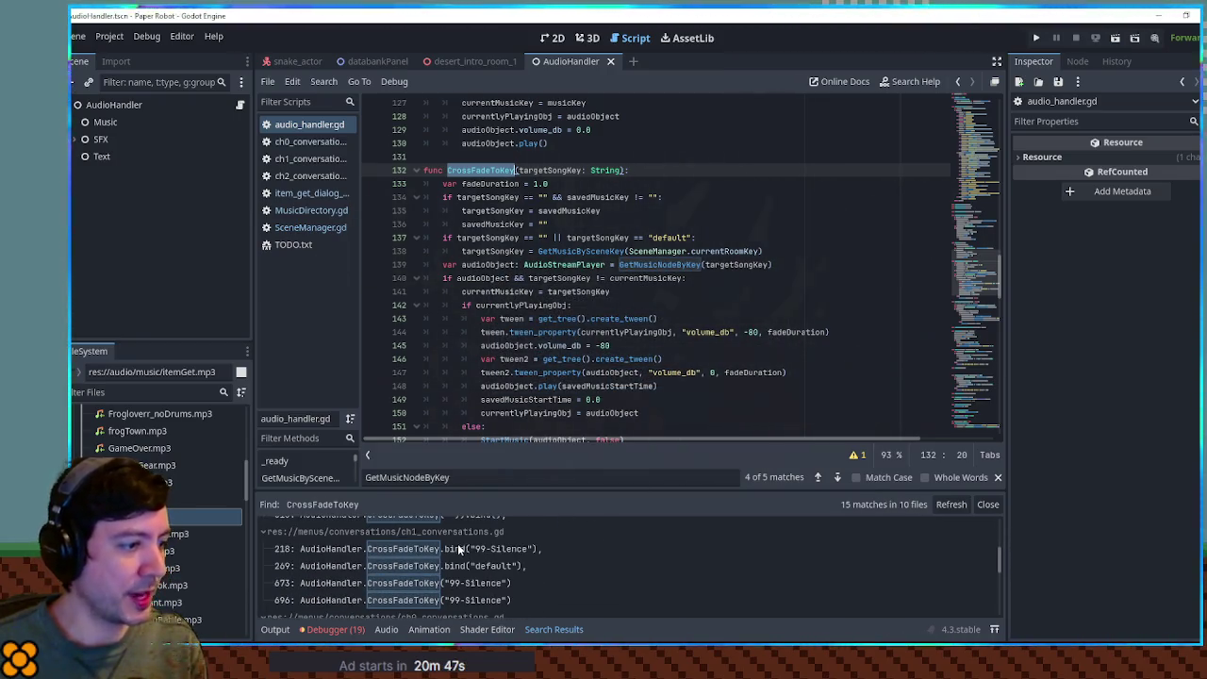
left_click(457, 548)
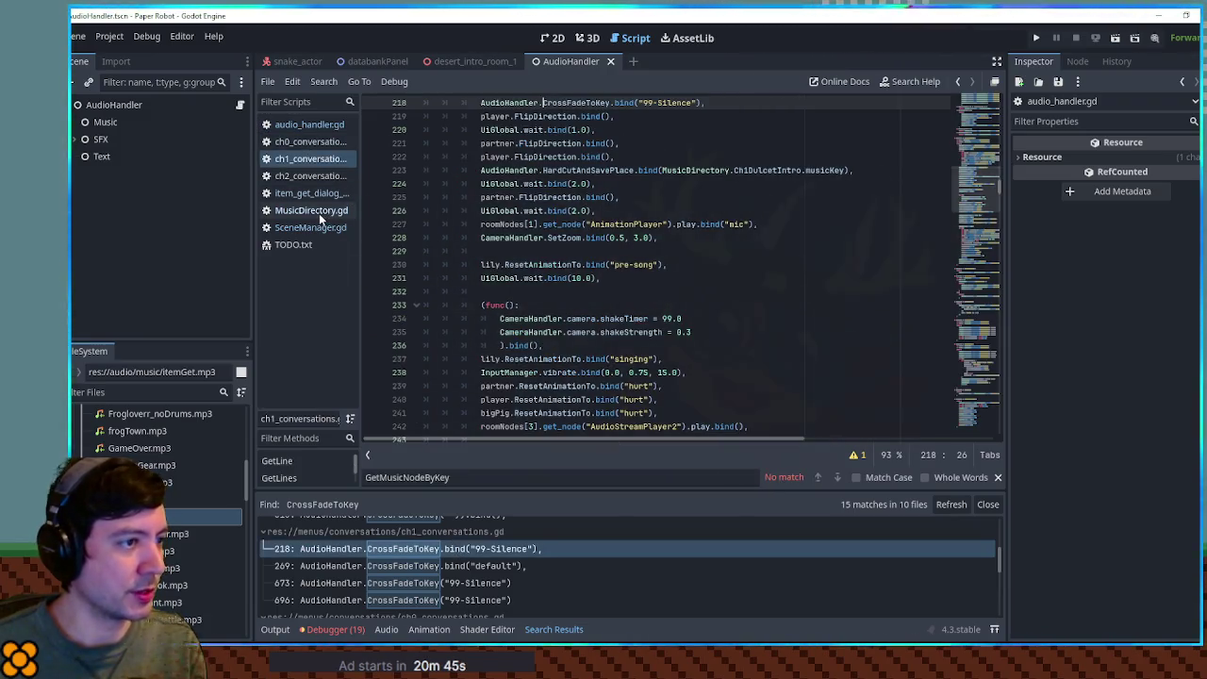
left_click(318, 211)
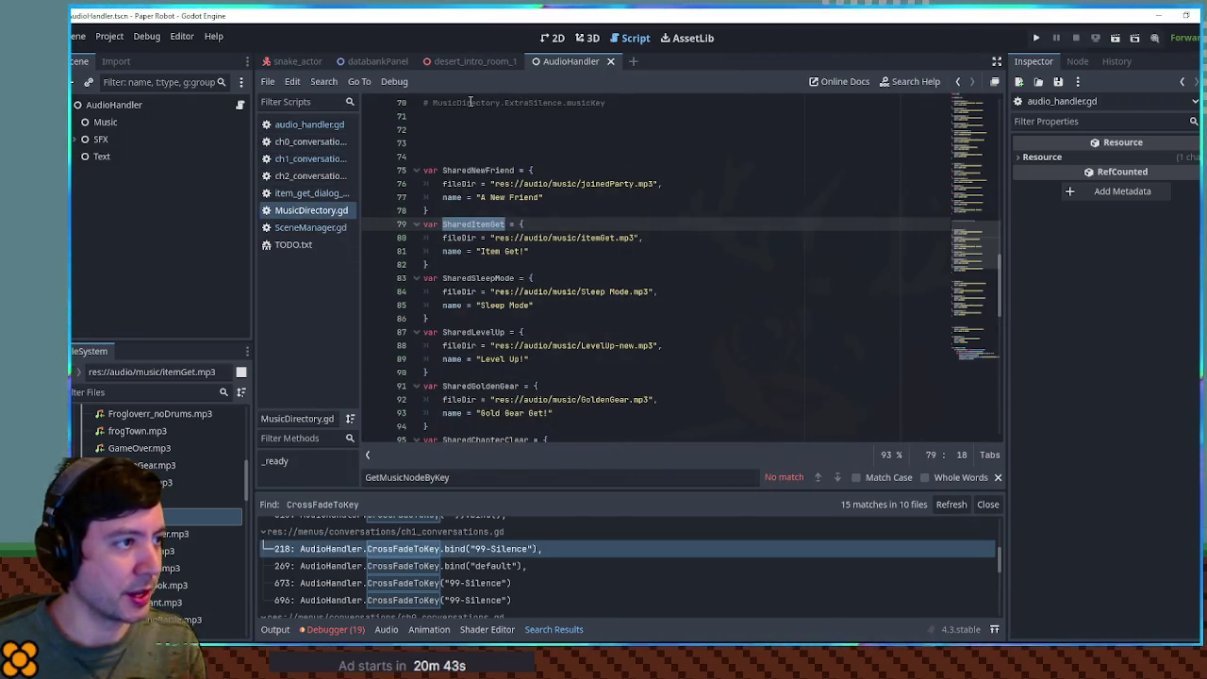
left_click_drag(433, 102, 606, 102)
key("ctrl+c")
left_click(477, 554)
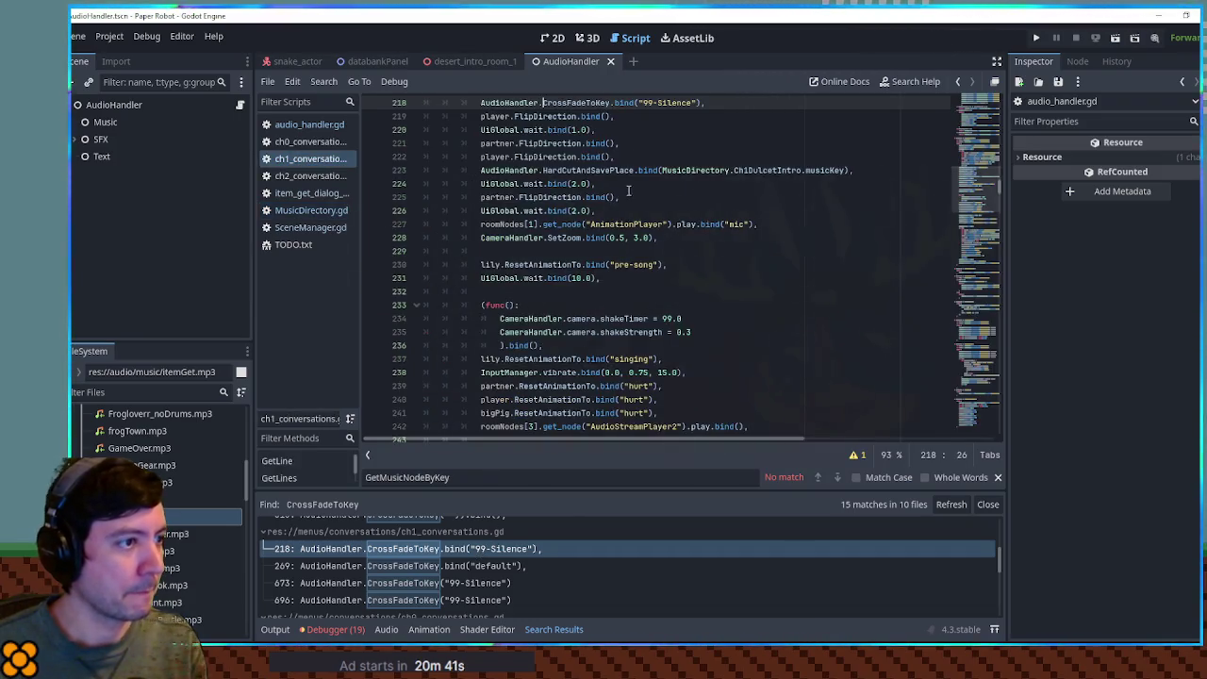
Replace "99-Silence" on lines 218, 673 and 696 with the ExtraSilence key and save.
left_click_drag(643, 102, 696, 102)
key("ctrl+f")
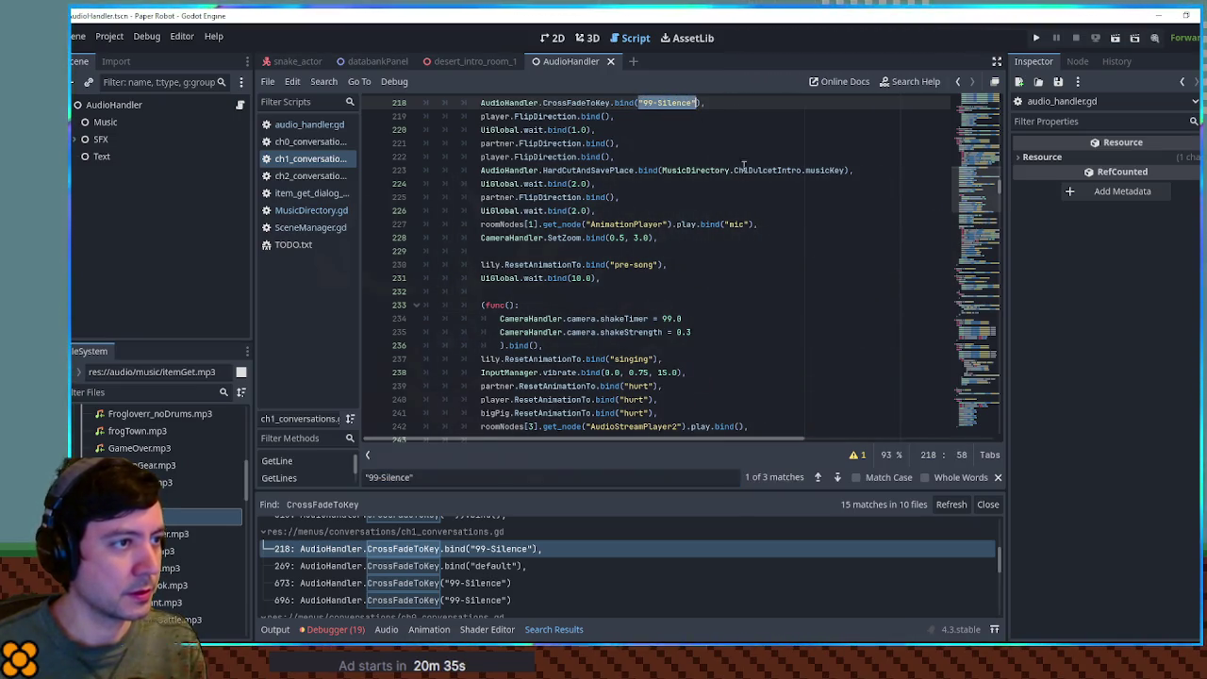
key("ctrl+v")
left_click(835, 478)
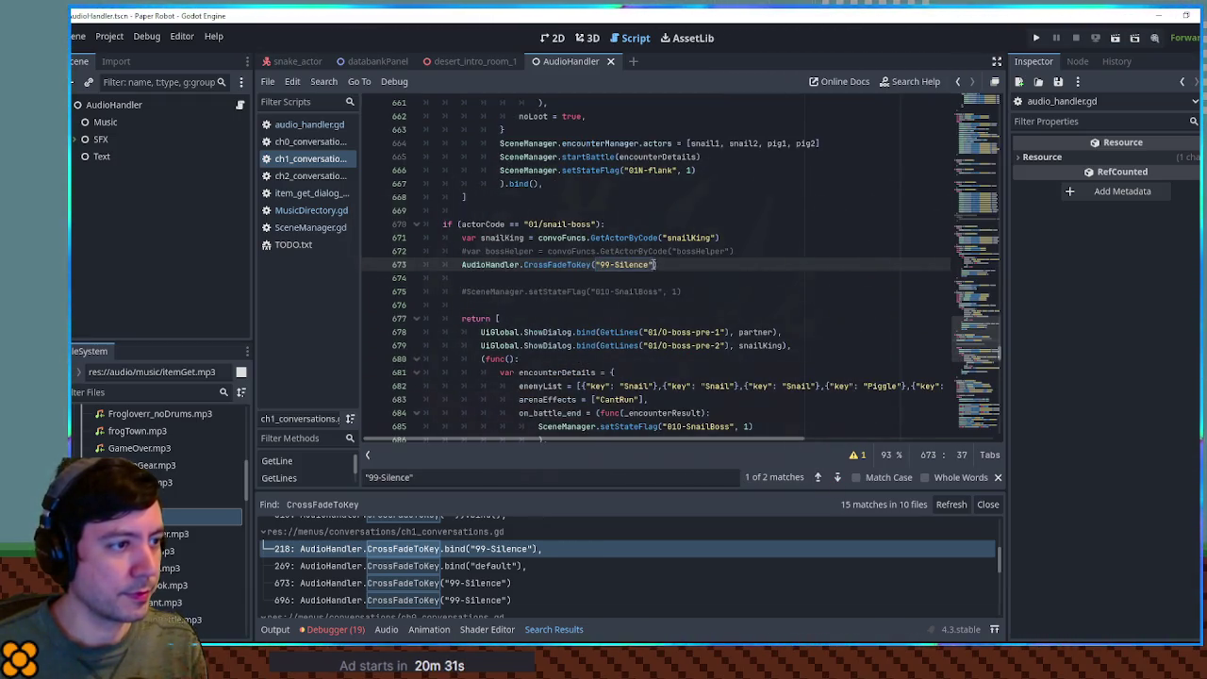
key("ctrl+v")
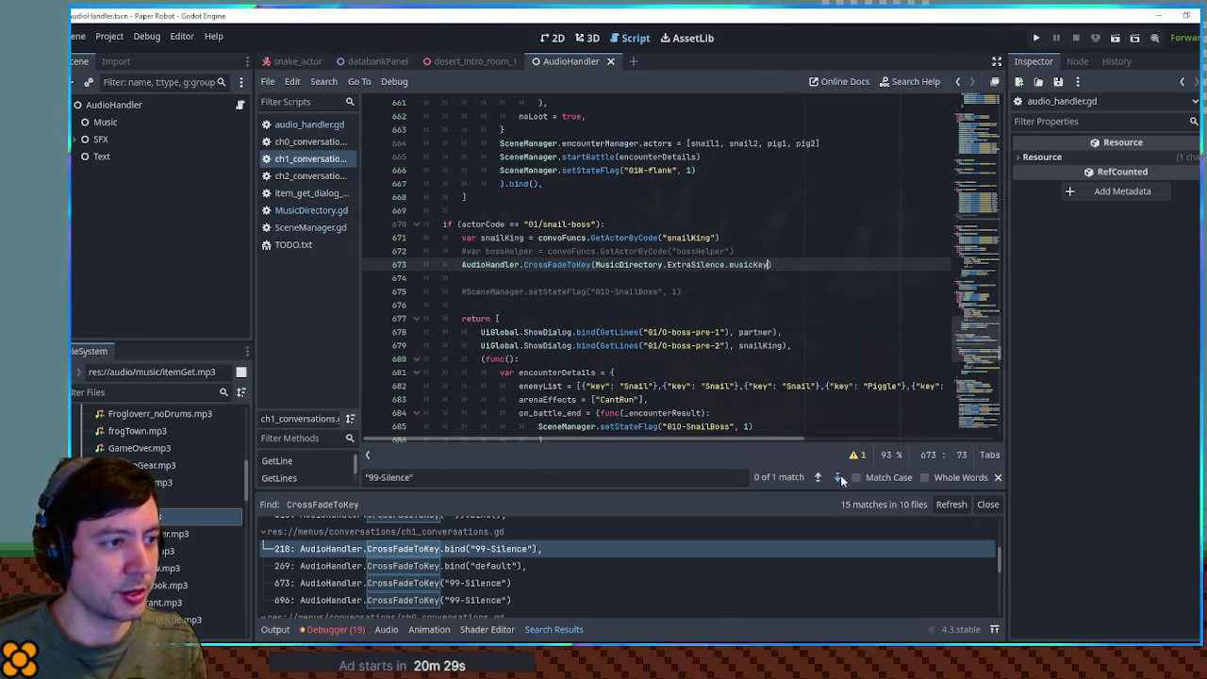
left_click(836, 478)
left_click(595, 265)
left_click(655, 265, "shift")
key("ctrl+v")
key("ctrl+s")
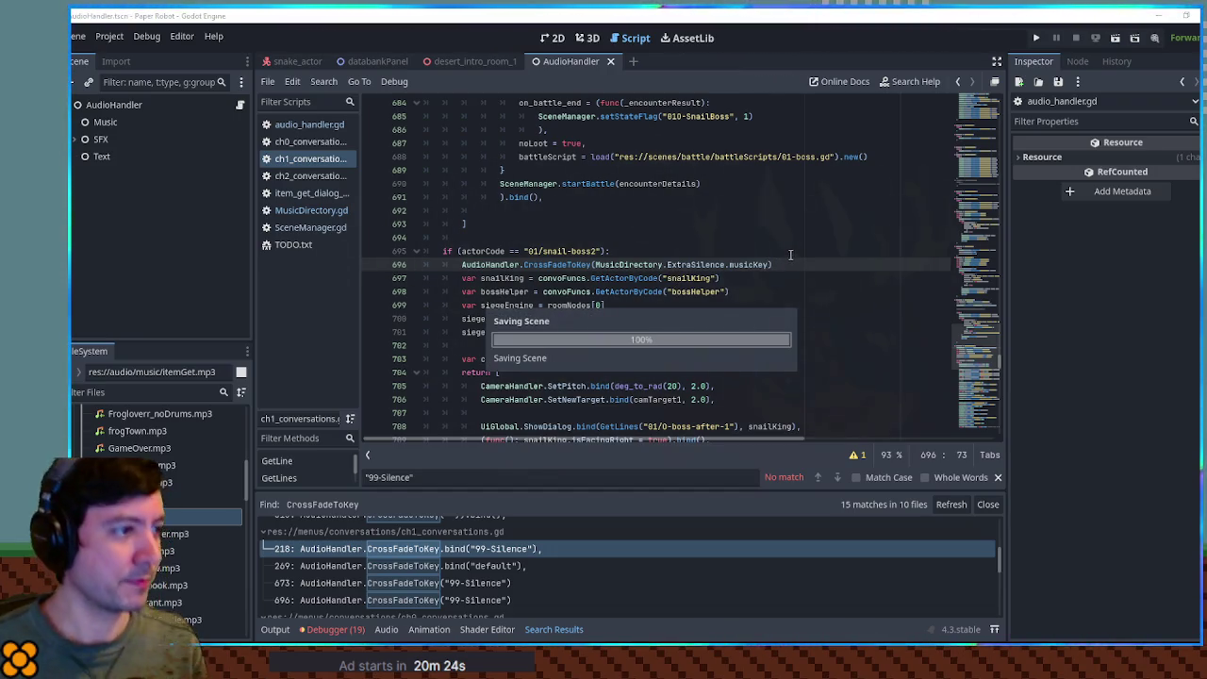
left_click(459, 569)
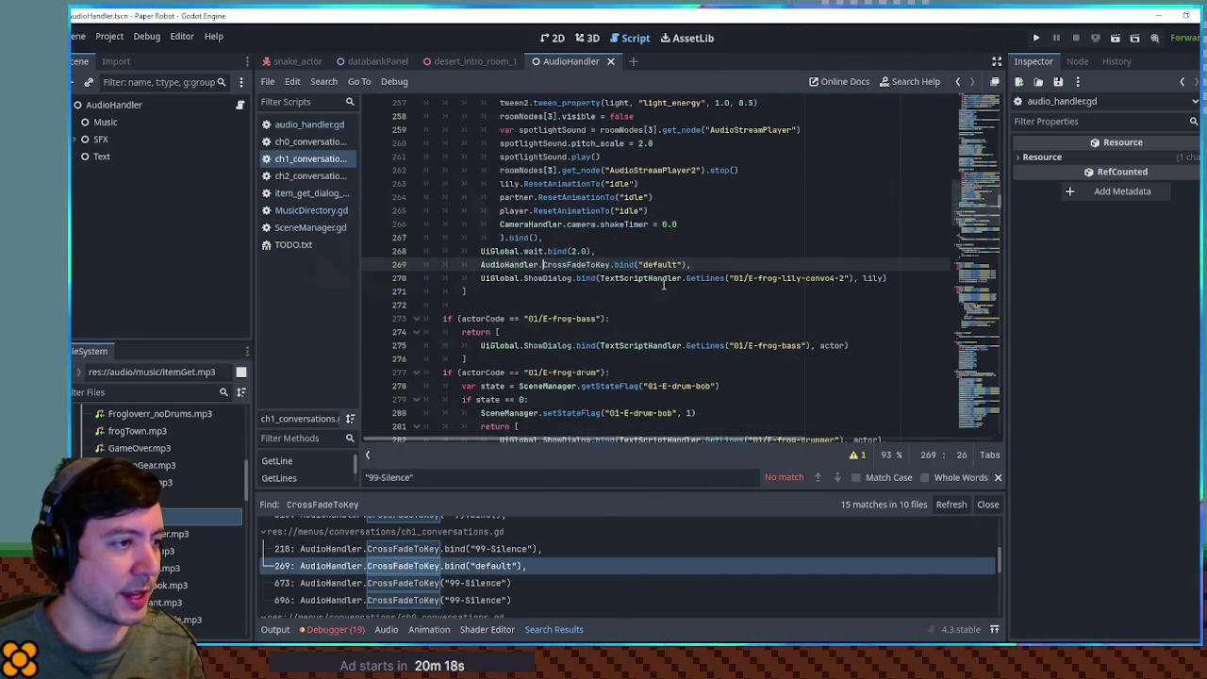
left_click(593, 264, "ctrl")
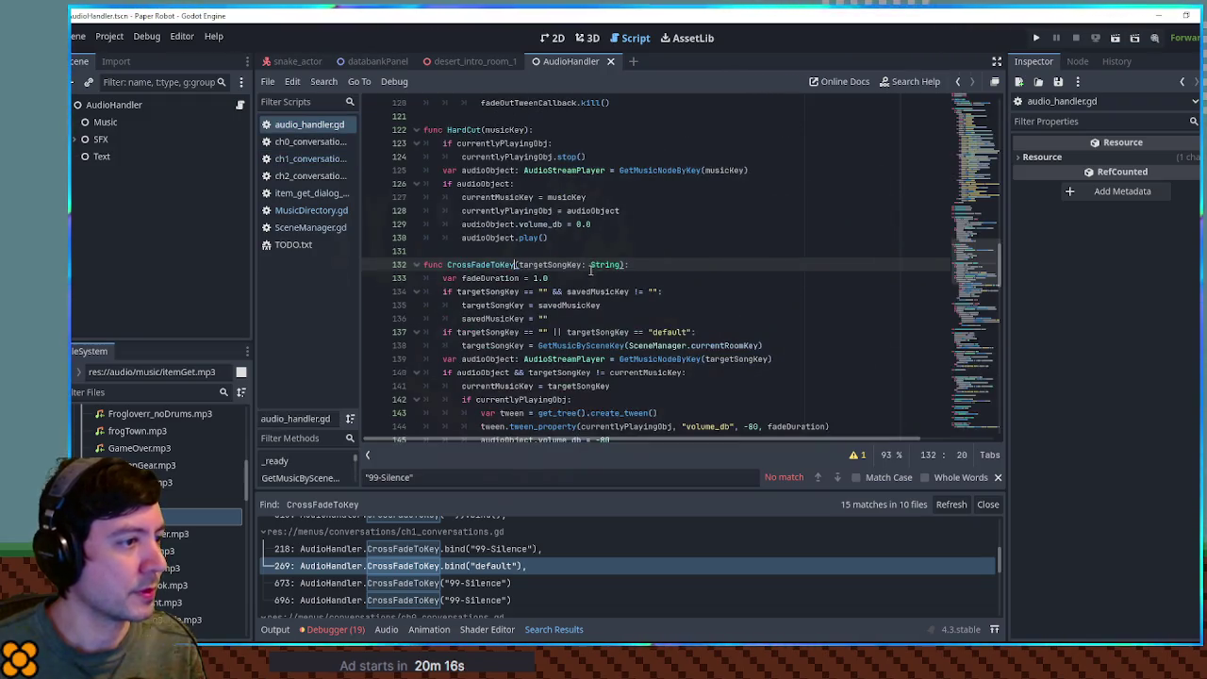
Check game_over_scene.gd's line-11 CrossFadeToKey("GameOver") call, then scroll MusicDirectory.gd's shared entries.
scroll(745, 292, "down", 3)
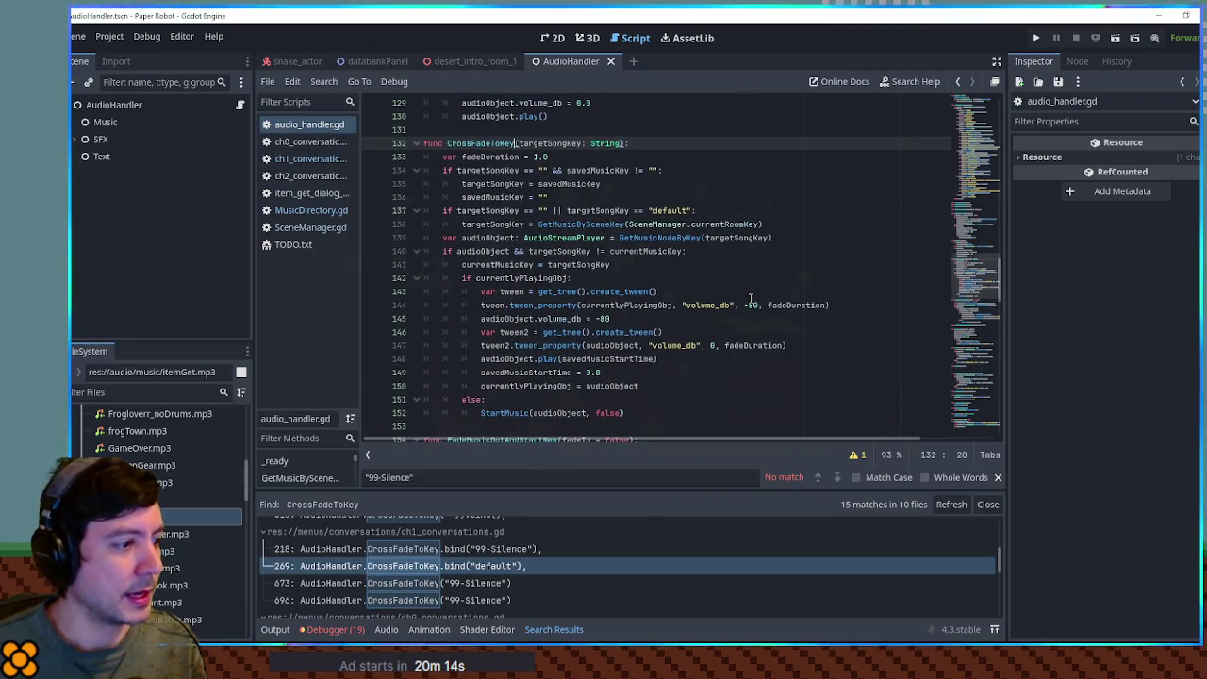
scroll(537, 546, "down", 8)
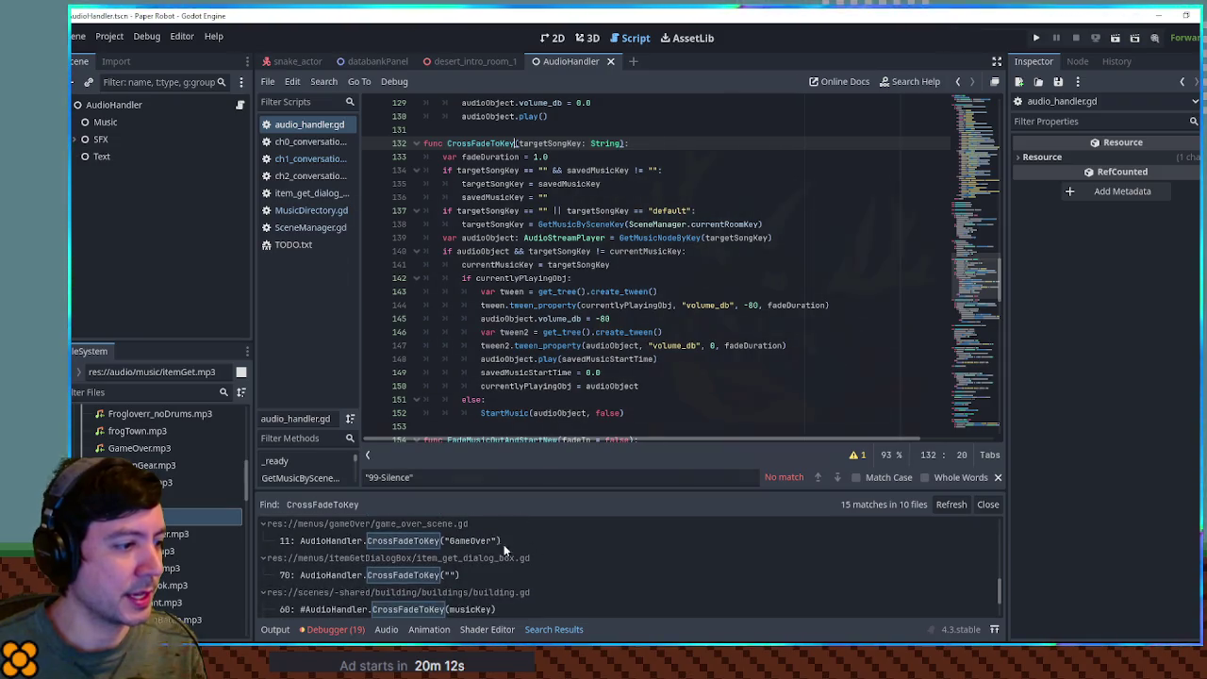
left_click(459, 539)
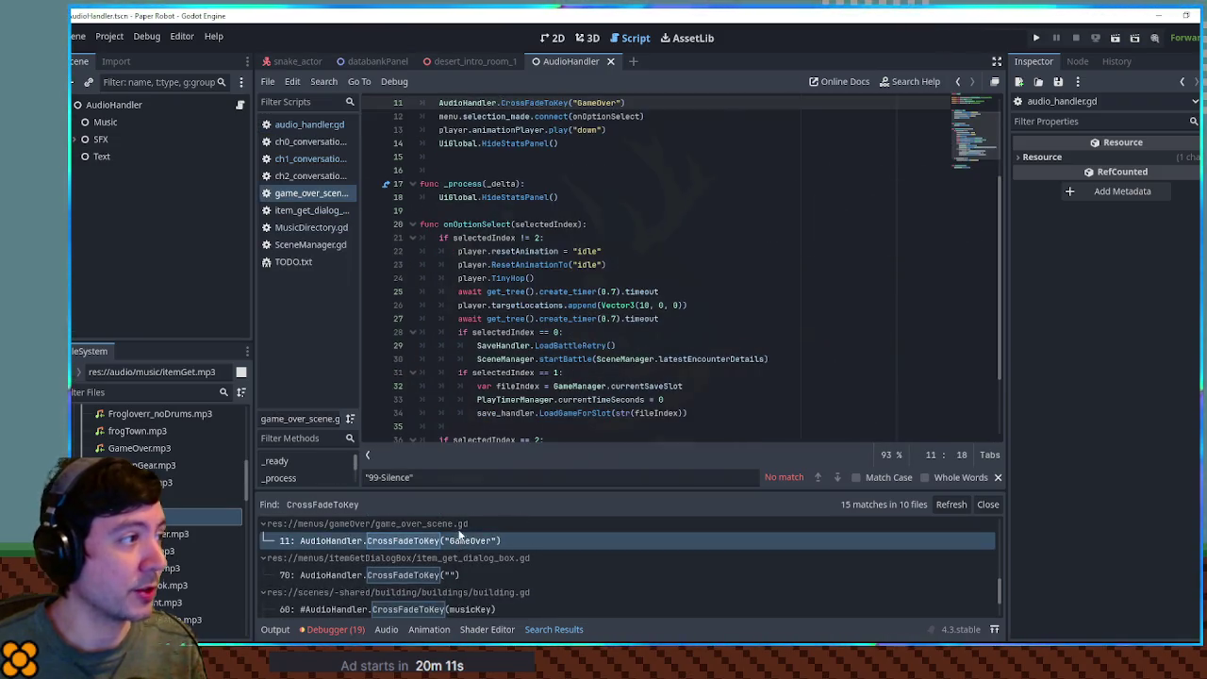
left_click(310, 227)
scroll(545, 261, "down", 3)
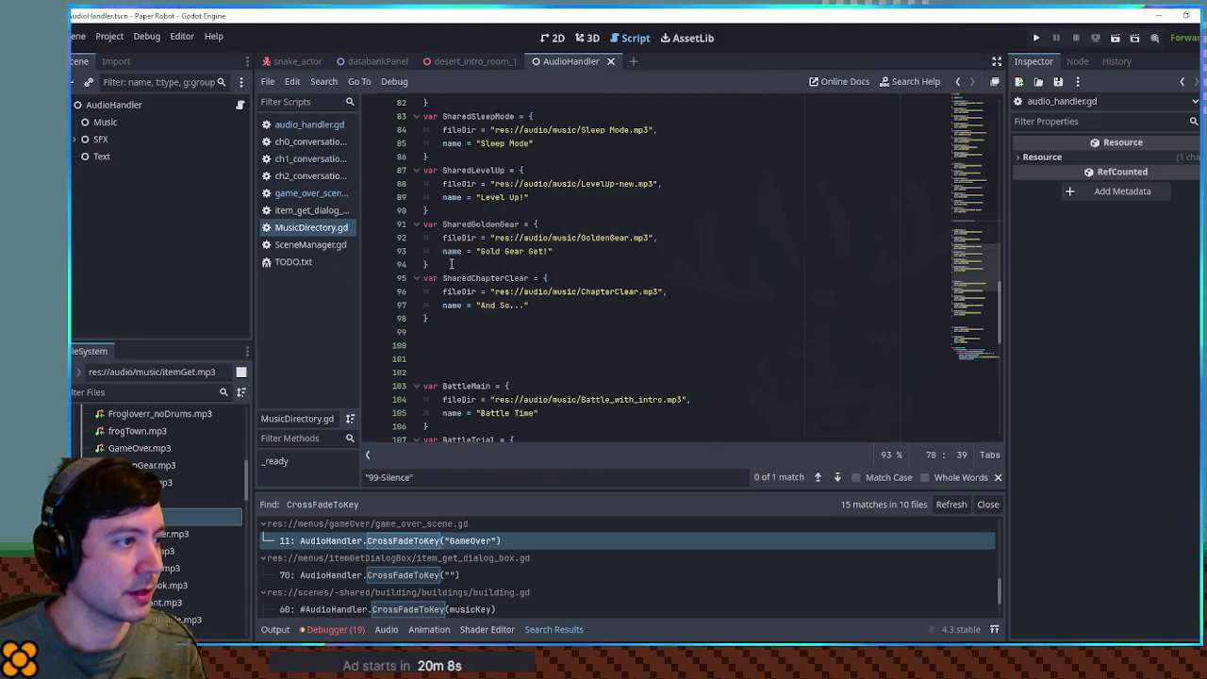
Duplicate SharedLevelUp as SharedGameOver, named "Try Again?" with path GameOver.mp3.
left_click_drag(450, 215, 449, 158)
key("ctrl+shift+d")
left_click_drag(471, 226, 505, 226)
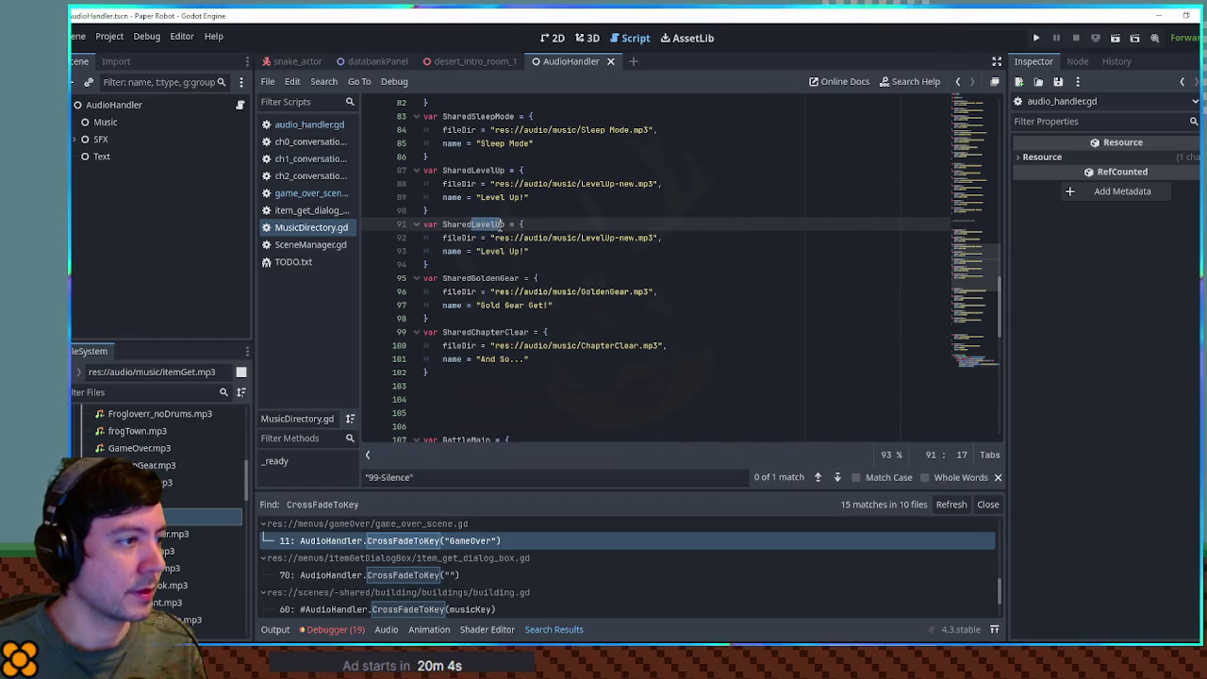
type("GameOver")
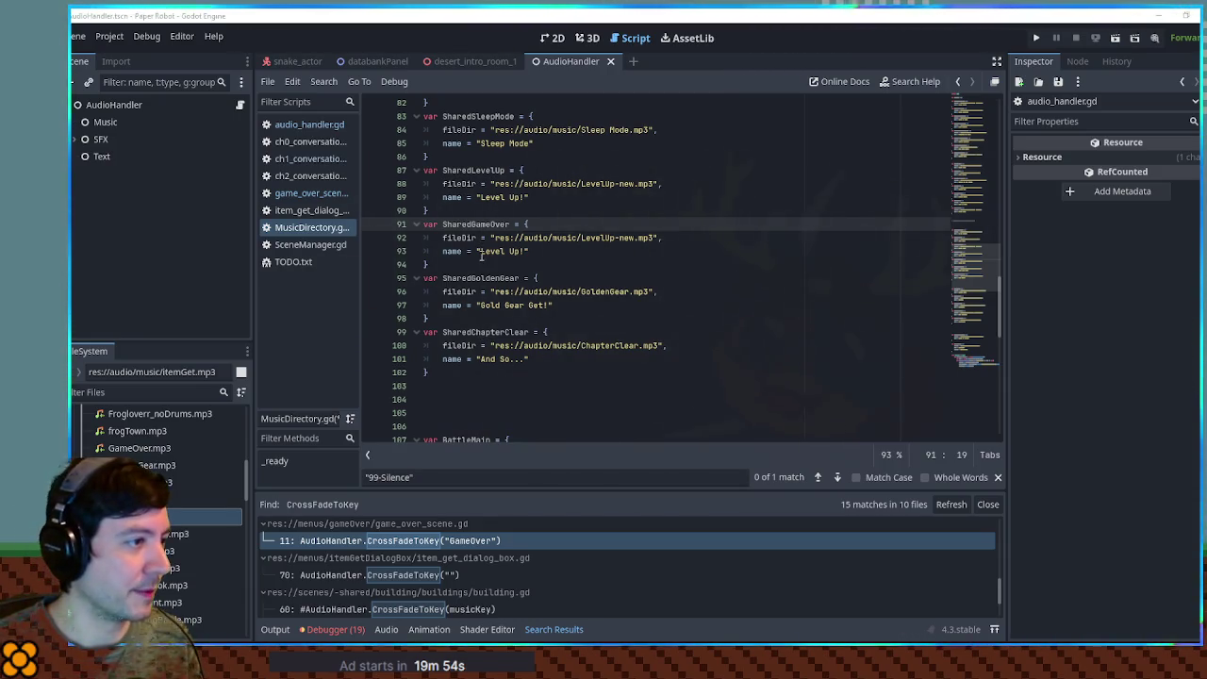
left_click_drag(480, 252, 521, 251)
type("Try")
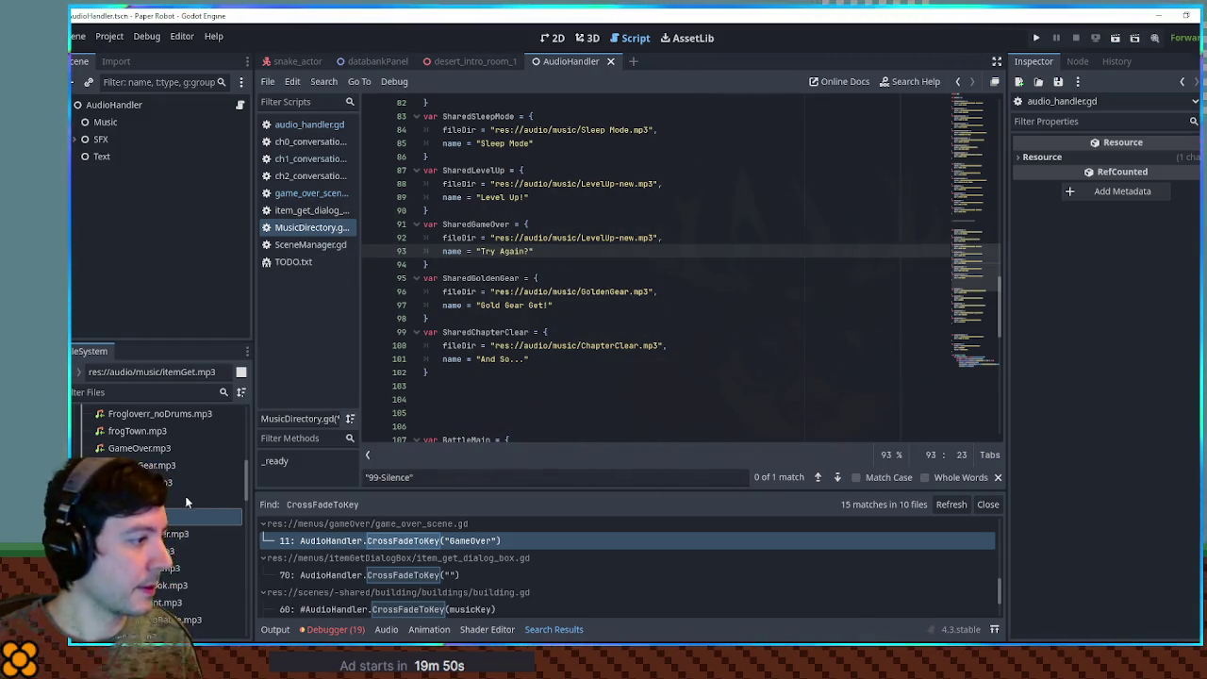
left_click(138, 448)
left_click(491, 237)
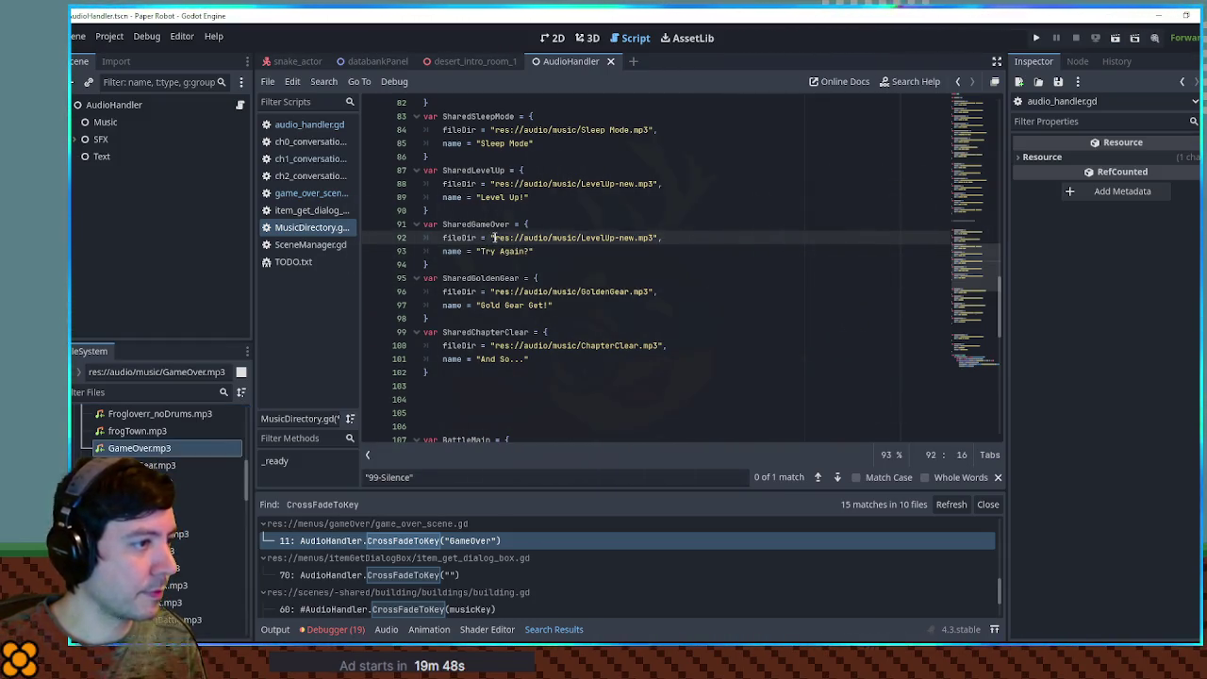
left_click(655, 237, "shift")
type("res://audio/music/GameOver.mp3")
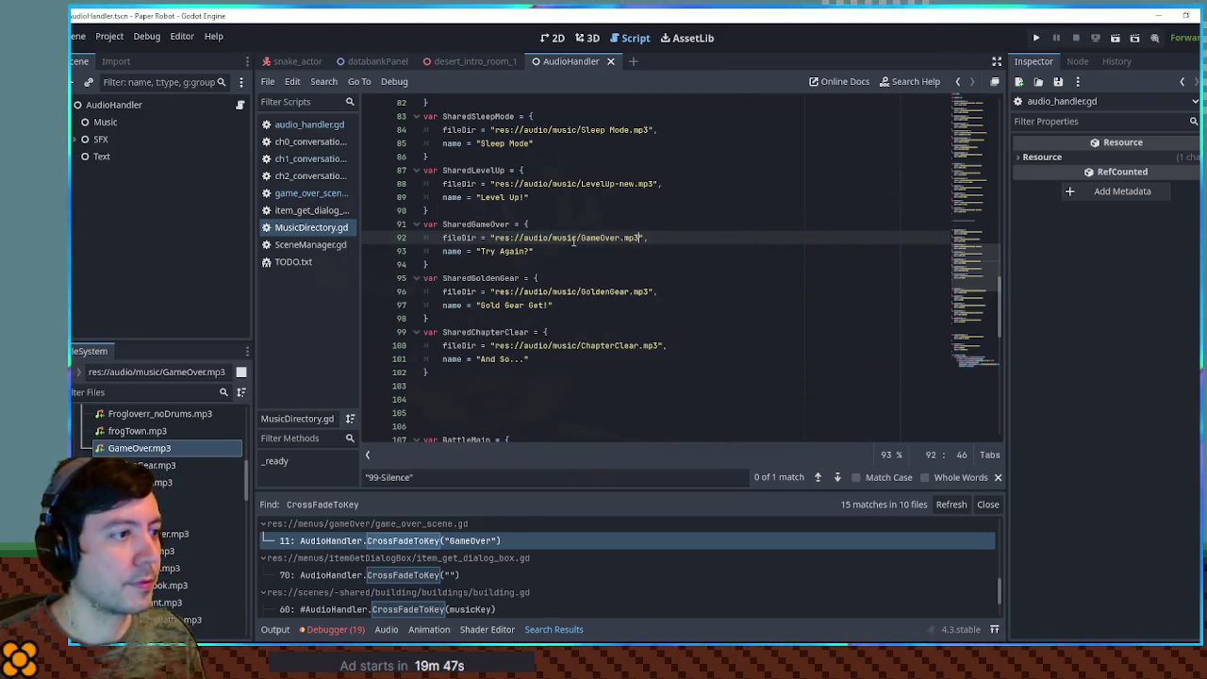
Change the line-70 reference to MusicDirectory.SharedGameOver.musicKey and copy it.
left_click(485, 223)
double_click(486, 223)
key("ctrl+c")
scroll(523, 345, "up", 10)
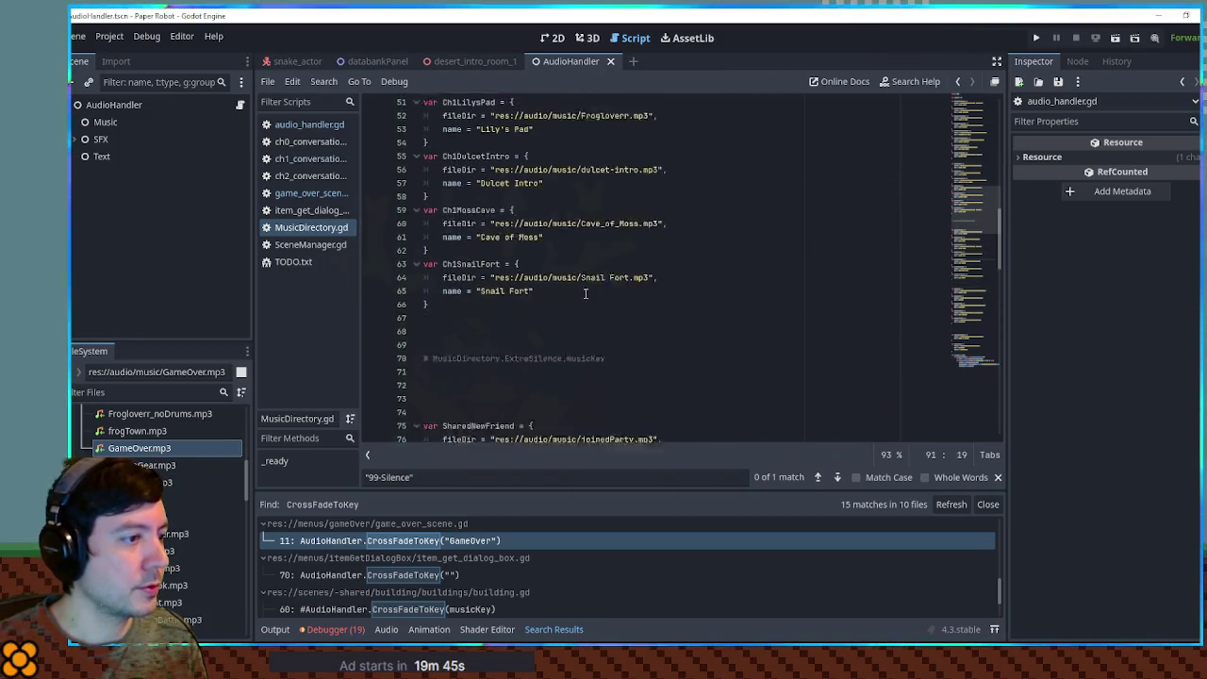
double_click(524, 345)
key("ctrl+v")
left_click_drag(433, 345, 601, 349)
key("ctrl+c")
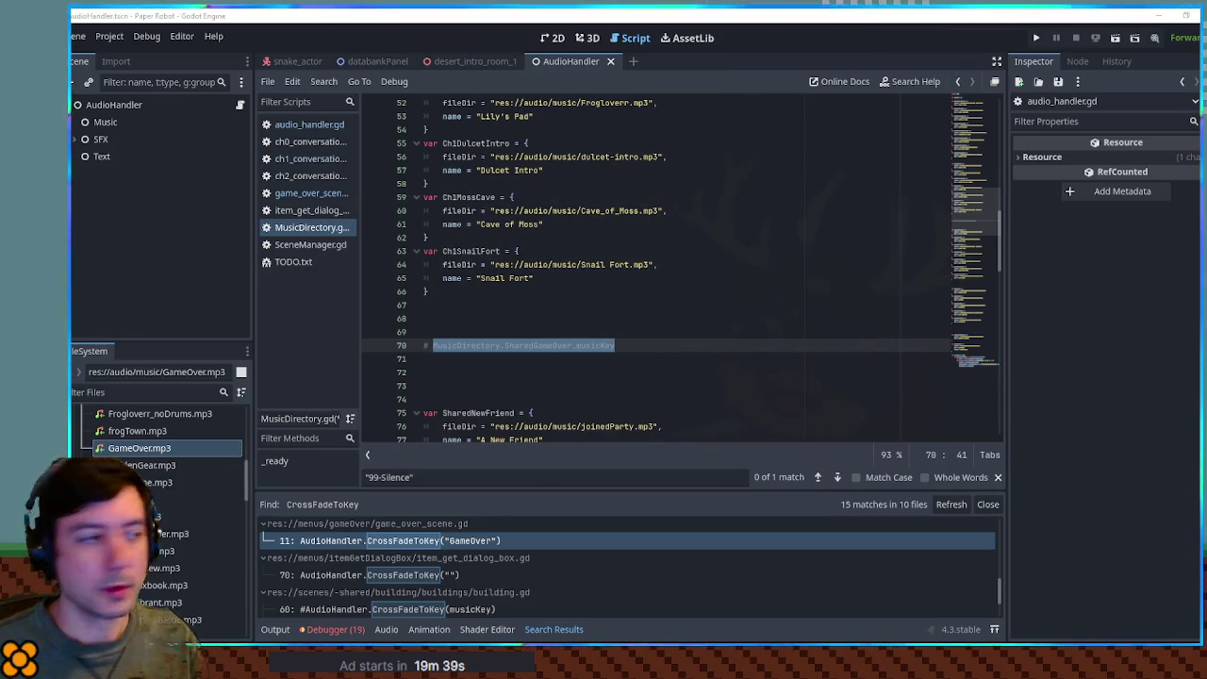
left_click(616, 292)
left_click(450, 542)
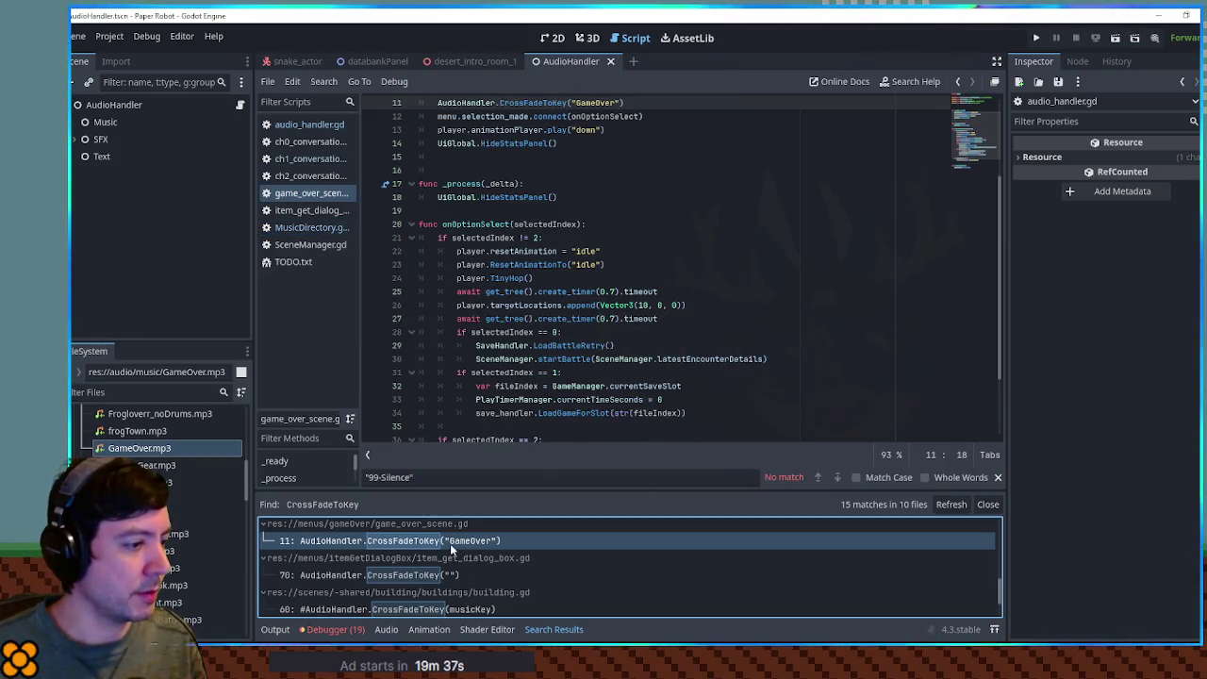
Replace line 11's "GameOver" with MusicDirectory.SharedGameOver.musicKey, then review other CrossFadeToKey matches.
left_click(619, 104, "shift")
key("ctrl+v")
scroll(509, 566, "down", 3)
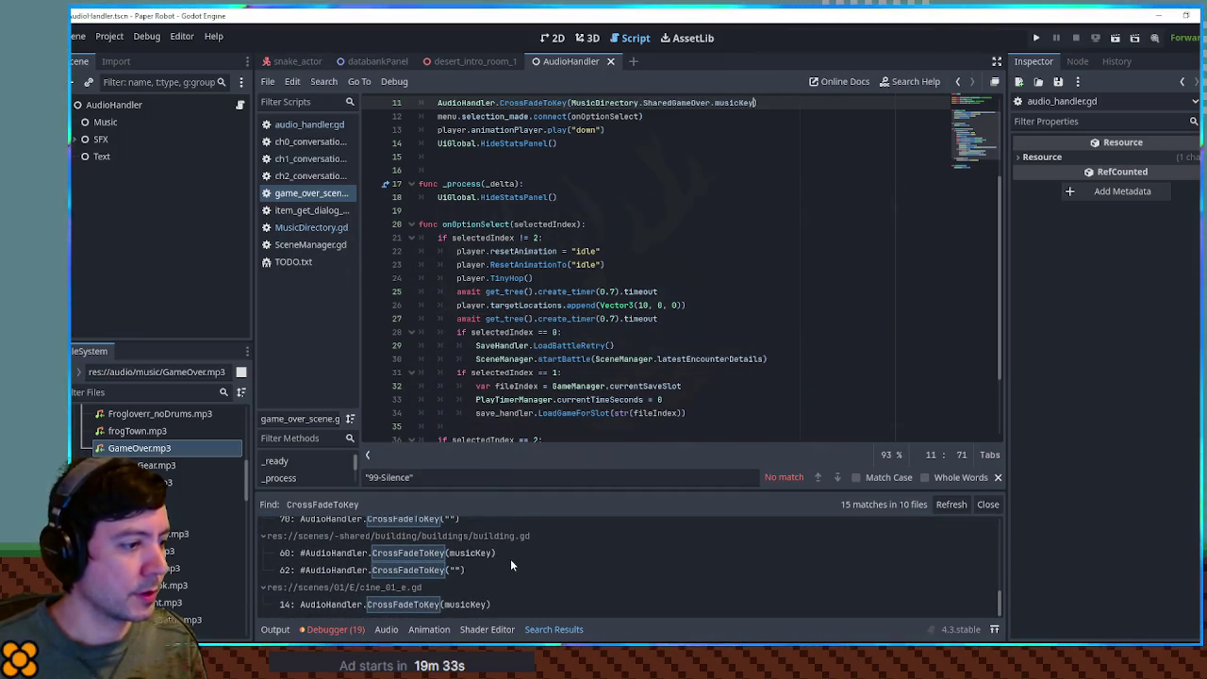
left_click(403, 553)
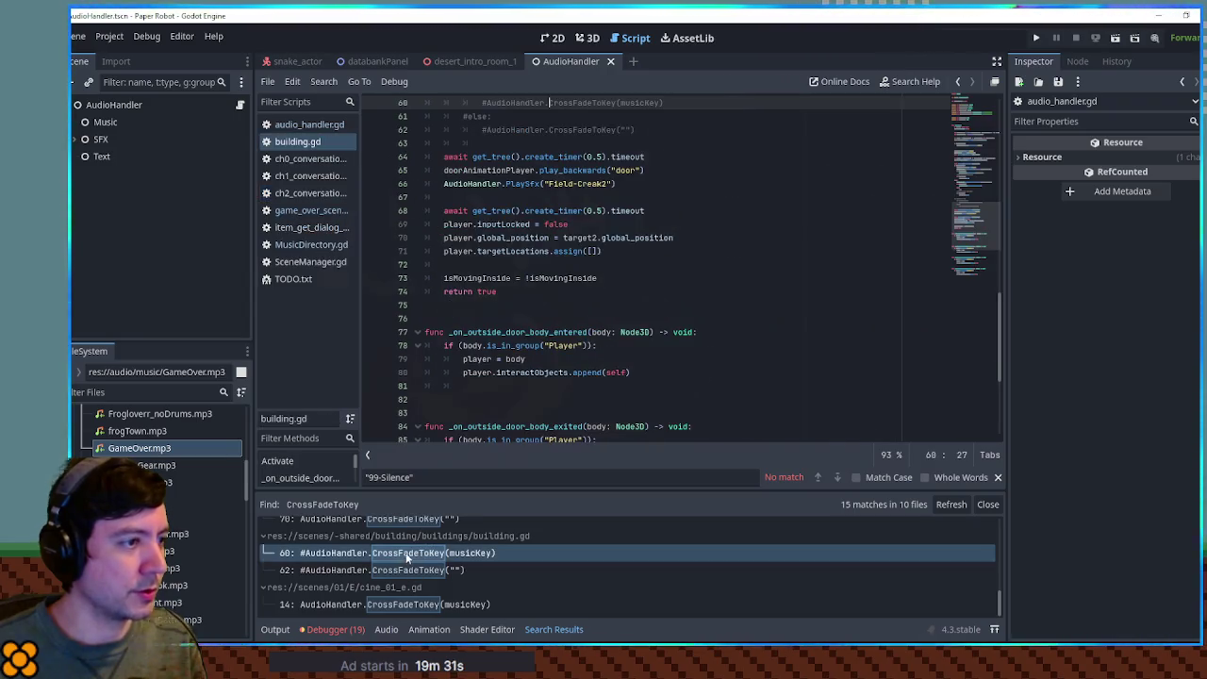
left_click(438, 607)
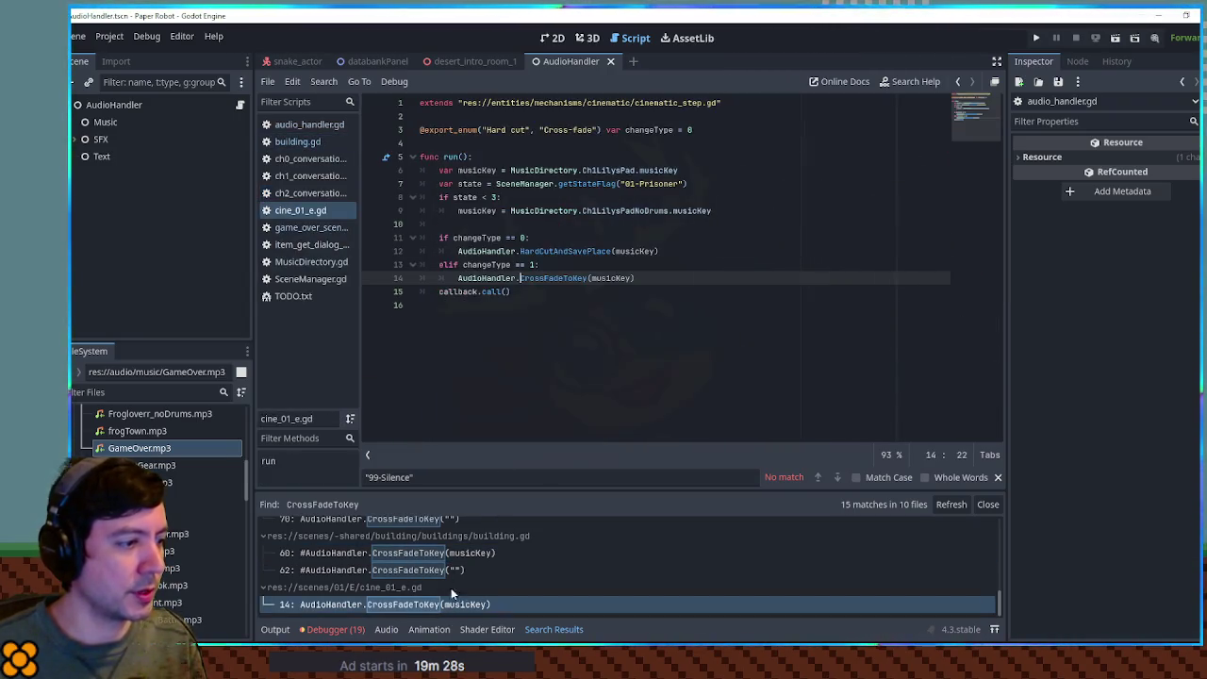
left_click(553, 278, "ctrl")
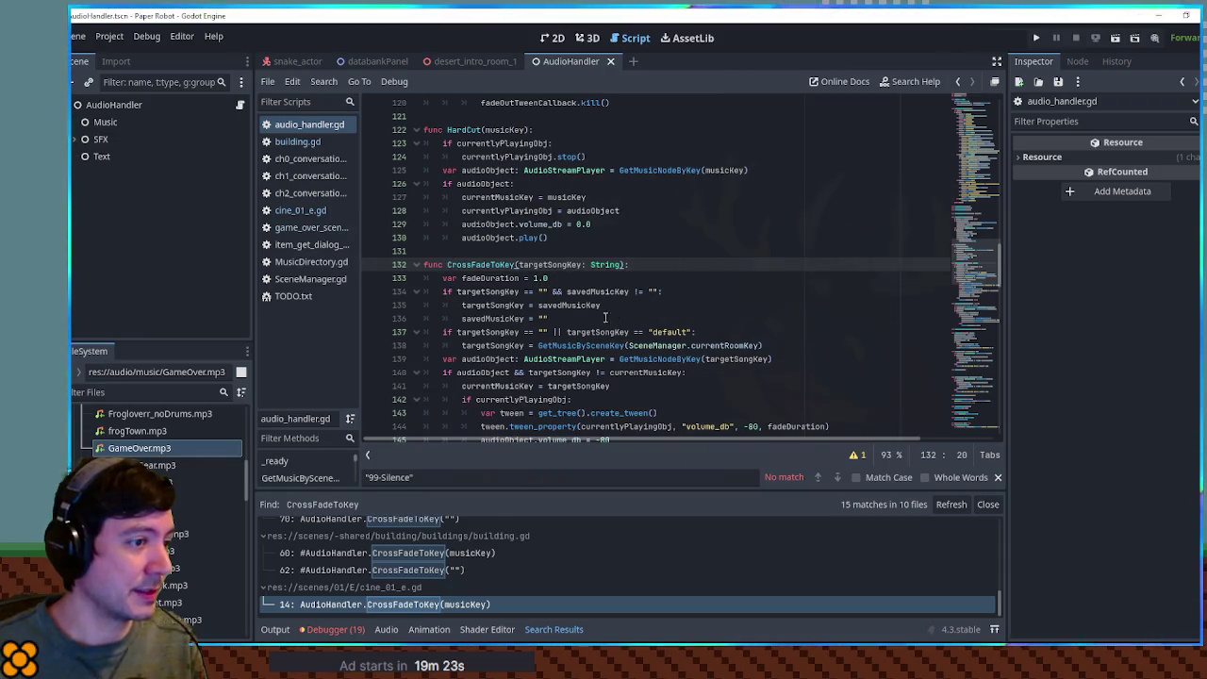
Search the whole project for FadeMusicOutAndStartNew calls.
double_click(658, 360)
key("ctrl+f")
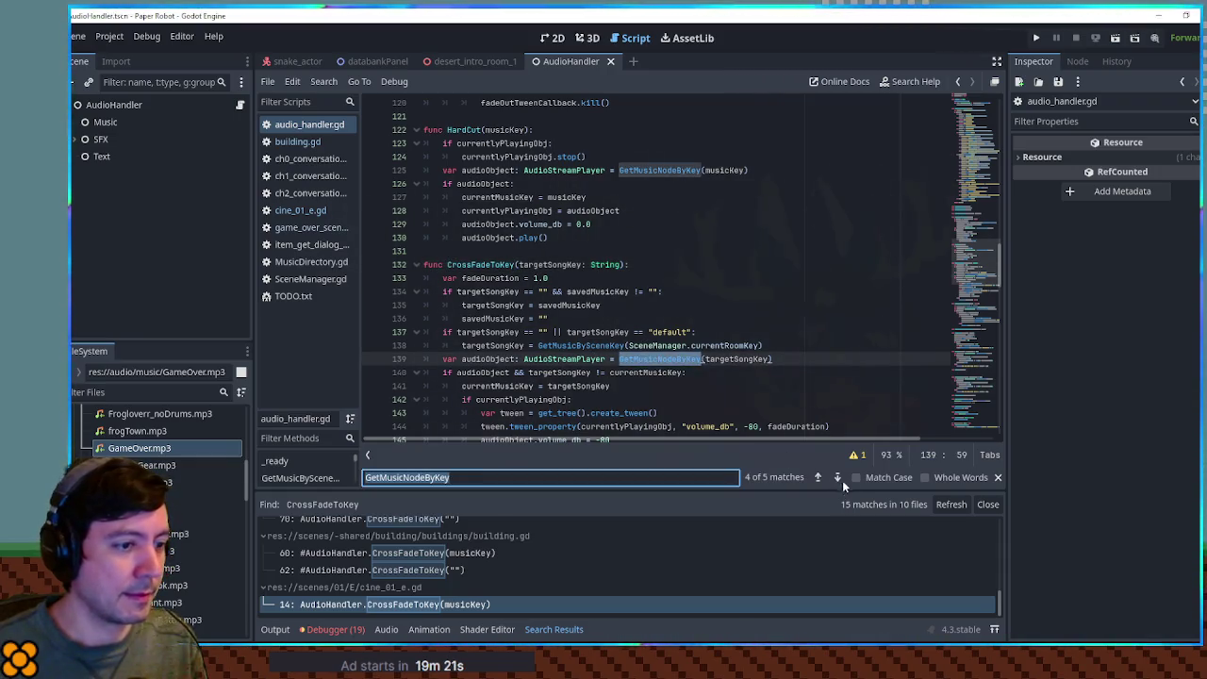
left_click(838, 478)
double_click(500, 225)
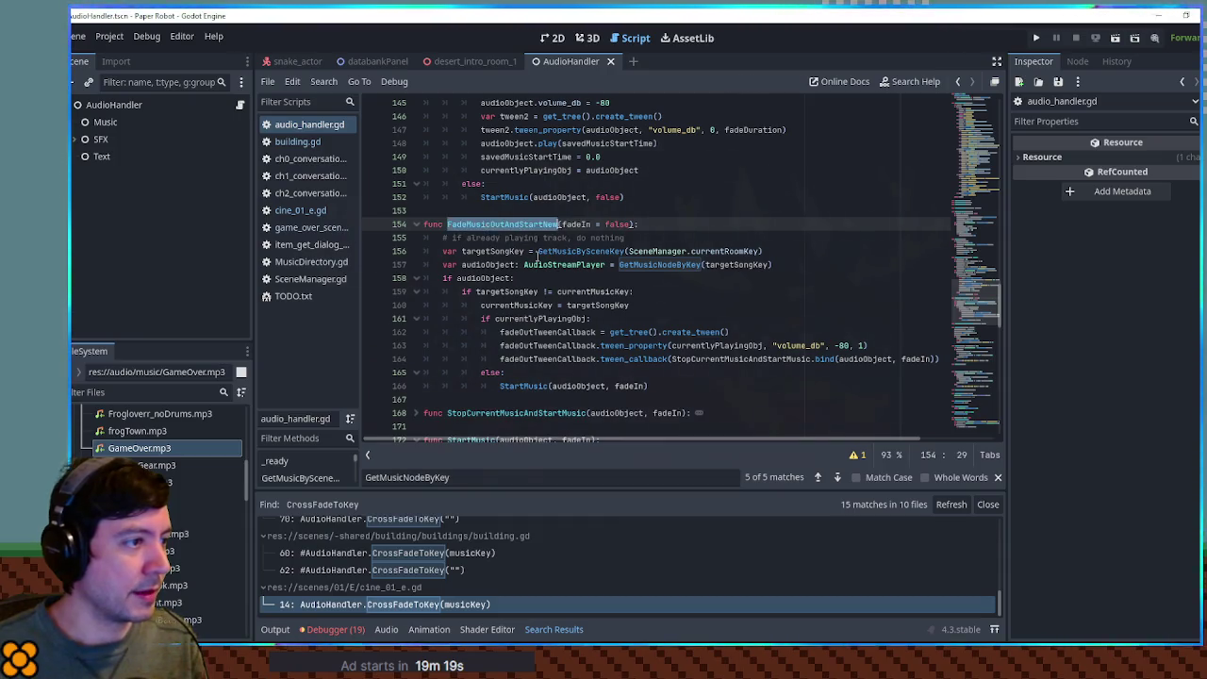
key("ctrl+shift+f")
left_click(638, 380)
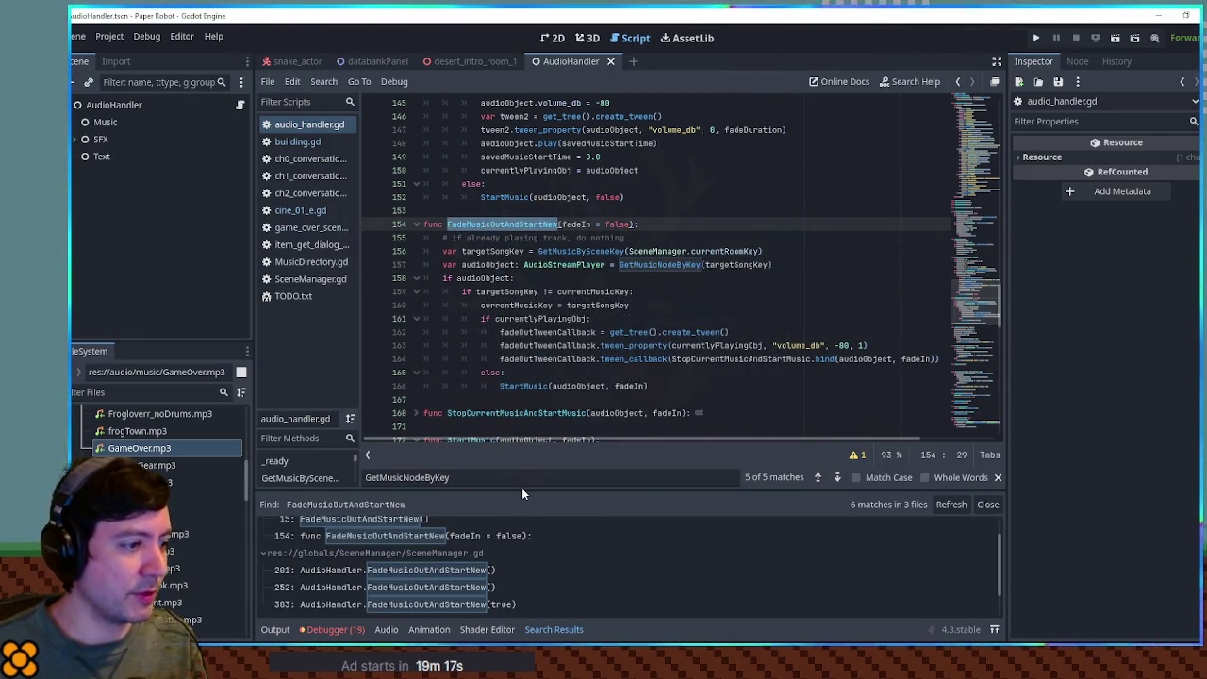
Open SceneManager.gd's line-201 FadeMusicOutAndStartNew call.
scroll(550, 564, "up", 2)
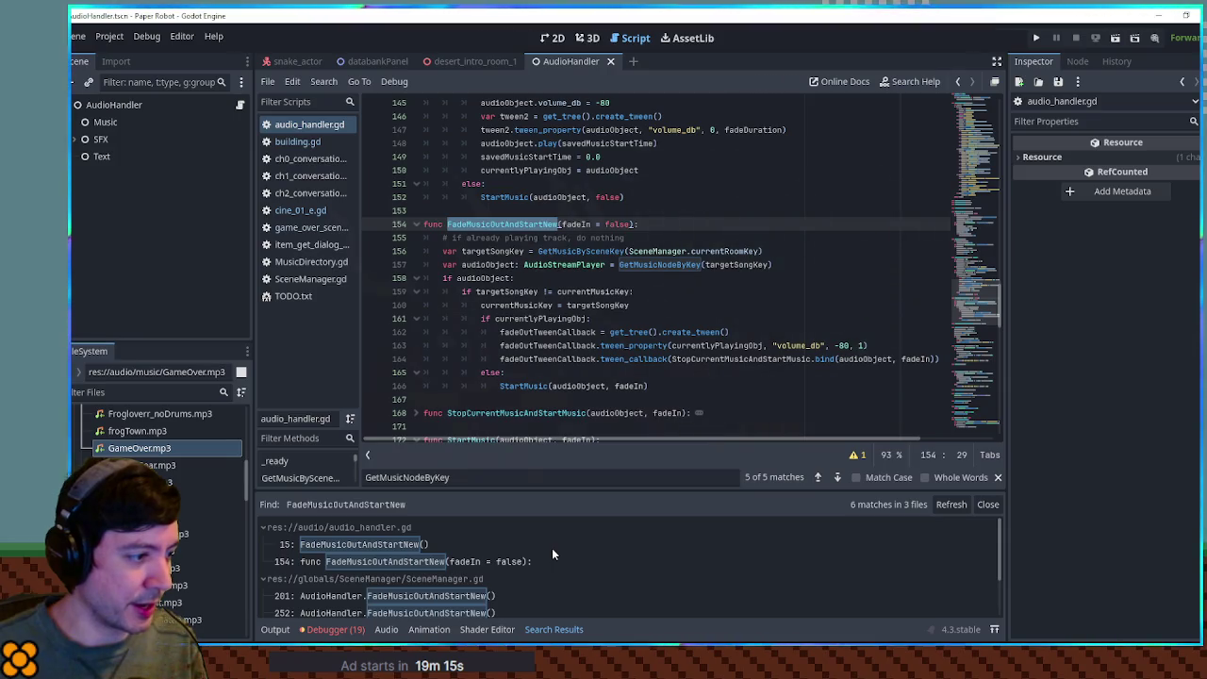
scroll(553, 554, "down", 4)
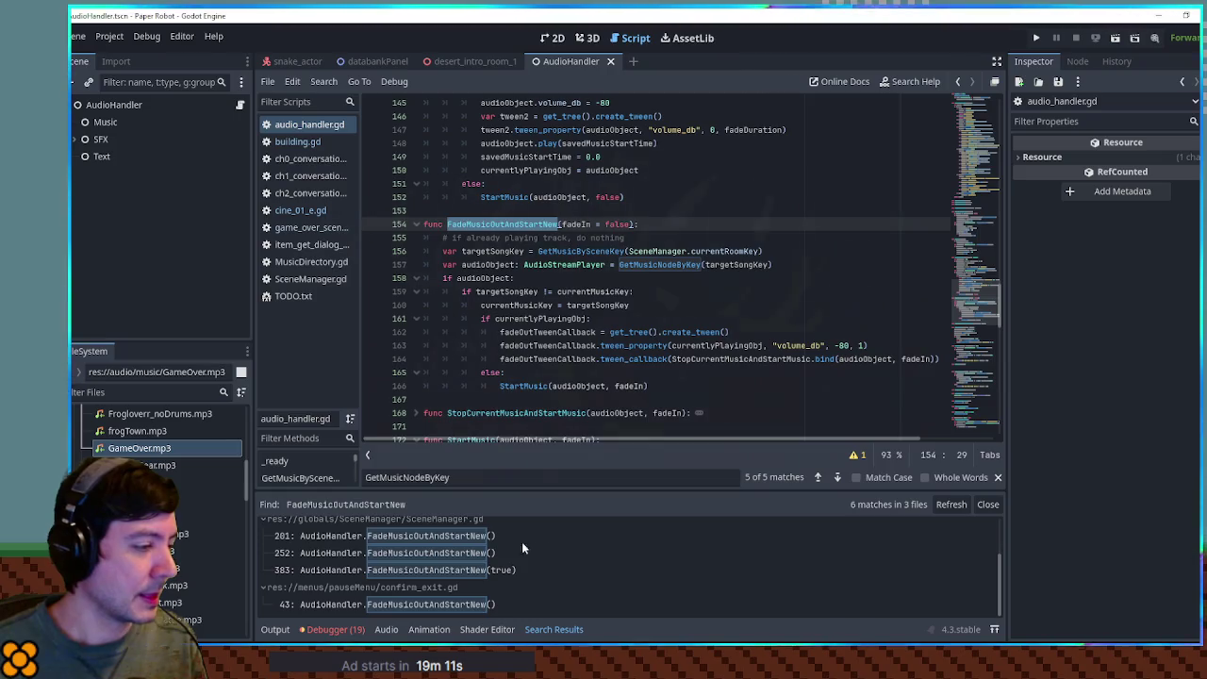
left_click(389, 543)
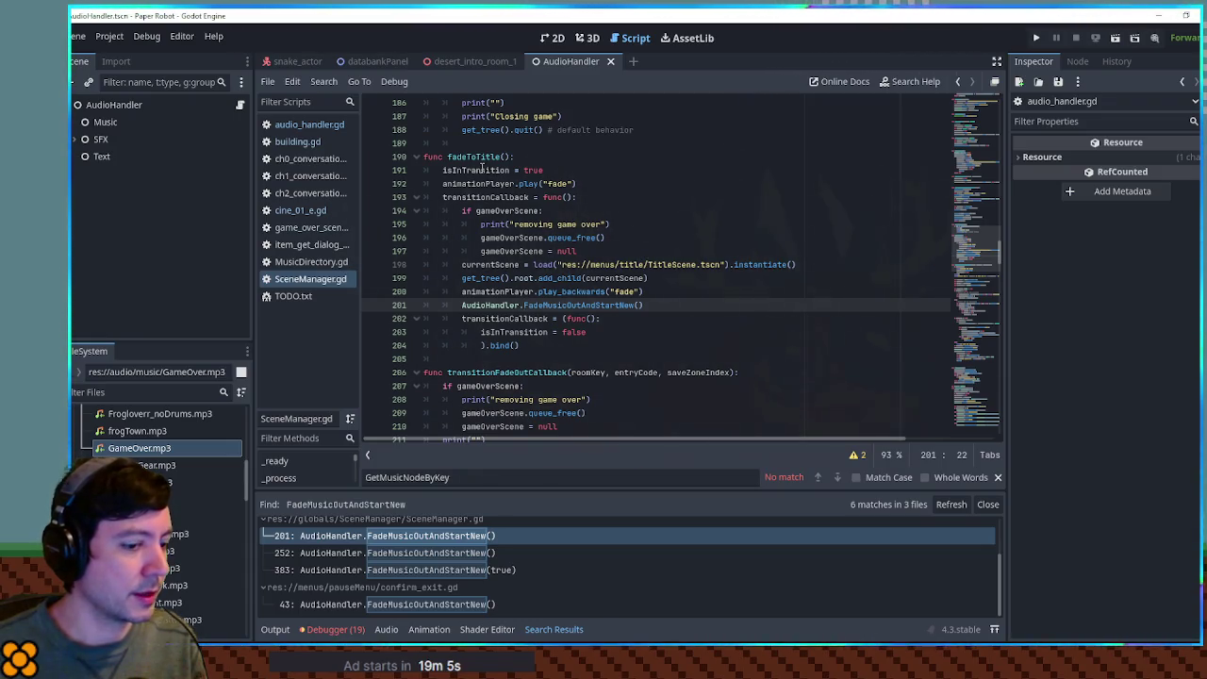
double_click(632, 304)
left_click(732, 237)
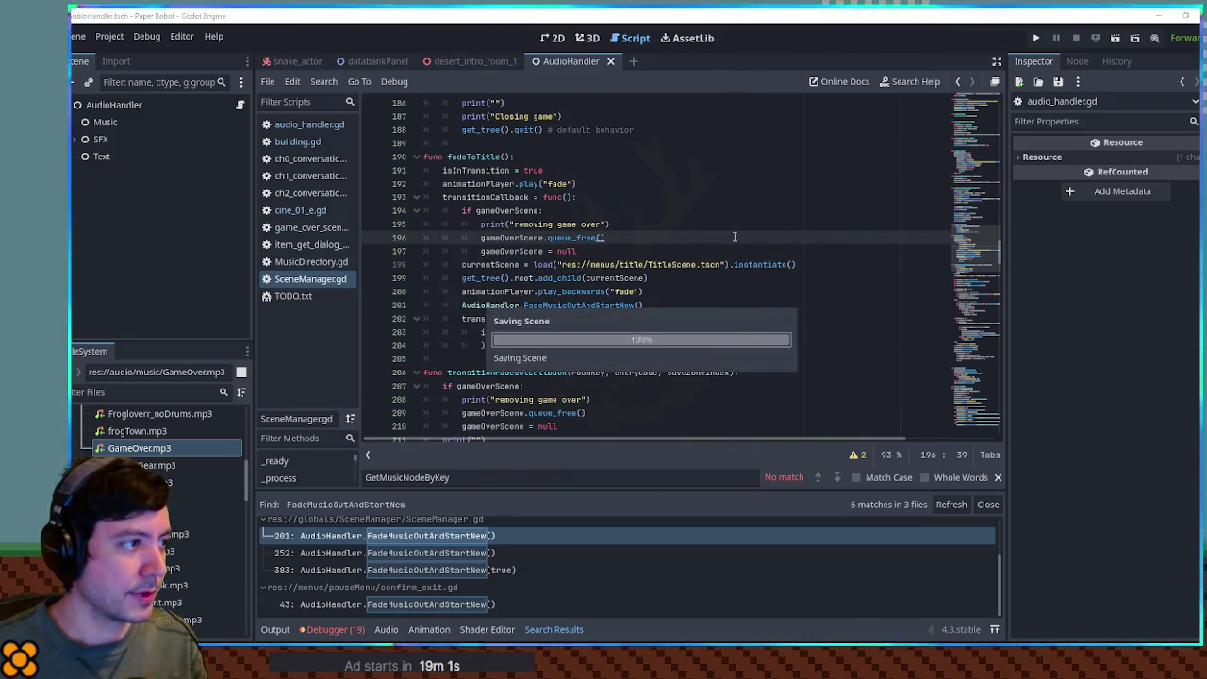
Save, stop the test run at the error, and search the project for "Title dabble".
key("ctrl+s")
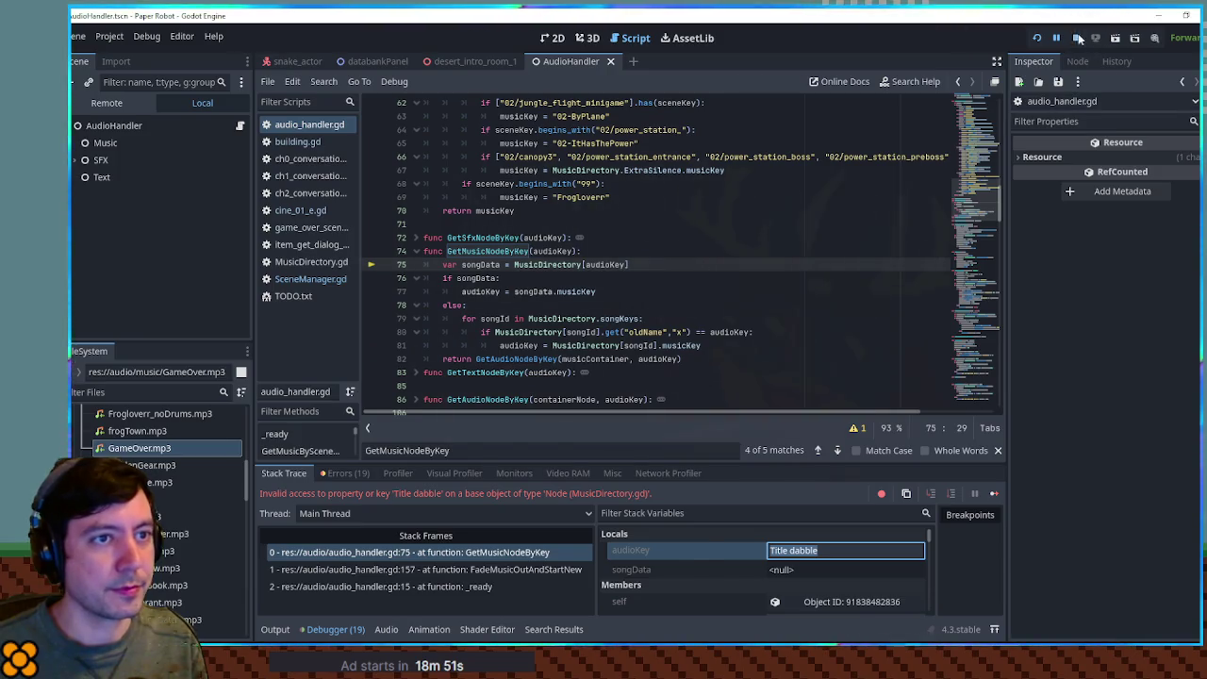
left_click(1076, 38)
left_click(745, 242)
key("ctrl+shift+f")
type("Title dabble")
key("Return")
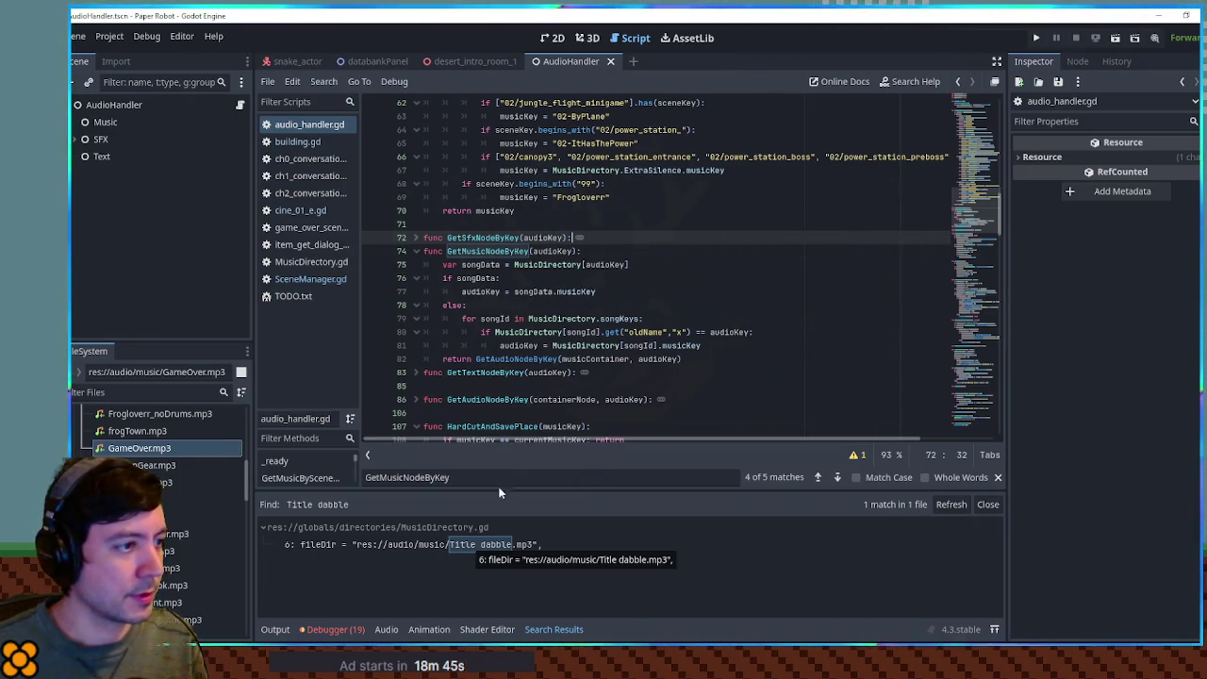
Review MusicDirectory.gd and its music files, then search the project for GetMusicNodeByKey.
left_click(678, 294)
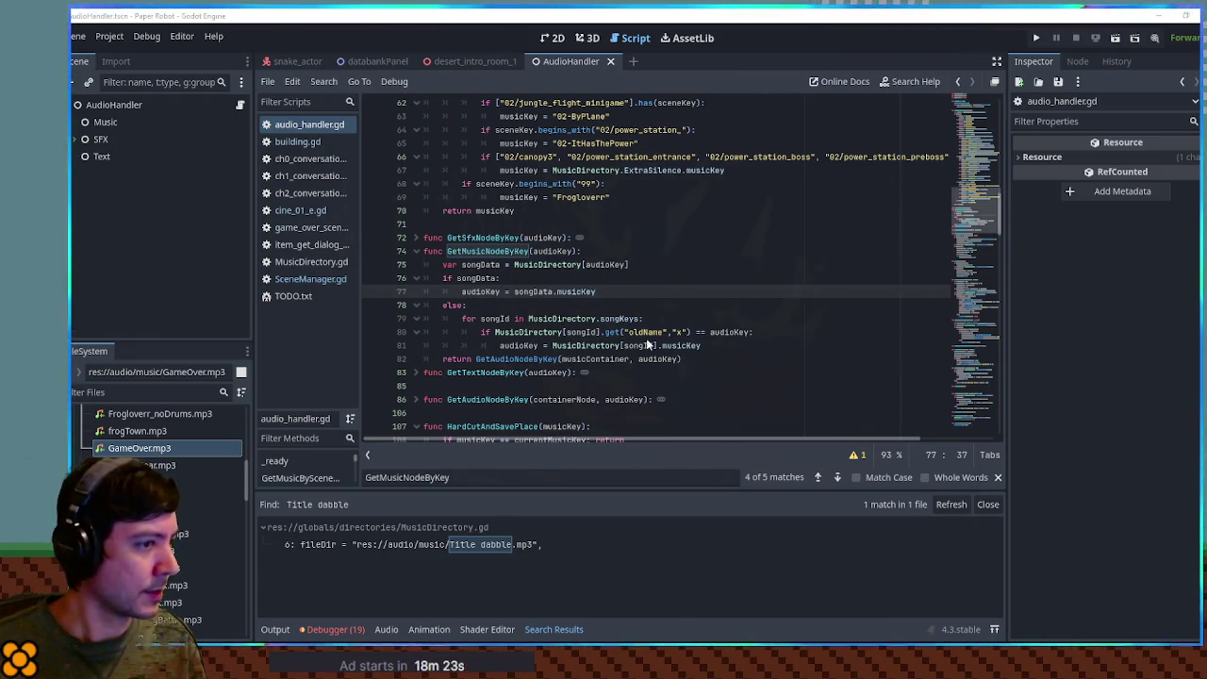
scroll(160, 443, "down", 2)
scroll(160, 443, "up", 10)
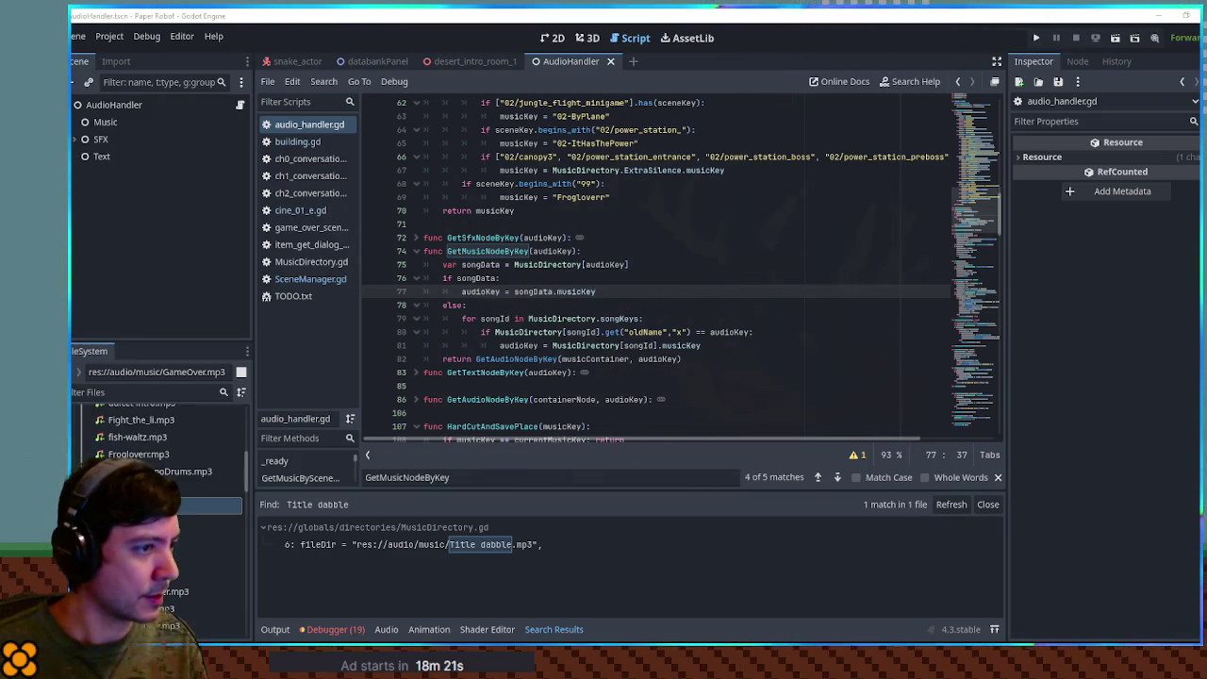
scroll(197, 484, "down", 5)
left_click(196, 478)
left_click(720, 266)
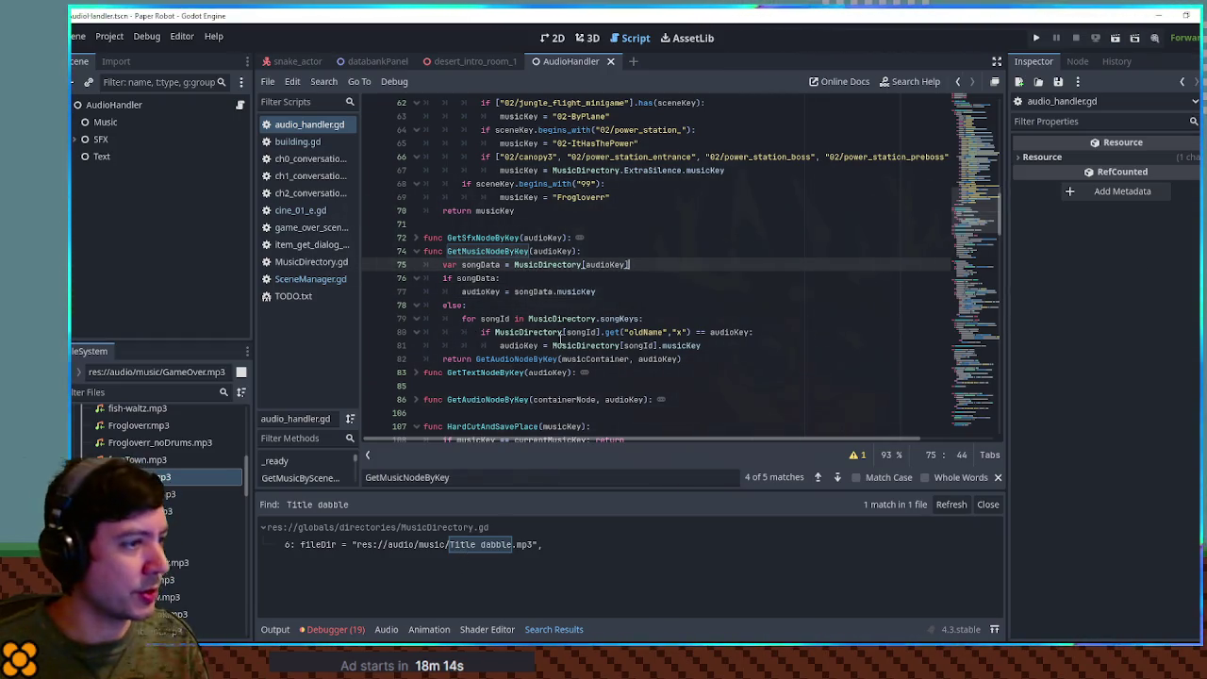
double_click(488, 251)
key("ctrl+shift+f")
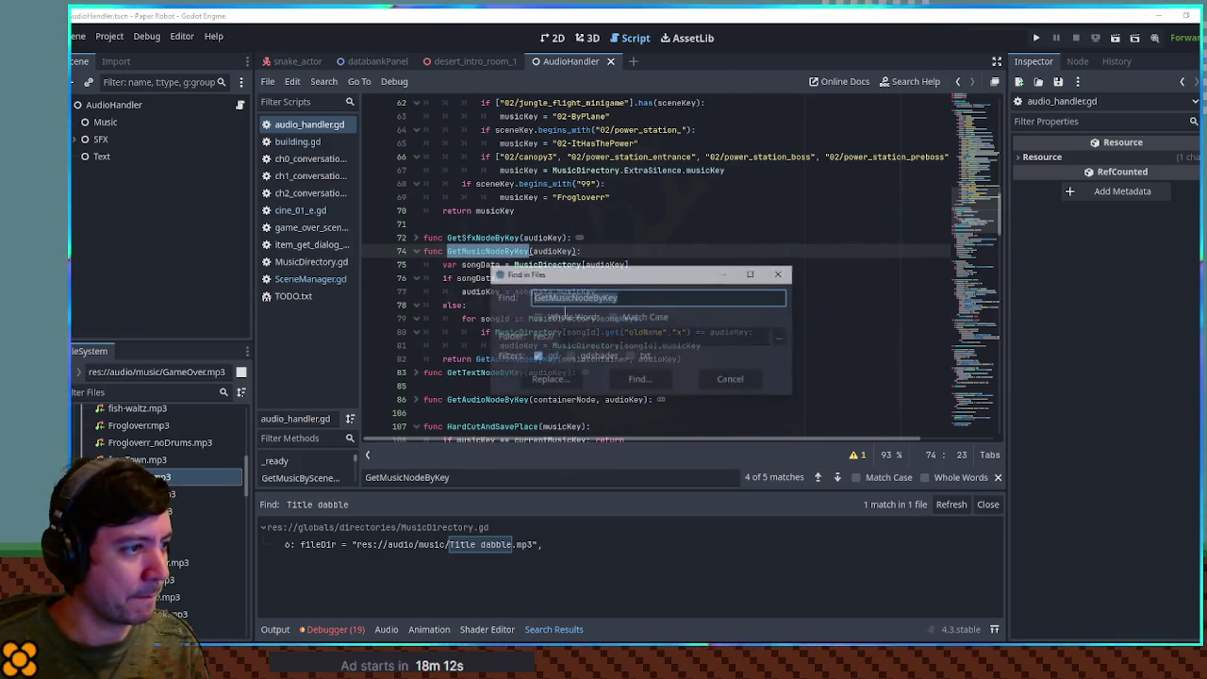
Run the project-wide GetMusicNodeByKey search and open the line 113 match in audio_handler.gd.
key("Return")
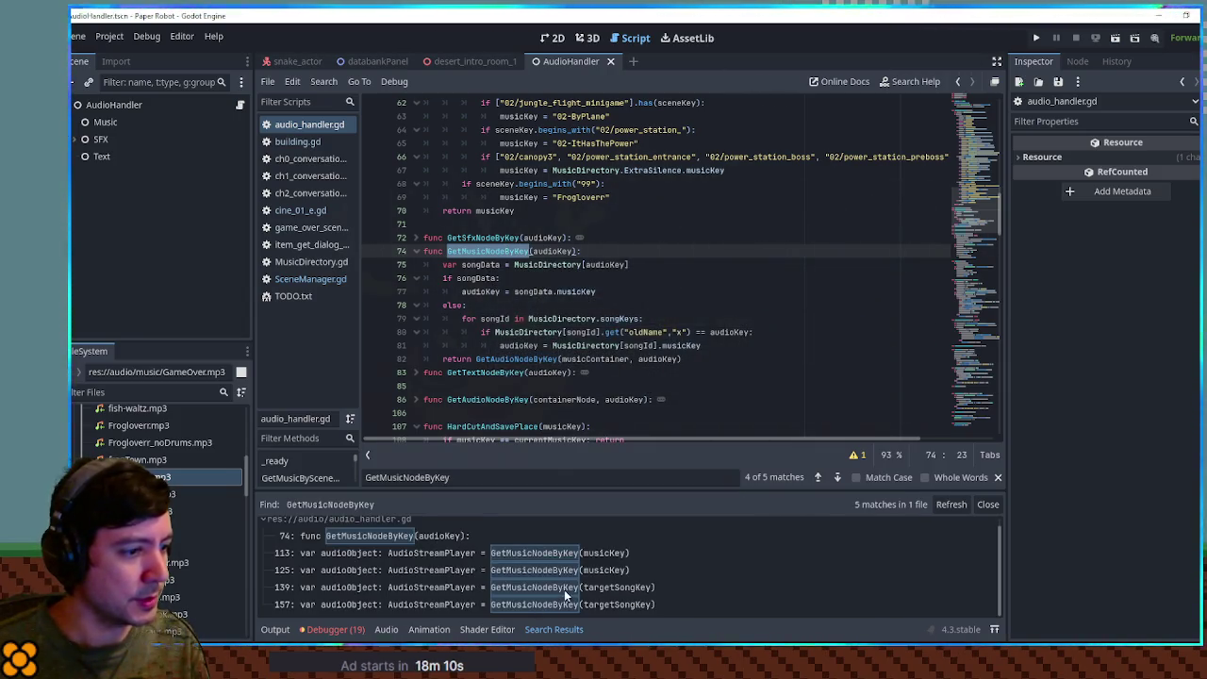
left_click(487, 553)
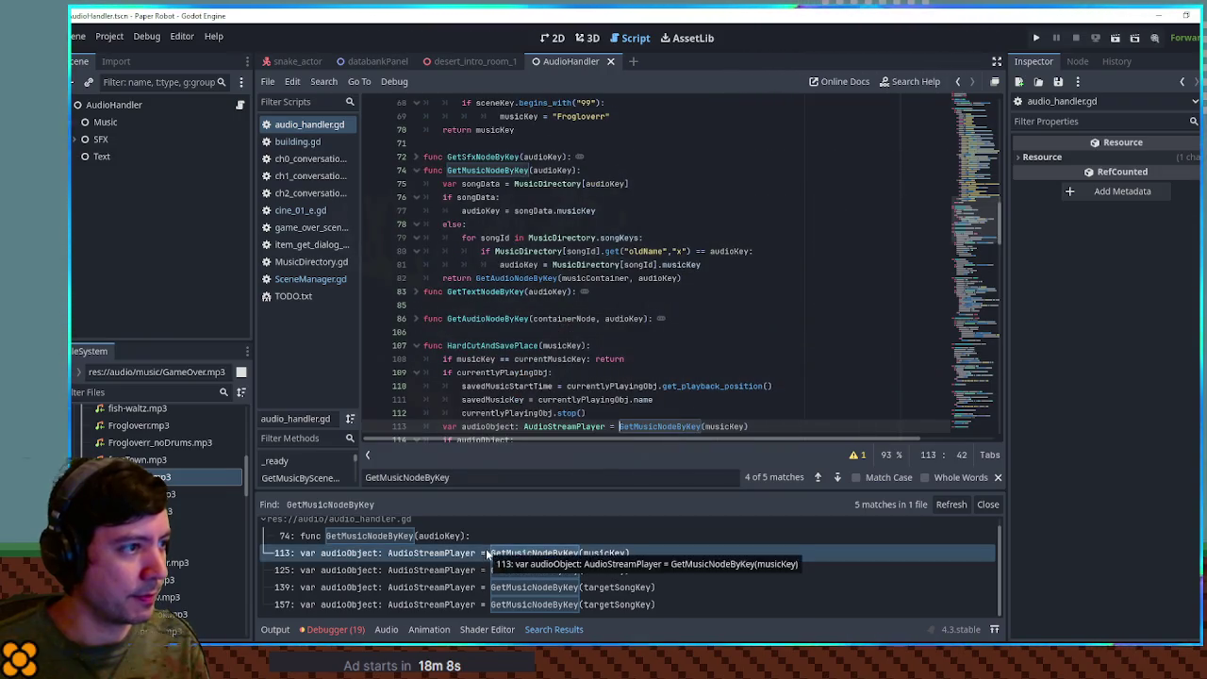
scroll(531, 239, "up", 3)
scroll(533, 241, "down", 2)
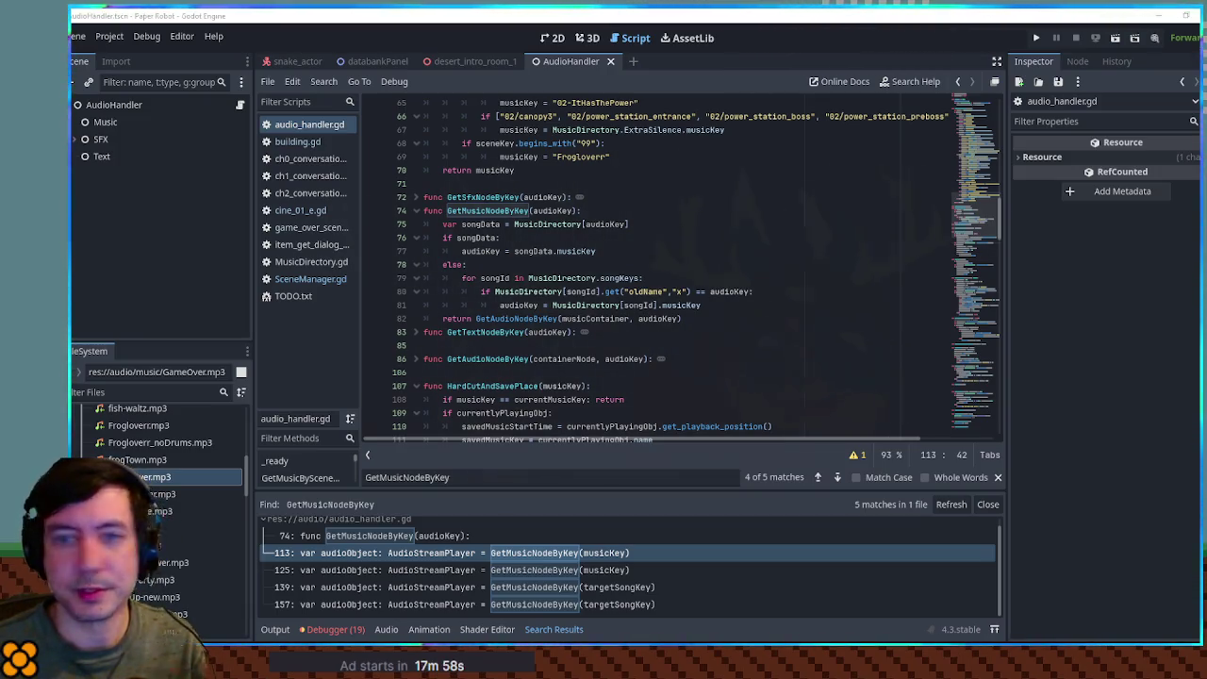
Select the GetMusicNodeByKey definition, then the HardCutAndSavePlace function name on line 107.
double_click(473, 208)
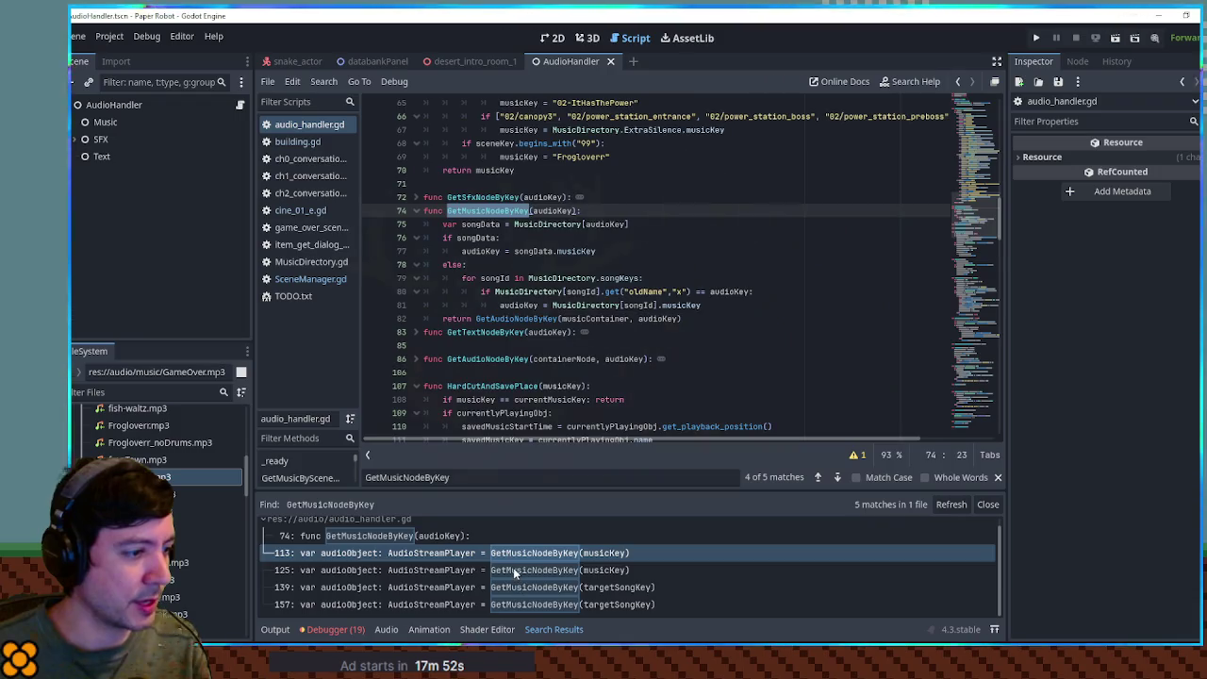
left_click(494, 553)
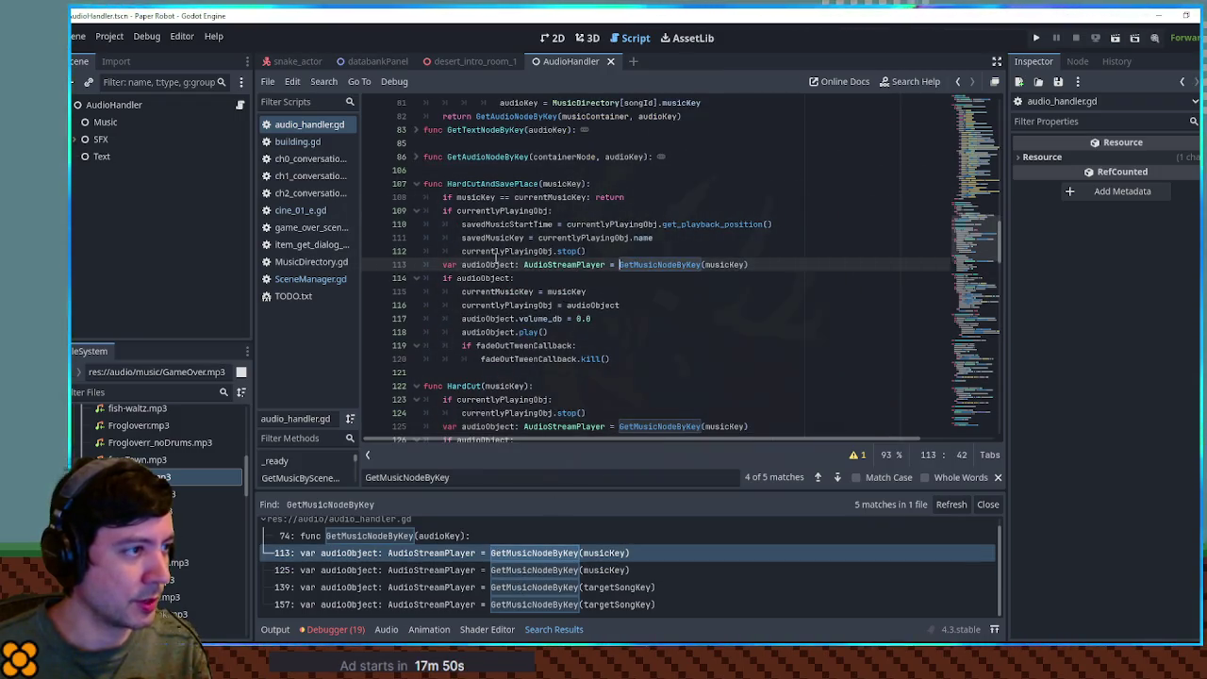
double_click(492, 183)
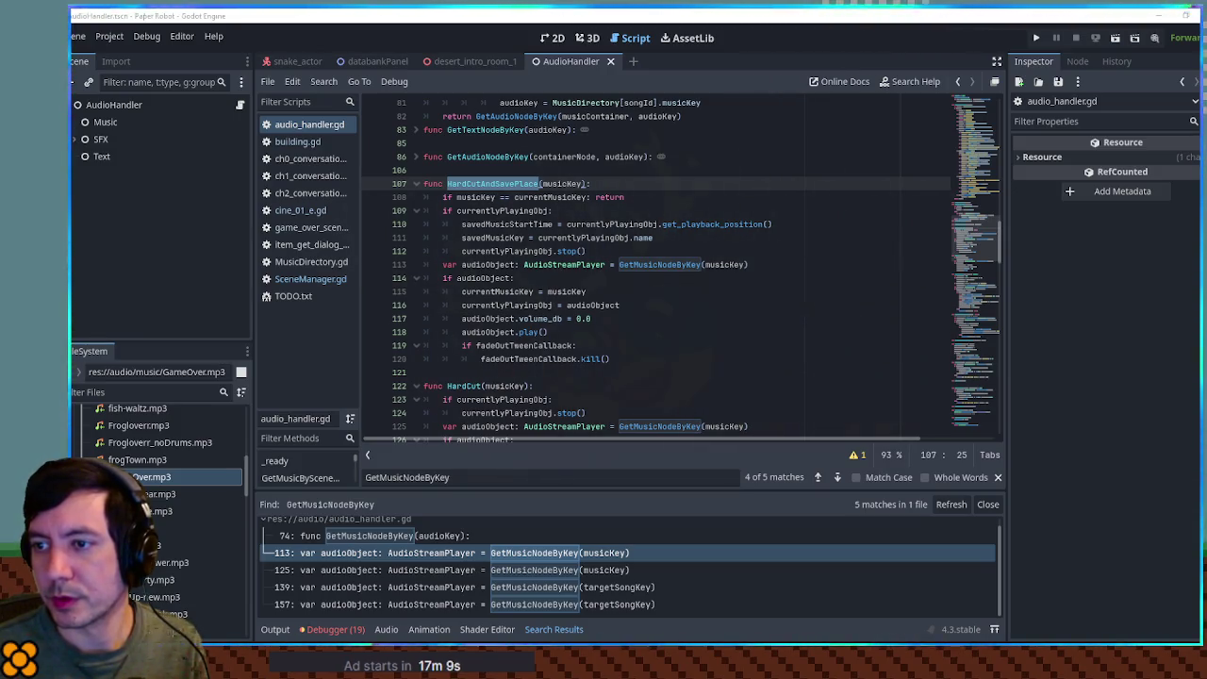
left_click(87, 391)
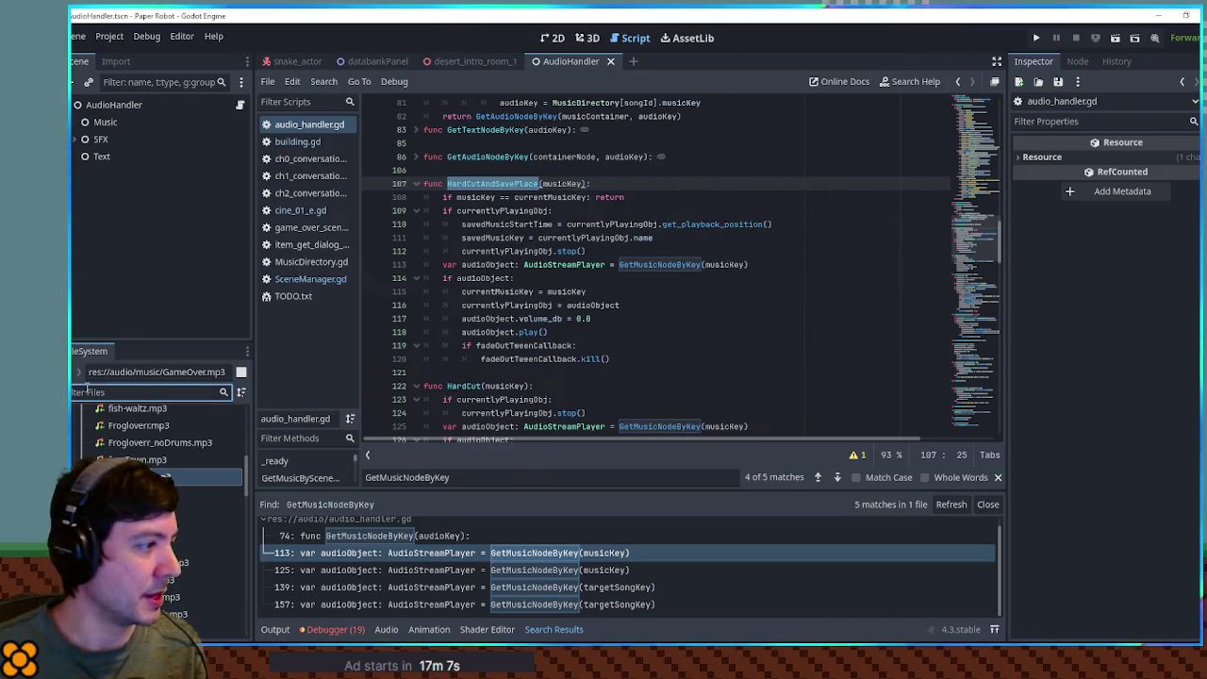
Open BackB.tscn, filter the scene tree for 'cine chan', and select CineChangeMusic2 under BattleCinematic.
type("ackB")
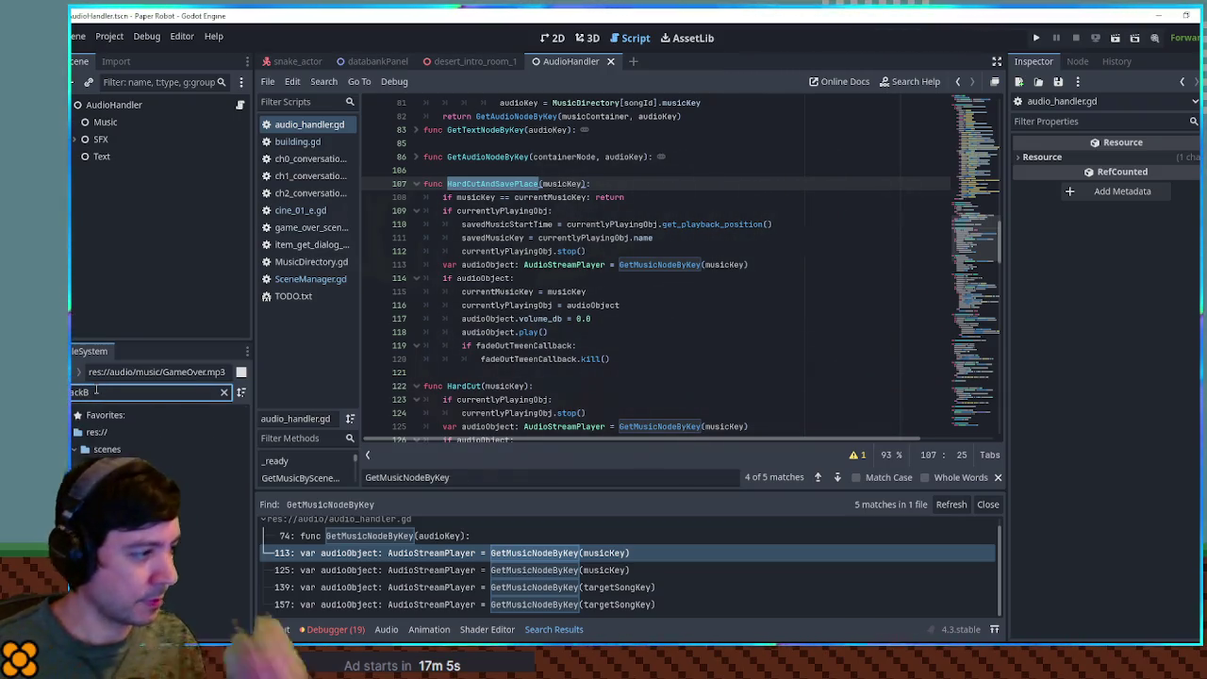
double_click(142, 483)
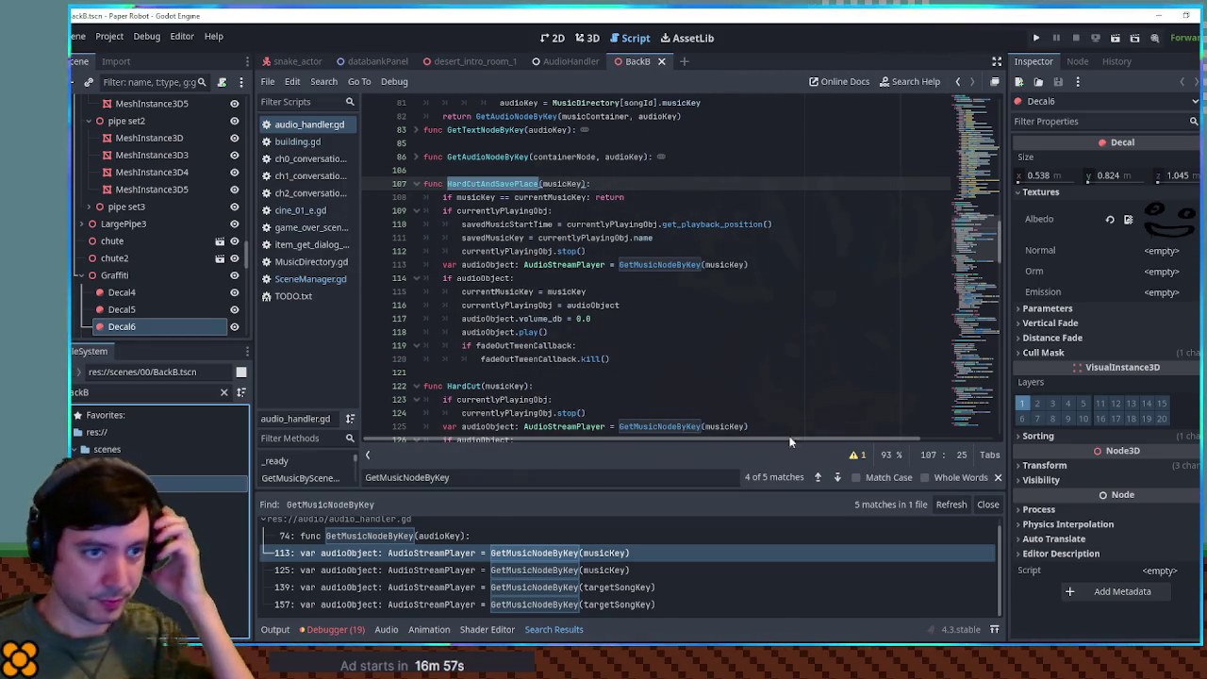
left_click(139, 82)
type("cine chan")
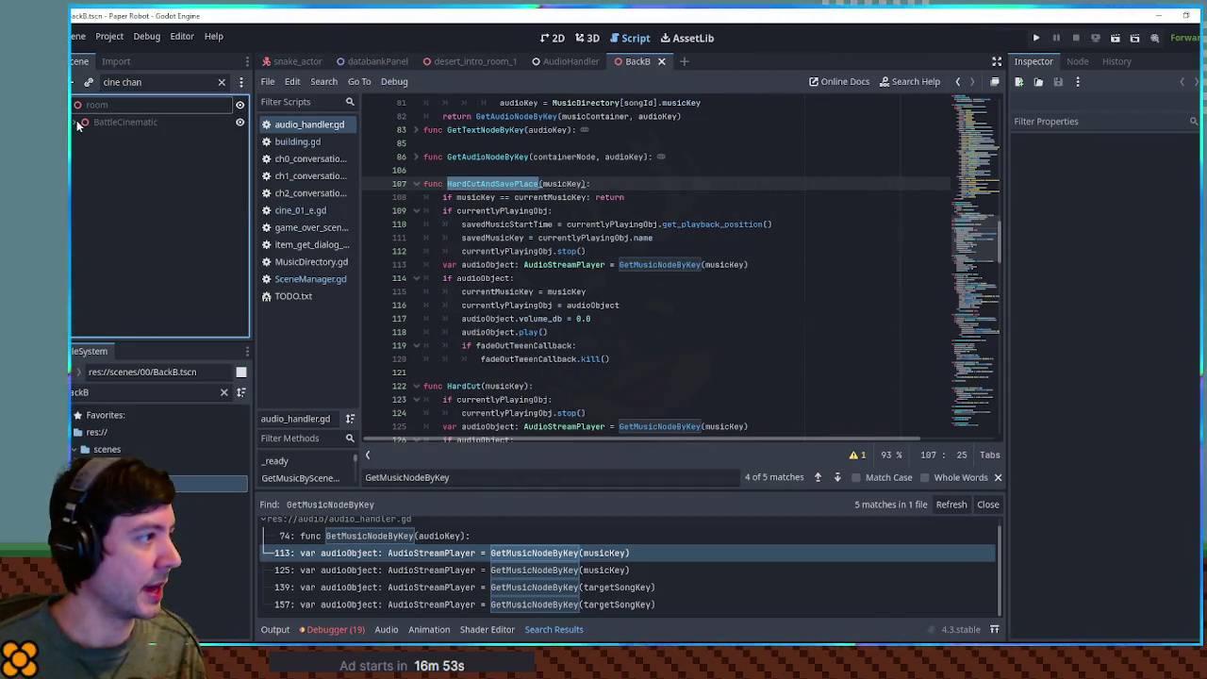
left_click(79, 122)
left_click(155, 156)
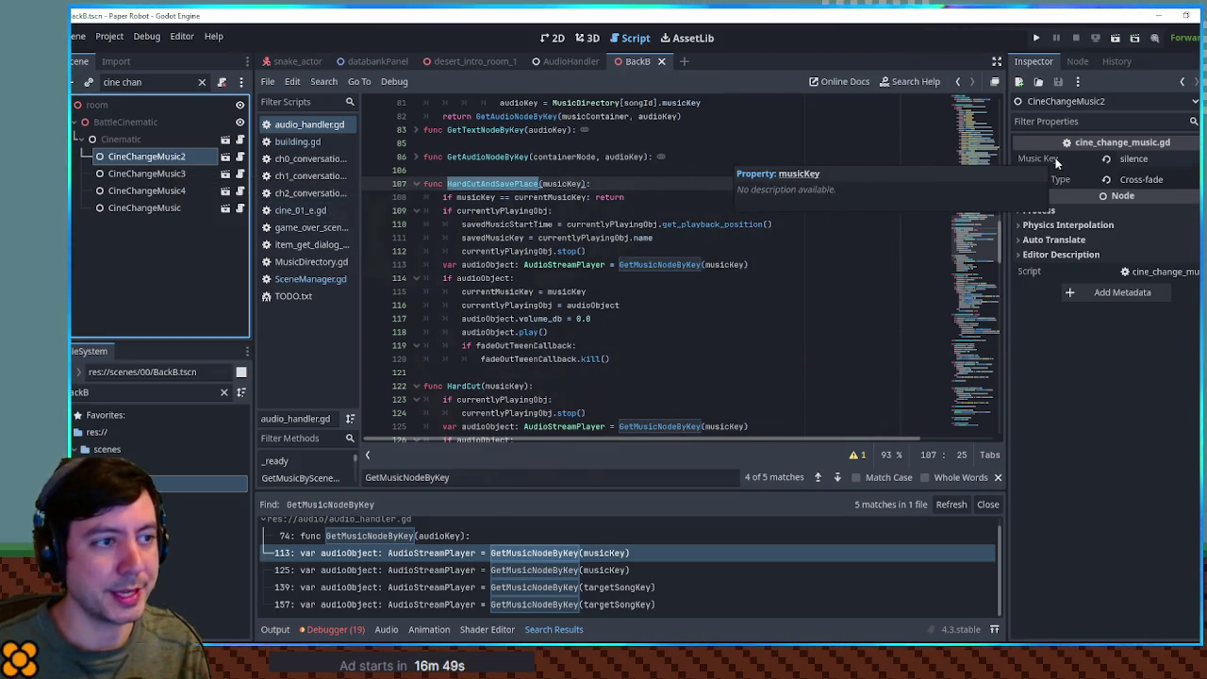
Close building.gd, the ch0–ch2 conversation scripts, SceneManager and other finished scripts.
middle_click(298, 148)
middle_click(298, 148)
middle_click(298, 148)
middle_click(298, 148)
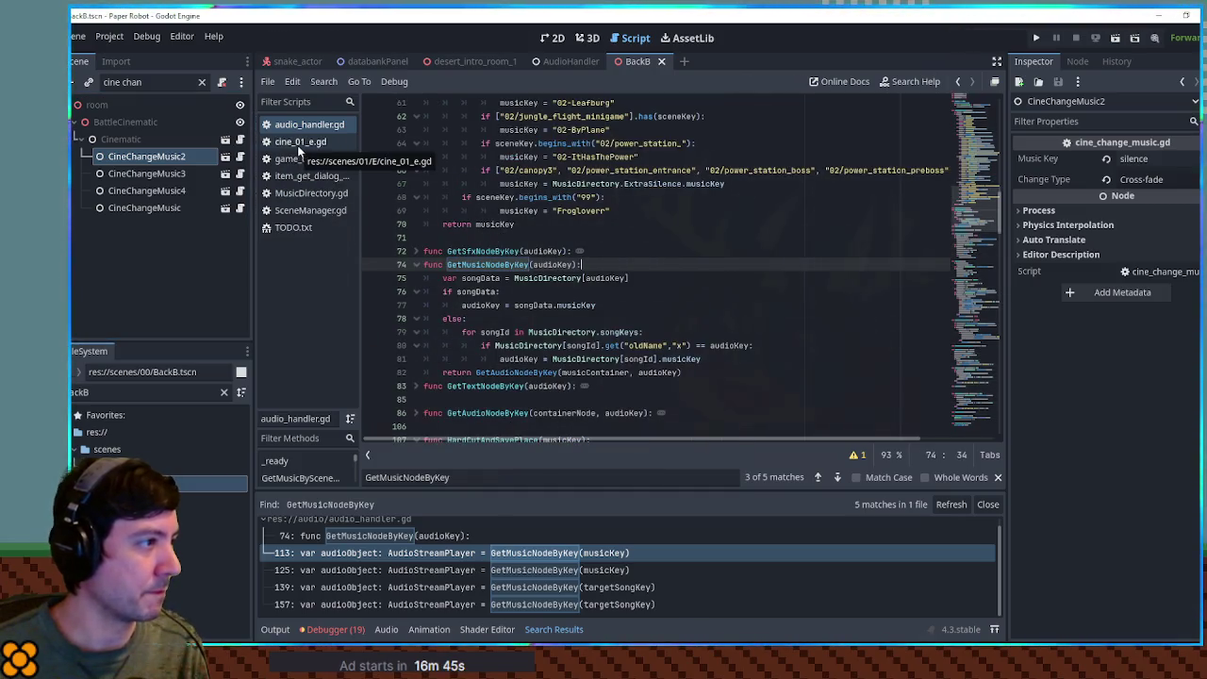
middle_click(298, 148)
middle_click(318, 147)
middle_click(318, 147)
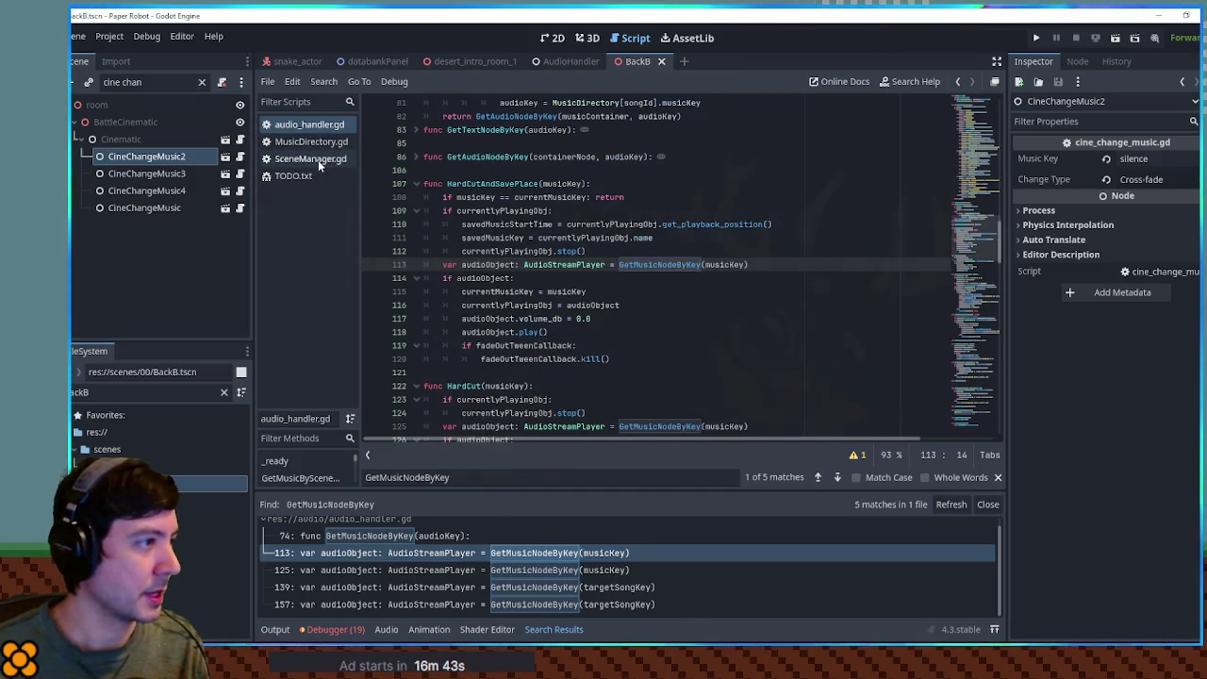
middle_click(318, 160)
Copy the ExtraSilence key name from MusicDirectory.gd into the cinematic node's Music Key.
left_click(312, 143)
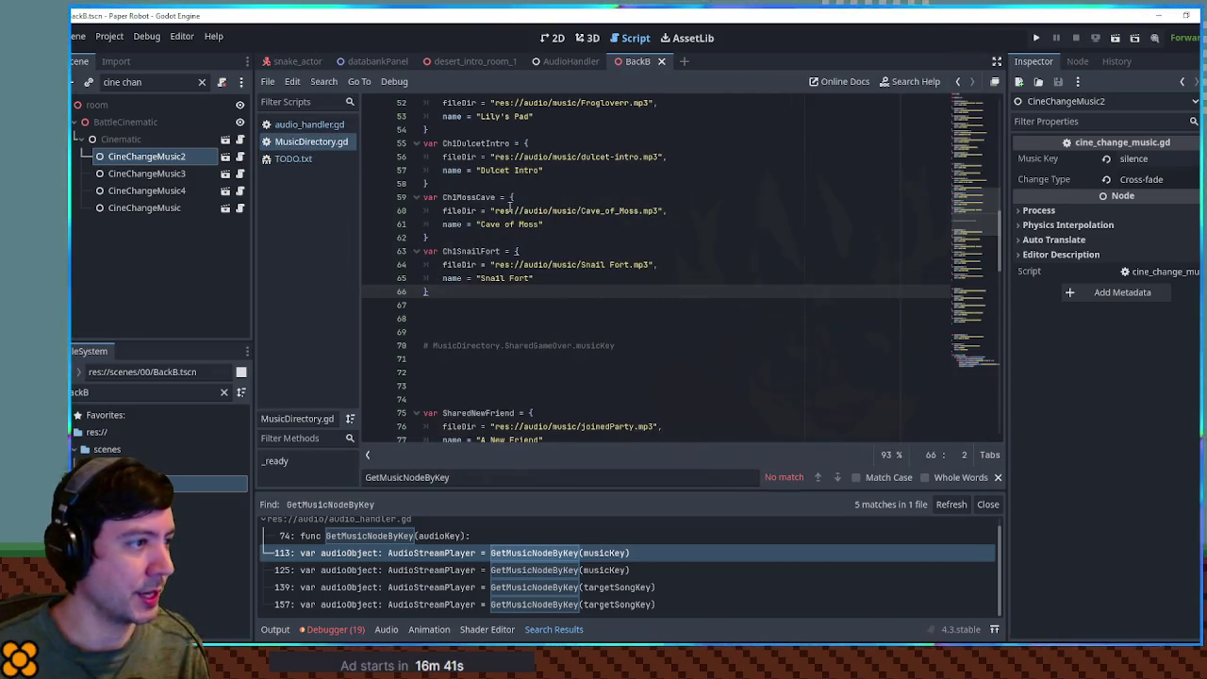
double_click(487, 198)
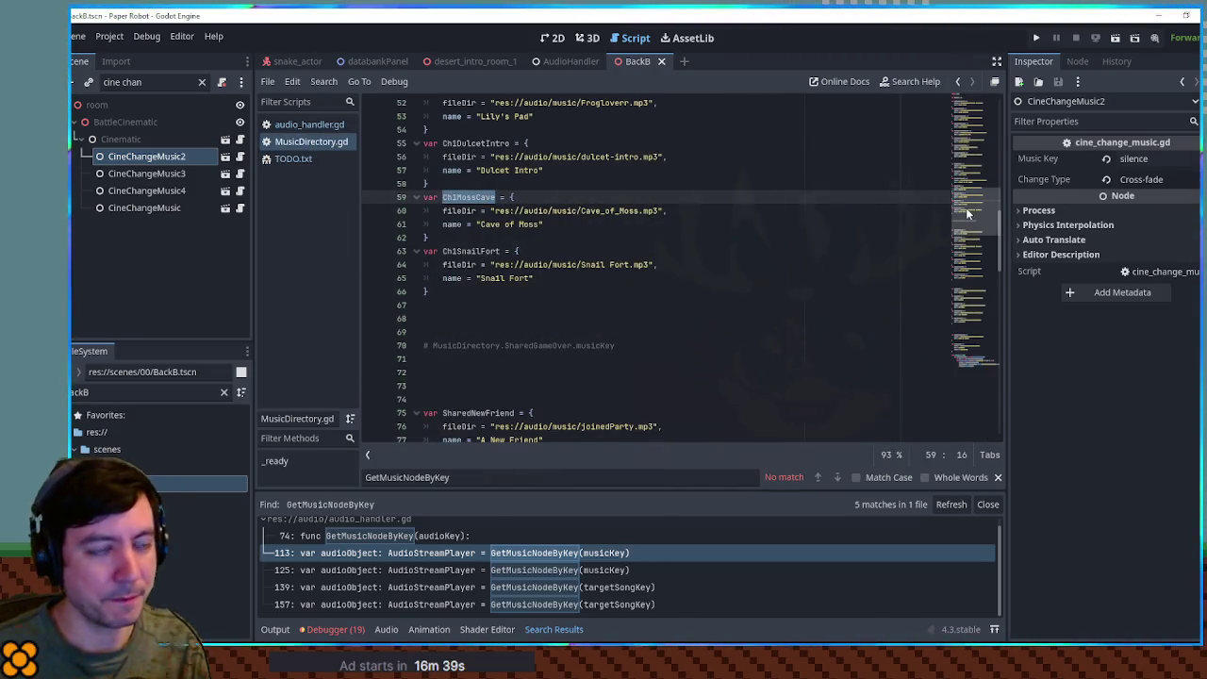
left_click_drag(965, 209, 979, 144)
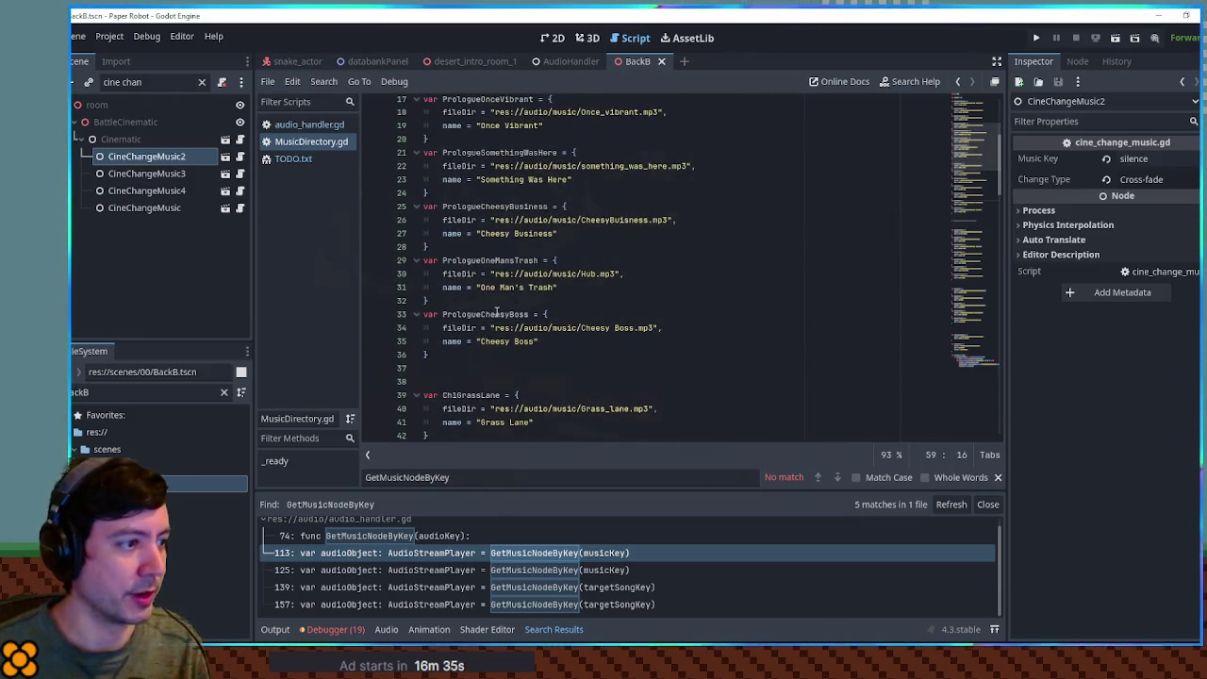
scroll(494, 248, "down", 14)
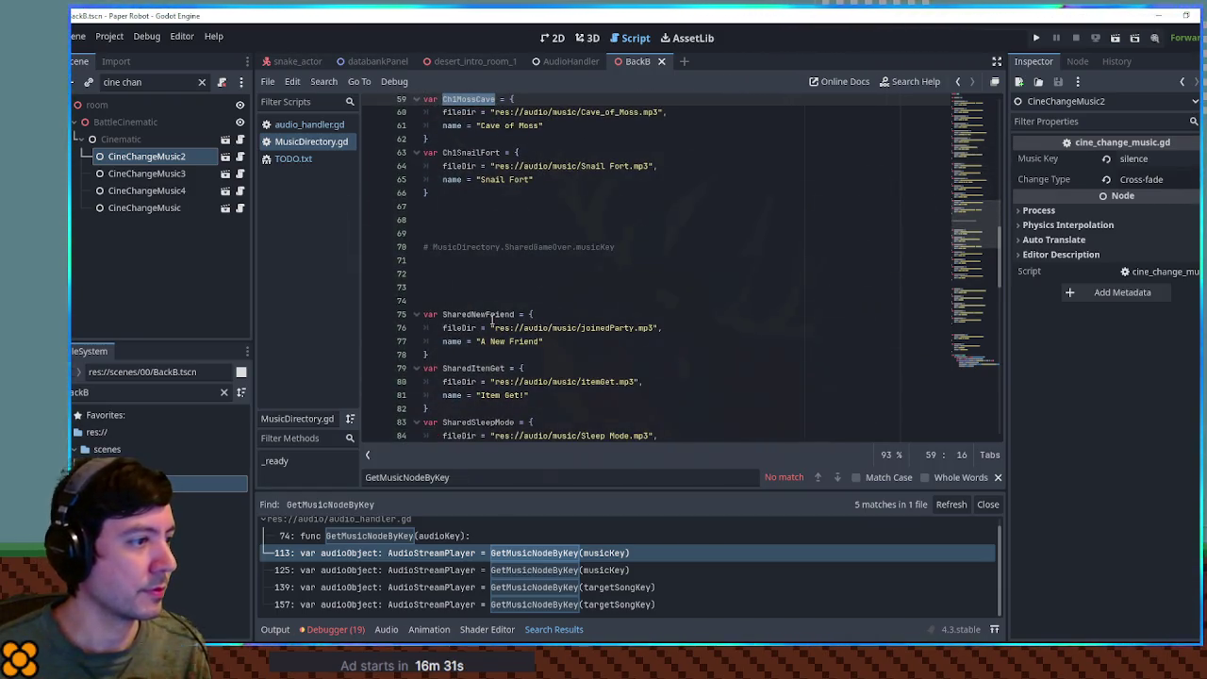
scroll(491, 321, "down", 10)
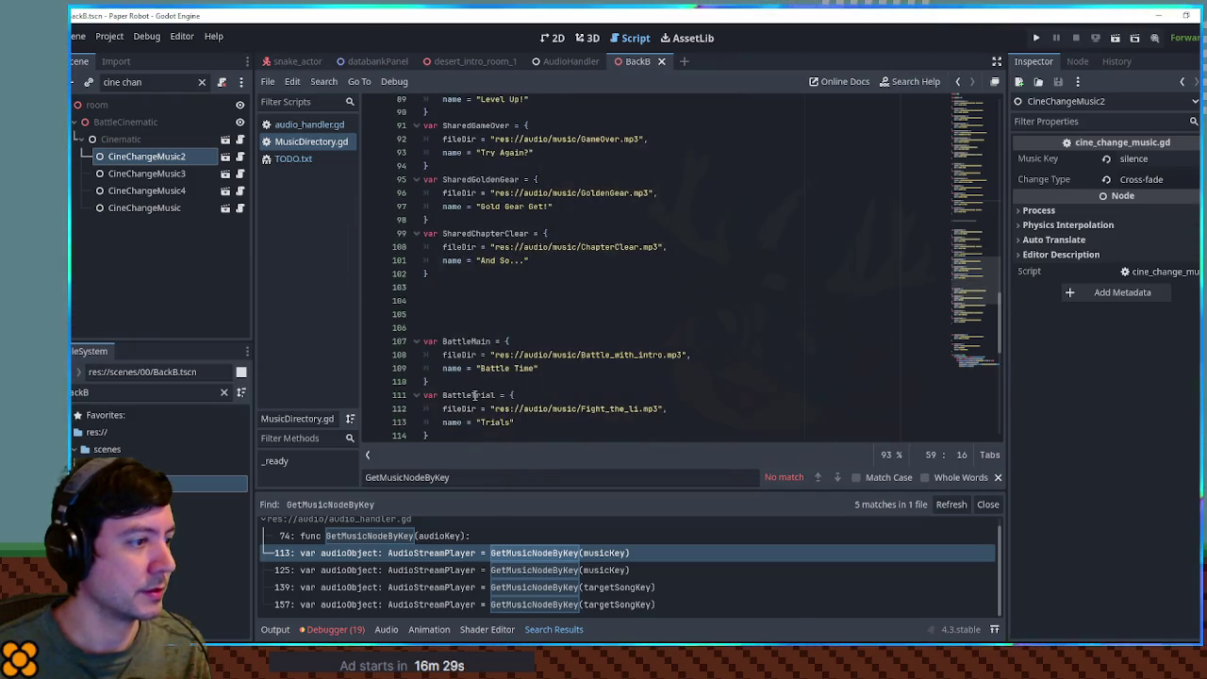
scroll(475, 395, "down", 5)
scroll(474, 361, "down", 6)
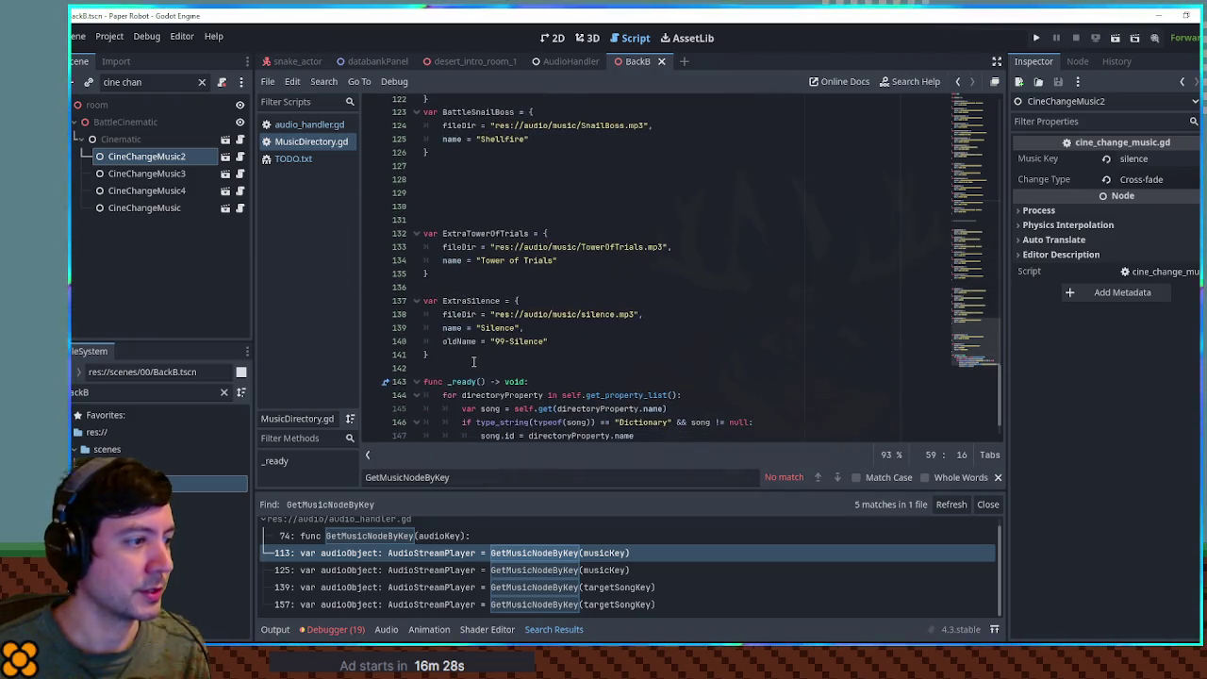
double_click(486, 300)
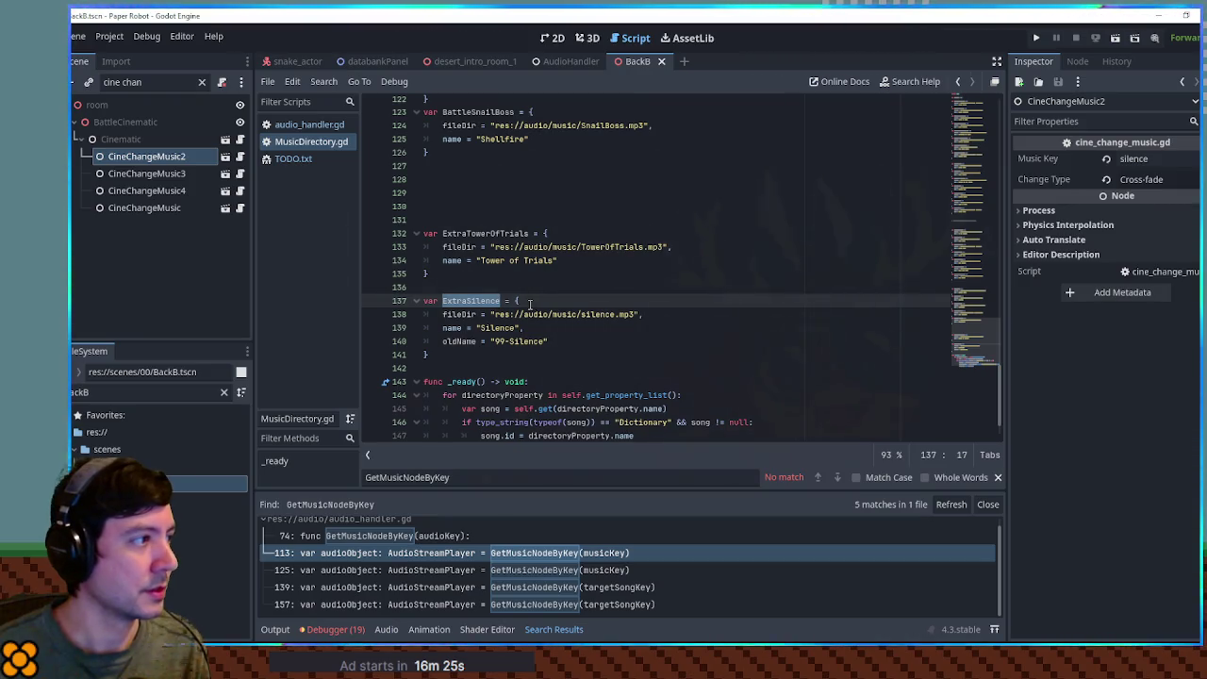
left_click(460, 341)
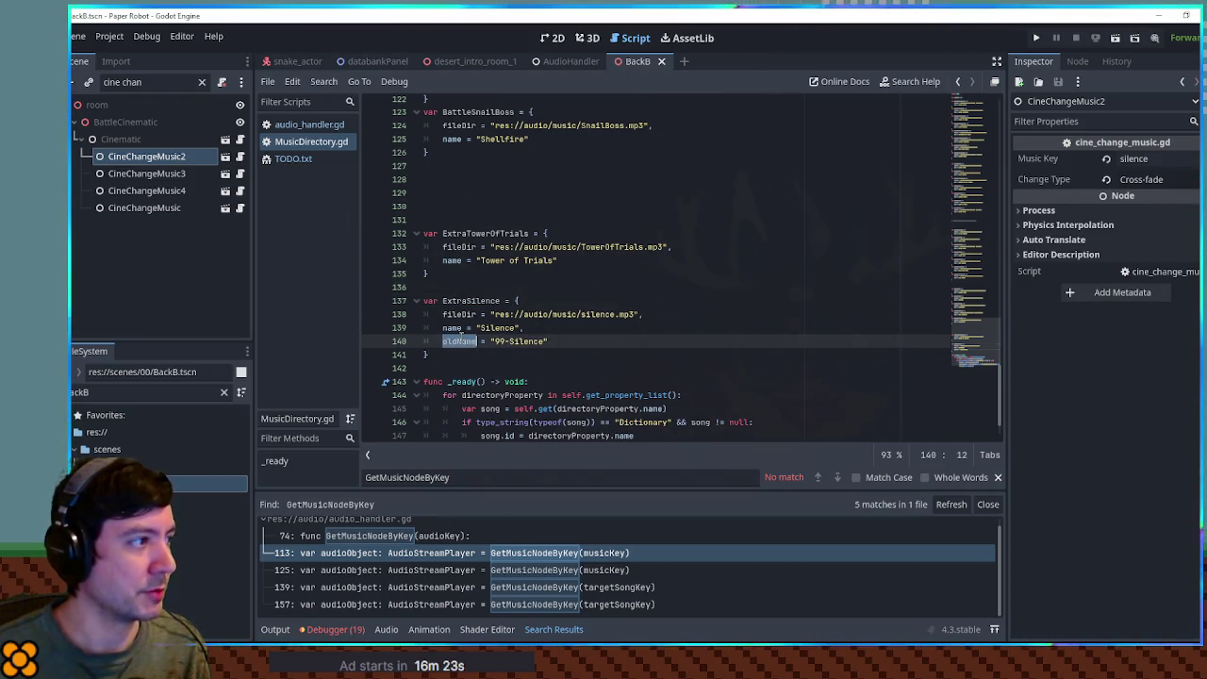
left_click(1144, 158)
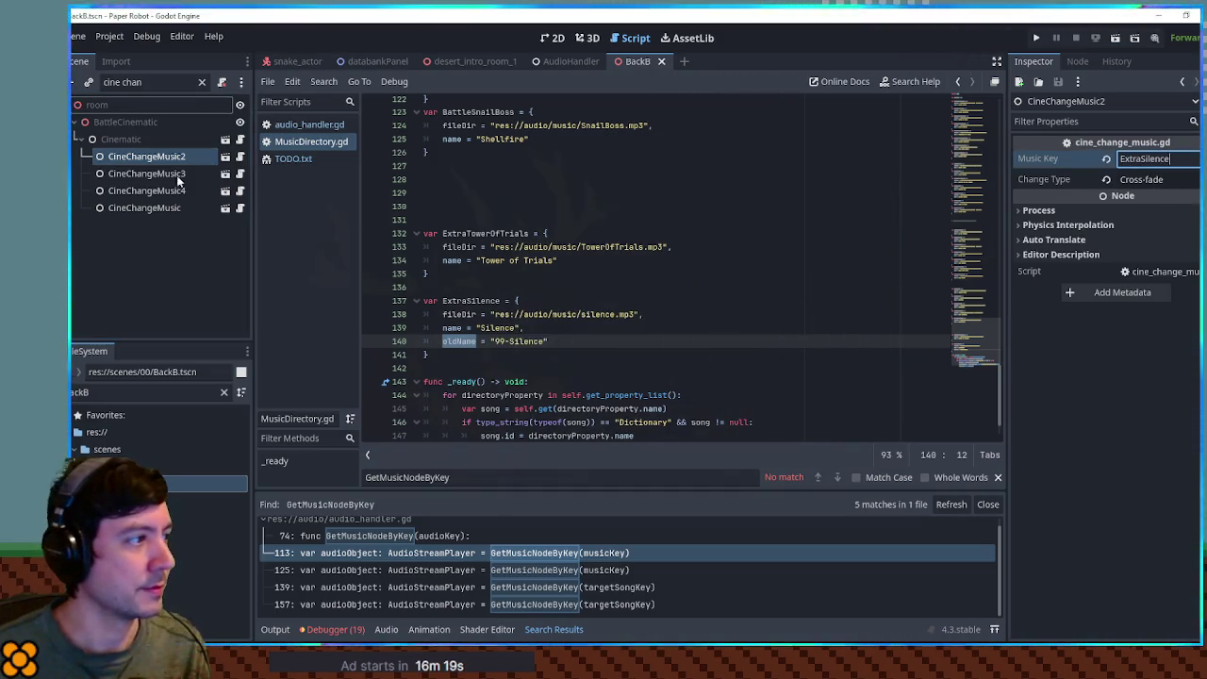
Set the CineChangeMusic nodes' Music Key to PrologueCheesyBusiness and save the BackB scene.
left_click(158, 174)
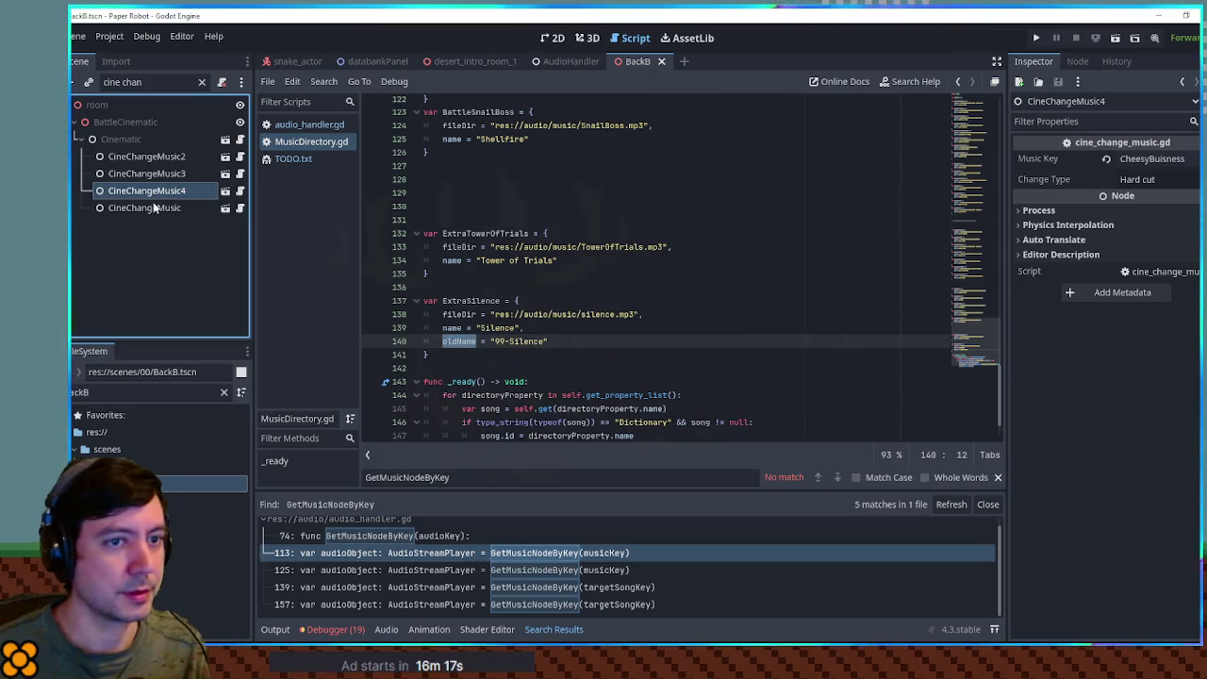
left_click(155, 207)
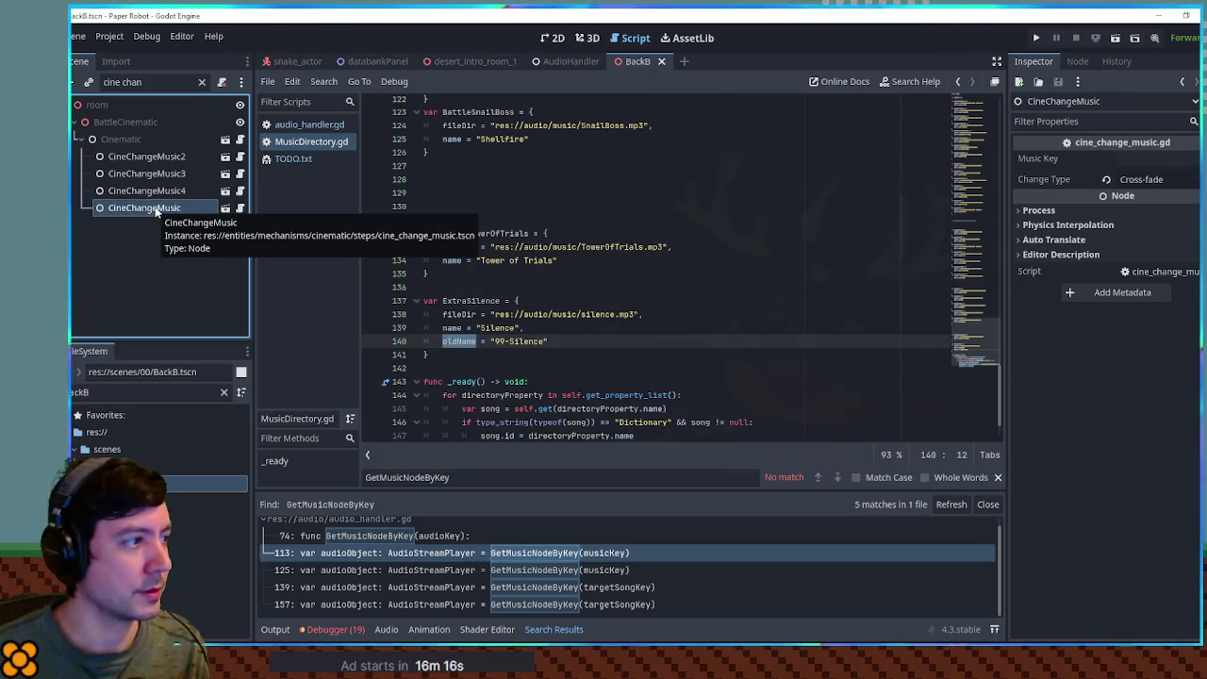
left_click(154, 174)
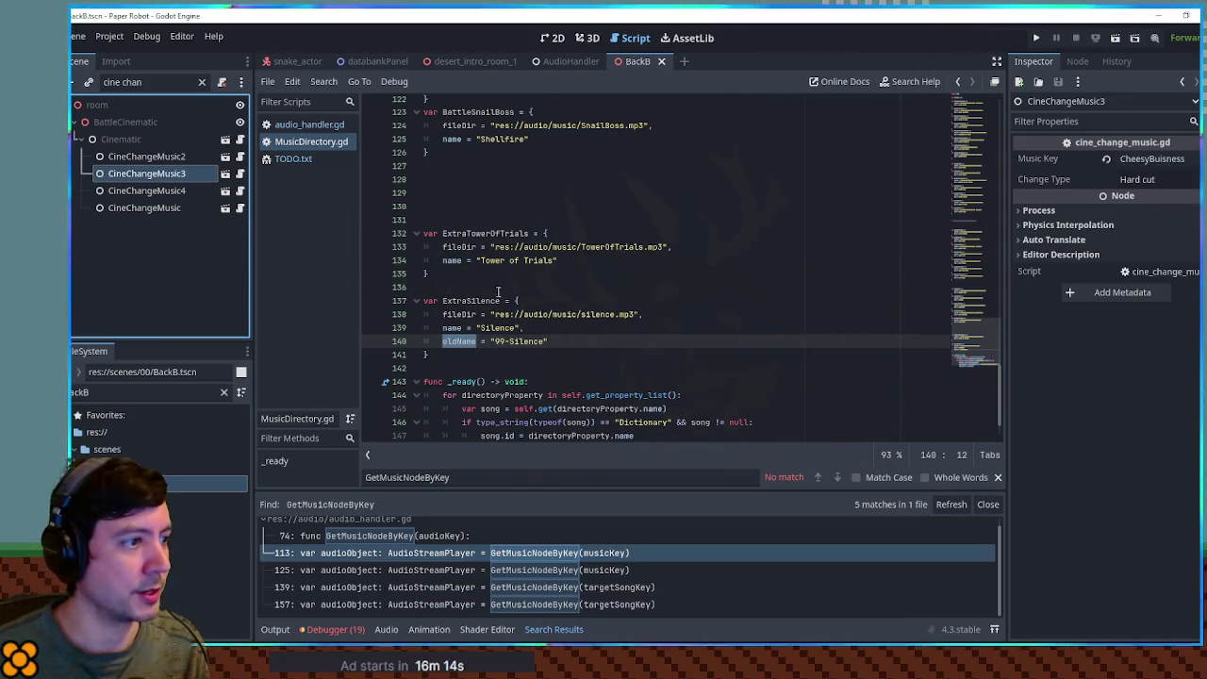
scroll(498, 291, "up", 15)
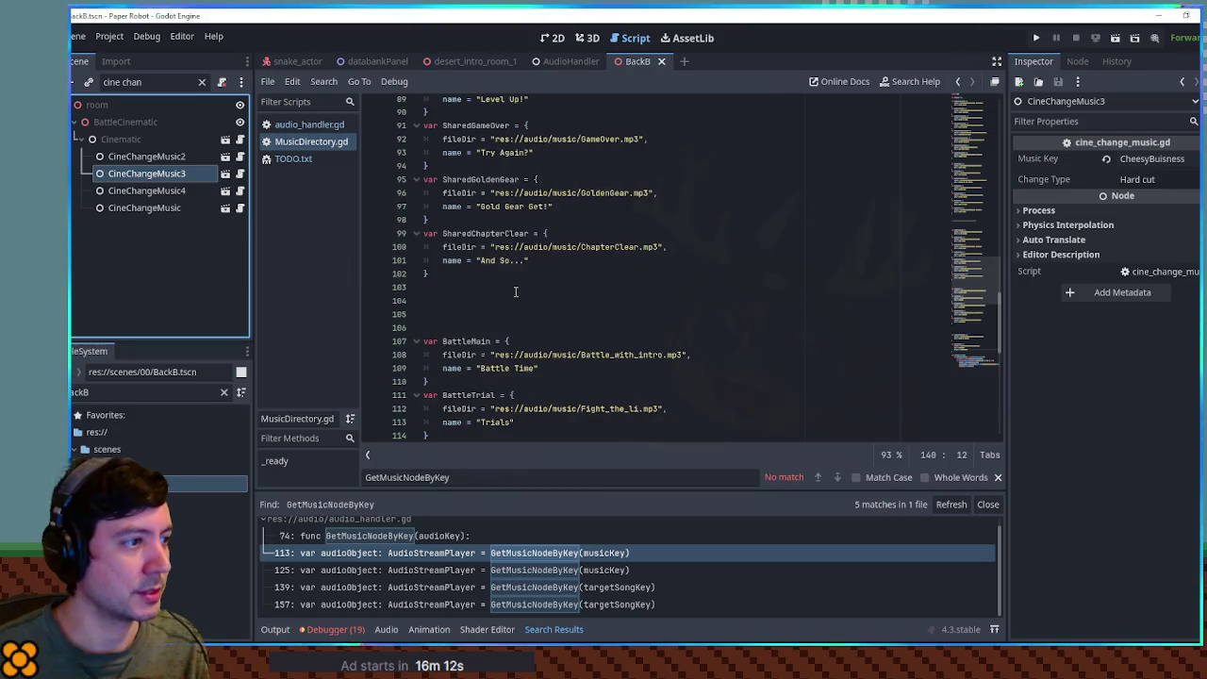
scroll(531, 288, "up", 16)
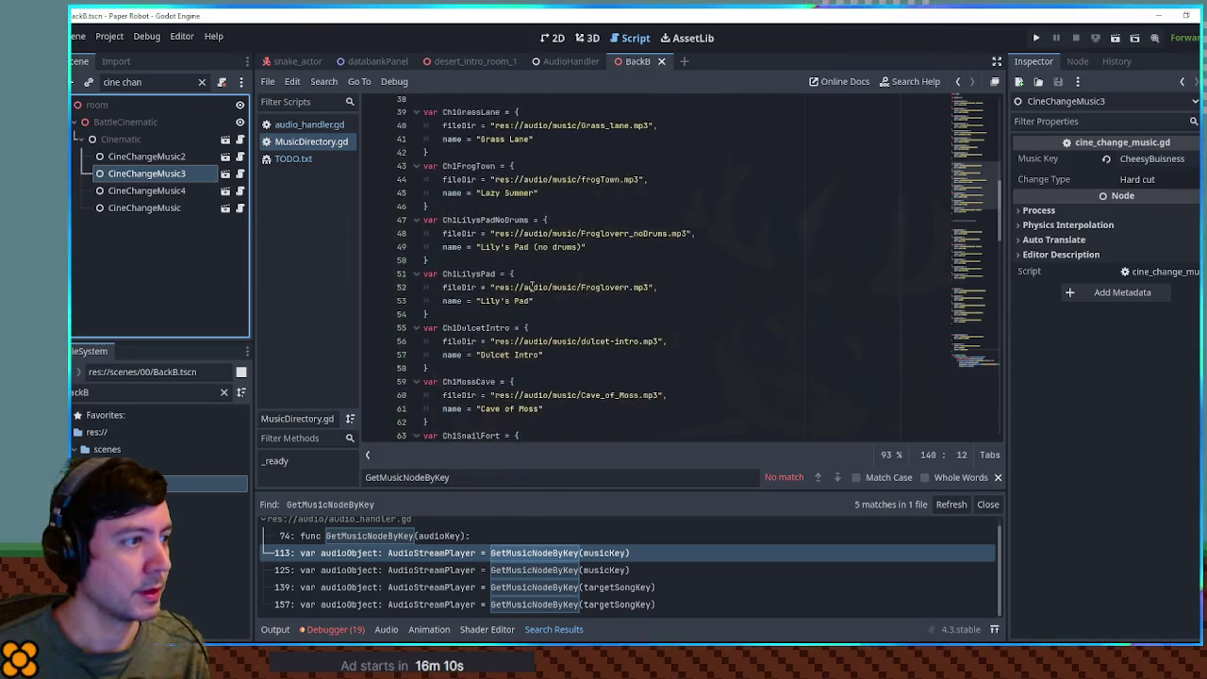
scroll(482, 238, "up", 1)
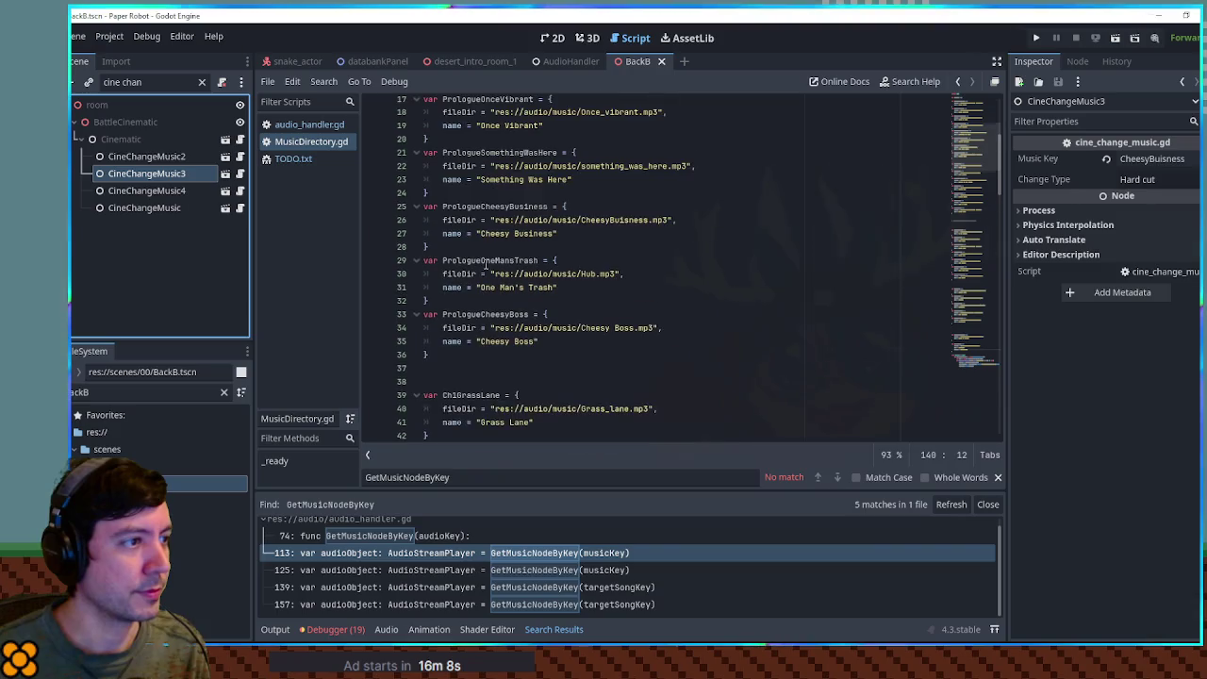
double_click(495, 205)
left_click(1152, 159)
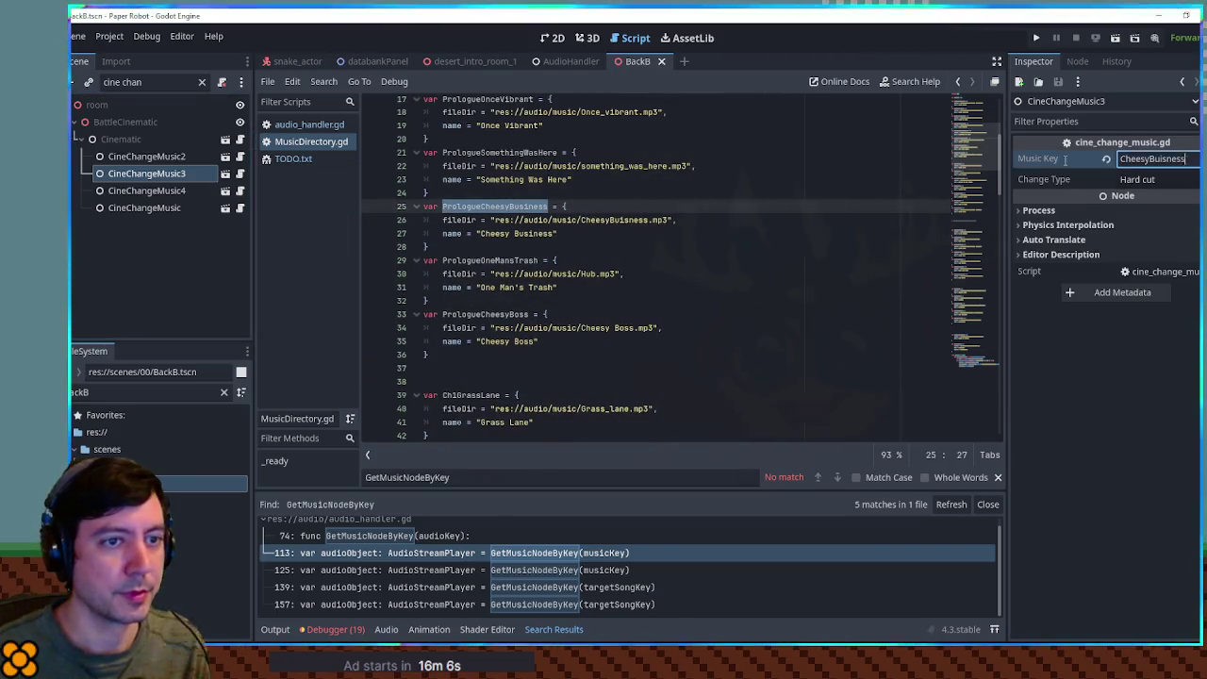
left_click(179, 190)
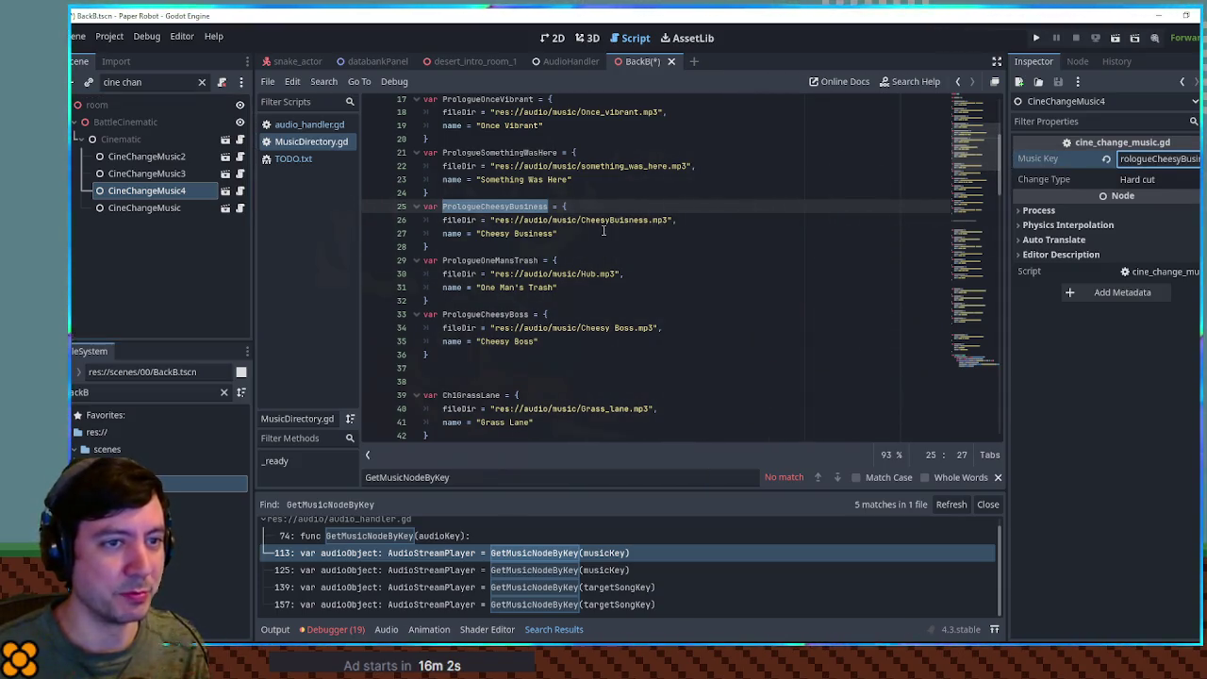
key("ctrl+s")
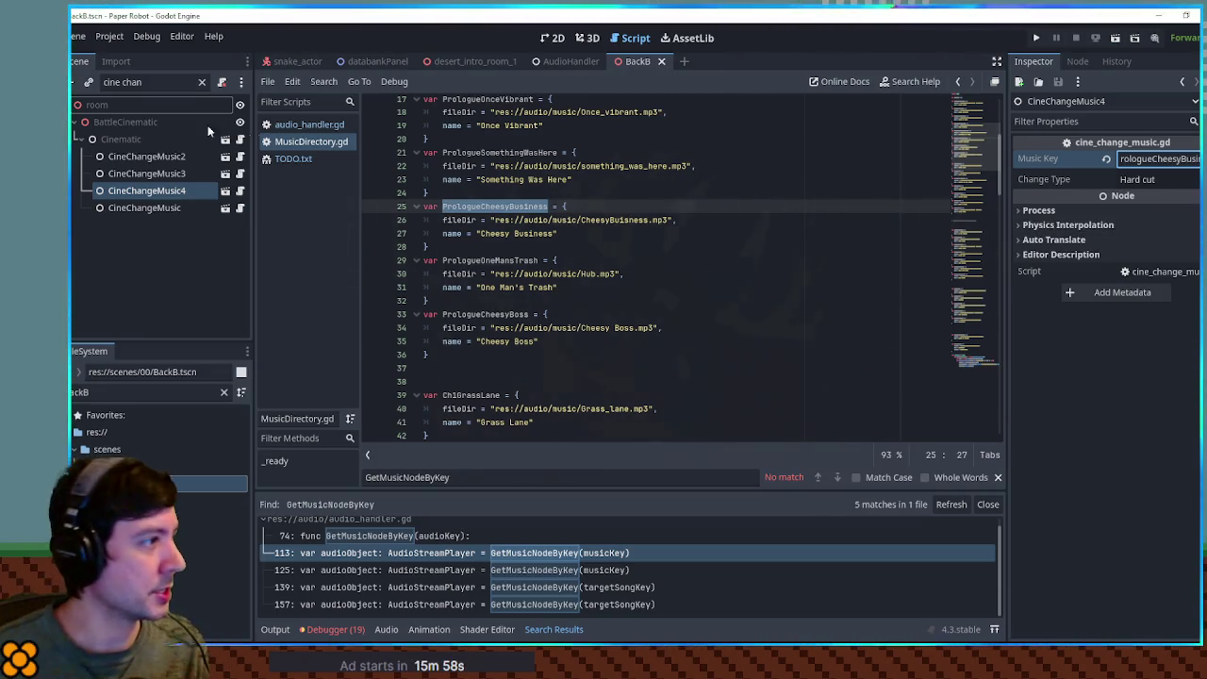
left_click(142, 392)
type("uba")
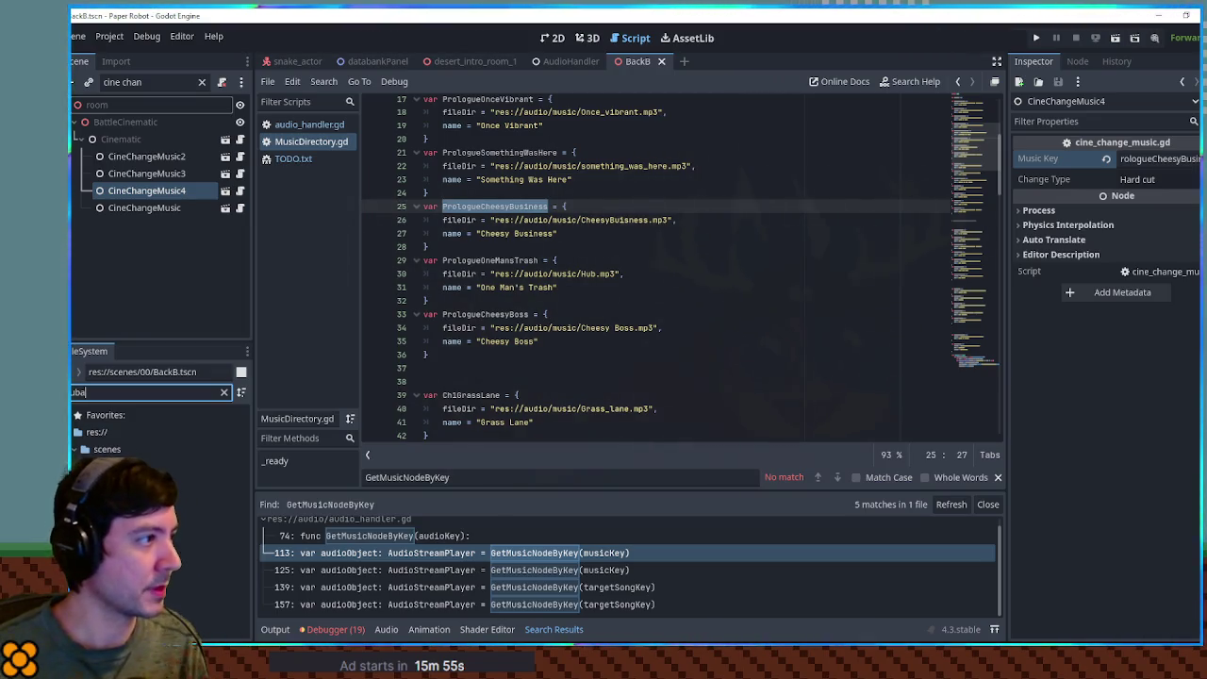
Open HubA.tscn, filter nodes by 'music', and set ChangeMusicToSilence's Music Key to ExtraSilence.
left_click(217, 483)
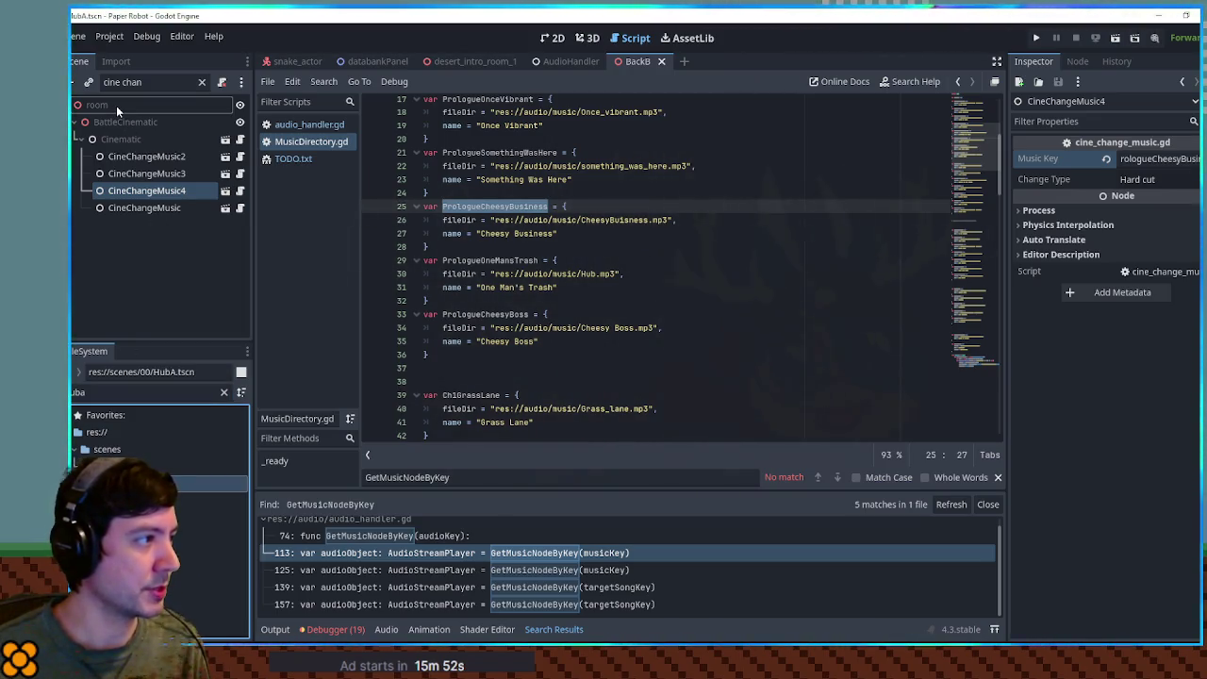
left_click(151, 85)
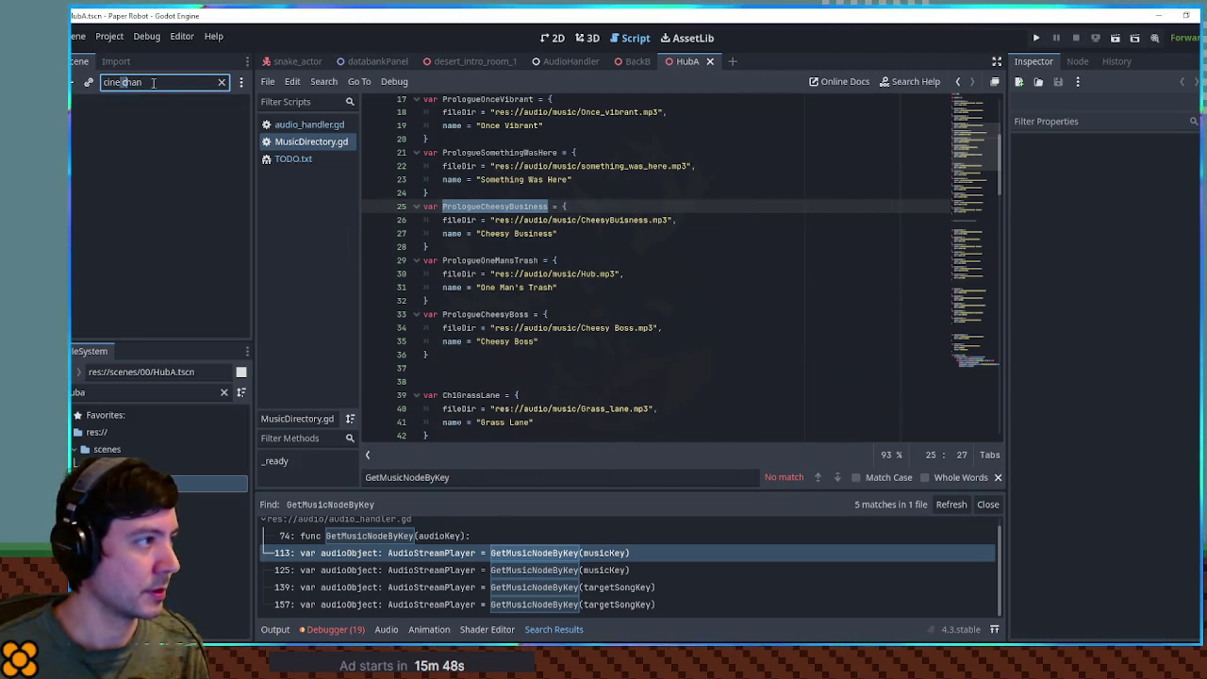
left_click(223, 82)
type("music")
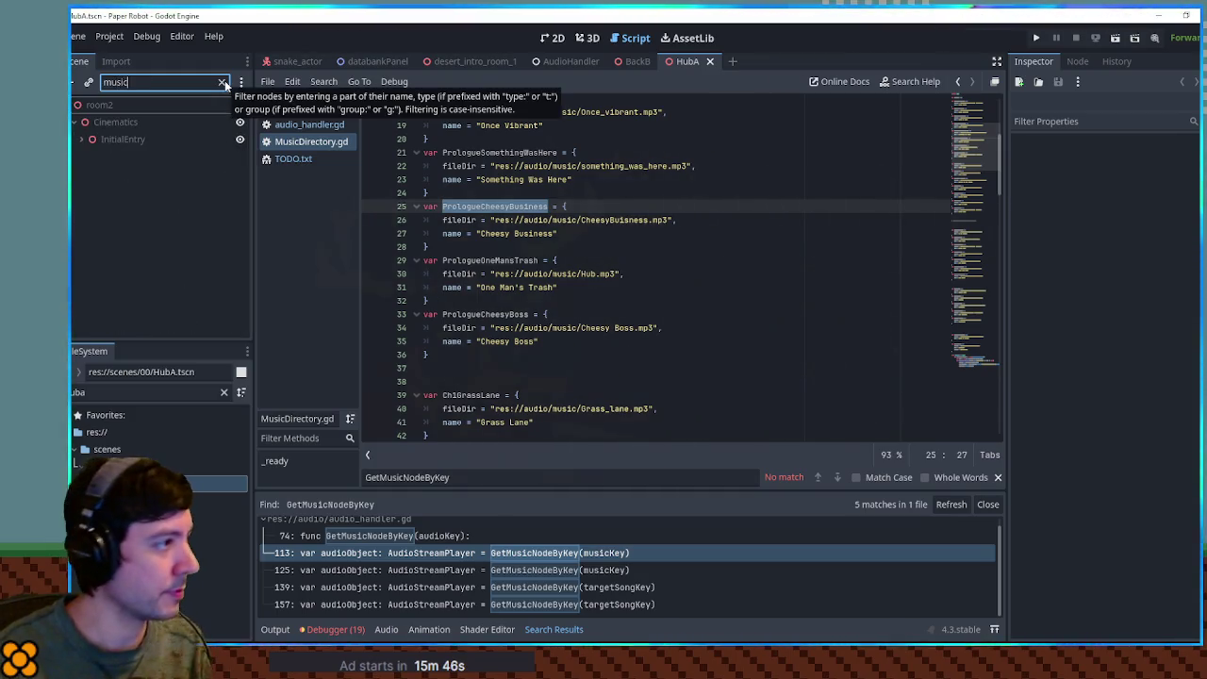
left_click(83, 140)
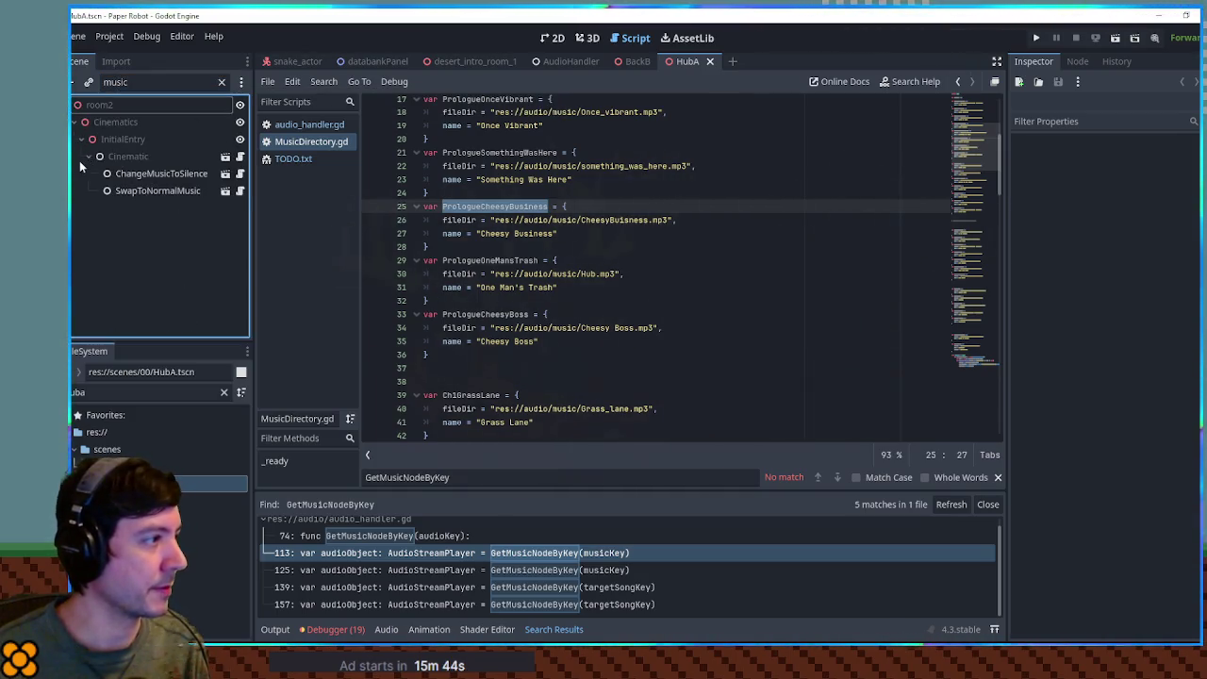
left_click(151, 176)
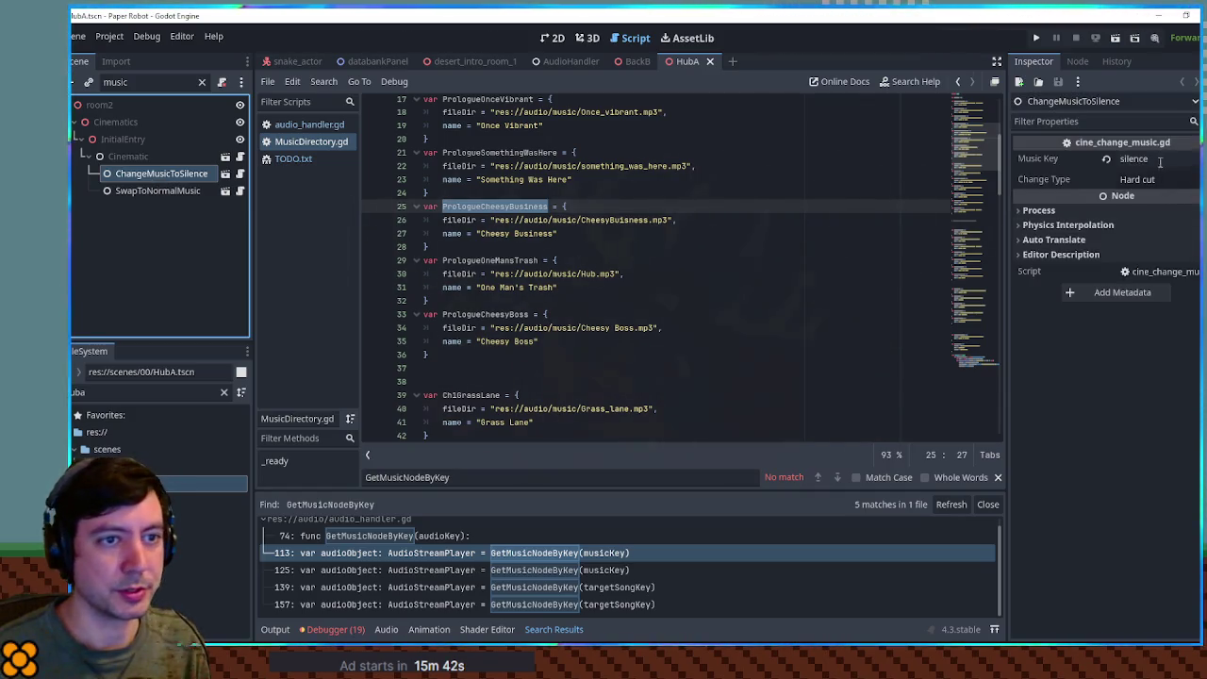
left_click(1136, 159)
type("ExtraSil")
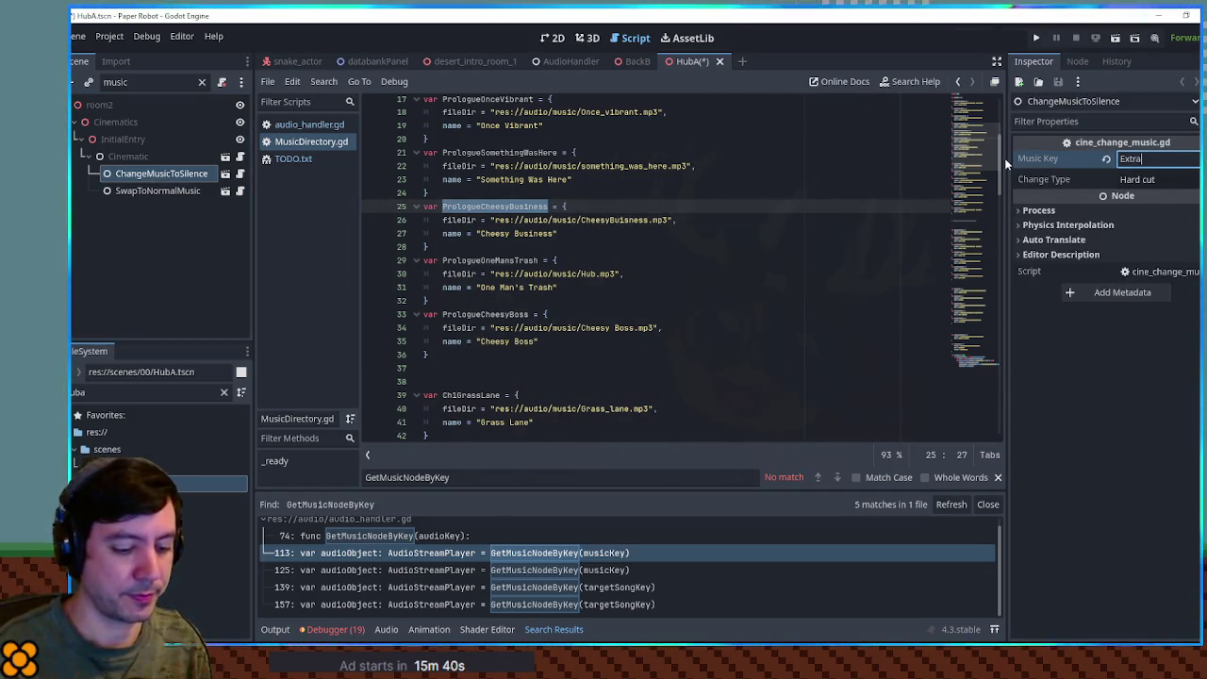
key("Return")
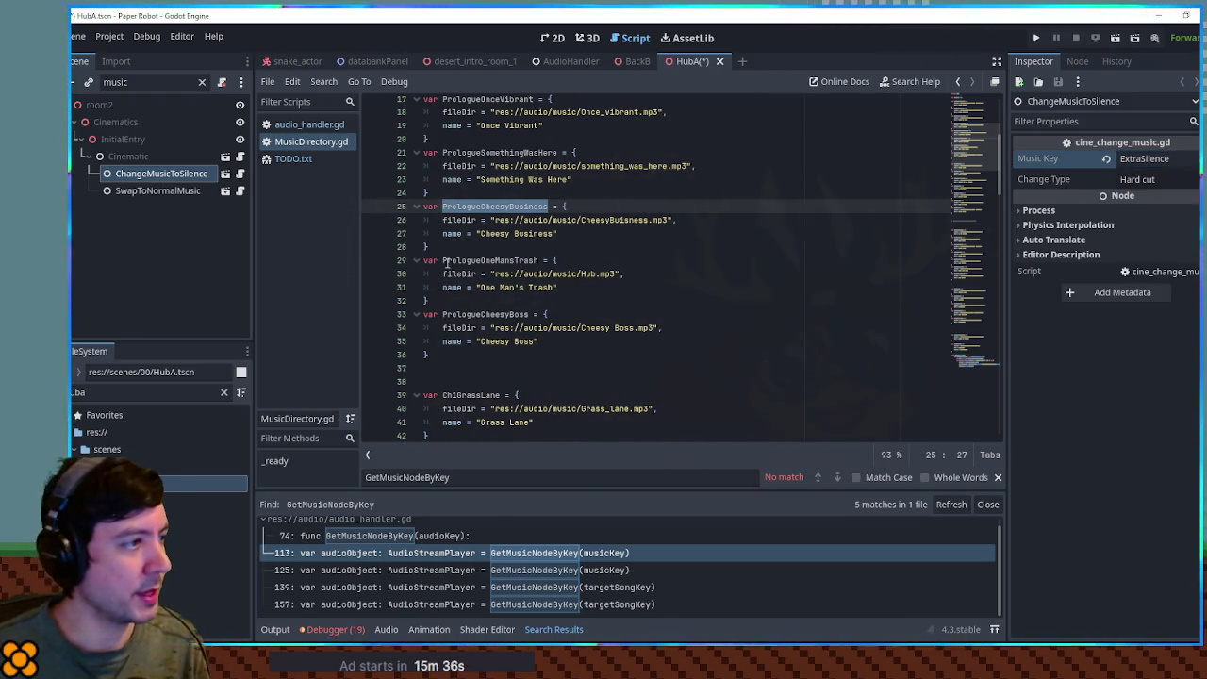
Replace SwapToNormalMusic's 00-Hub key with PrologueOneMansTrash, save HubA, and close BackB.
left_click(174, 196)
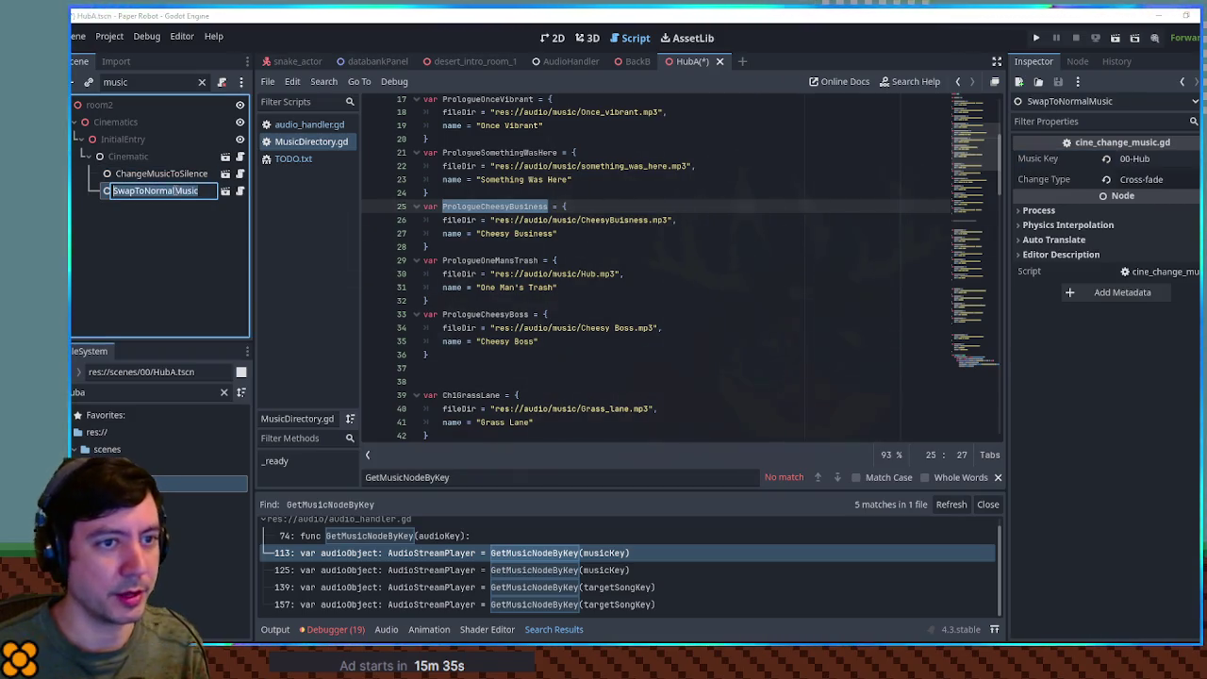
left_click_drag(424, 206, 552, 314)
double_click(513, 260)
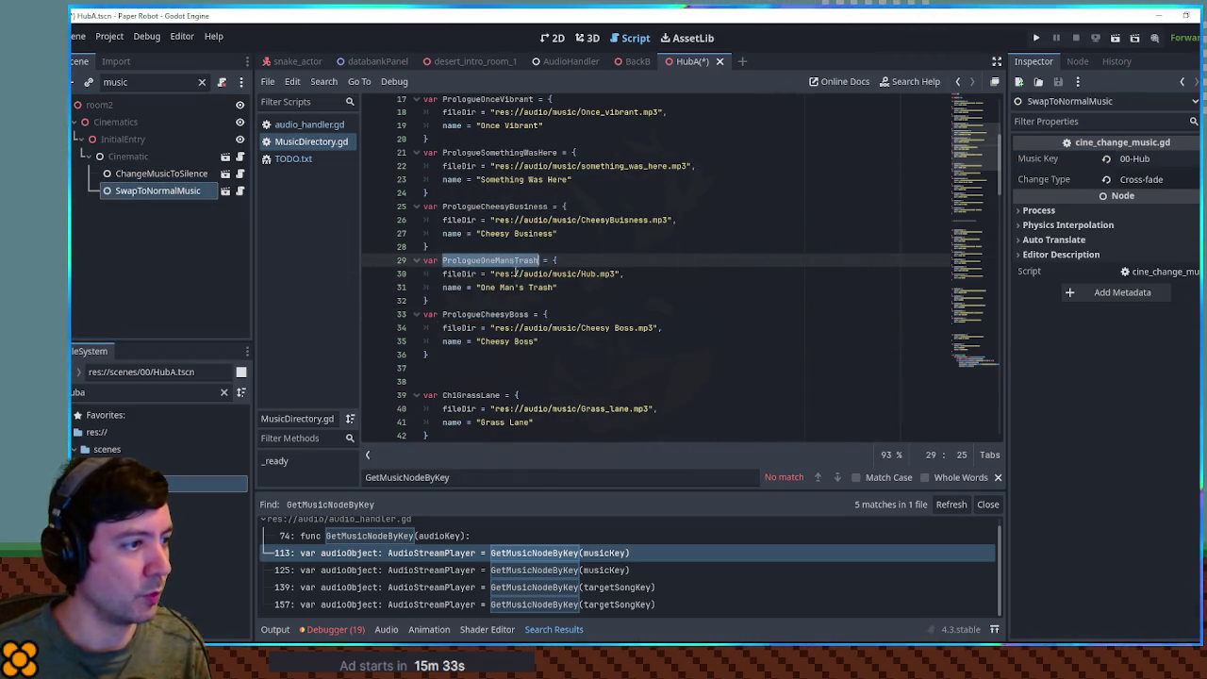
key("ctrl+c")
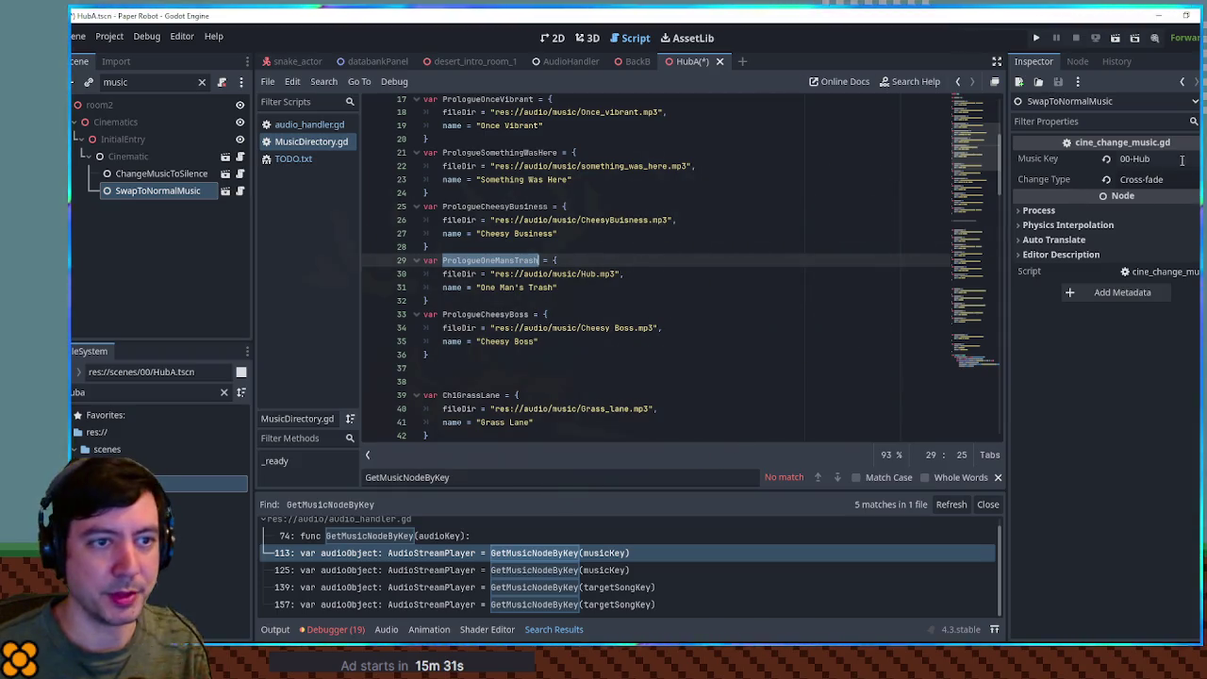
left_click(1150, 159)
key("ctrl+v")
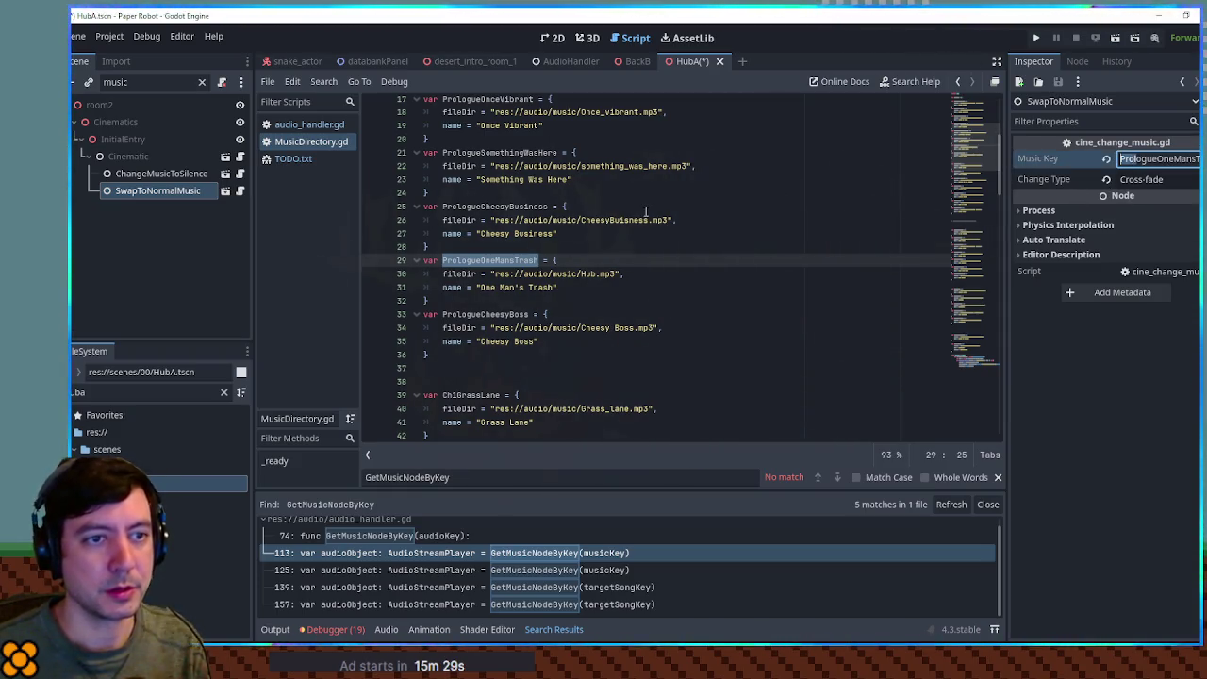
key("ctrl+s")
left_click(599, 235)
left_click(647, 63)
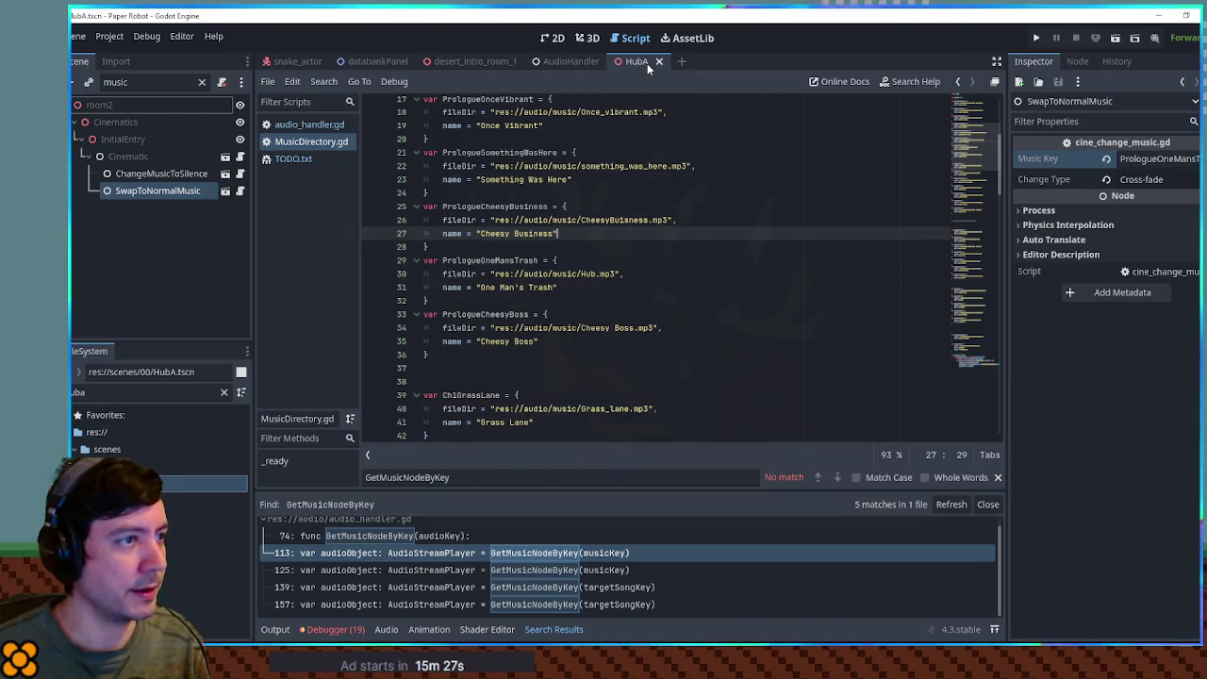
left_click(643, 64)
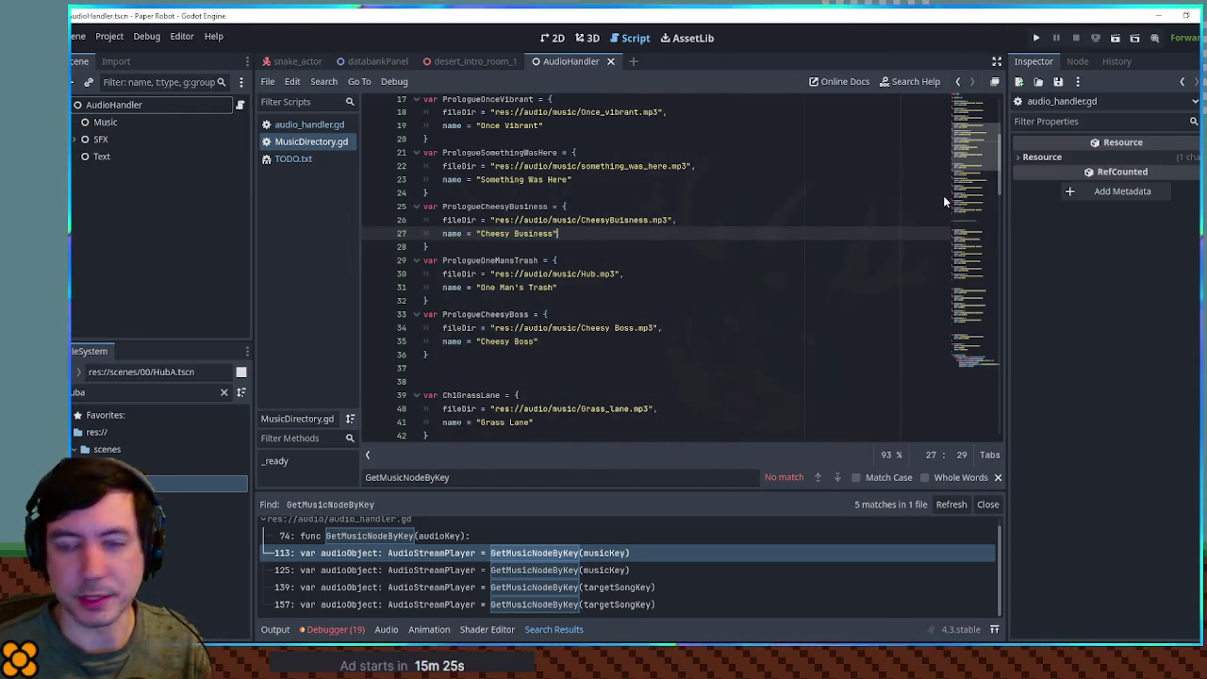
Open tutorial2.tscn, filter its nodes by 'musi', and select MusicToCheese.
triple_click(116, 394)
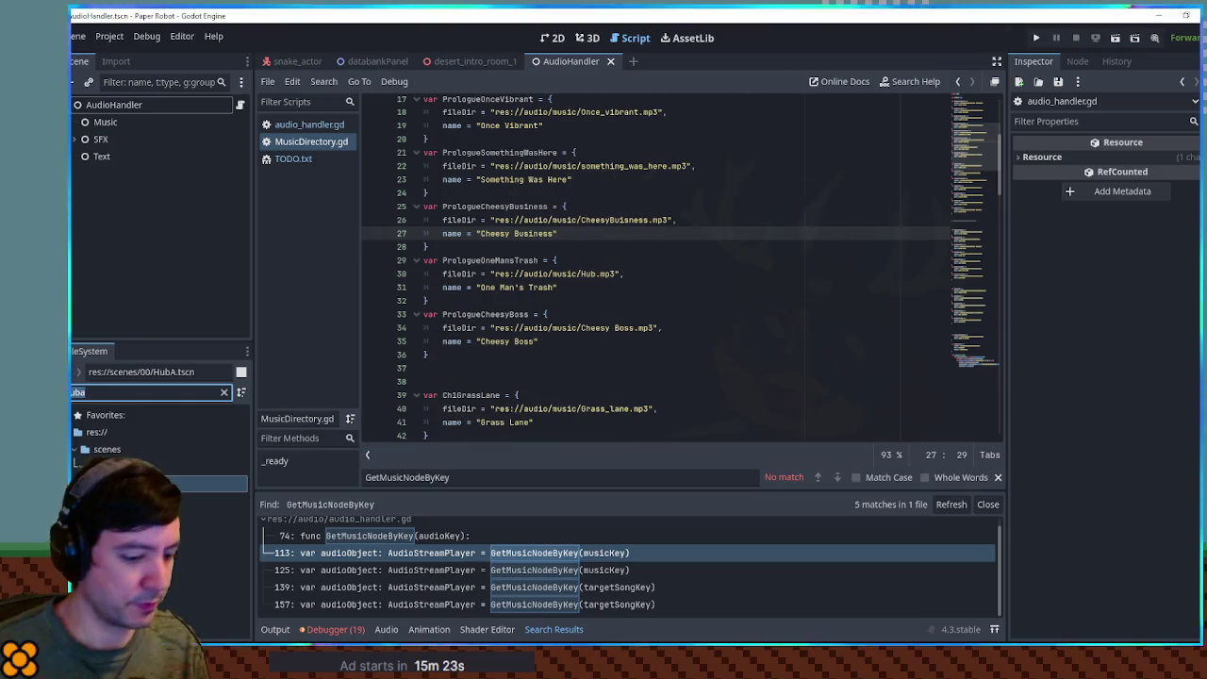
type("t 2")
double_click(160, 483)
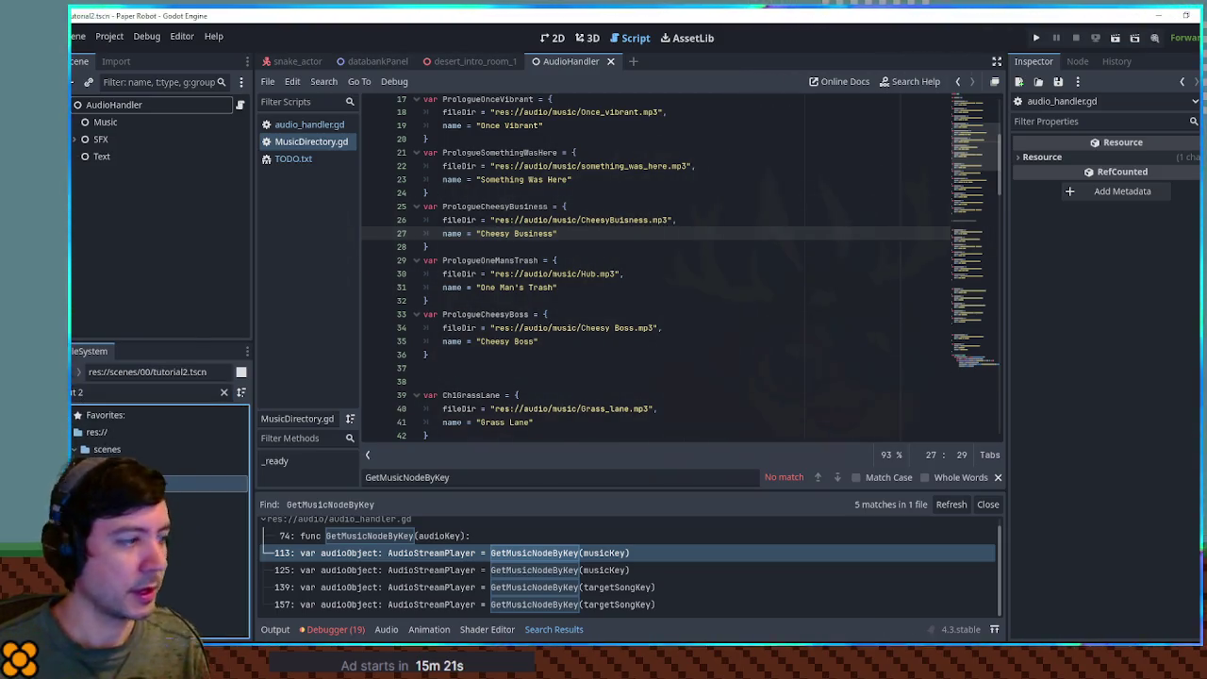
left_click(146, 83)
type("musi")
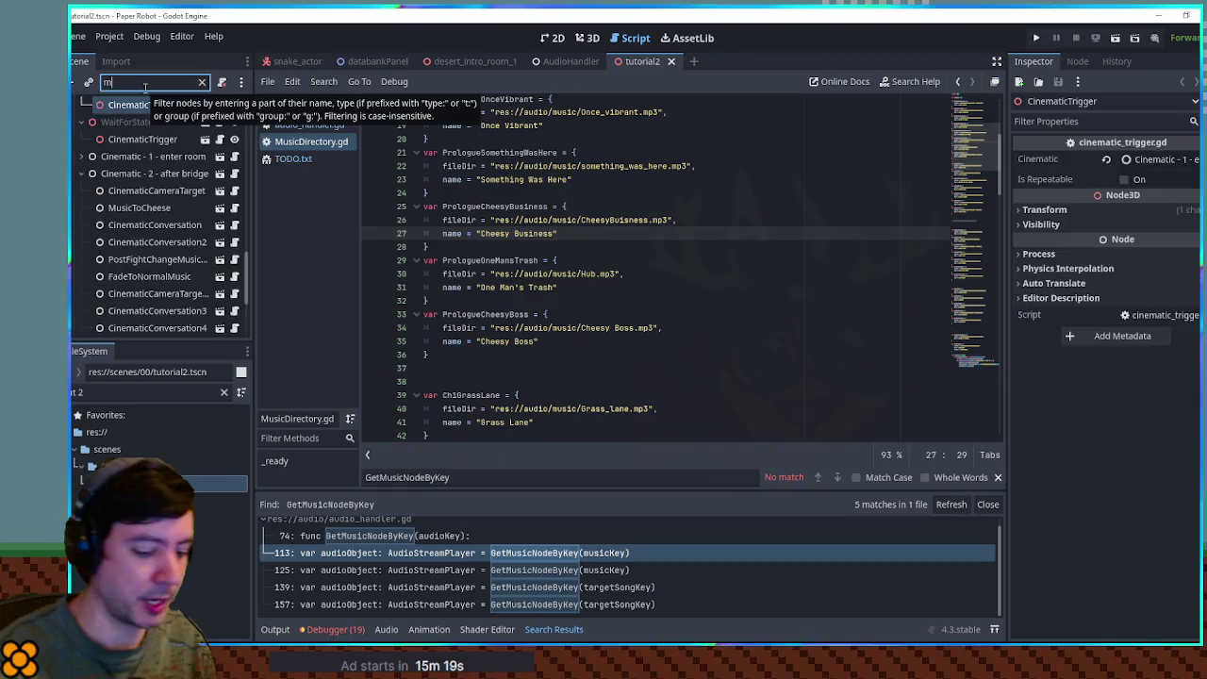
left_click(170, 158)
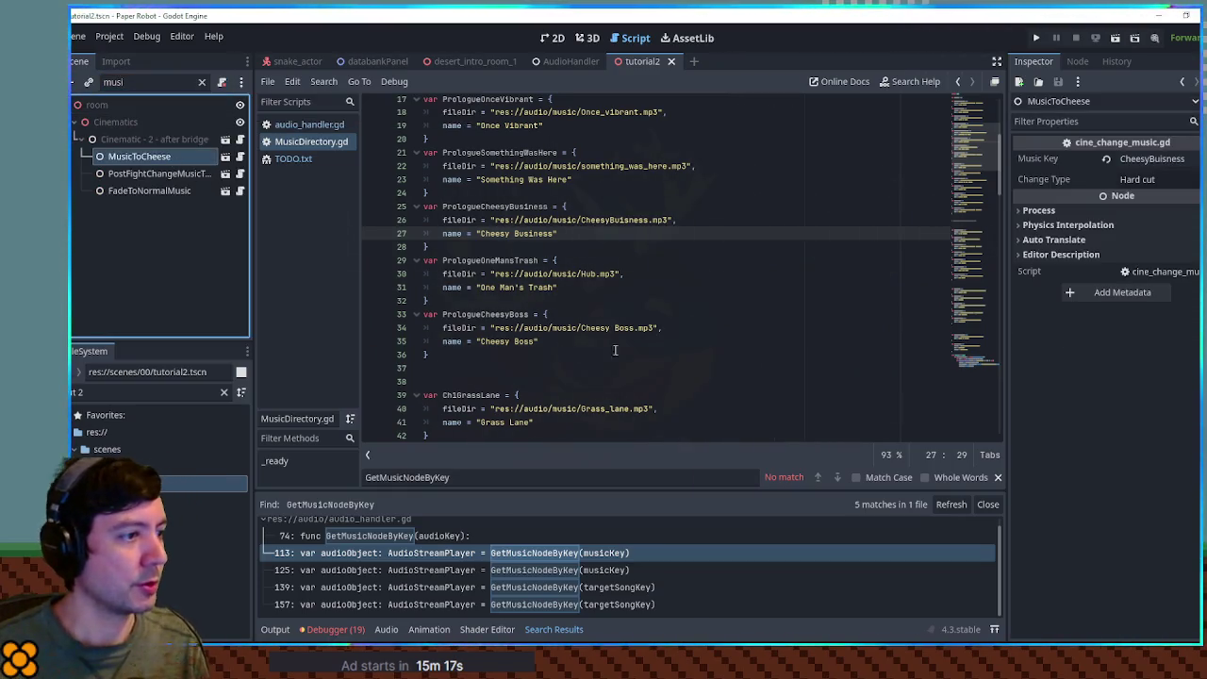
Replace MusicToCheese's CheesyBuisness key with PrologueCheesyBusiness, save tutorial2, and close it.
double_click(495, 205)
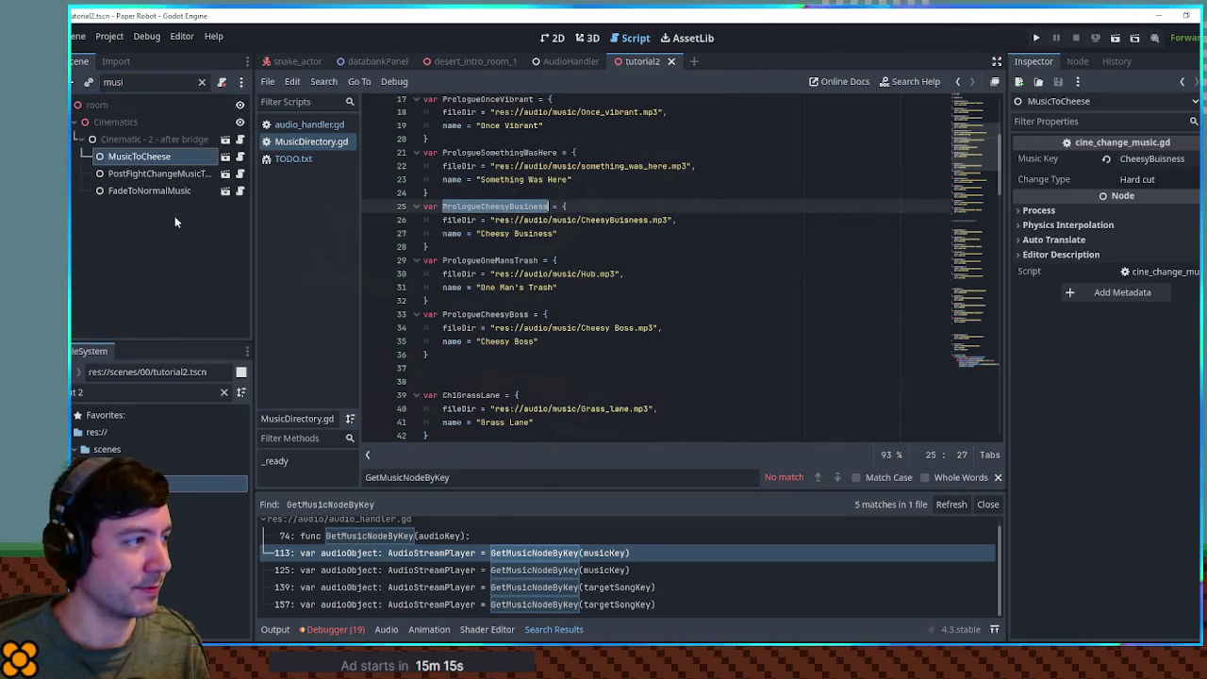
left_click(1152, 158)
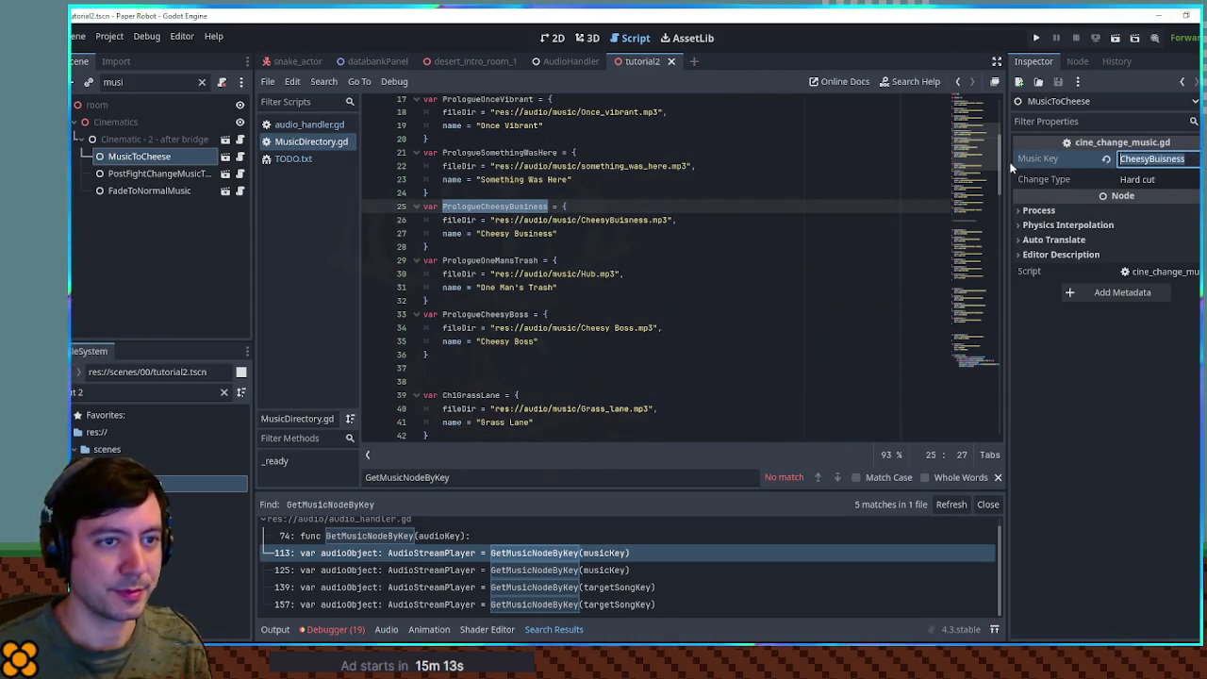
key("ctrl+v")
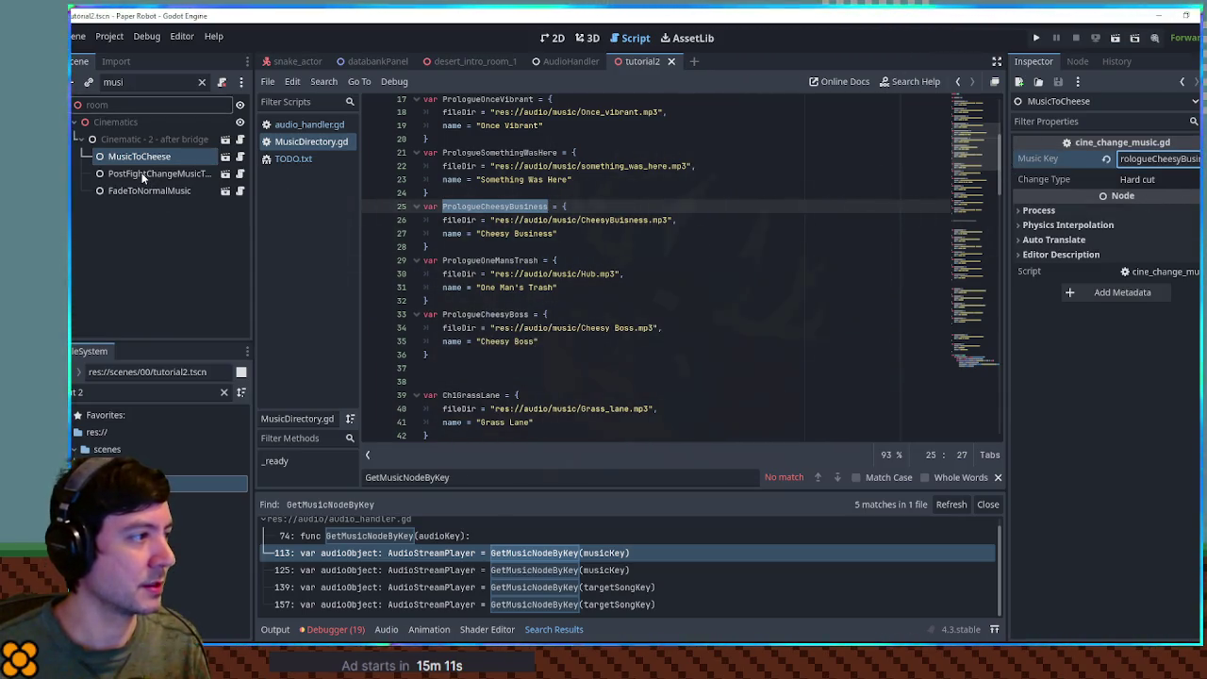
left_click(142, 175)
key("ctrl+s")
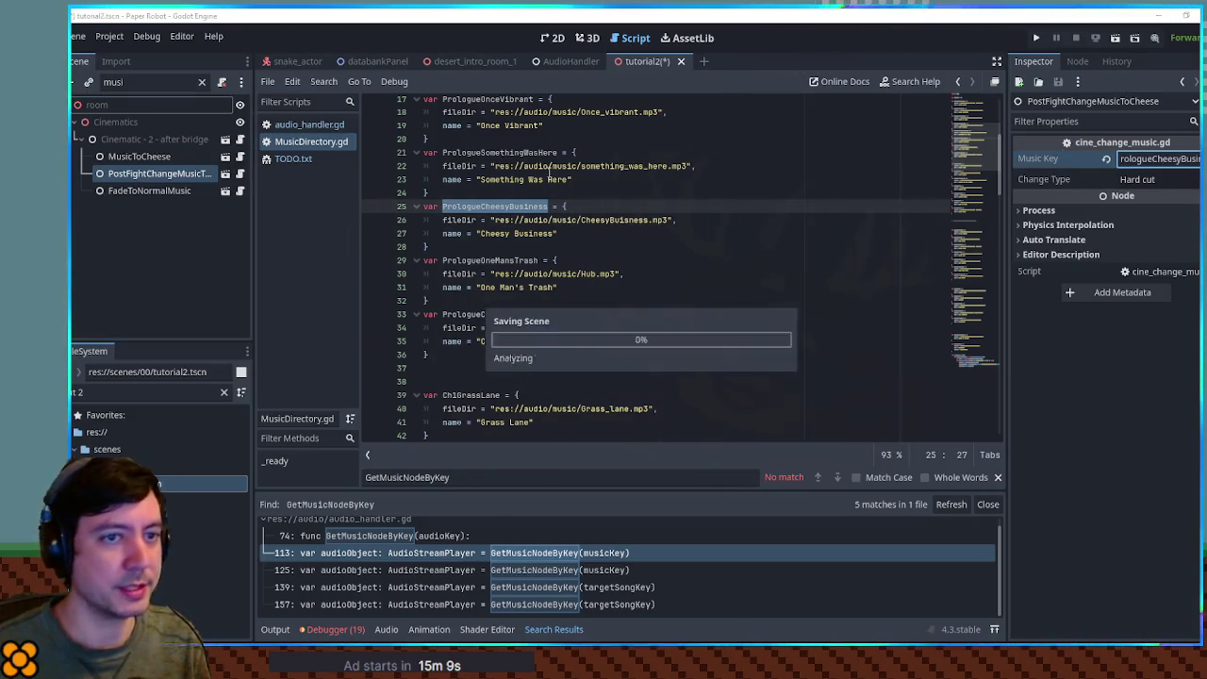
left_click(189, 191)
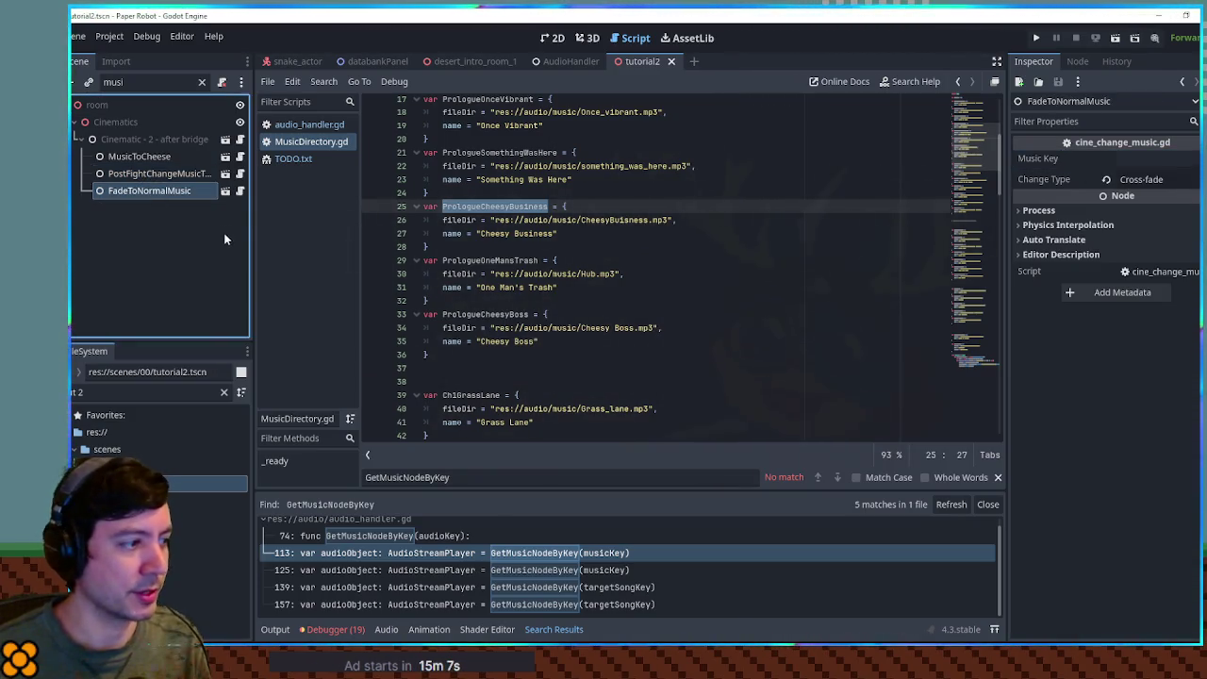
left_click(671, 61)
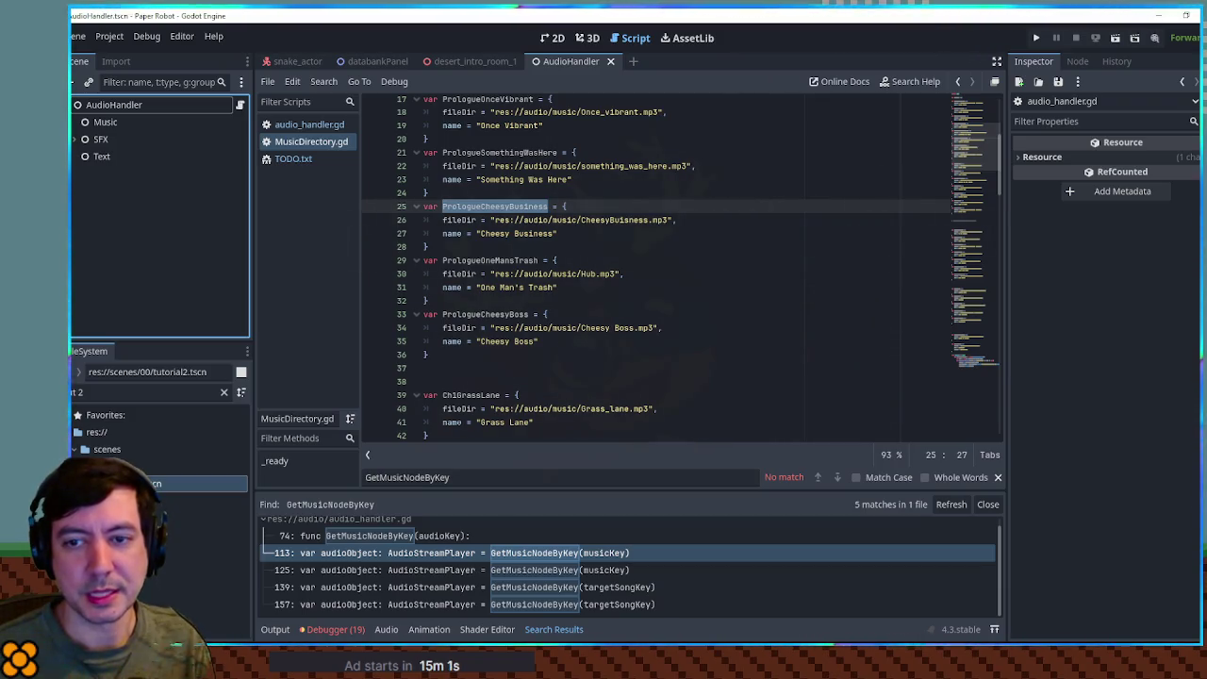
Filter the FileSystem for 'intro.t' and open intro.tscn.
left_click(131, 392)
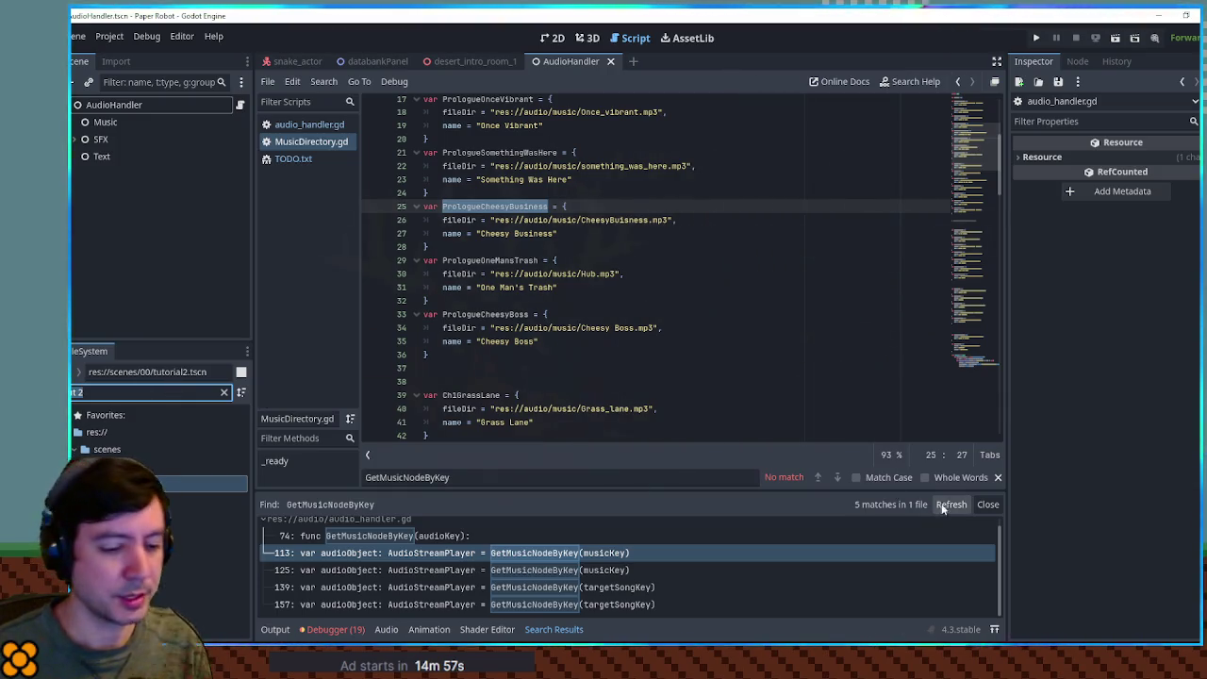
key("ctrl+a")
type("intro.")
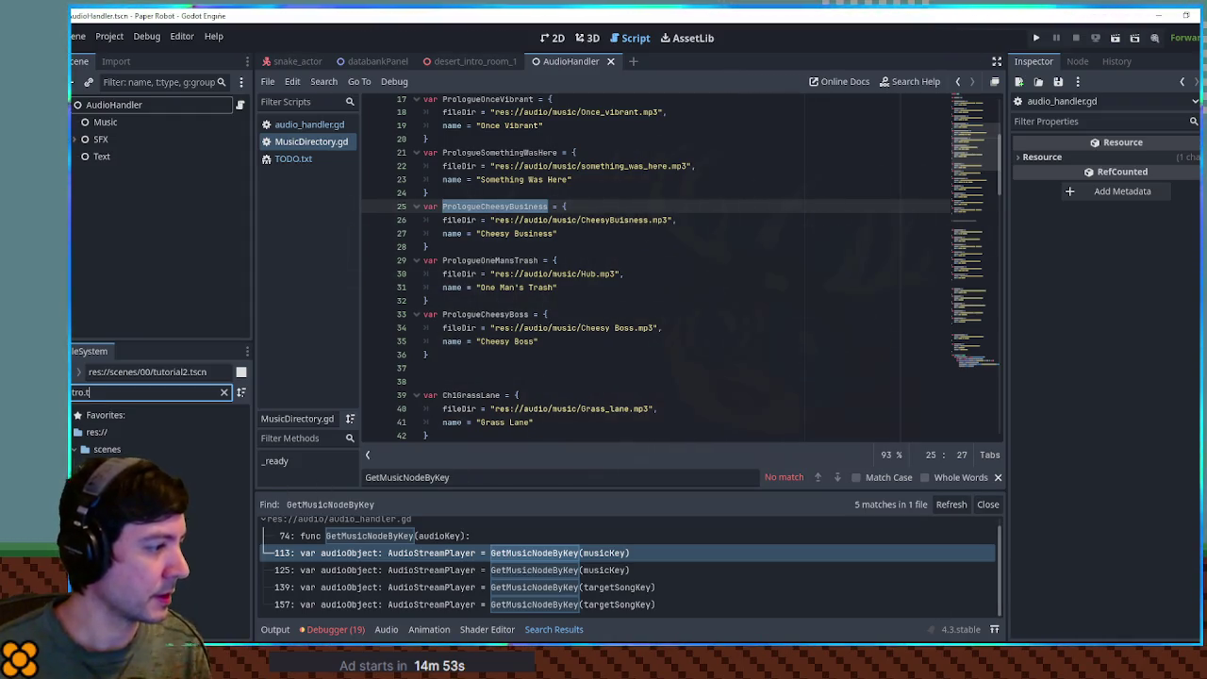
type("t")
double_click(160, 517)
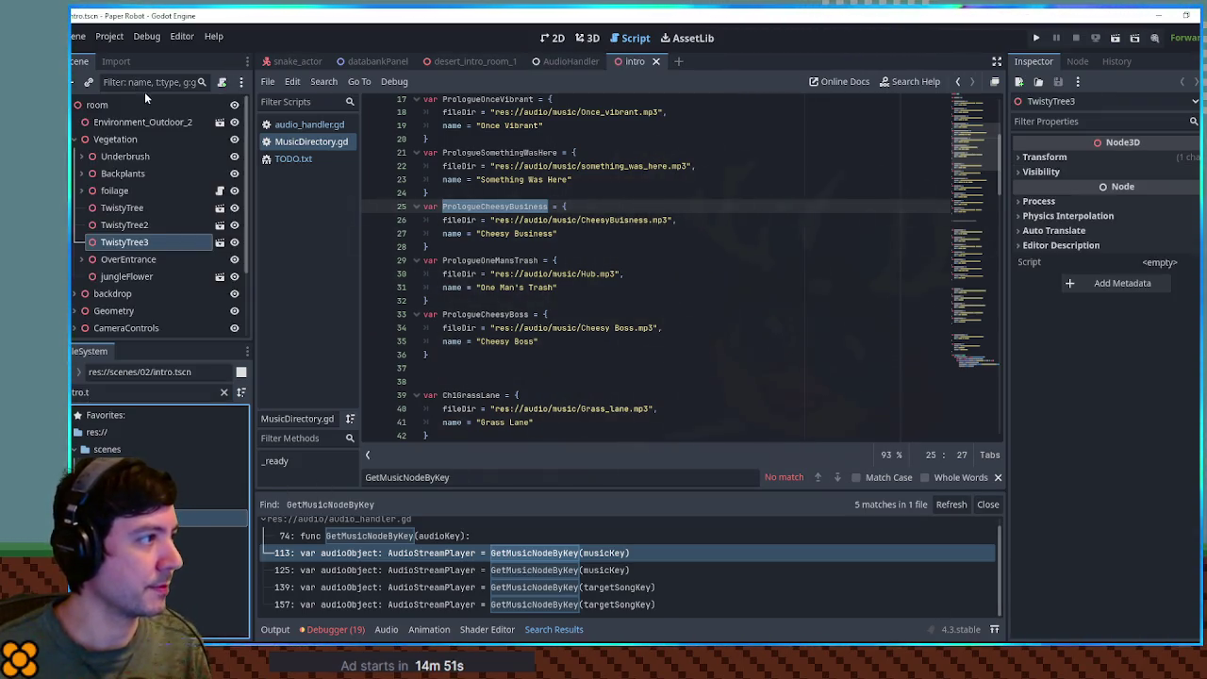
Filter nodes by 'music', expand Music handlers, and compare its fade and hard-cut CineChangeMusic nodes.
type("music")
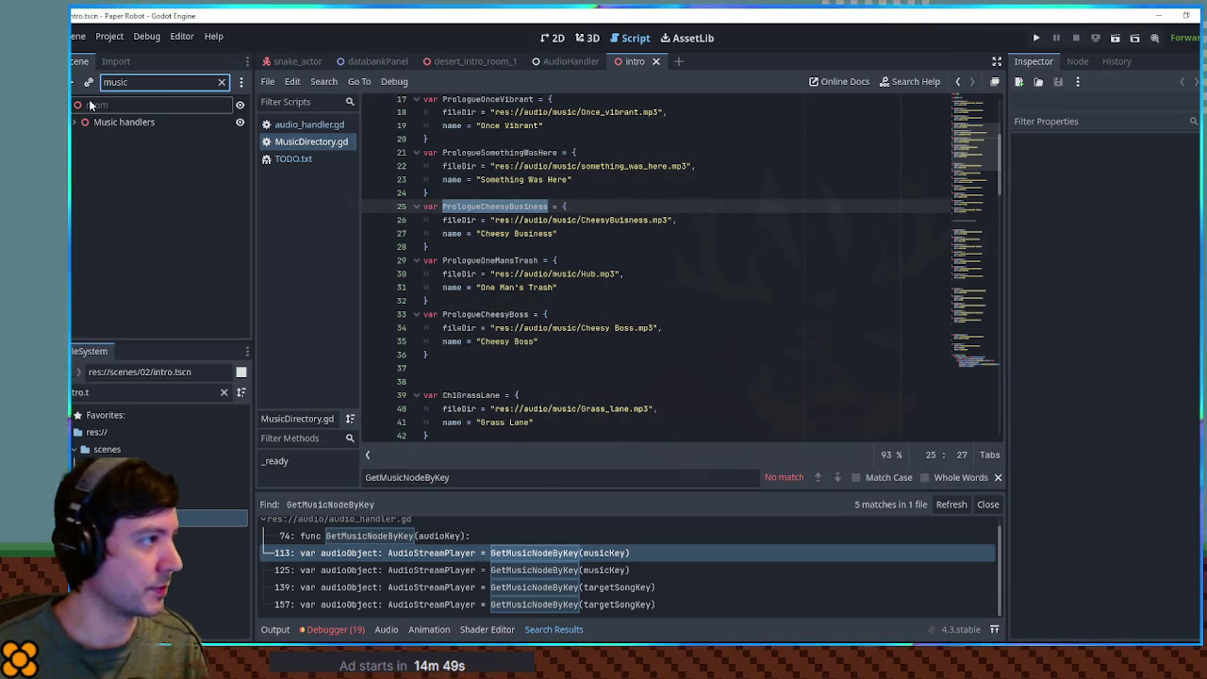
left_click(77, 120)
left_click(79, 121)
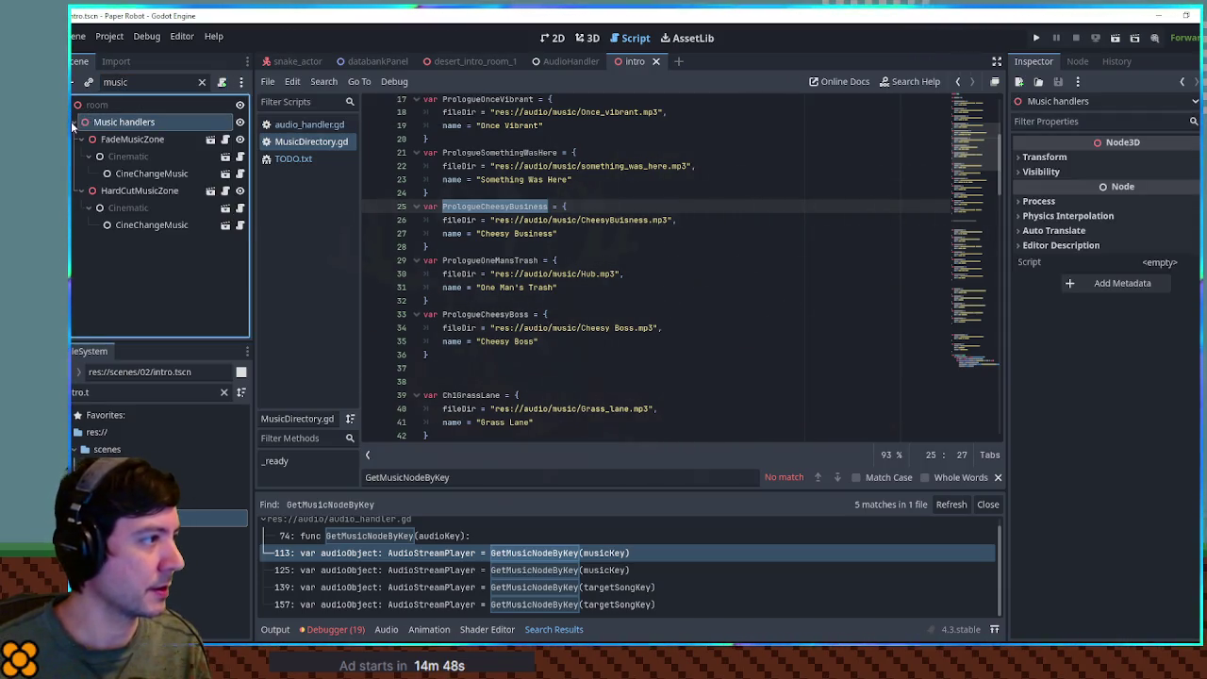
left_click(148, 174)
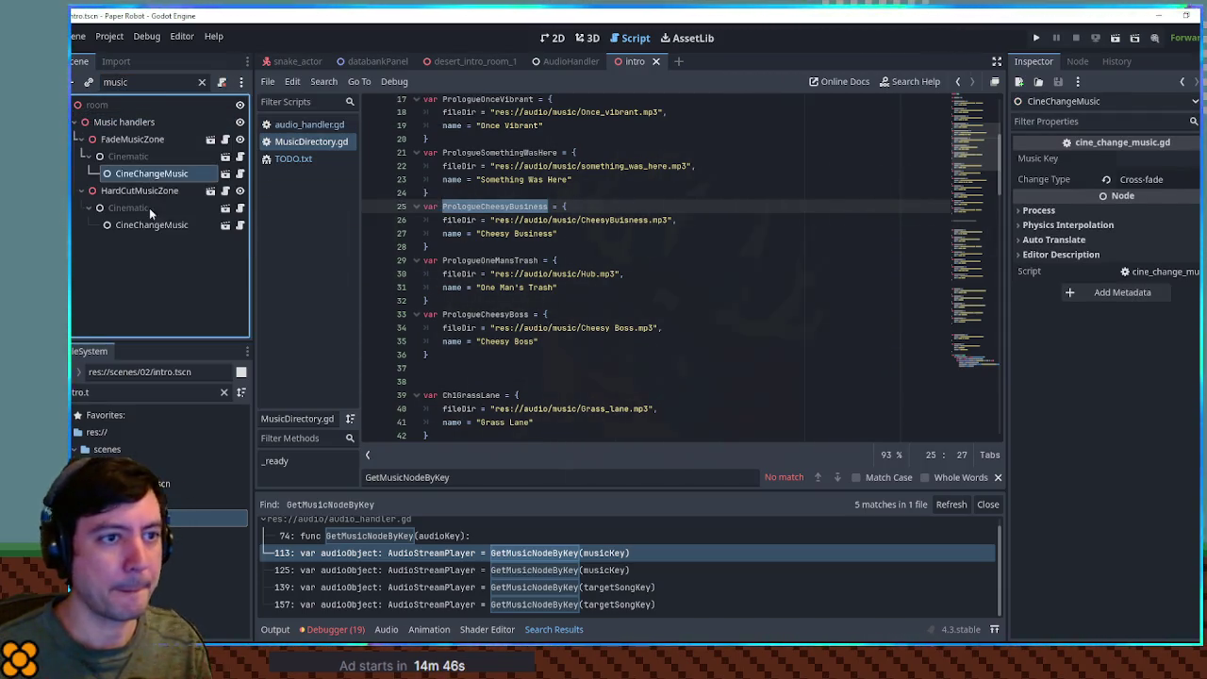
left_click(151, 224)
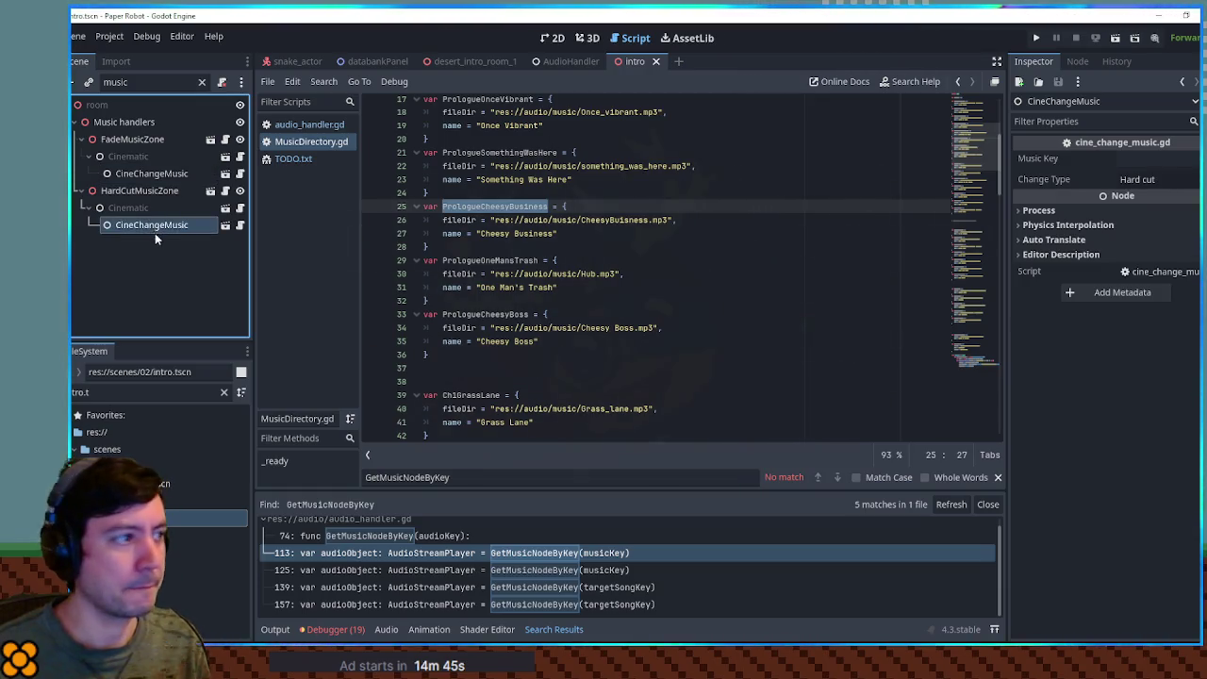
left_click(149, 174)
left_click(159, 225)
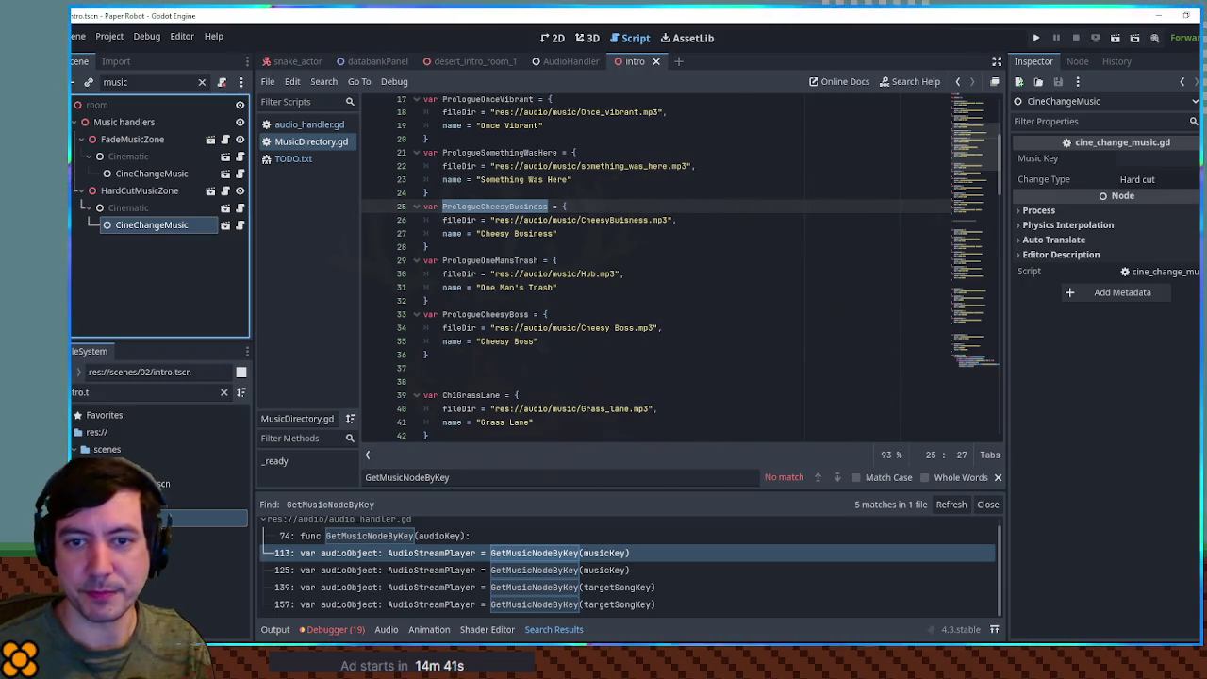
left_click(146, 392)
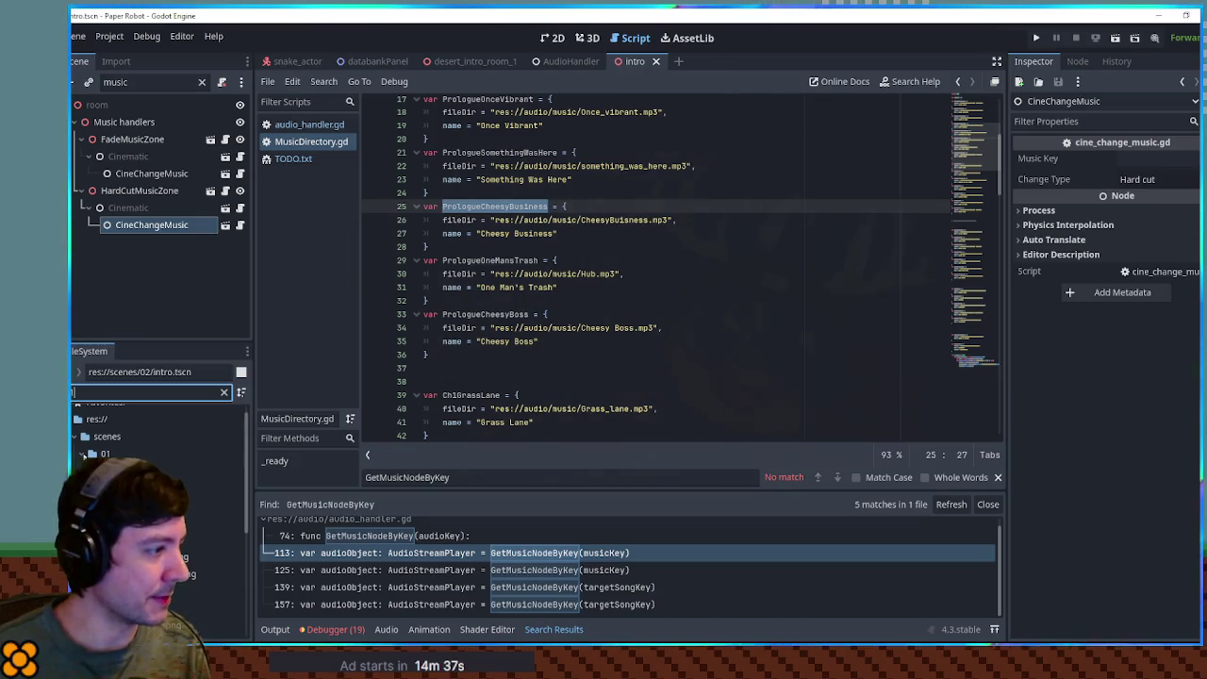
Open scenes/01/E.tscn and inspect CineChangeMusicE and the CineOnExit CineChangeMusic node.
key("BackSpace")
left_click(108, 454)
left_click(224, 392)
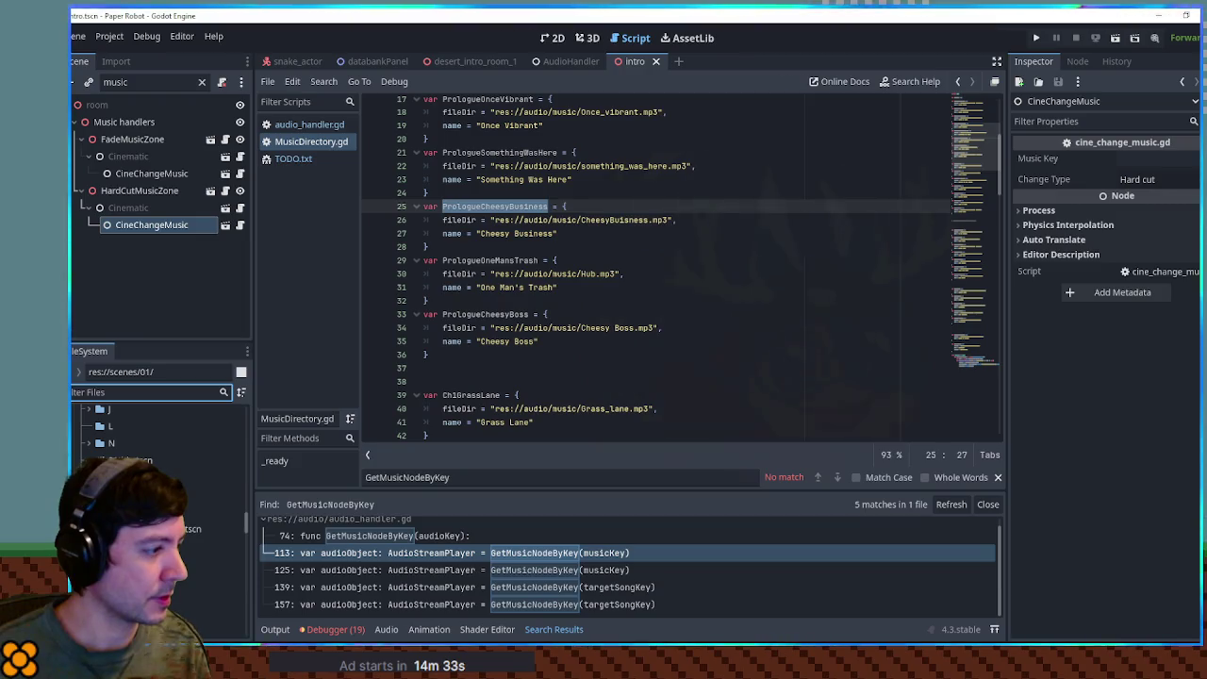
double_click(156, 580)
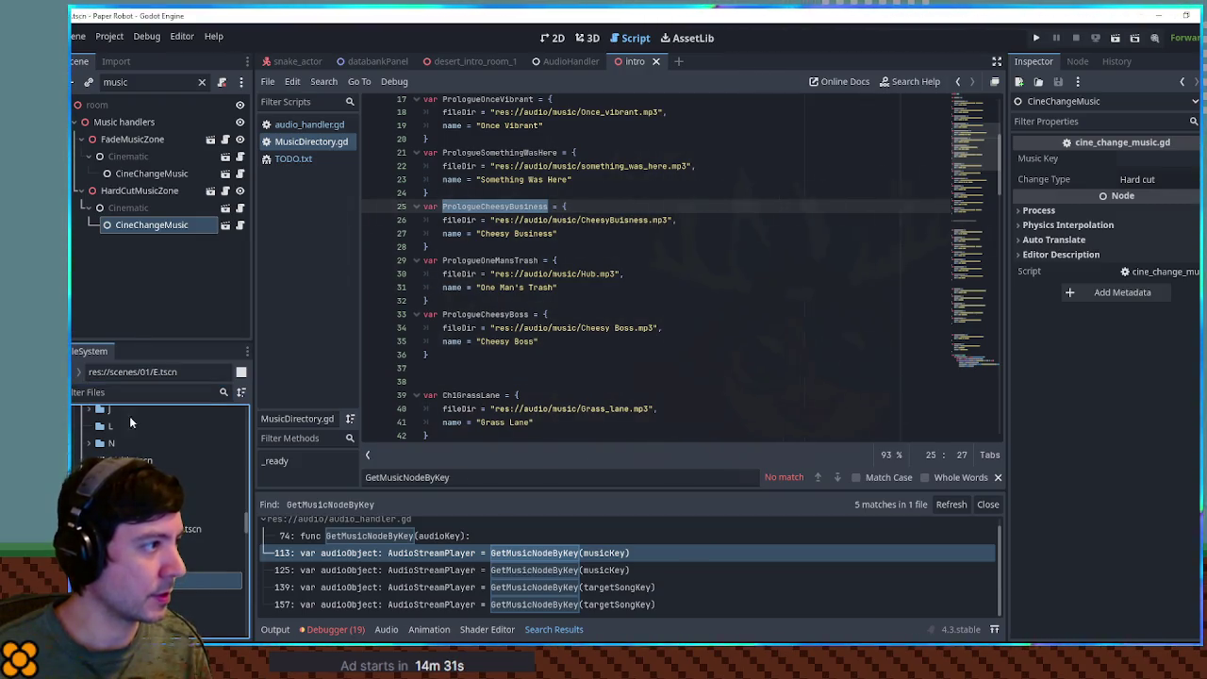
left_click(70, 123)
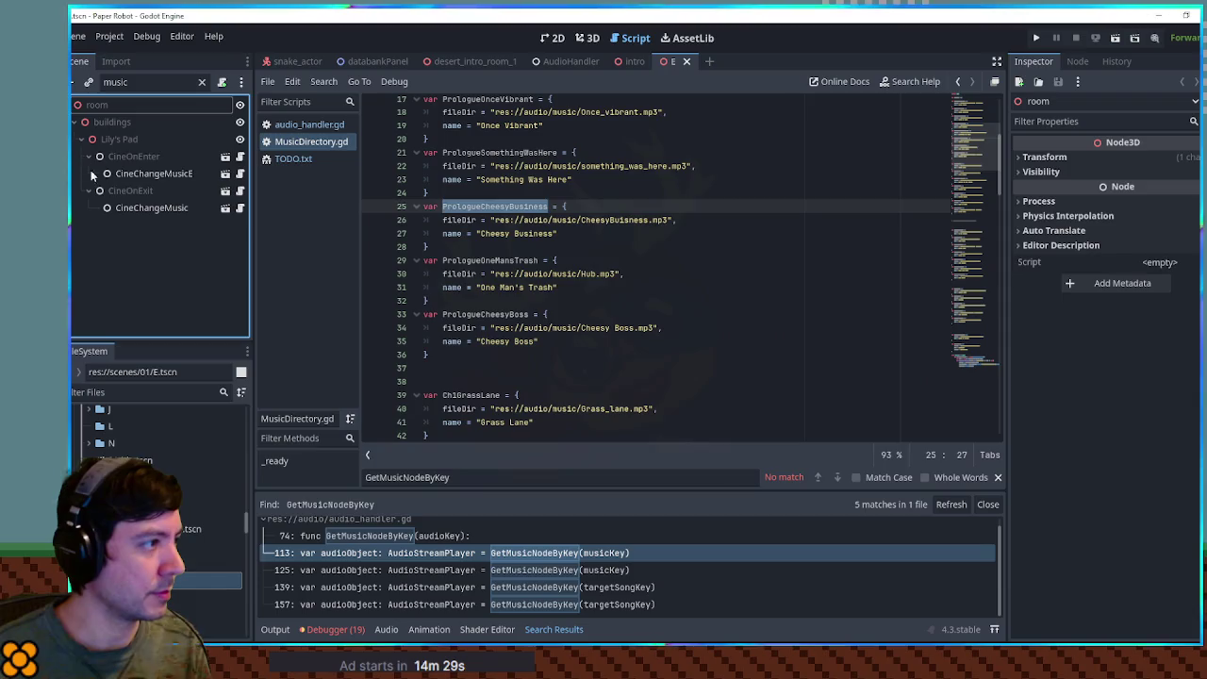
left_click(138, 174)
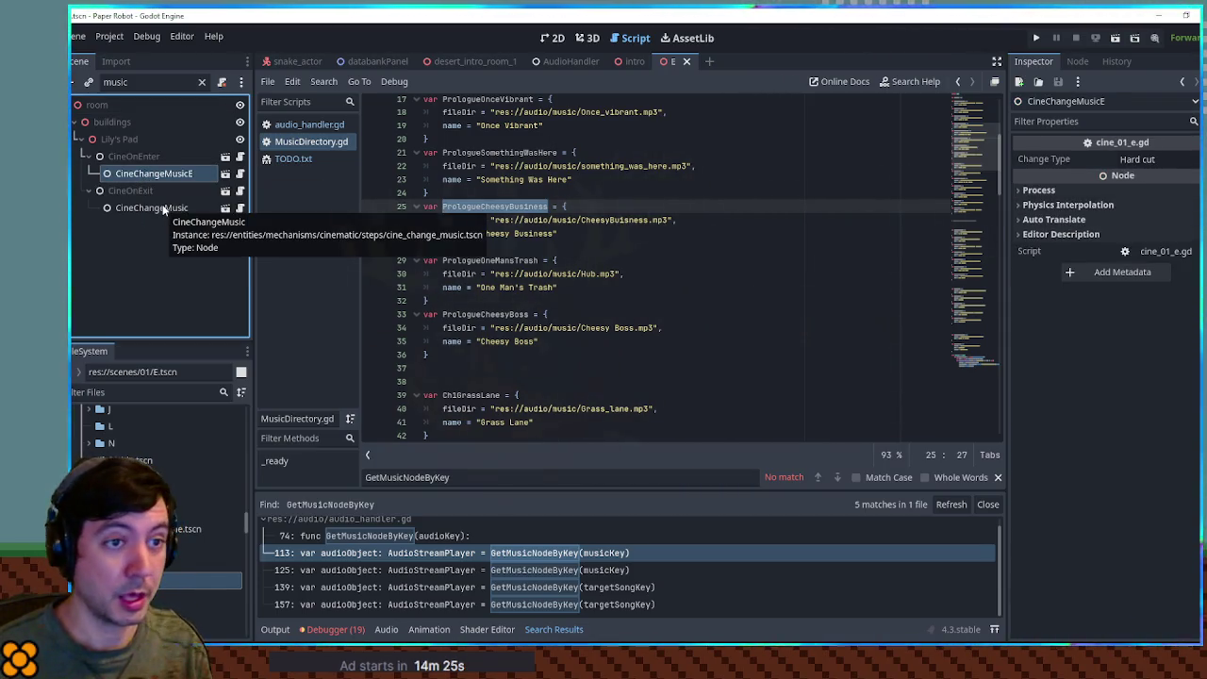
left_click(162, 207)
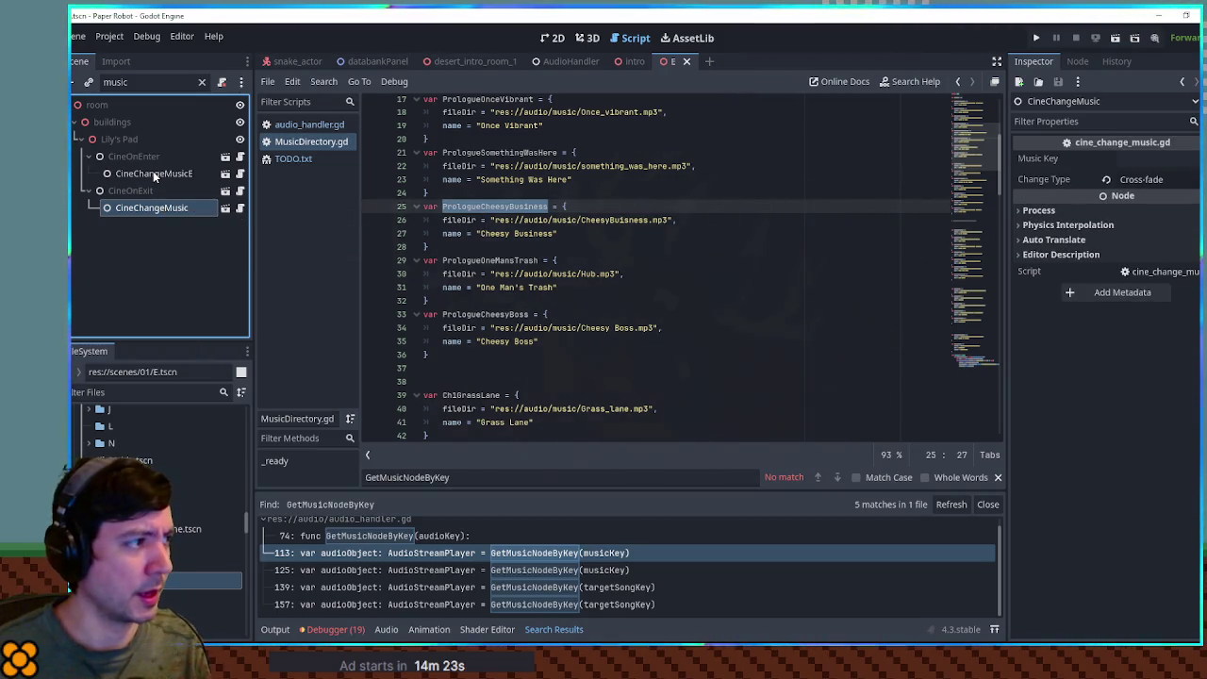
left_click(153, 172)
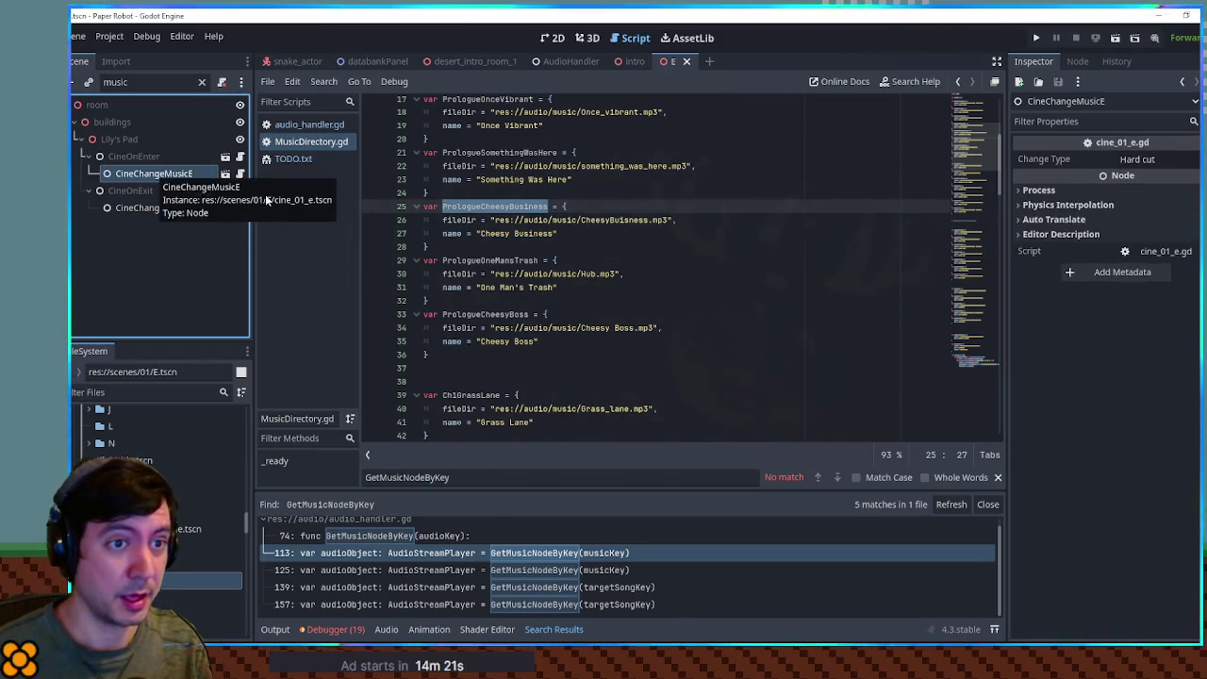
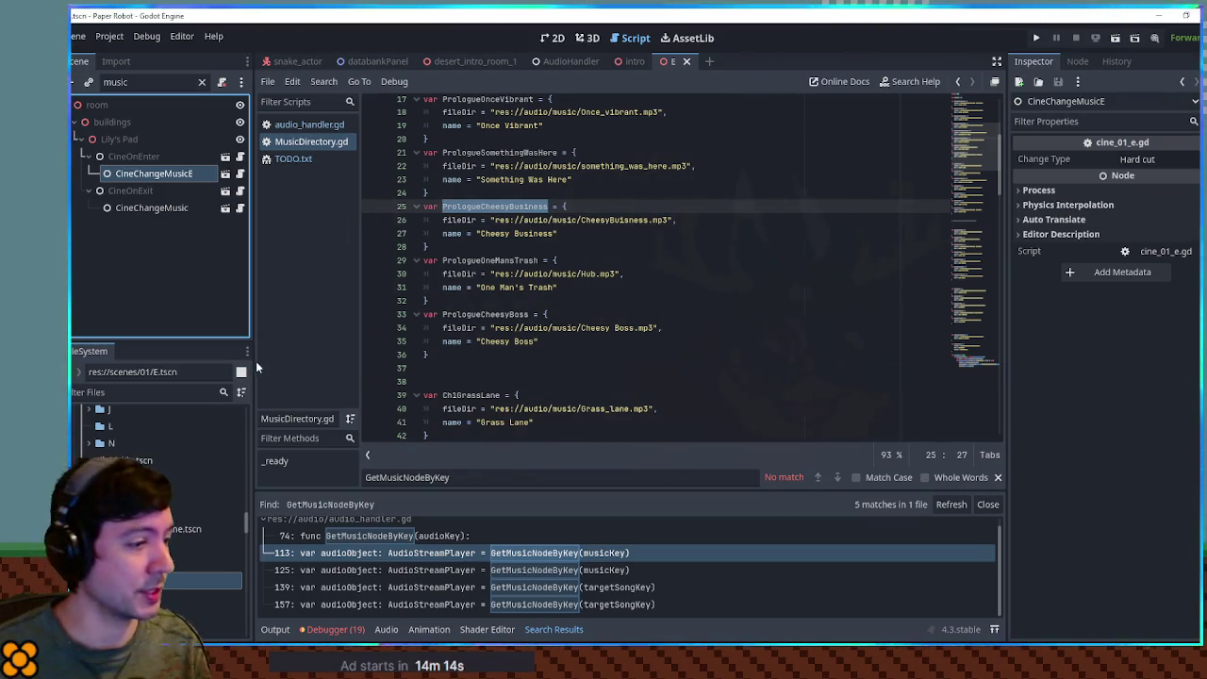
Jump to the GetMusicNodeByKey call in audio_handler.gd and select the HardCutAndSavePlace name.
left_click(506, 554)
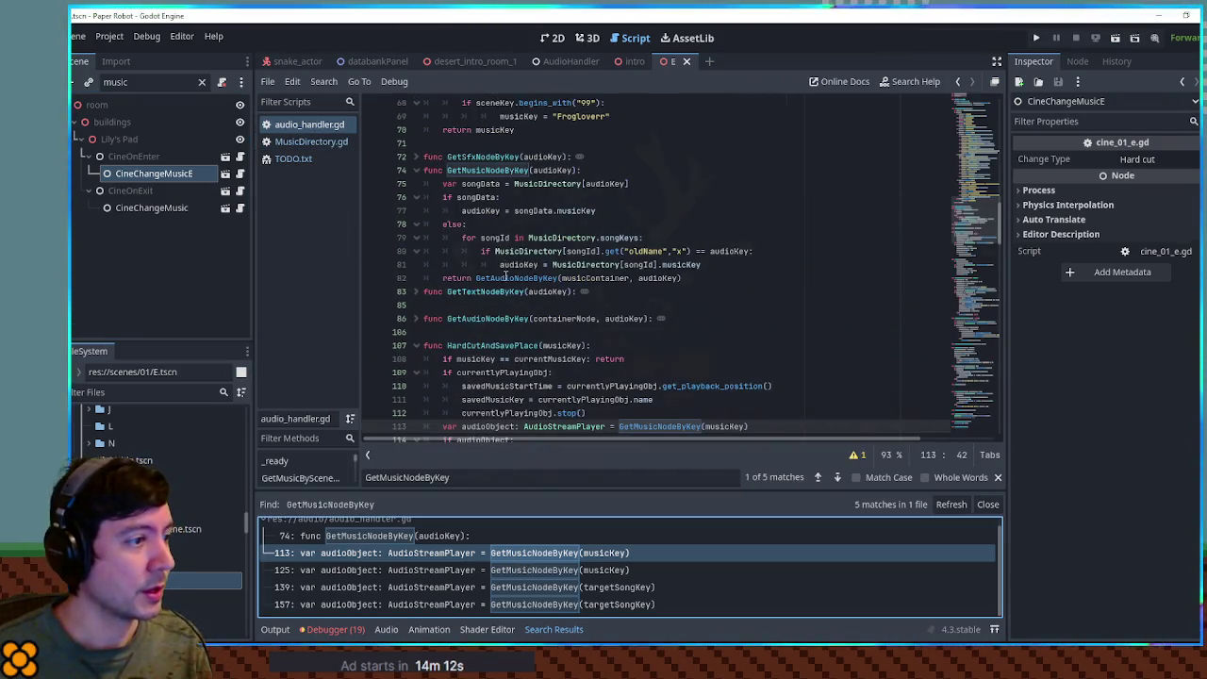
scroll(506, 276, "down", 3)
double_click(502, 224)
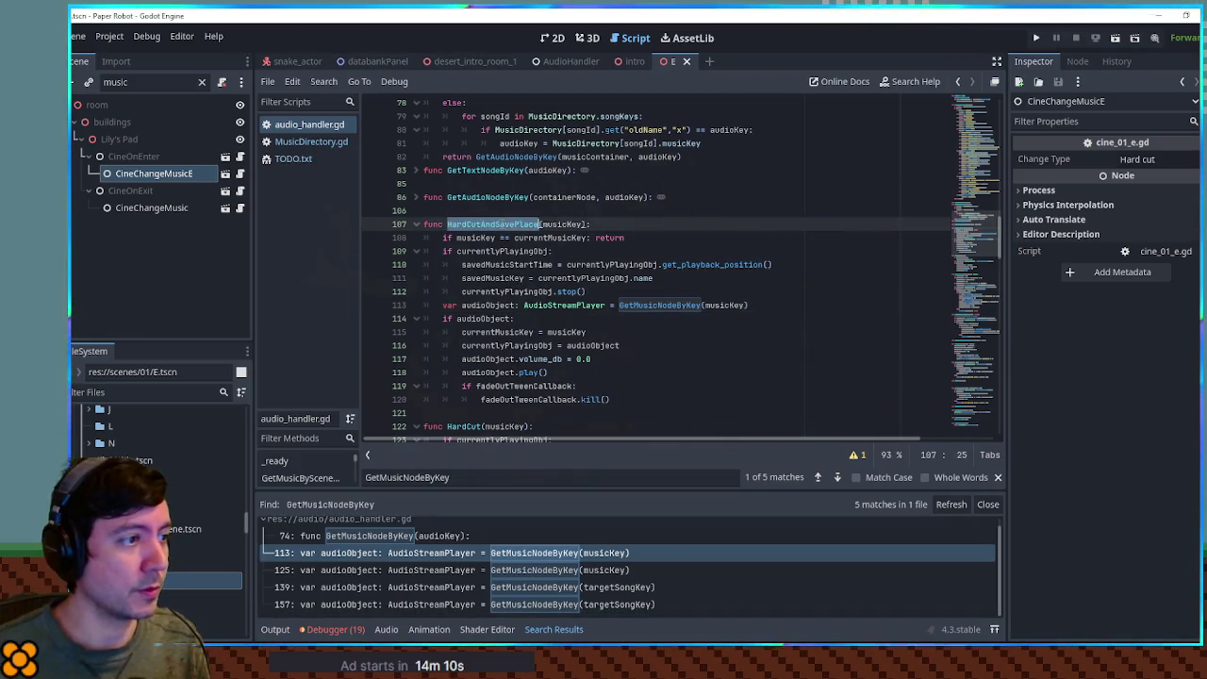
Search all project files for HardCutAndSavePlace and review the 17 matches in 10 files.
key("ctrl+shift+f")
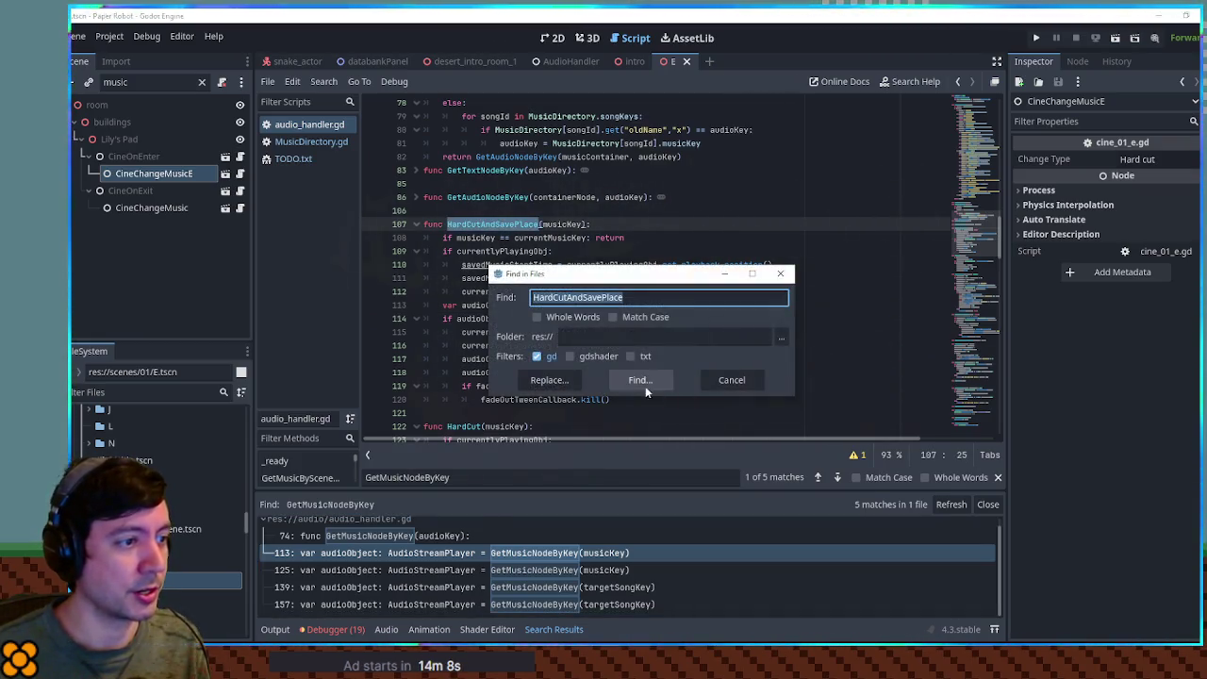
left_click(643, 384)
scroll(405, 547, "down", 2)
scroll(523, 558, "down", 2)
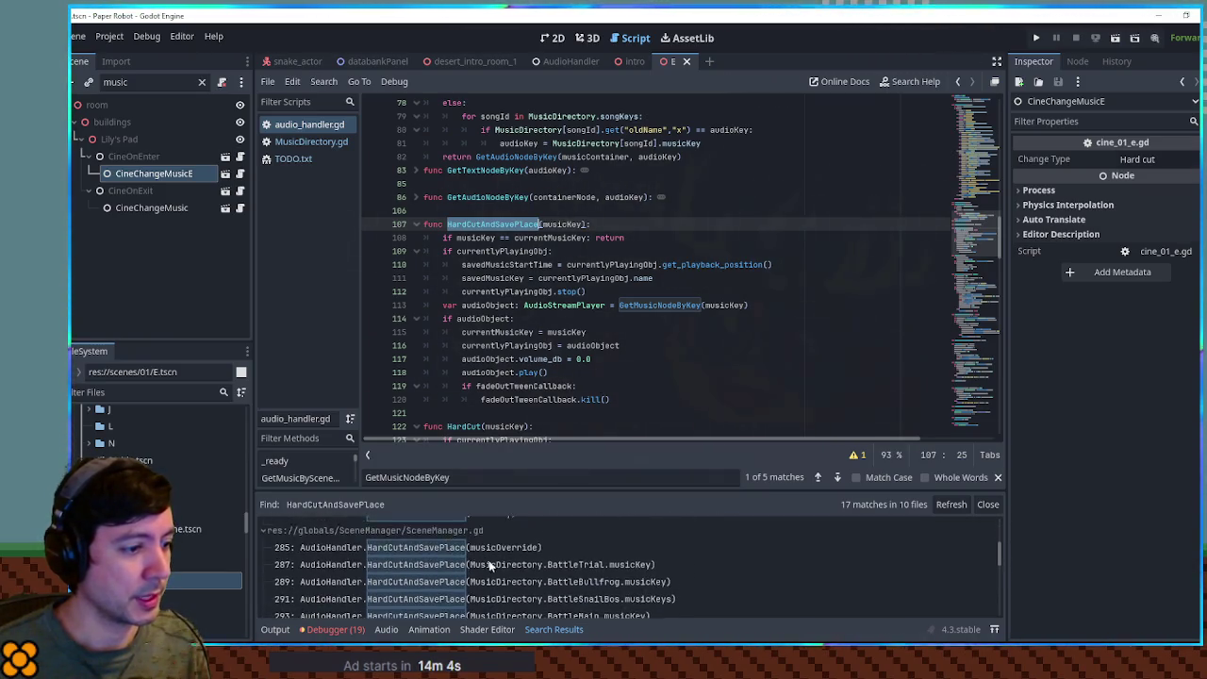
scroll(535, 557, "down", 1)
scroll(565, 563, "down", 2)
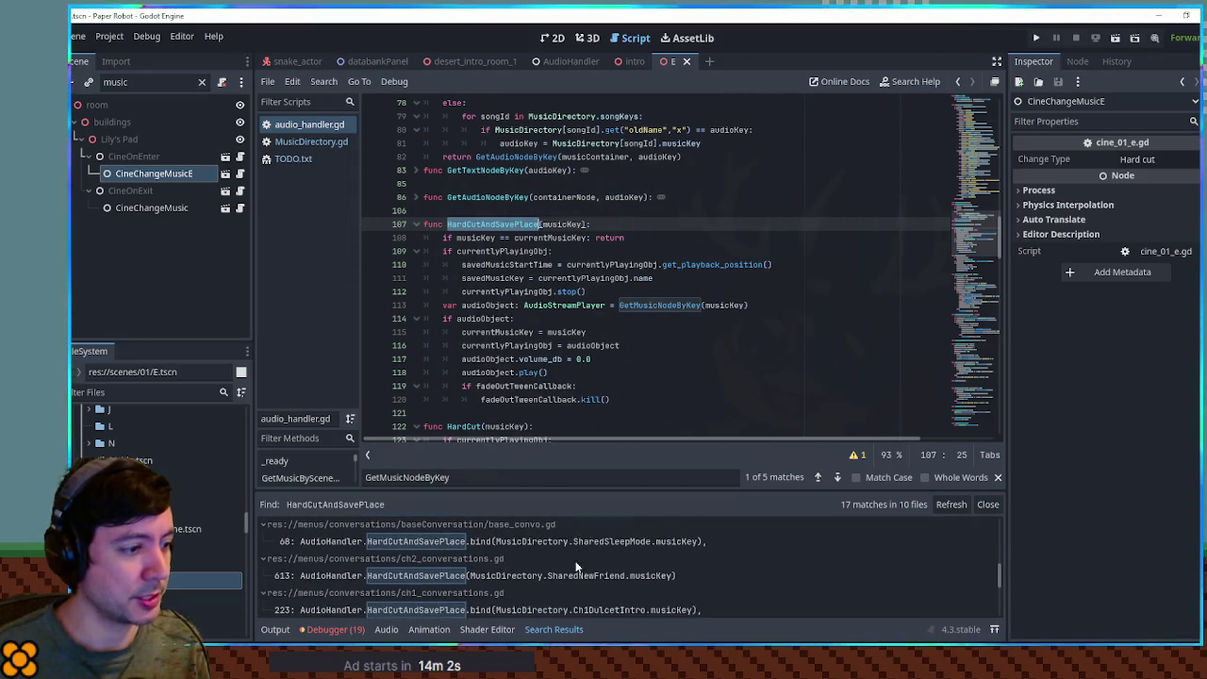
scroll(525, 549, "down", 2)
scroll(532, 555, "down", 1)
scroll(541, 556, "down", 1)
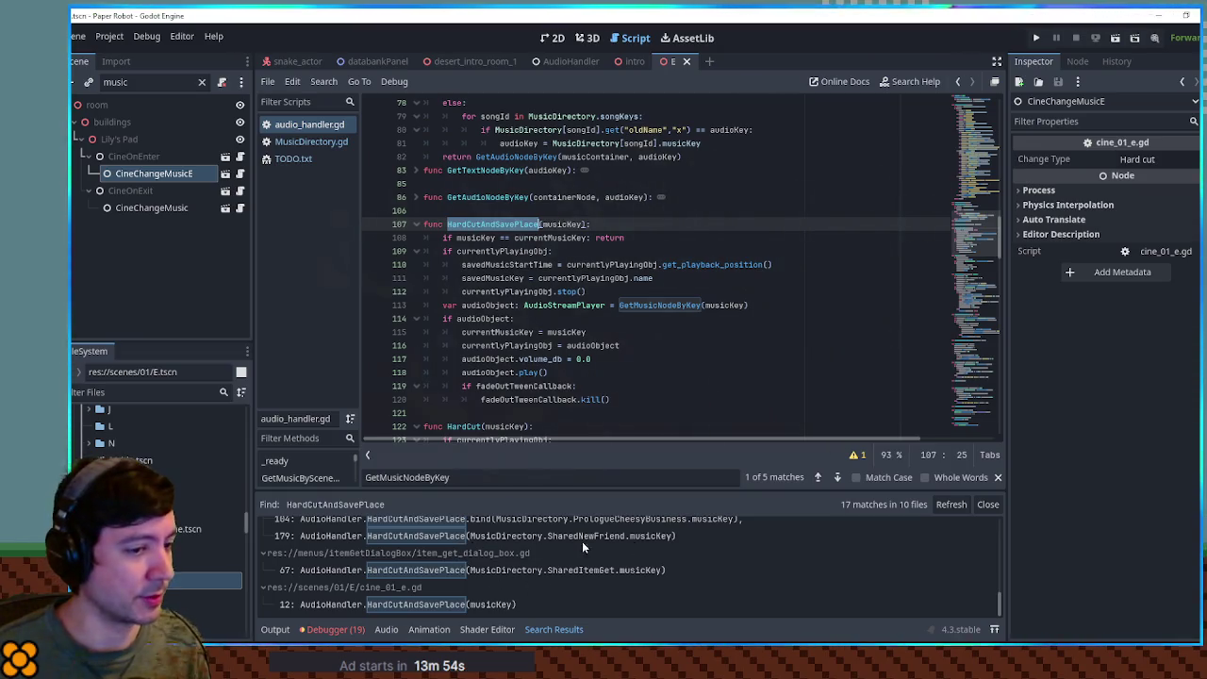
scroll(456, 252, "down", 12)
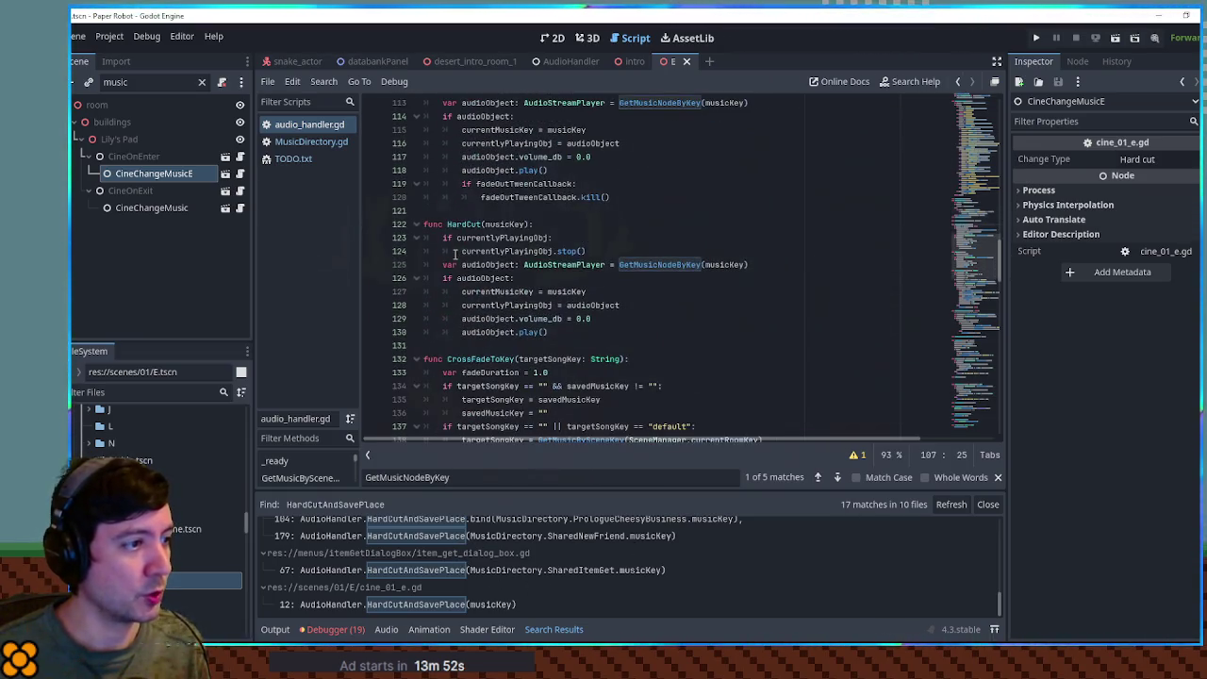
Search the whole project for 'HardCut(' calls.
double_click(478, 225)
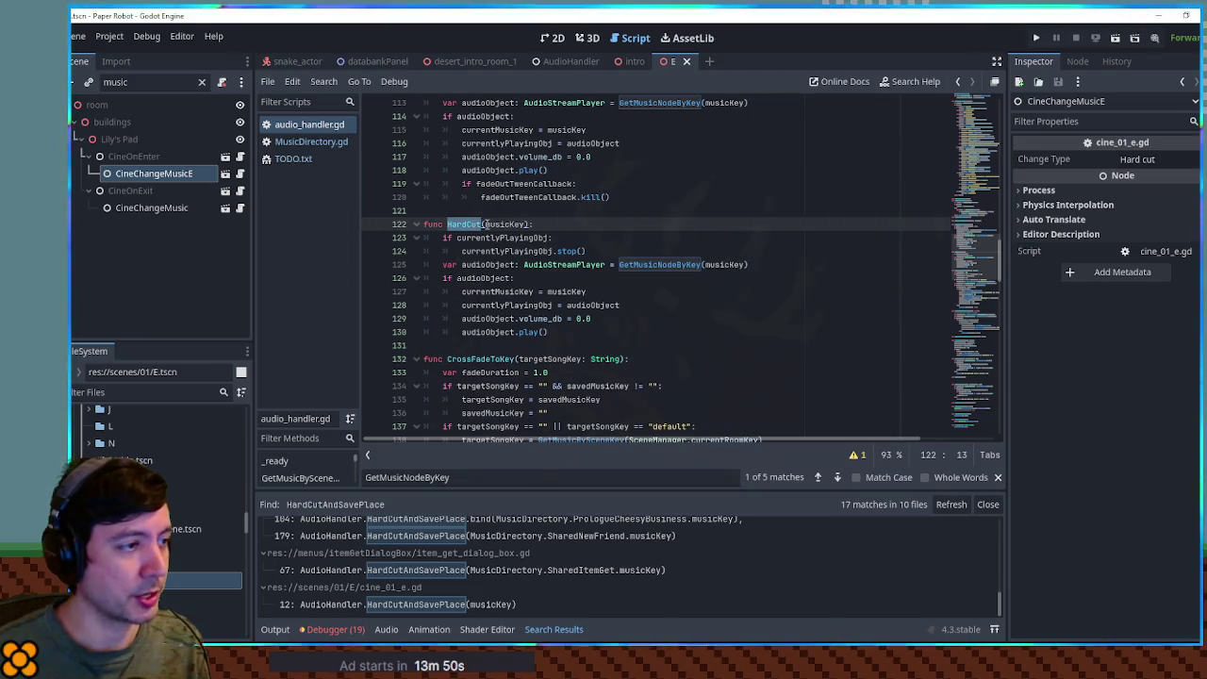
key("ctrl+shift+f")
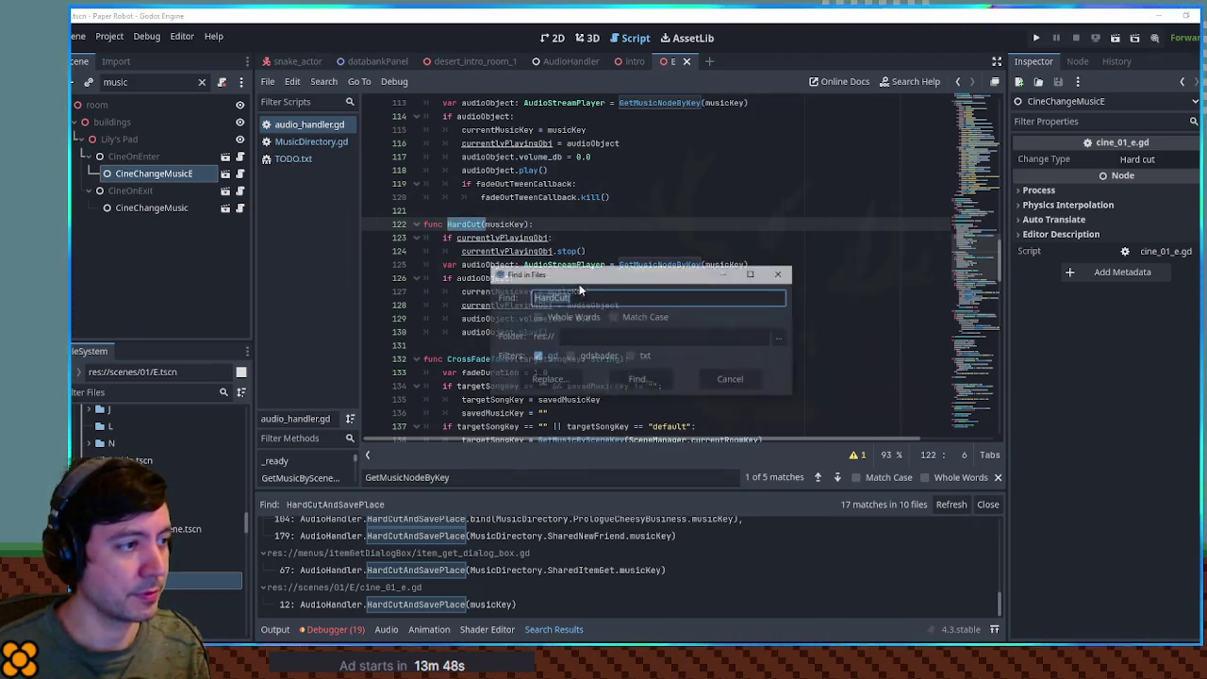
type("(")
left_click(653, 382)
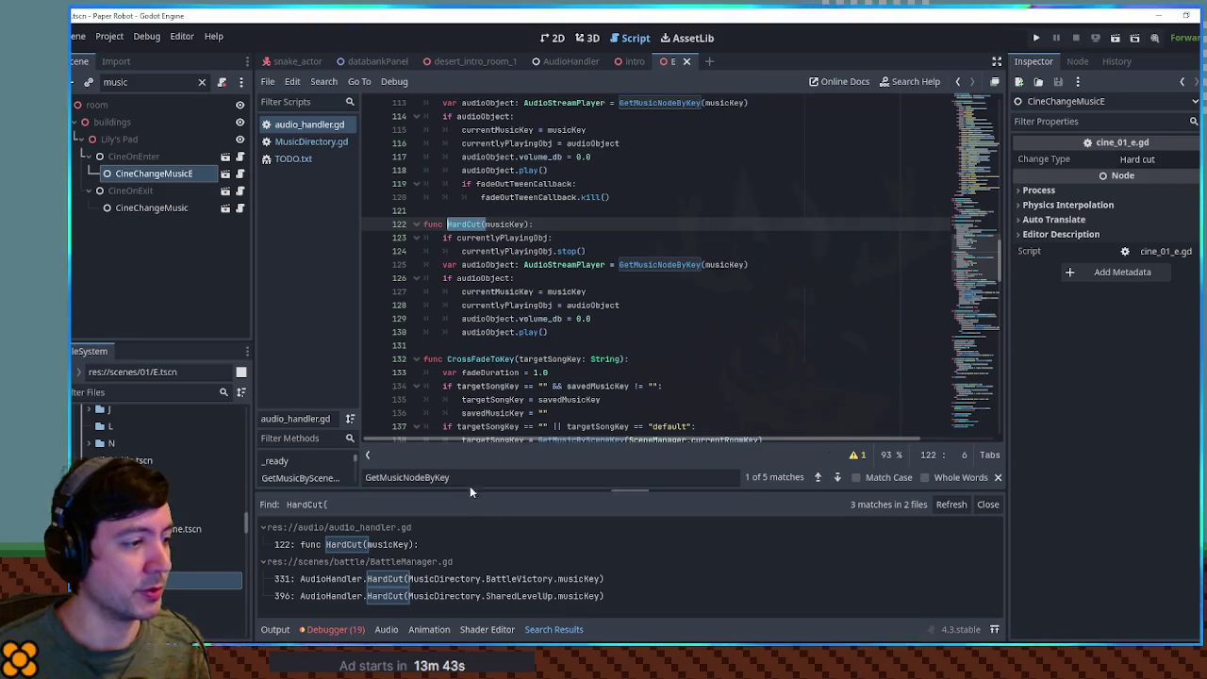
scroll(522, 251, "down", 6)
Search the project for CrossFadeToKey and review its 15 matches in 10 files.
left_click(491, 116)
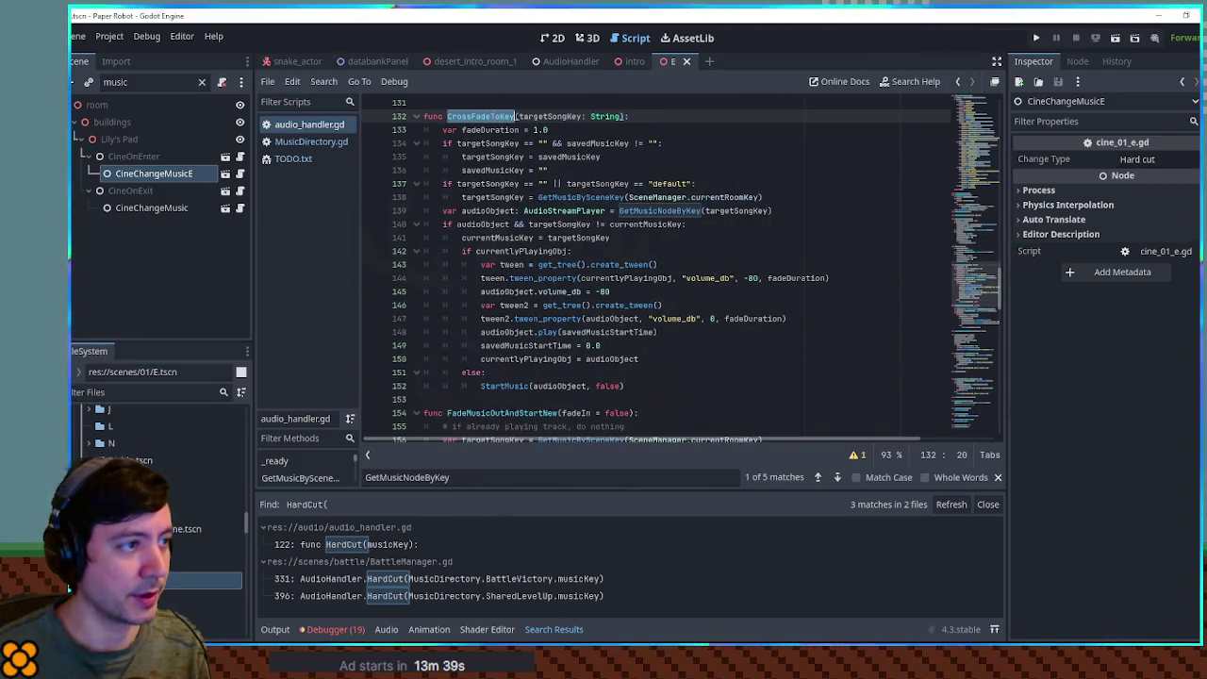
key("ctrl+shift+f")
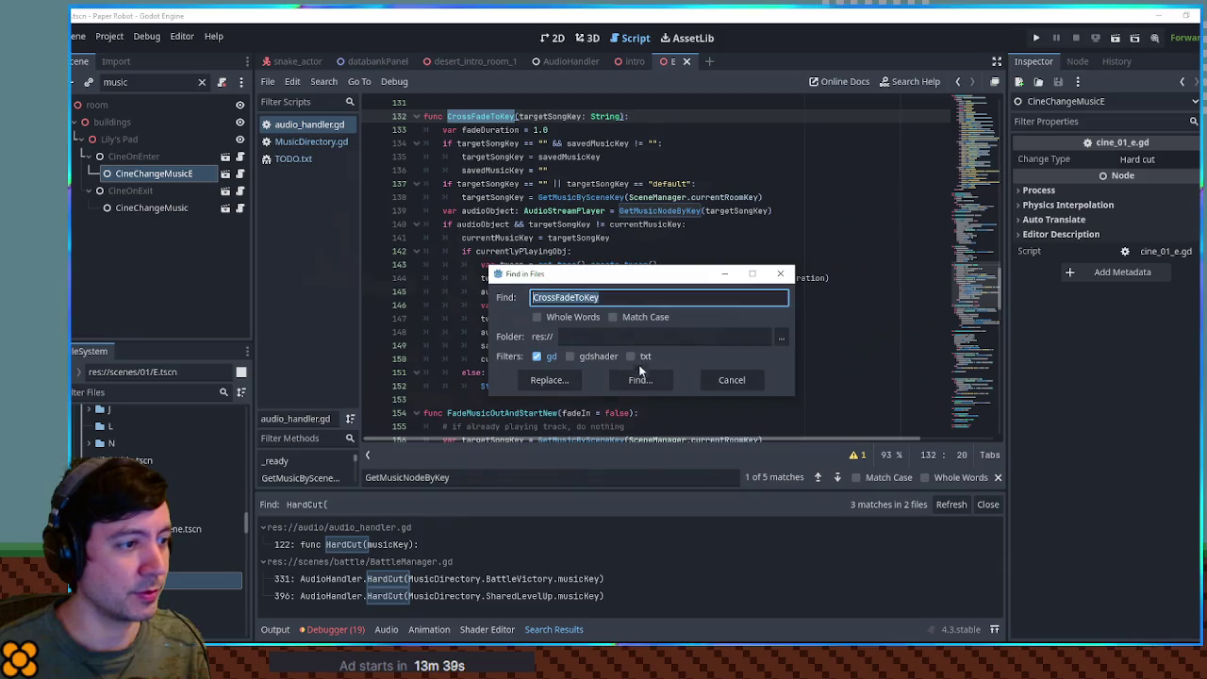
left_click(638, 376)
scroll(609, 561, "down", 3)
scroll(609, 566, "up", 5)
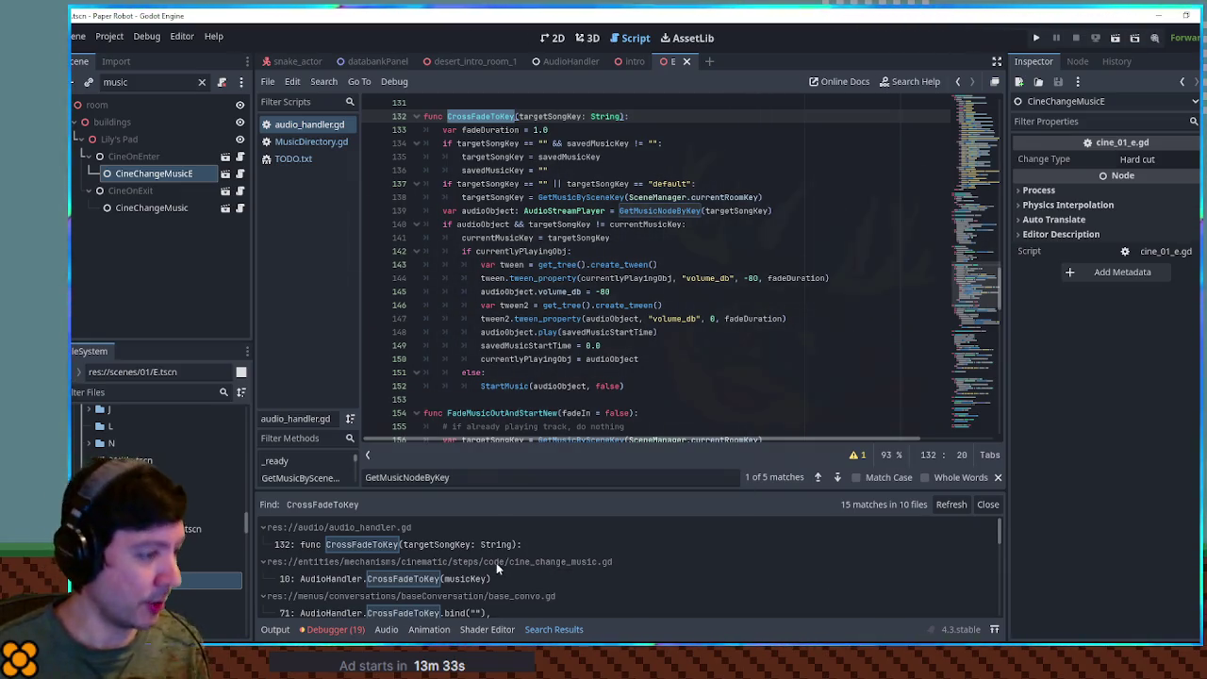
scroll(475, 578, "down", 1)
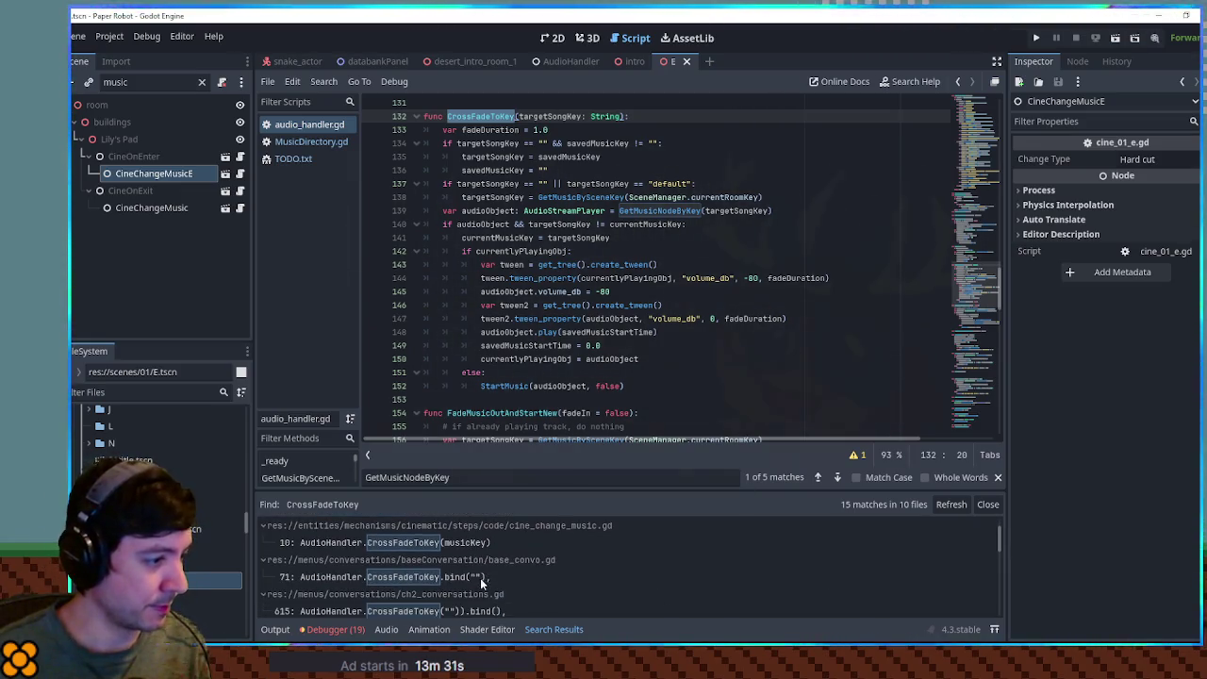
scroll(551, 570, "down", 2)
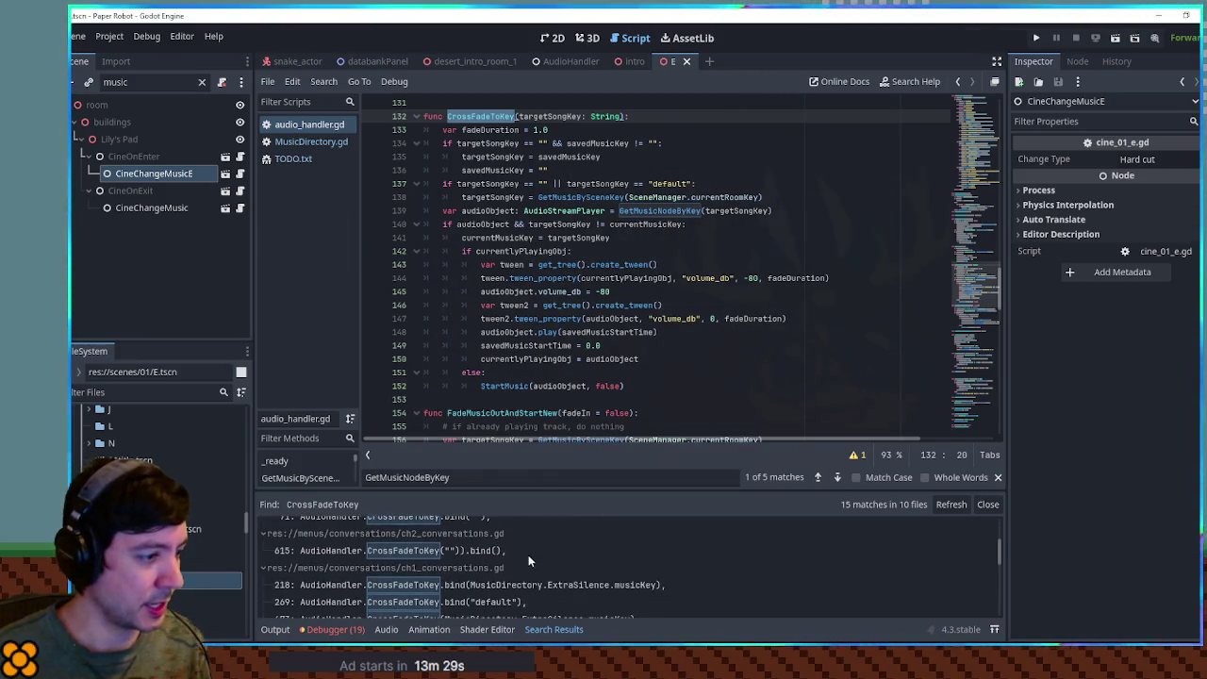
scroll(519, 556, "down", 5)
scroll(642, 566, "down", 5)
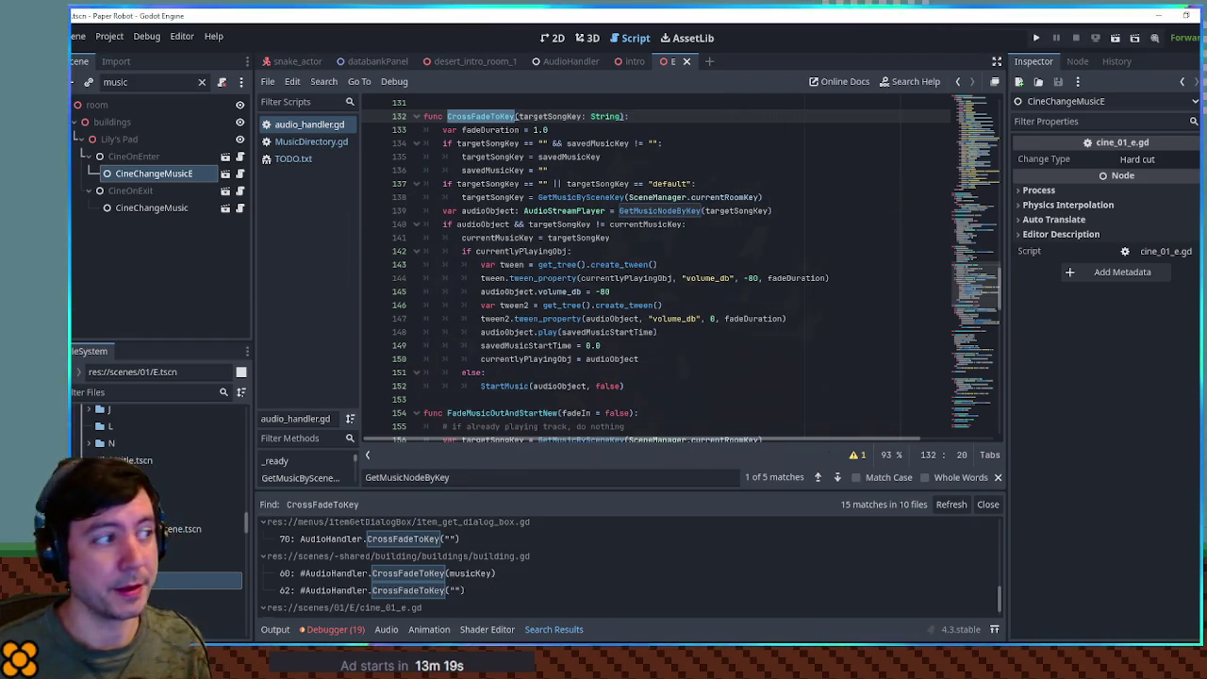
scroll(156, 472, "up", 1)
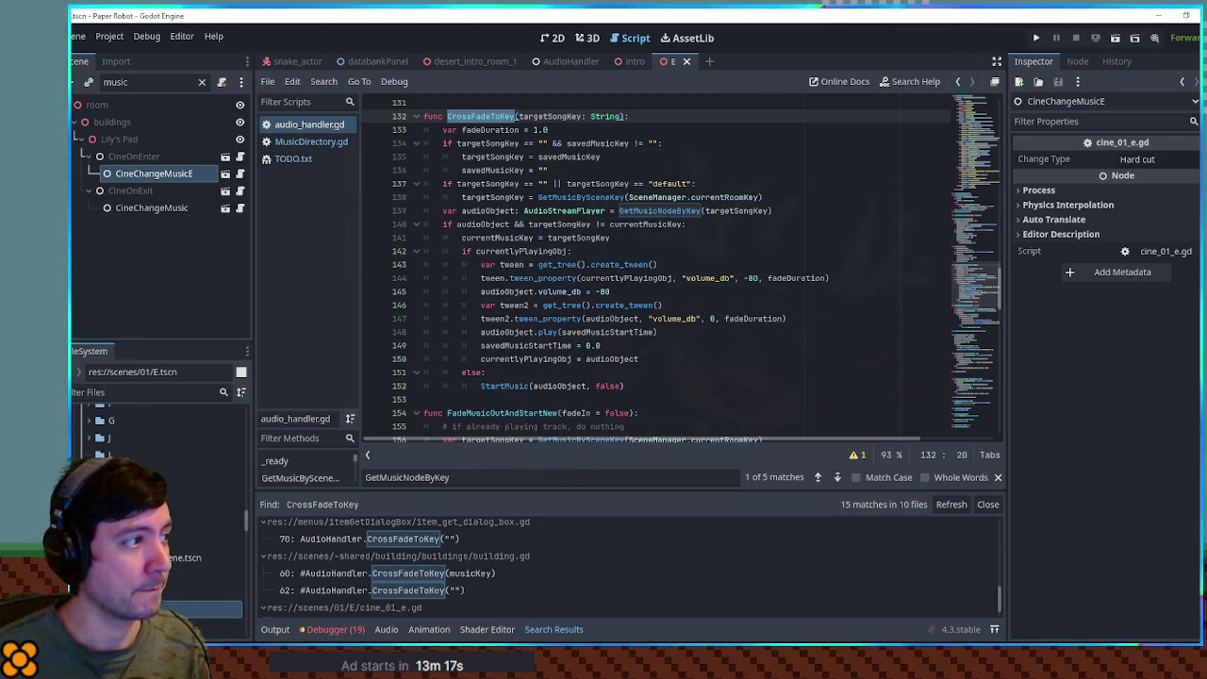
Clear the scene tree filter and inspect CineChangeMusicE under CineOnEnter and CineChangeMusic under CineOnExit.
left_click(137, 158)
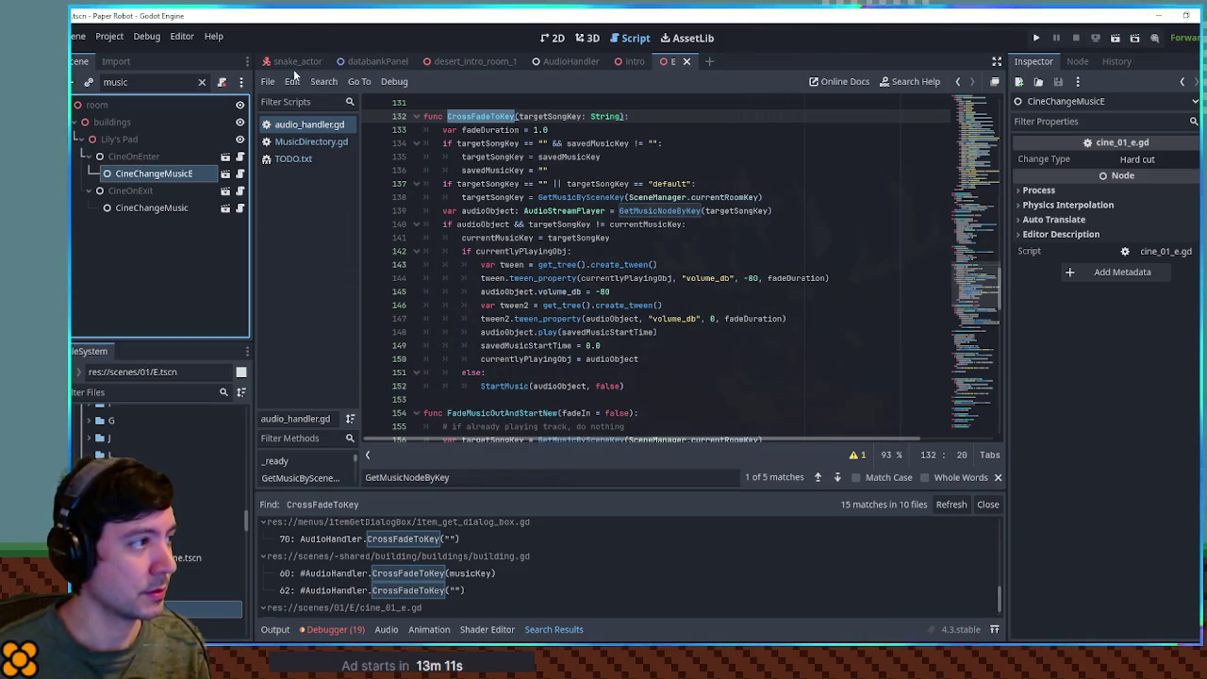
left_click(203, 82)
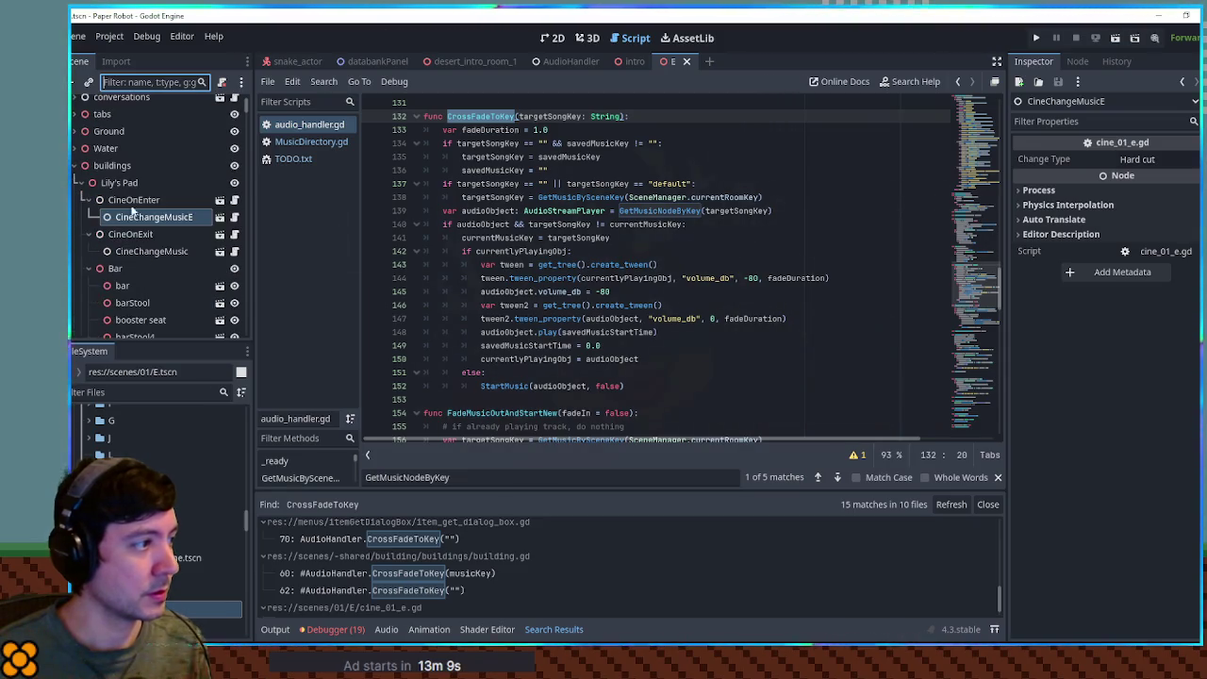
left_click(140, 217)
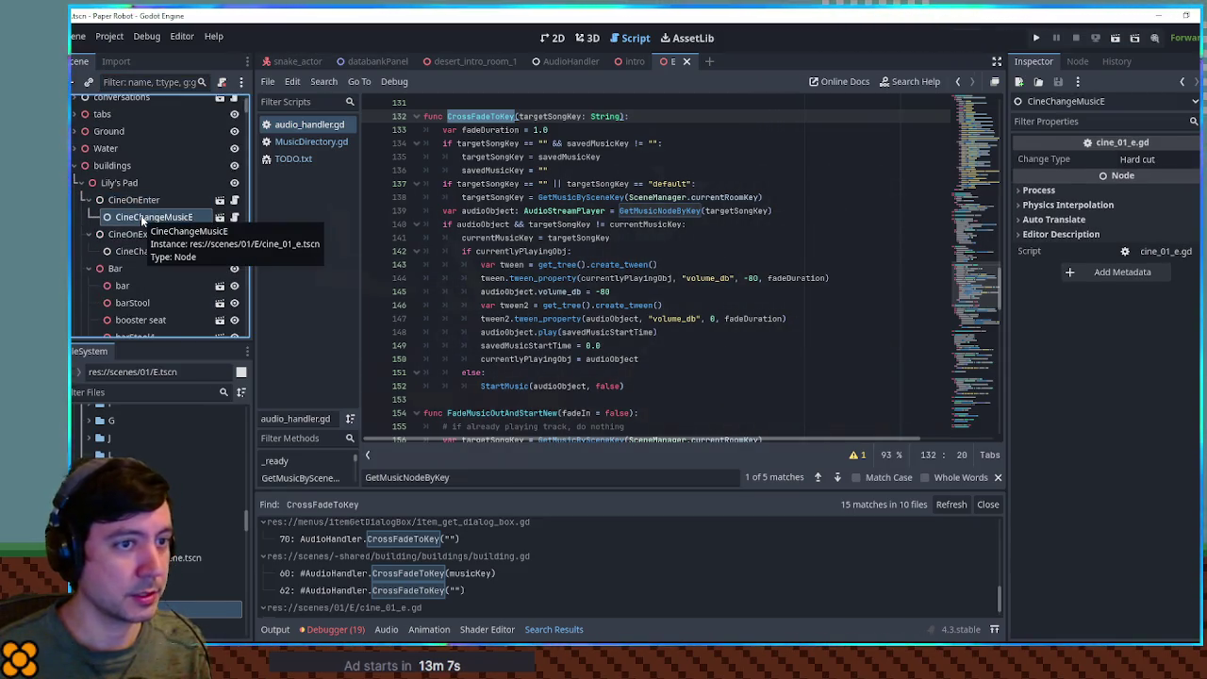
left_click(152, 251)
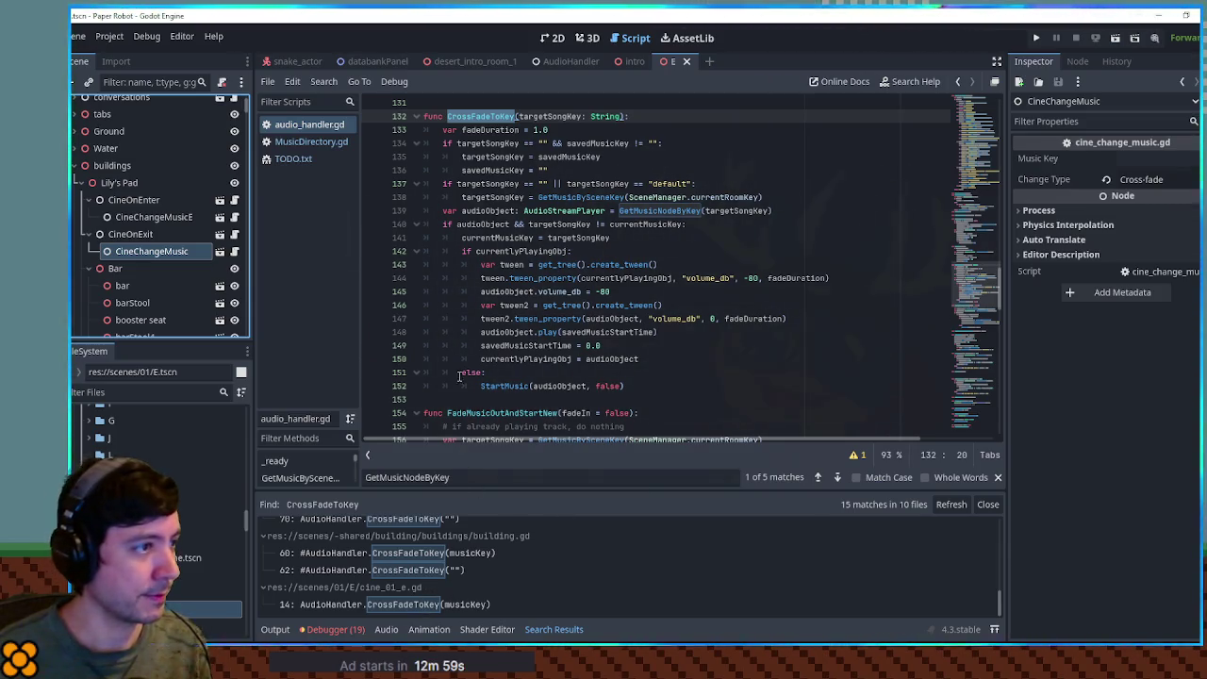
Search the project for FadeMusicOutAndStartNew and review its 6 matches in 3 files.
scroll(495, 170, "down", 6)
double_click(495, 170)
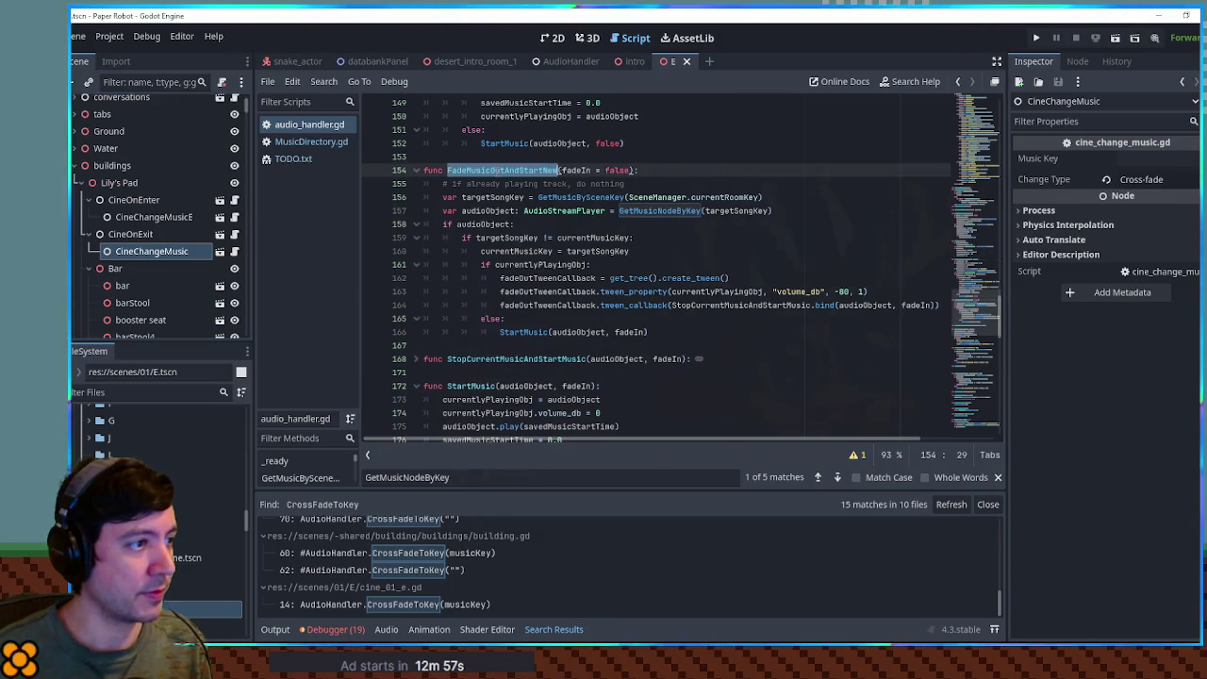
key("ctrl+shift+f")
left_click(630, 384)
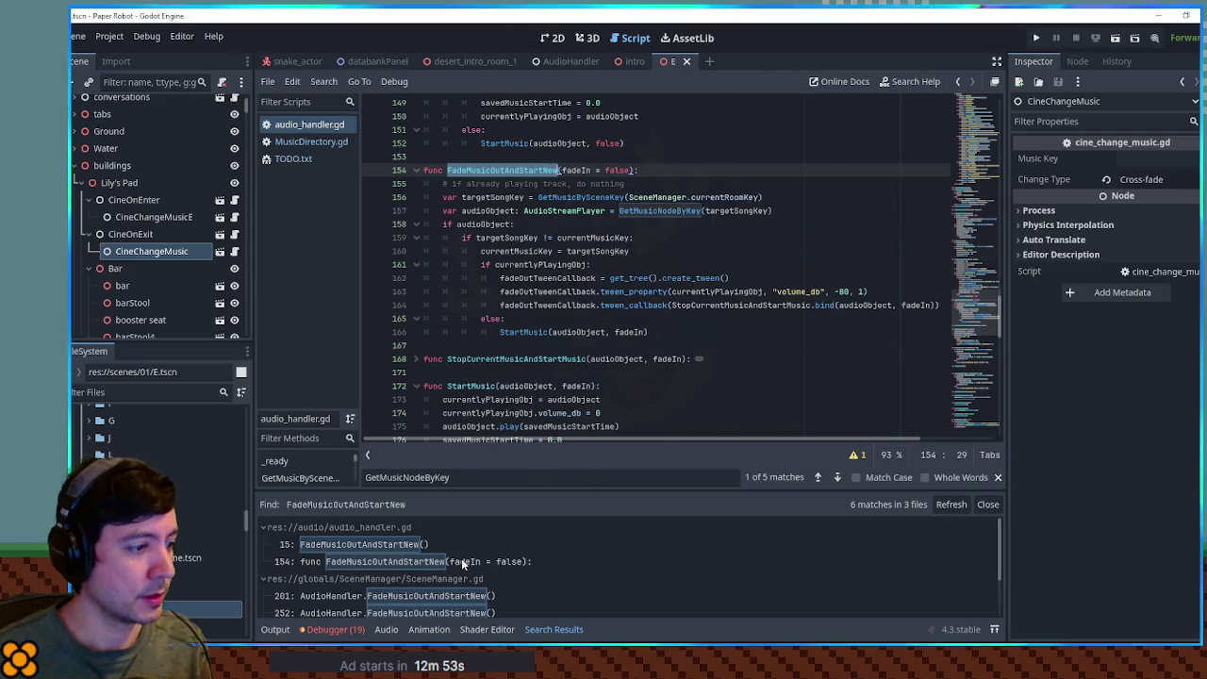
scroll(605, 338, "down", 6)
scroll(605, 337, "down", 12)
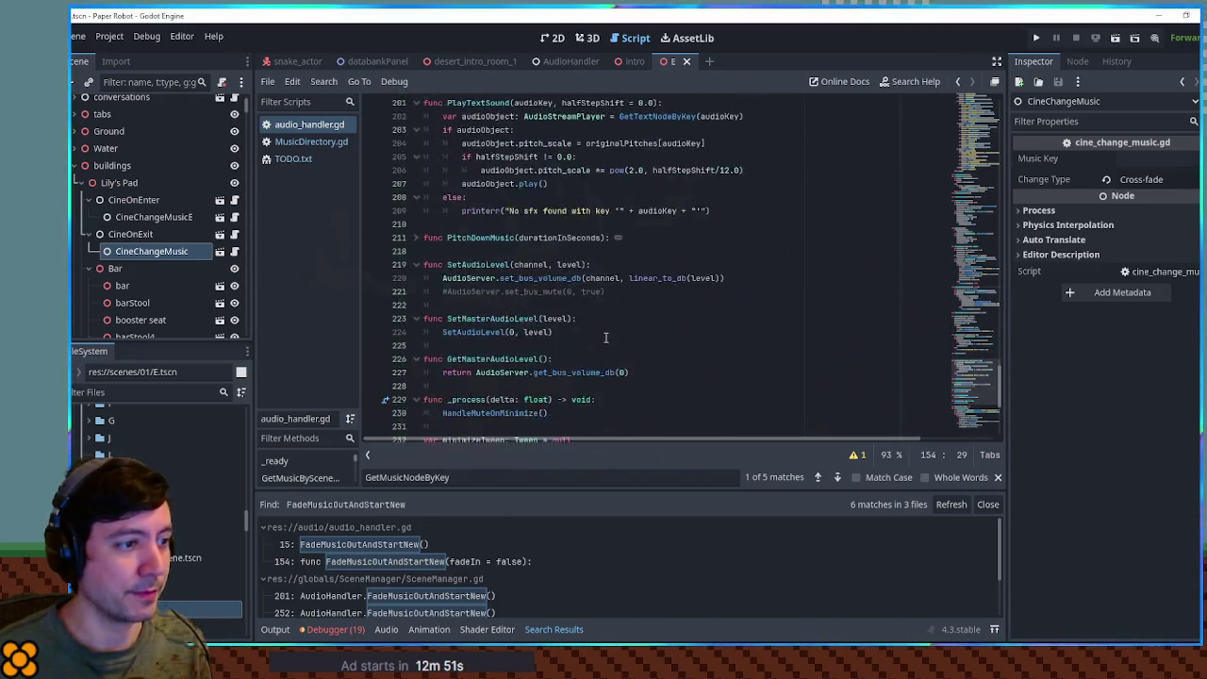
left_click(674, 316)
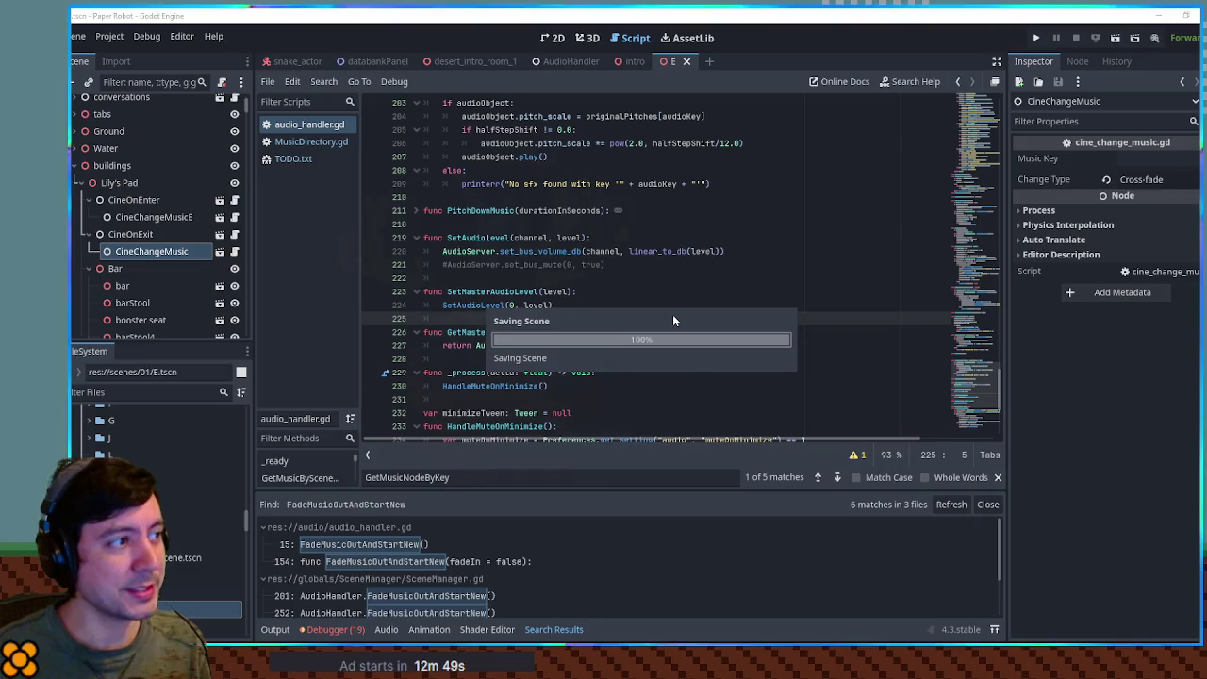
Filter the FileSystem with 'le' and open TitleScene.tscn and title_scene.gd.
left_click(148, 395)
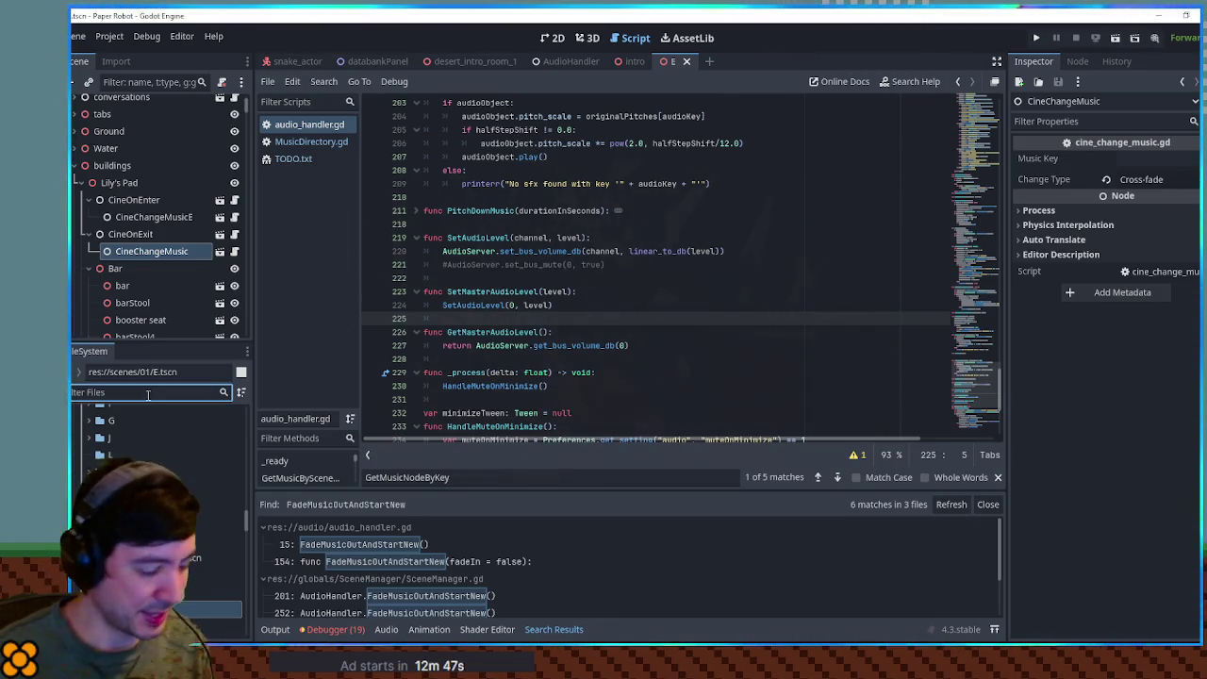
type("le")
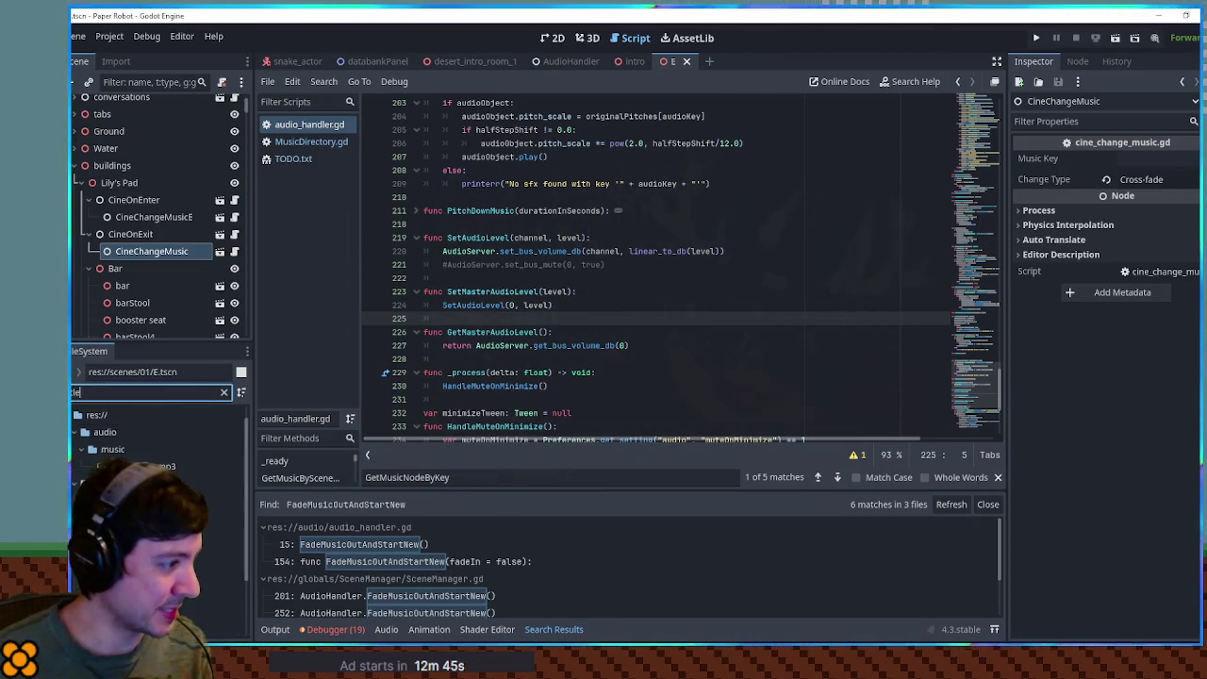
double_click(228, 537)
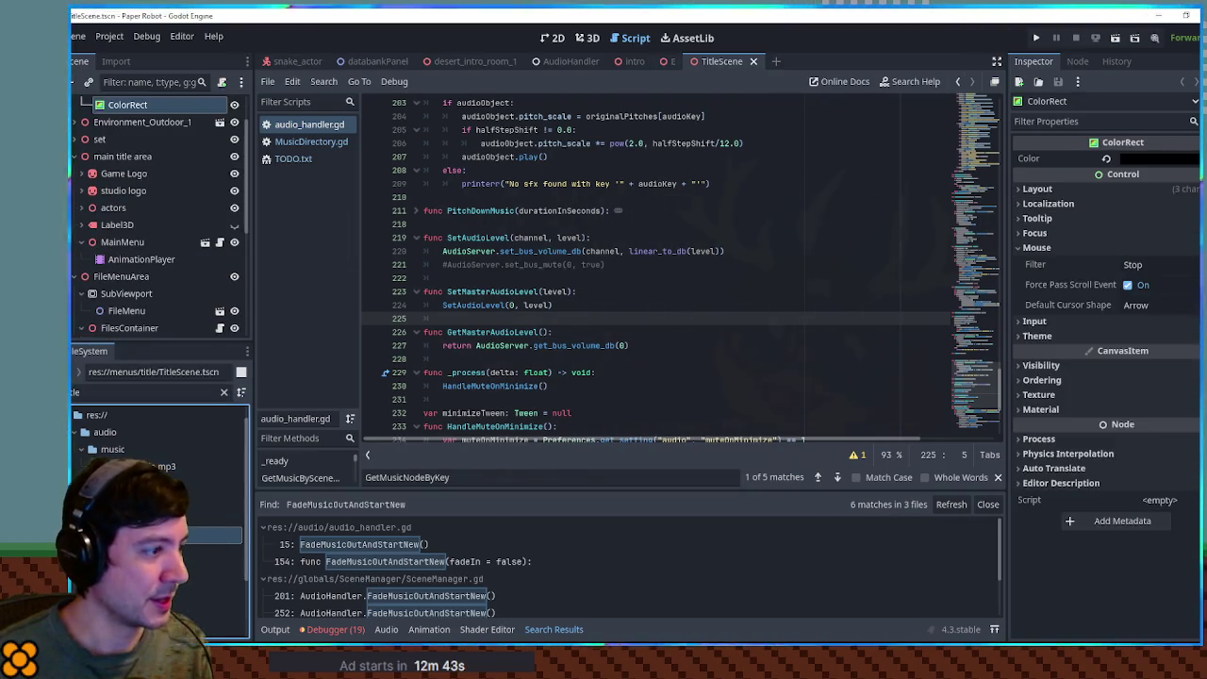
double_click(226, 551)
Search title_scene.gd for 'audio'.
left_click_drag(981, 201, 972, 135)
scroll(867, 239, "down", 10)
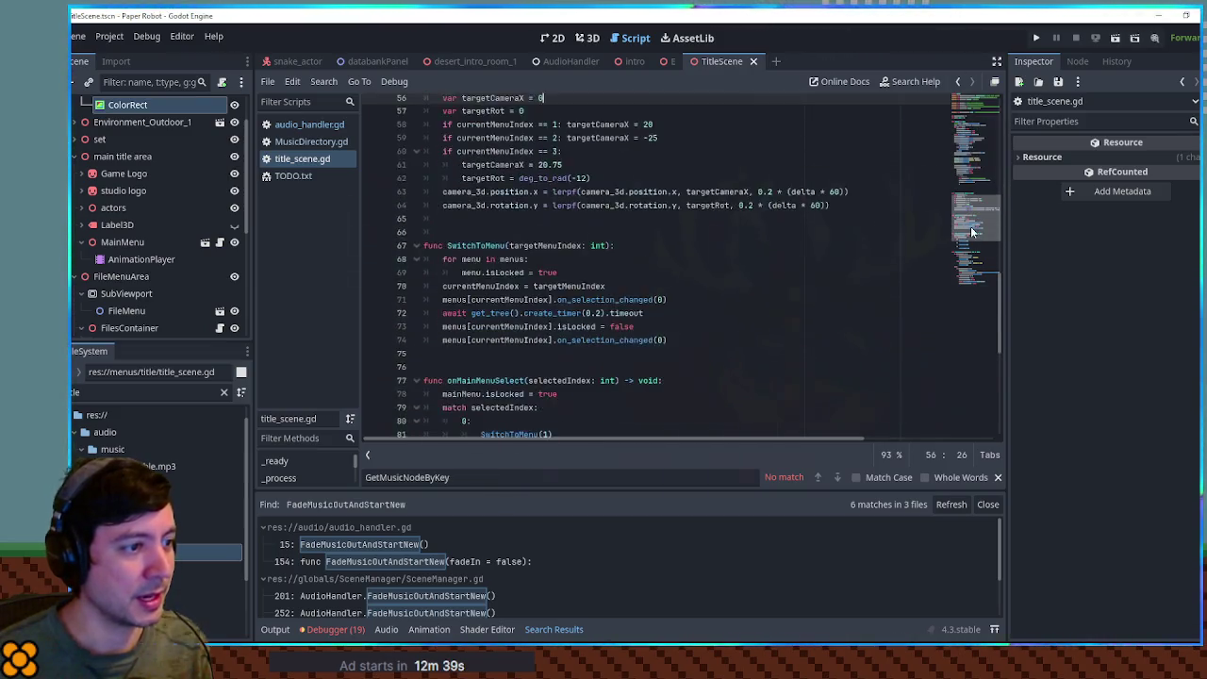
left_click(867, 240)
key("ctrl+f")
type("audio")
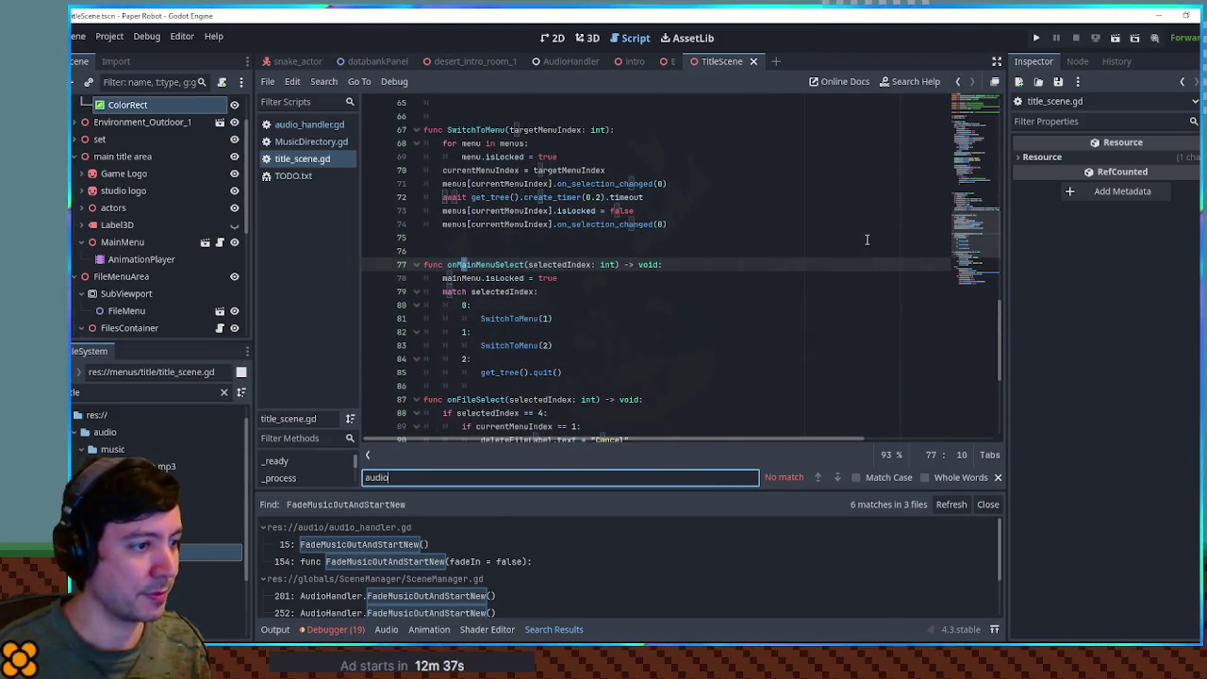
Run the project with F5 to test the music changes.
scroll(835, 254, "down", 5)
left_click(798, 252)
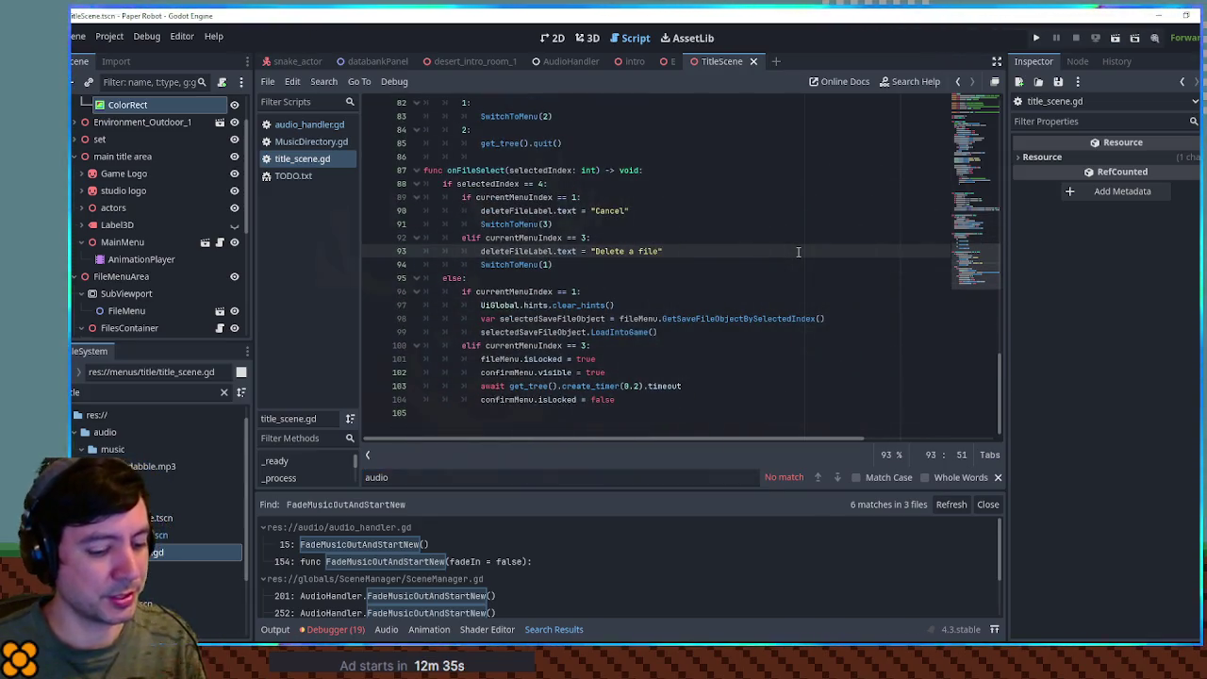
key("F5")
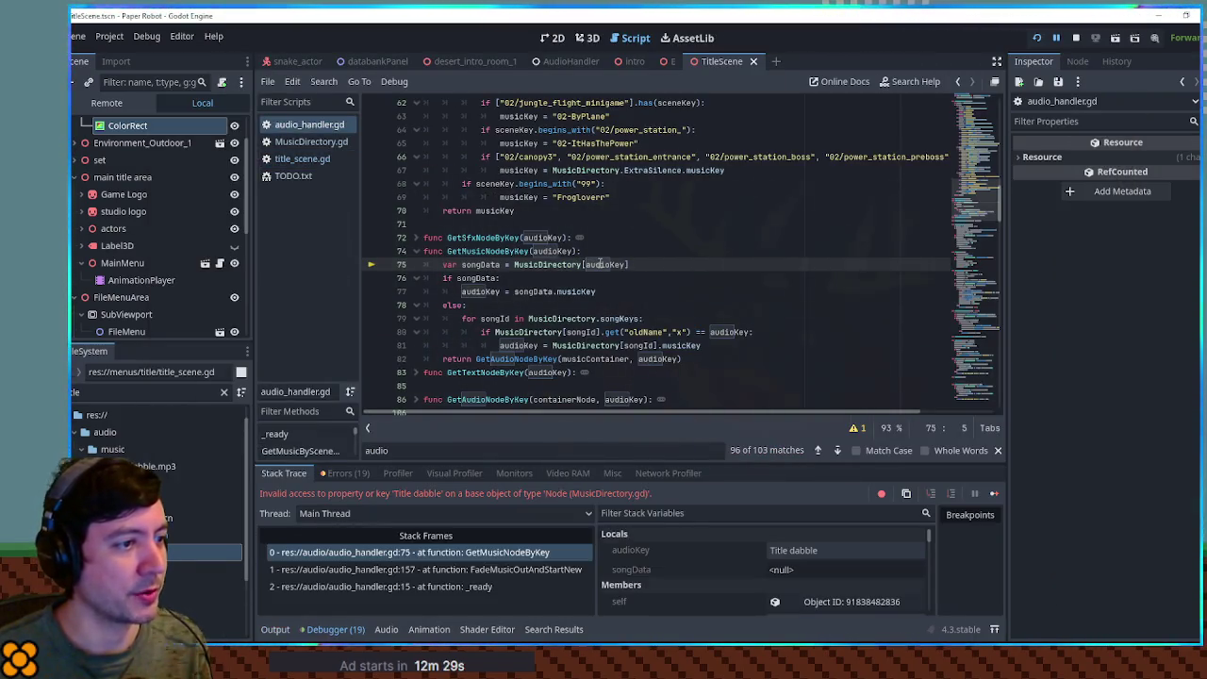
Place the caret in audioKey on line 75 and try a 'muau' scene-tree filter, then clear it.
mouse_move(600, 264)
left_click(599, 264)
left_click(142, 83)
type("music")
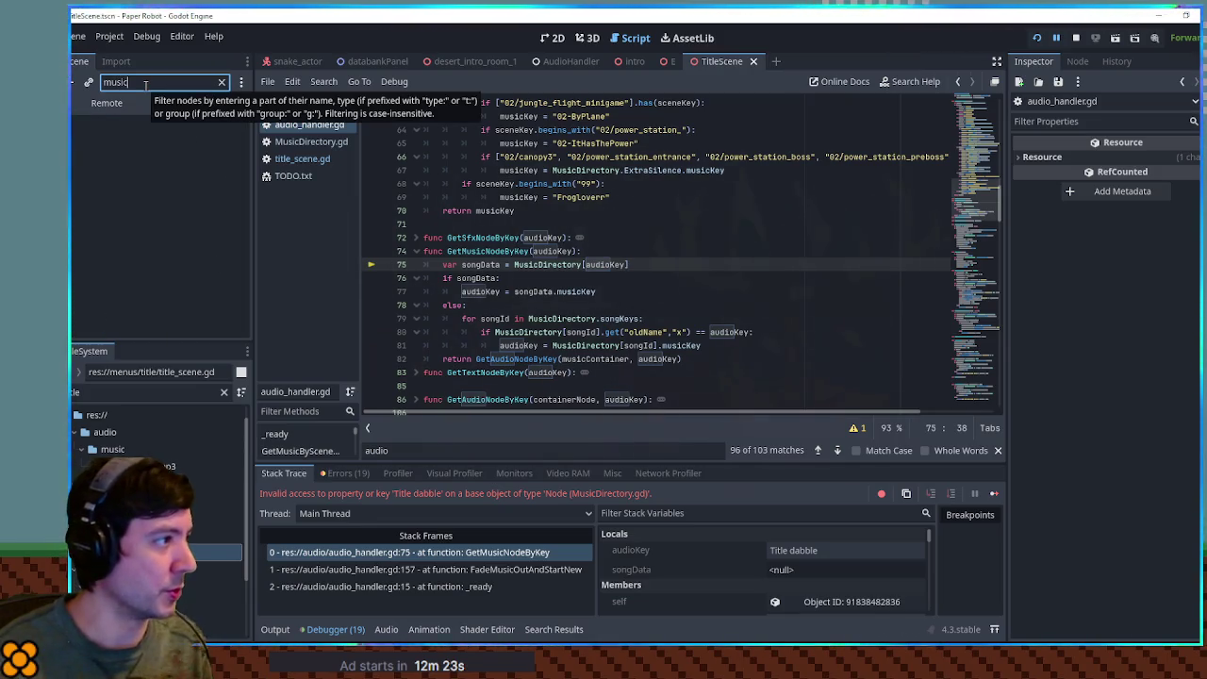
type("audi")
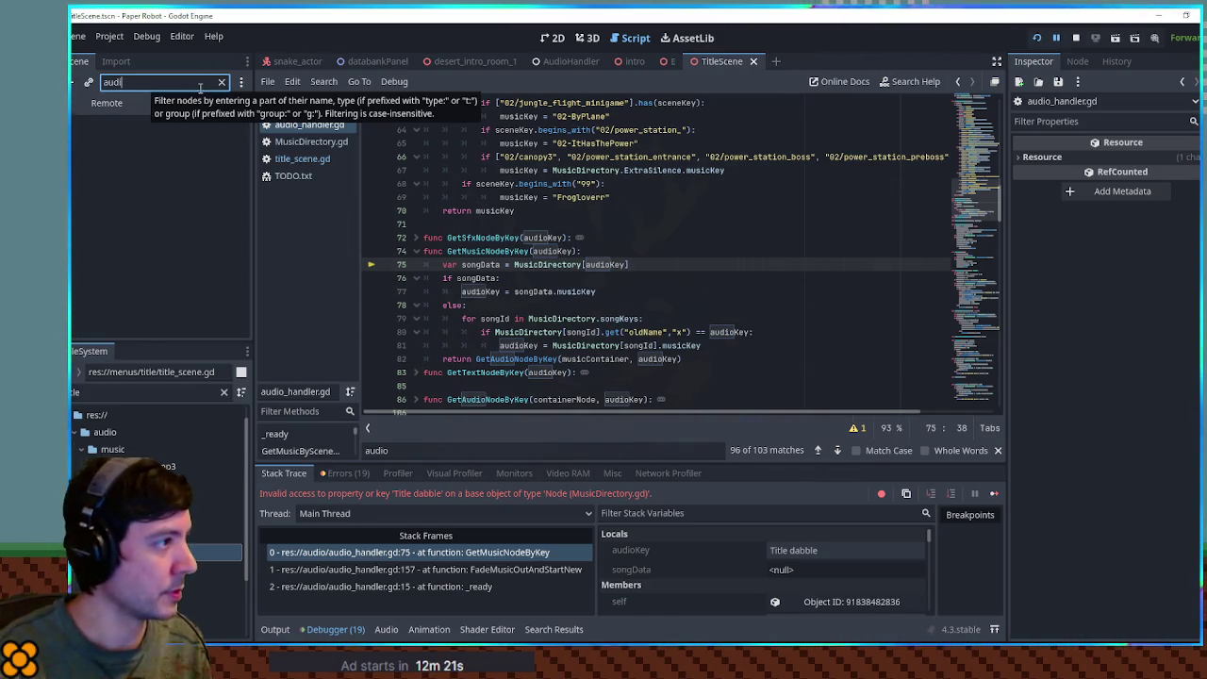
key("BackSpace")
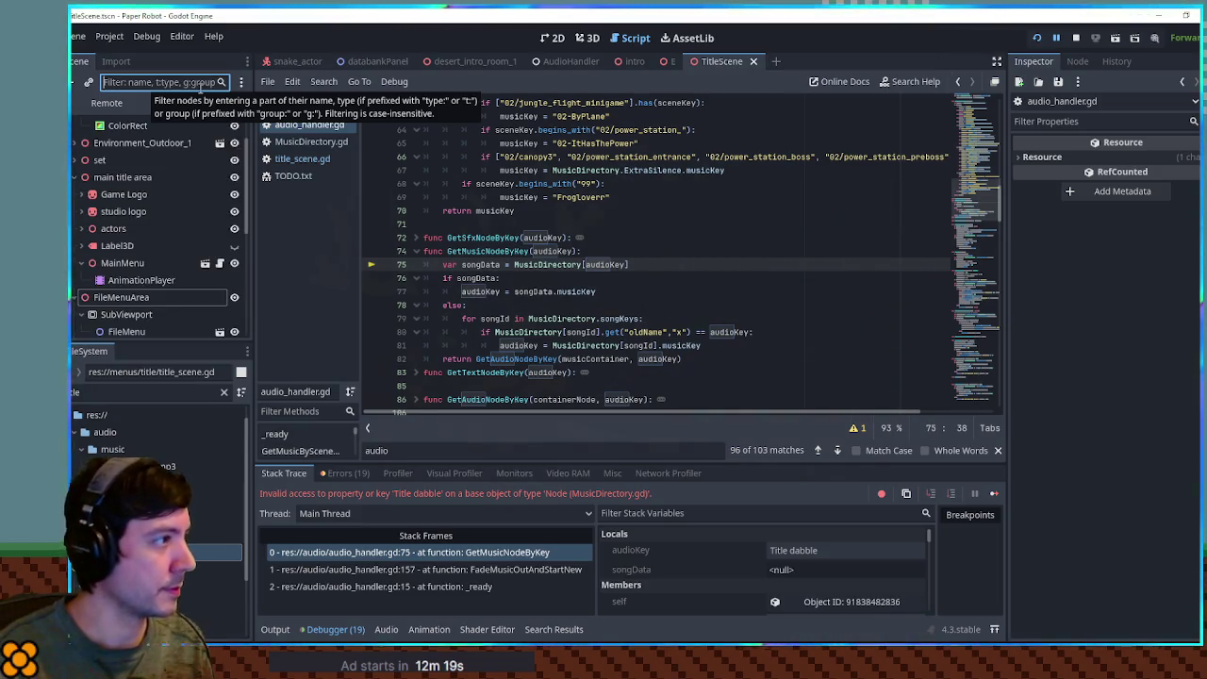
scroll(162, 278, "down", 5)
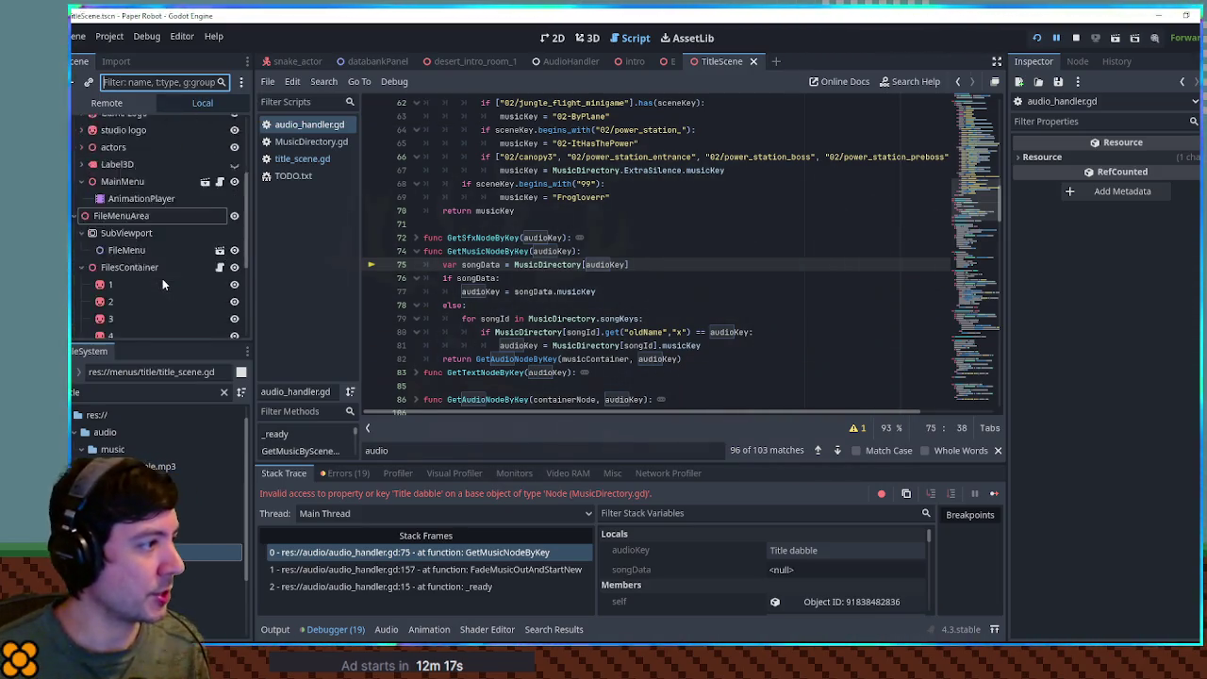
scroll(163, 277, "up", 10)
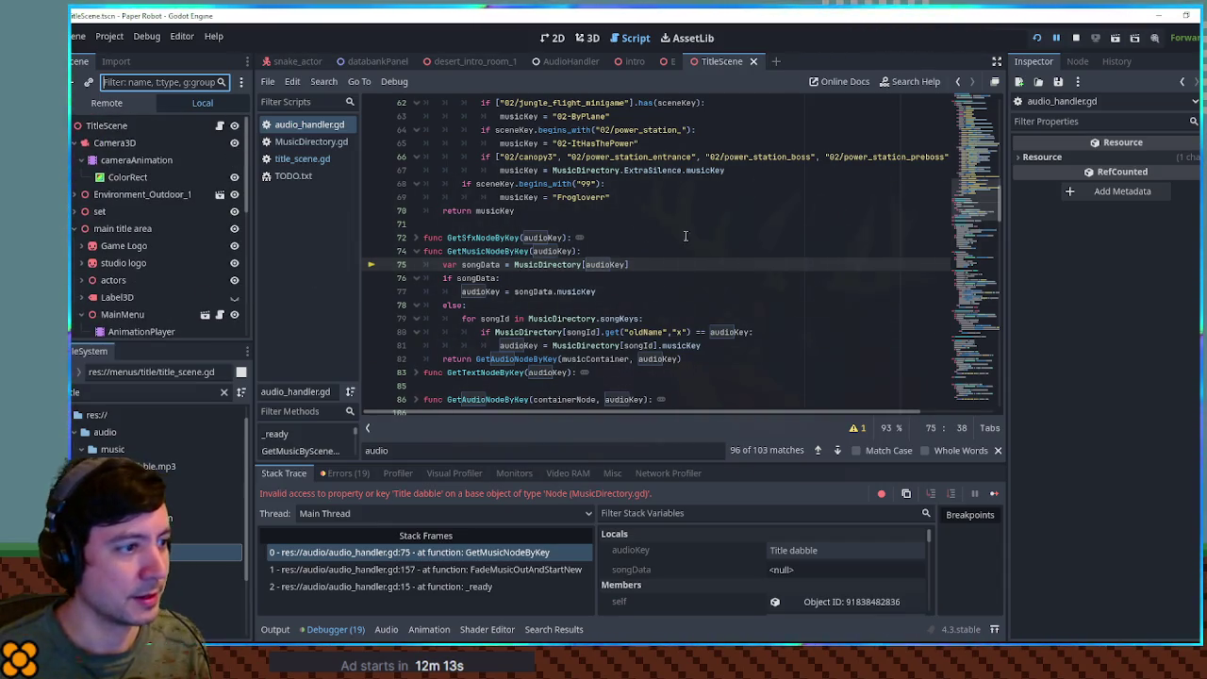
Inspect the failing audioKey value 'Title dabble' in GetMusicNodeByKey without changing it.
double_click(514, 252)
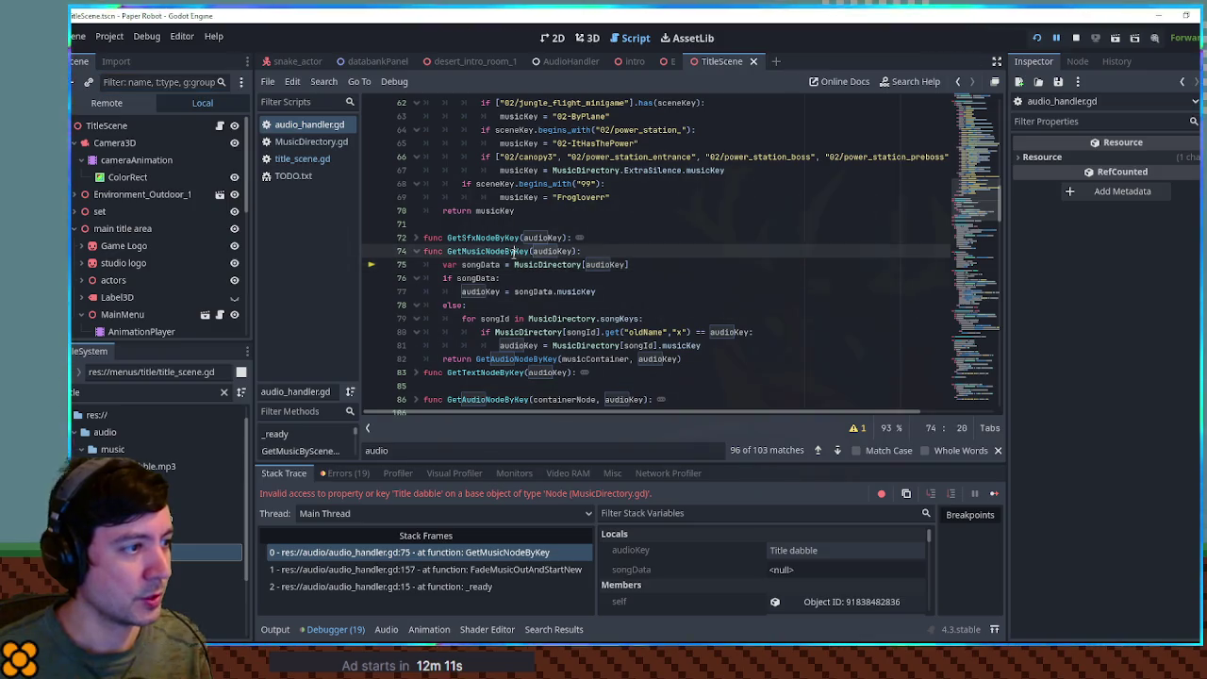
key("ctrl+shift+Right")
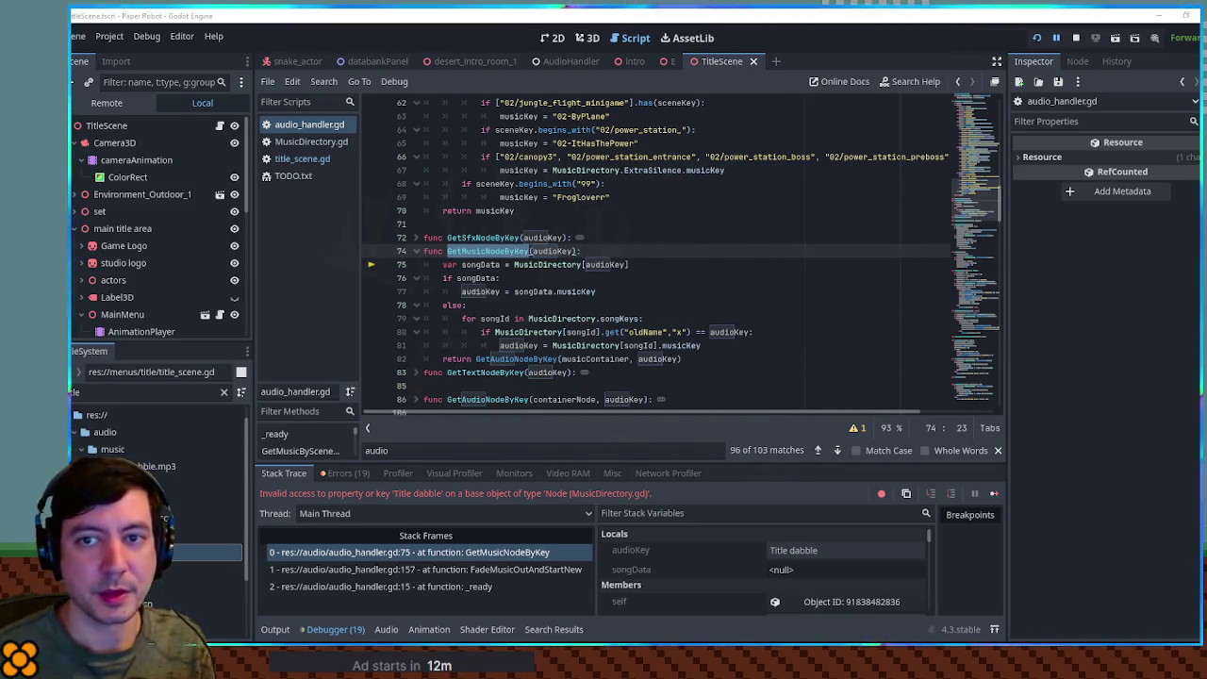
left_click(848, 551)
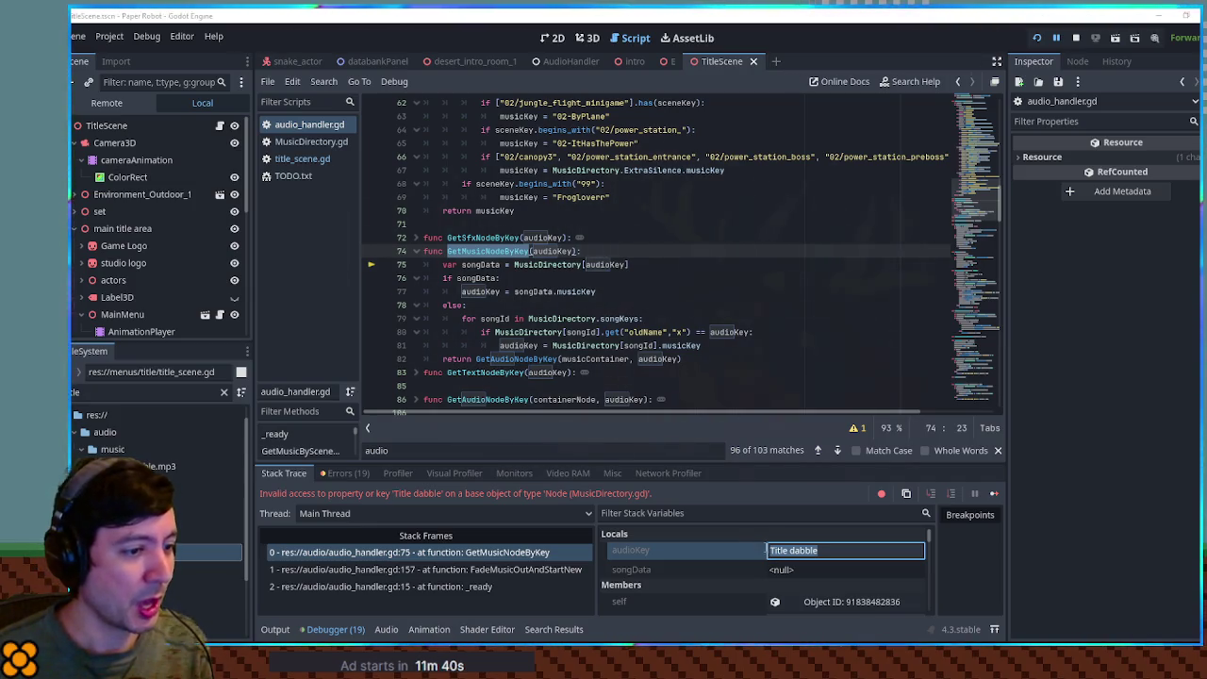
key("Escape")
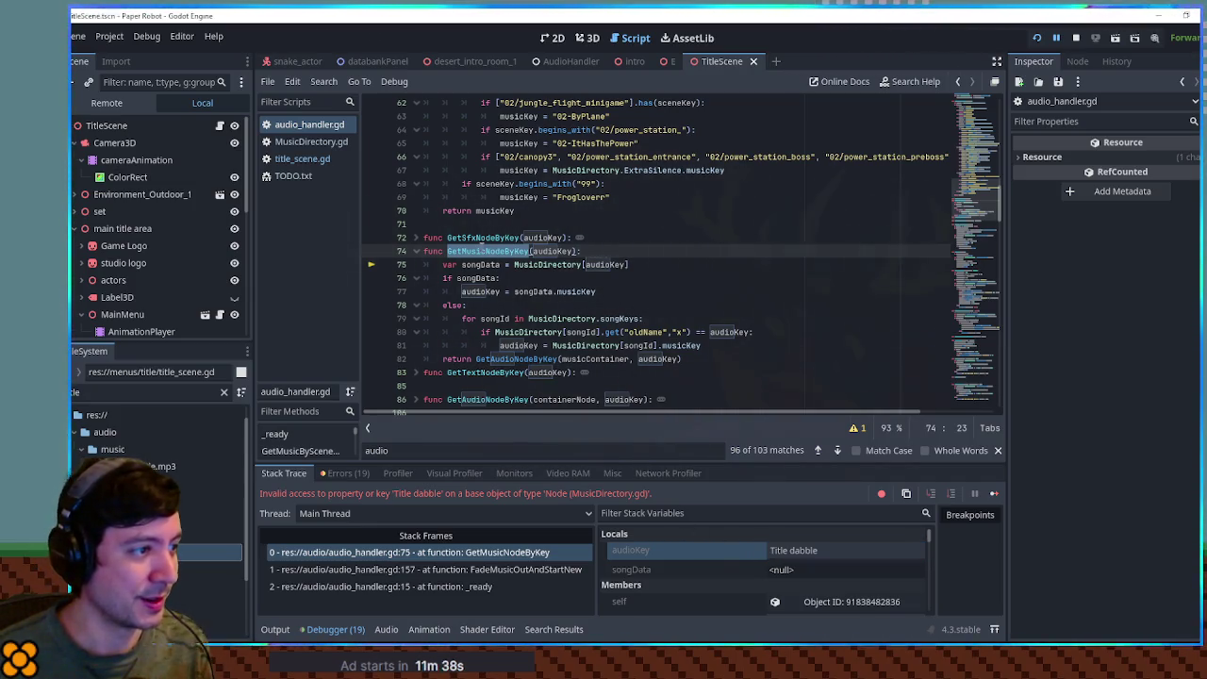
key("ctrl+f")
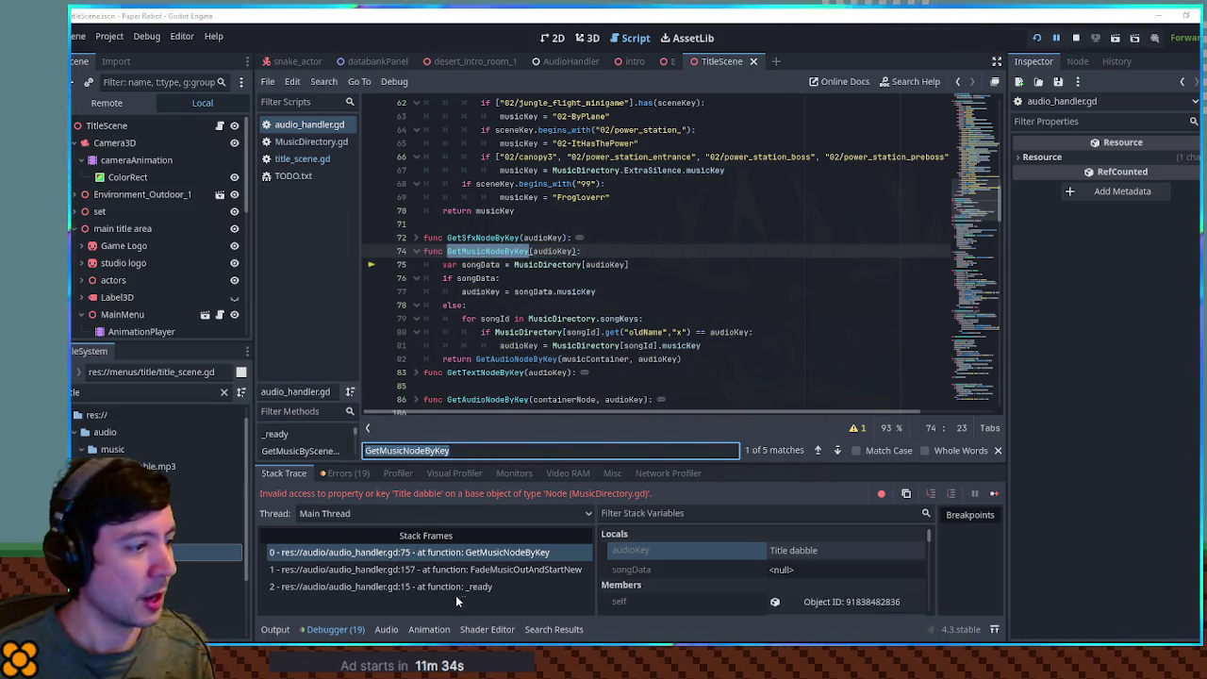
From the _ready stack frame, follow FadeMusicOutAndStartNew through to the GetMusicBySceneKey definition.
left_click(375, 587)
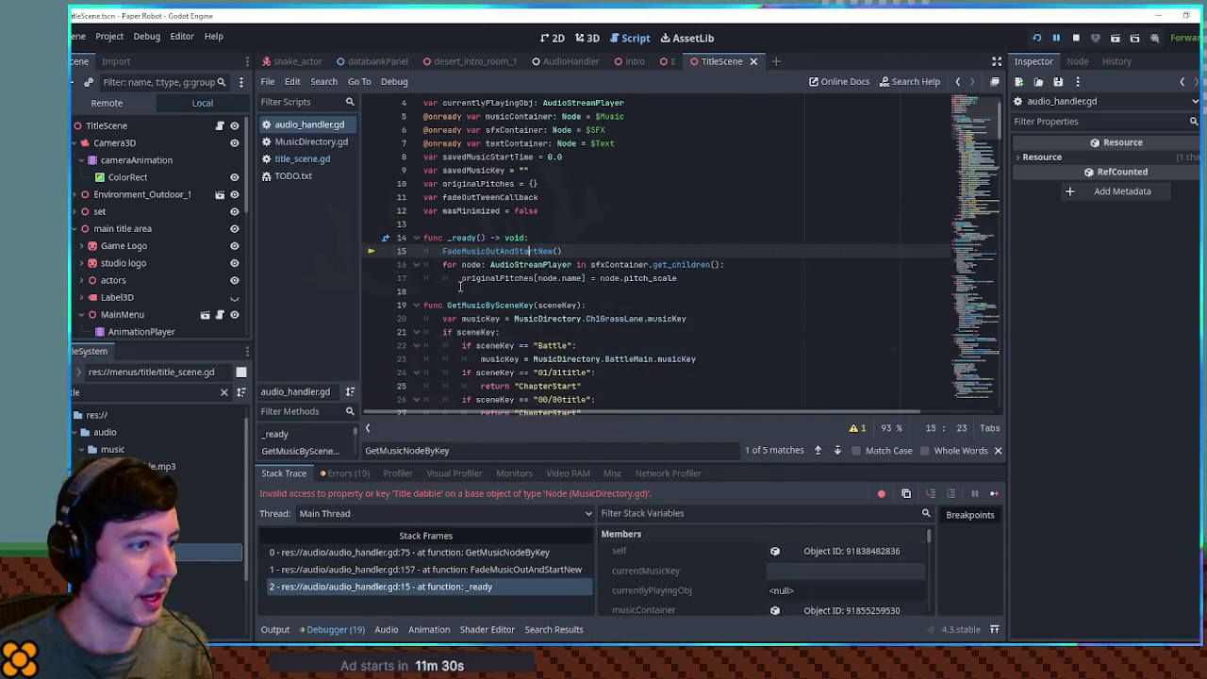
left_click(499, 251, "ctrl")
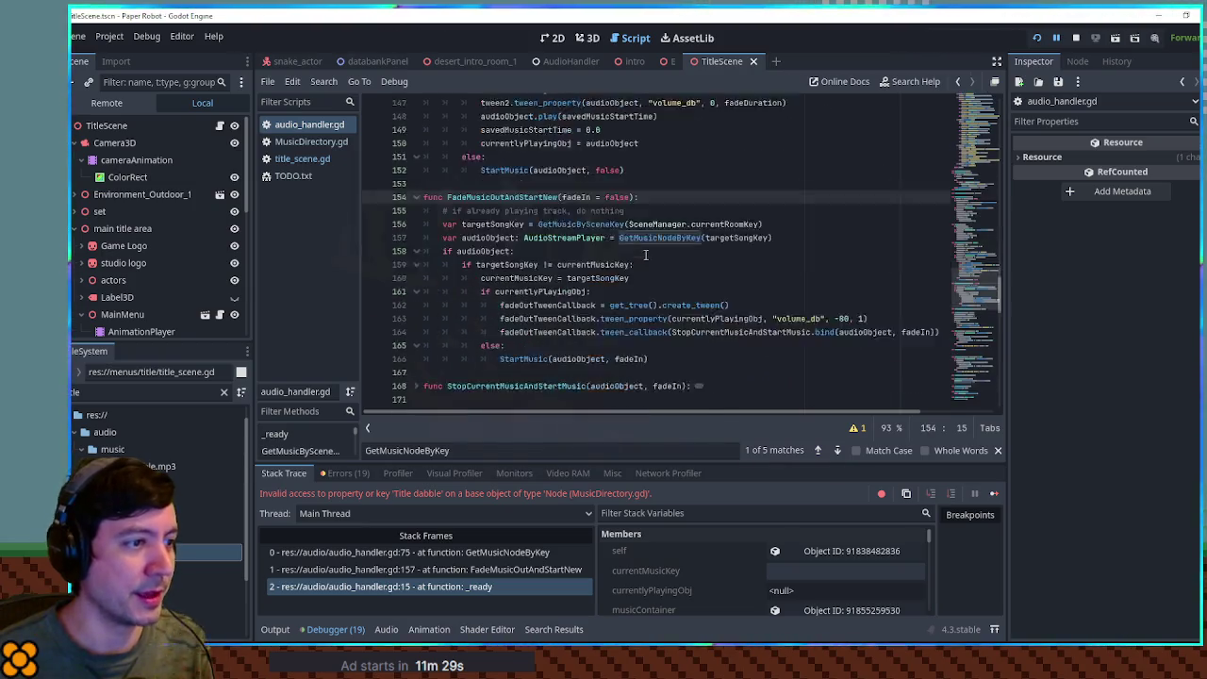
scroll(651, 267, "up", 2)
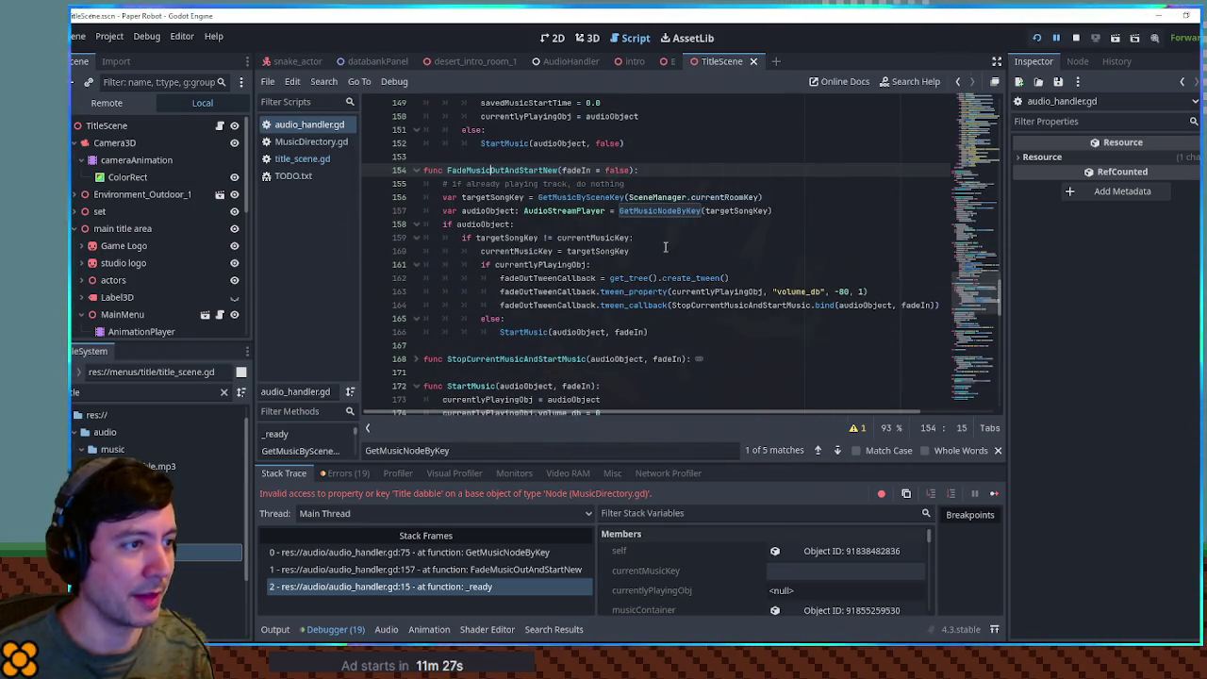
double_click(737, 210)
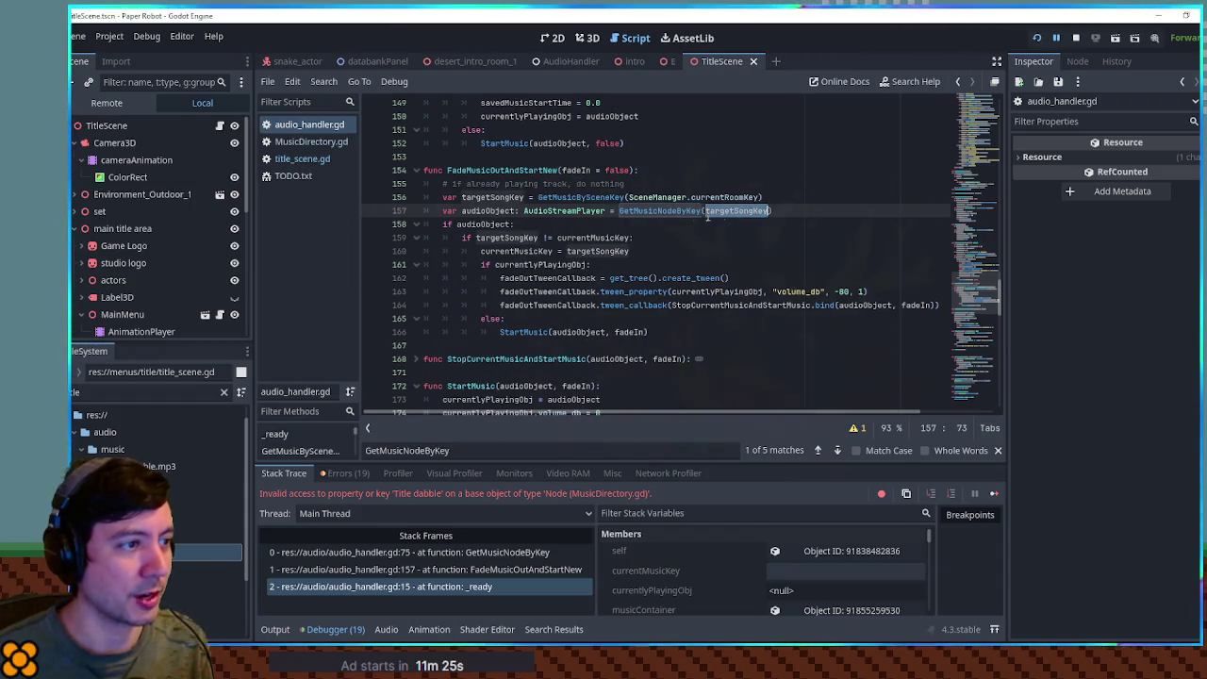
left_click(543, 198, "ctrl")
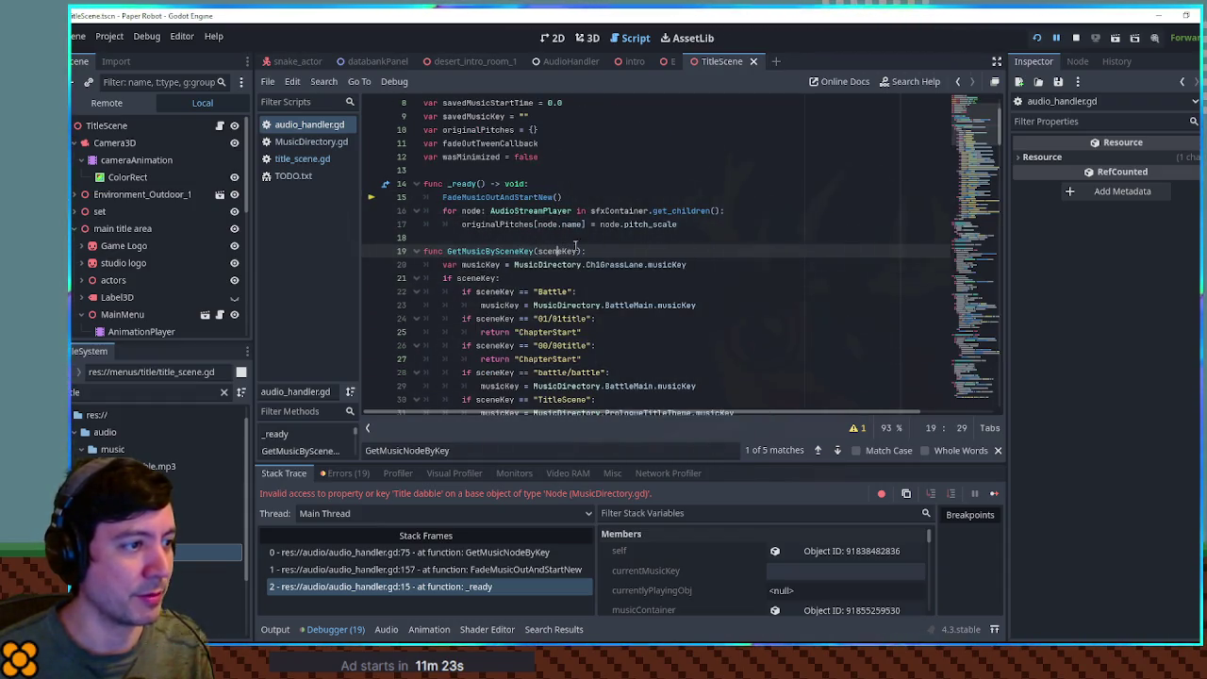
Review the ChapterStart keys returned on lines 25 and 27, then close the script search.
scroll(668, 243, "down", 4)
scroll(668, 243, "up", 2)
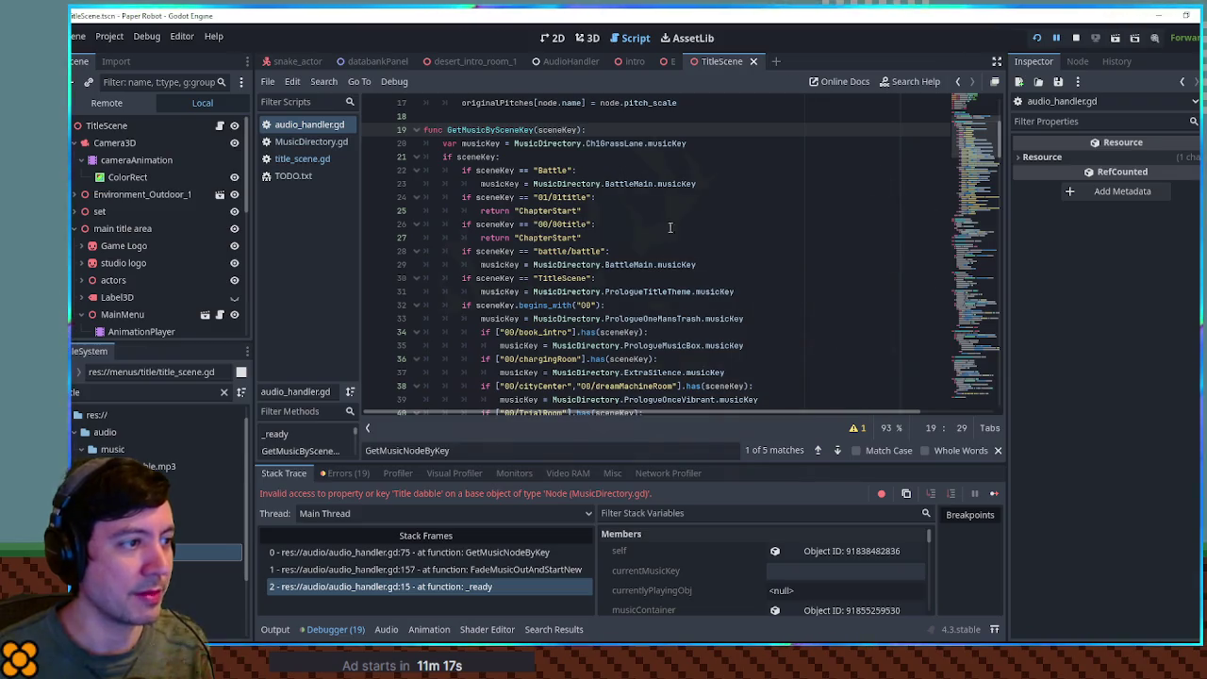
scroll(669, 227, "down", 3)
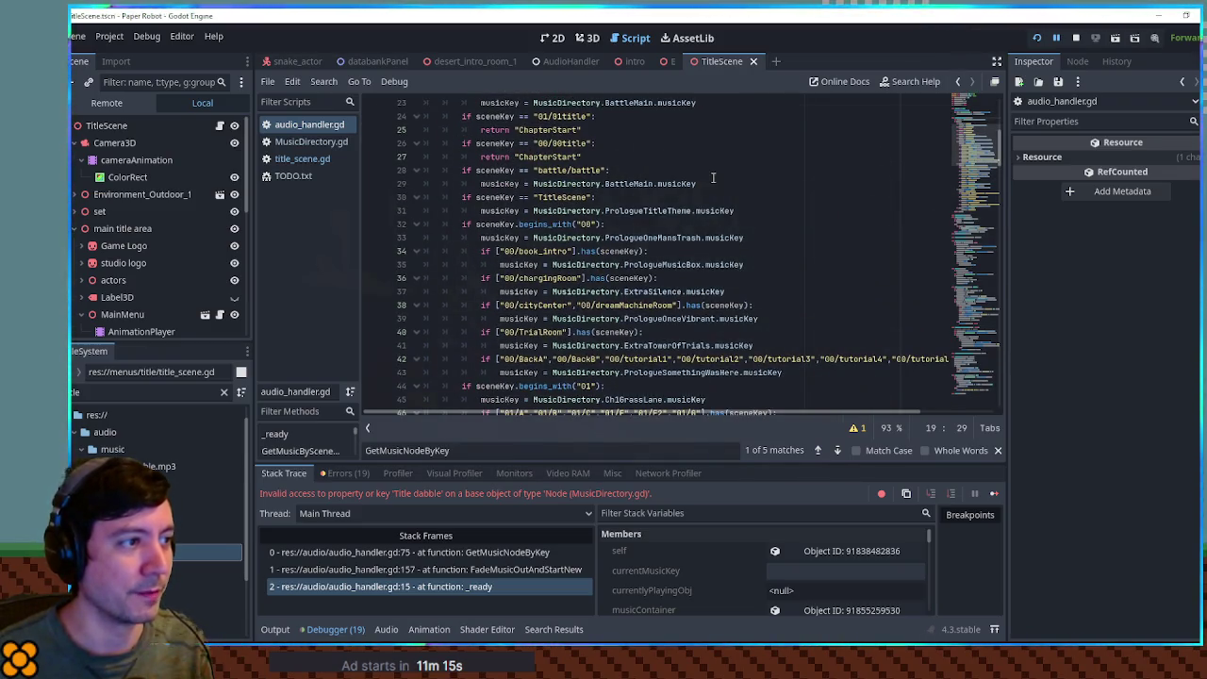
scroll(713, 178, "up", 2)
double_click(531, 197)
double_click(534, 171)
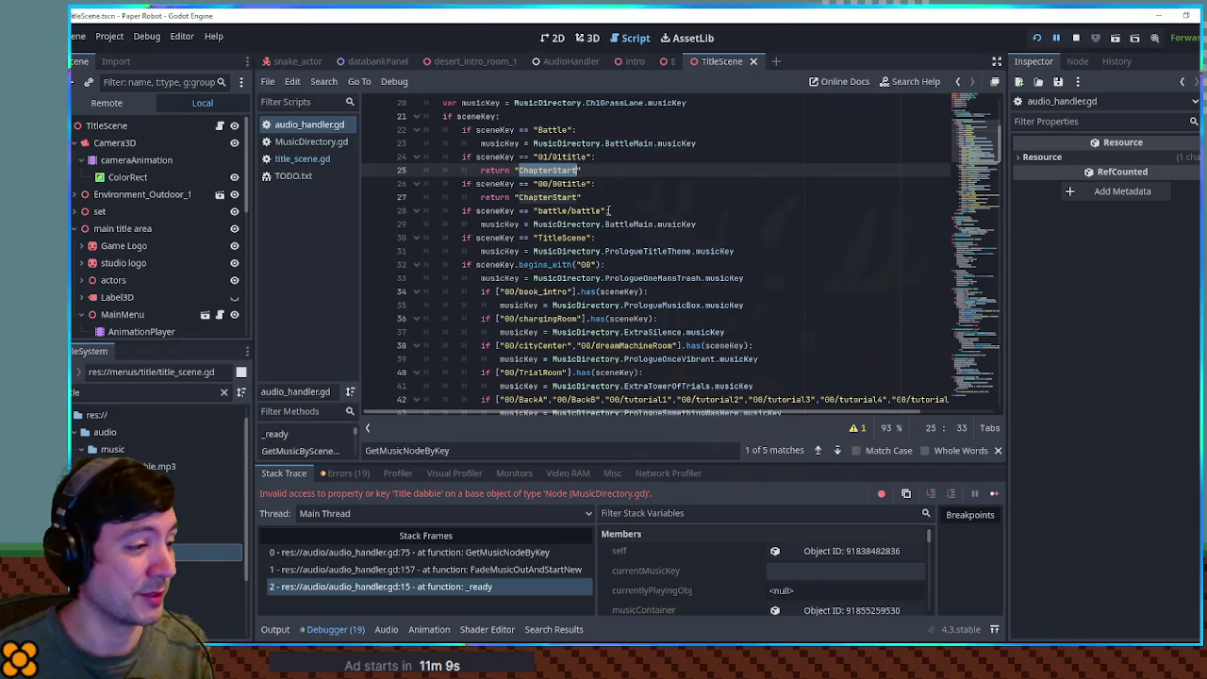
left_click(1000, 451)
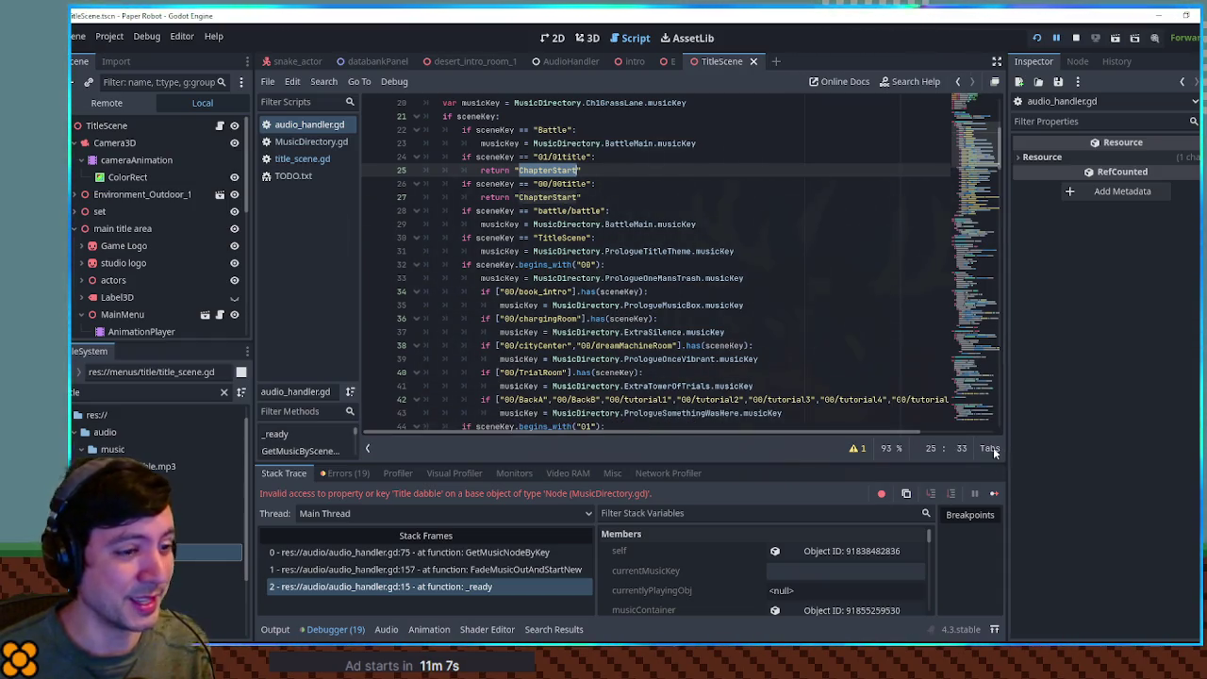
In MusicDirectory.gd, duplicate the SharedChapterClear entry below itself.
left_click(312, 142)
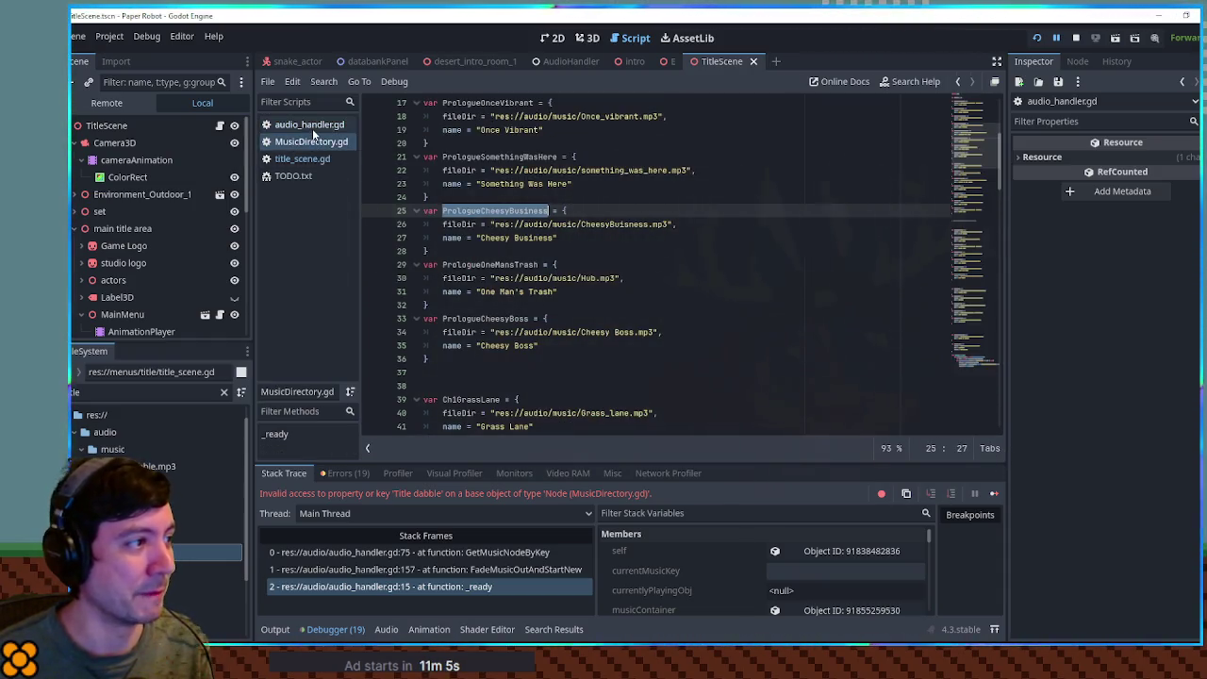
scroll(546, 279, "down", 8)
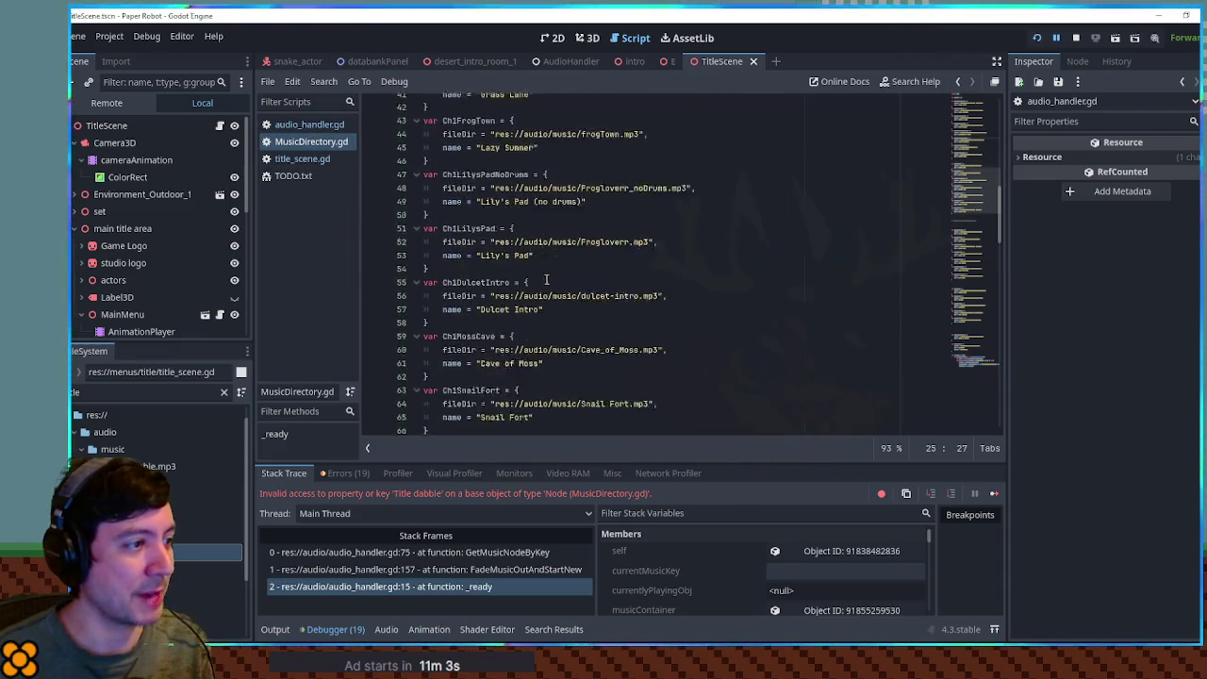
scroll(546, 279, "down", 9)
scroll(461, 299, "down", 1)
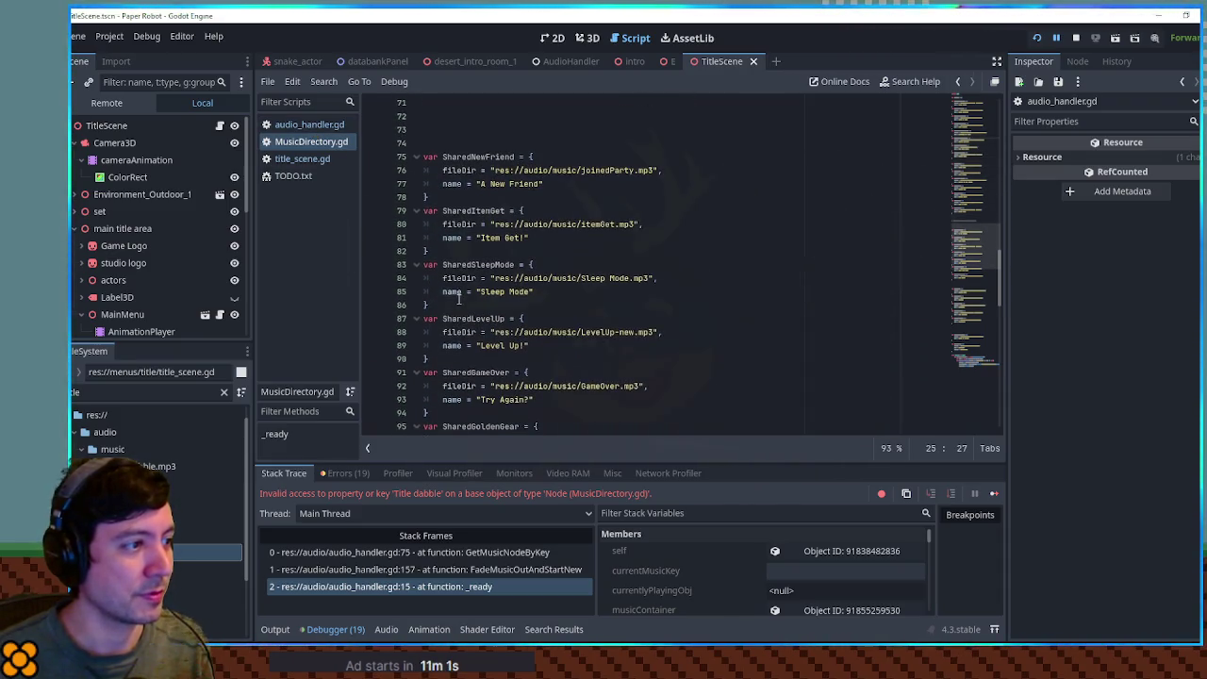
scroll(478, 311, "down", 3)
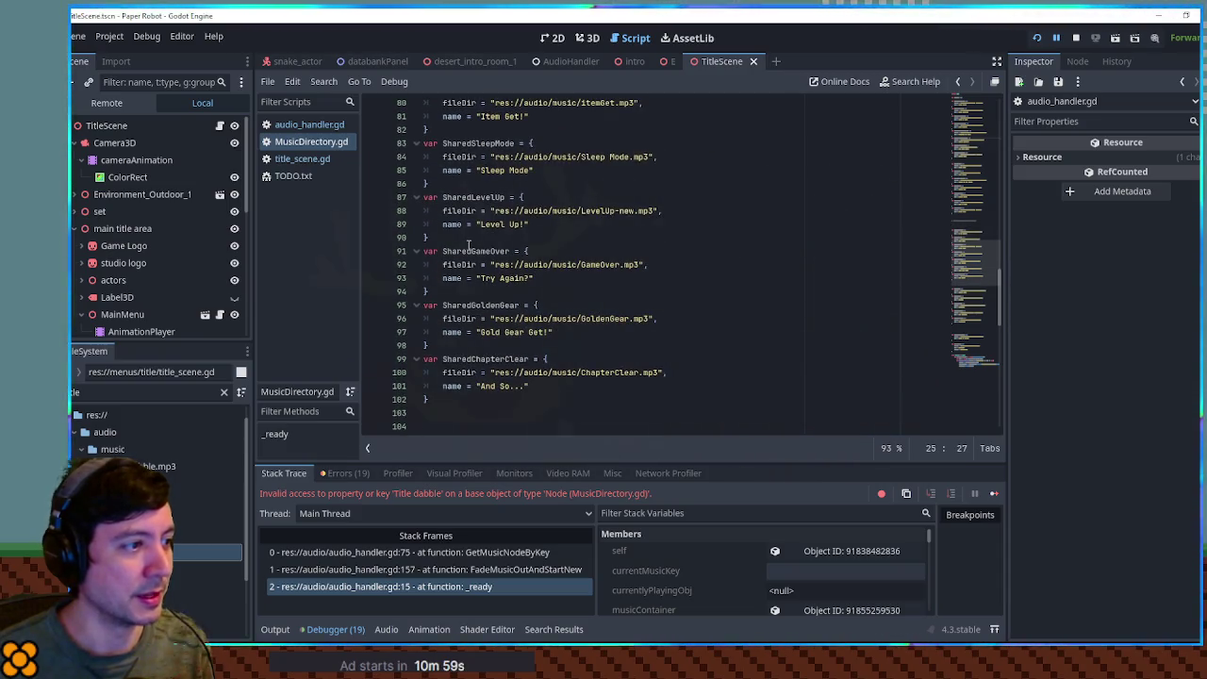
scroll(490, 273, "up", 2)
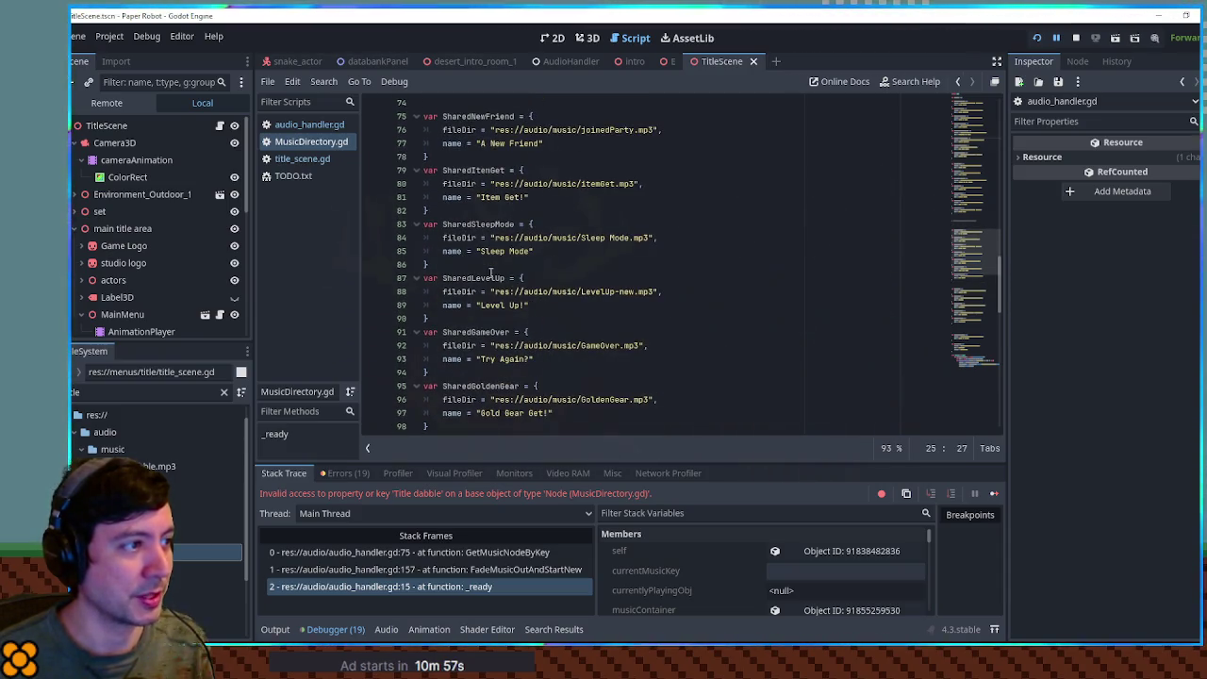
scroll(493, 265, "down", 2)
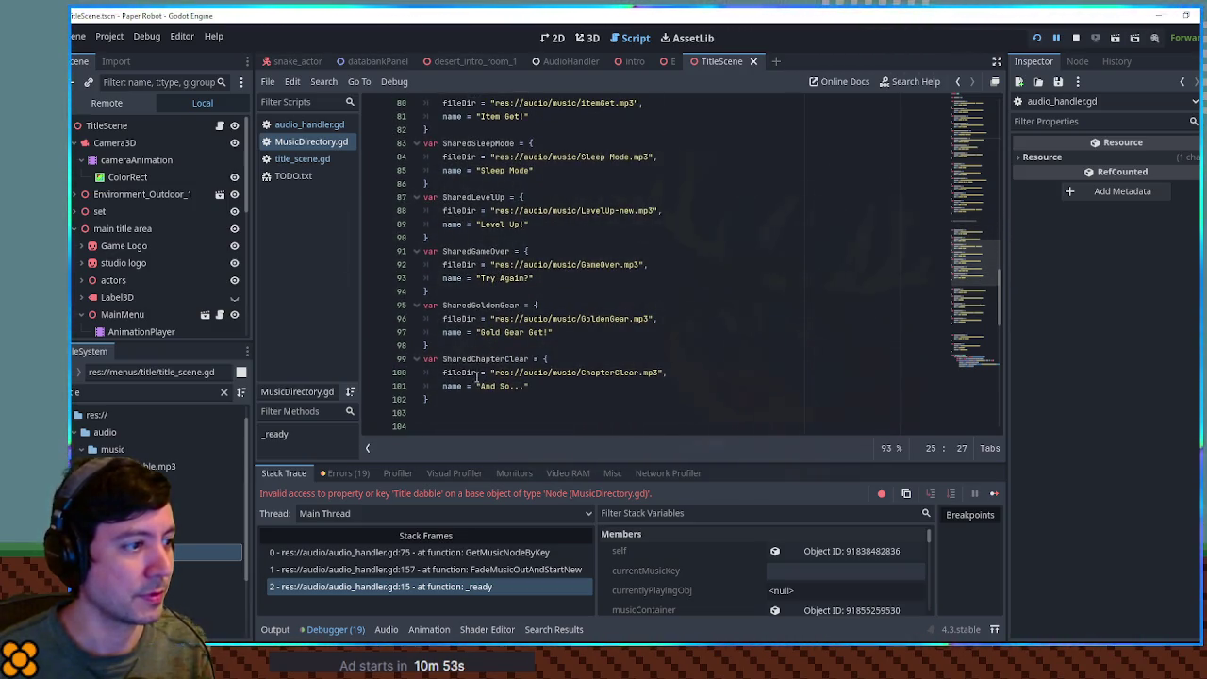
left_click(465, 398)
left_click(465, 342, "shift")
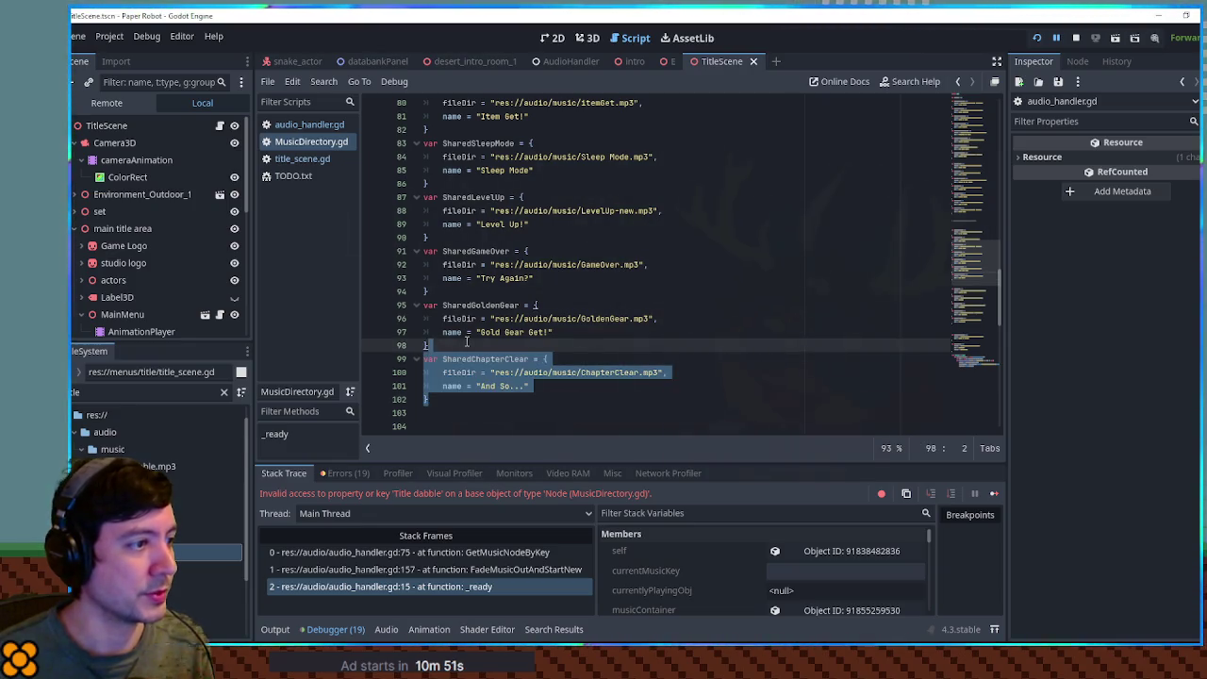
key("ctrl+shift+d")
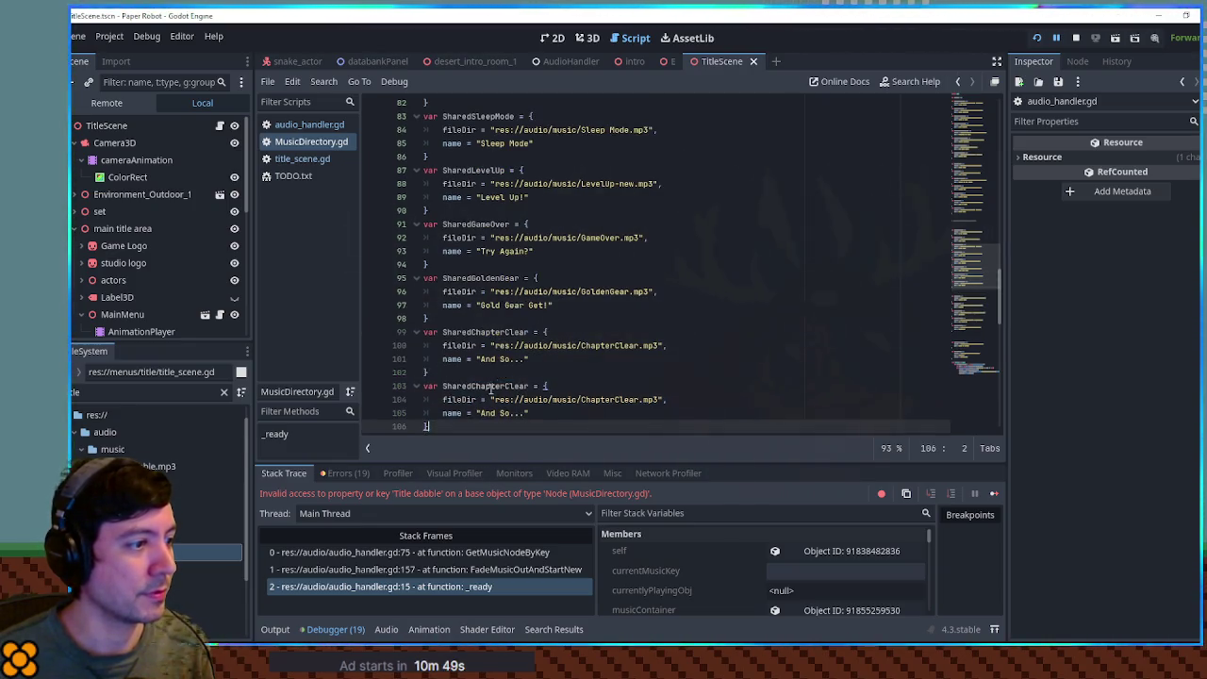
Rename the copy to SharedChapterStart with the title 'Page Turner'.
left_click_drag(502, 386, 529, 386)
type("Start")
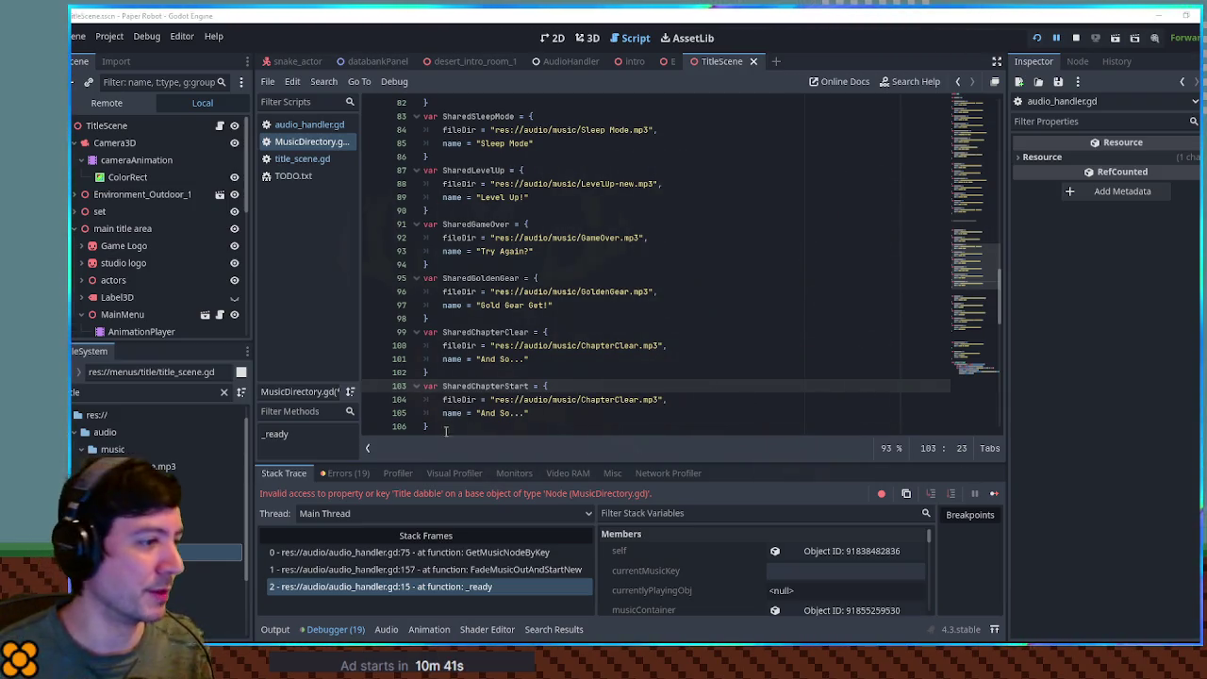
left_click_drag(481, 413, 526, 413)
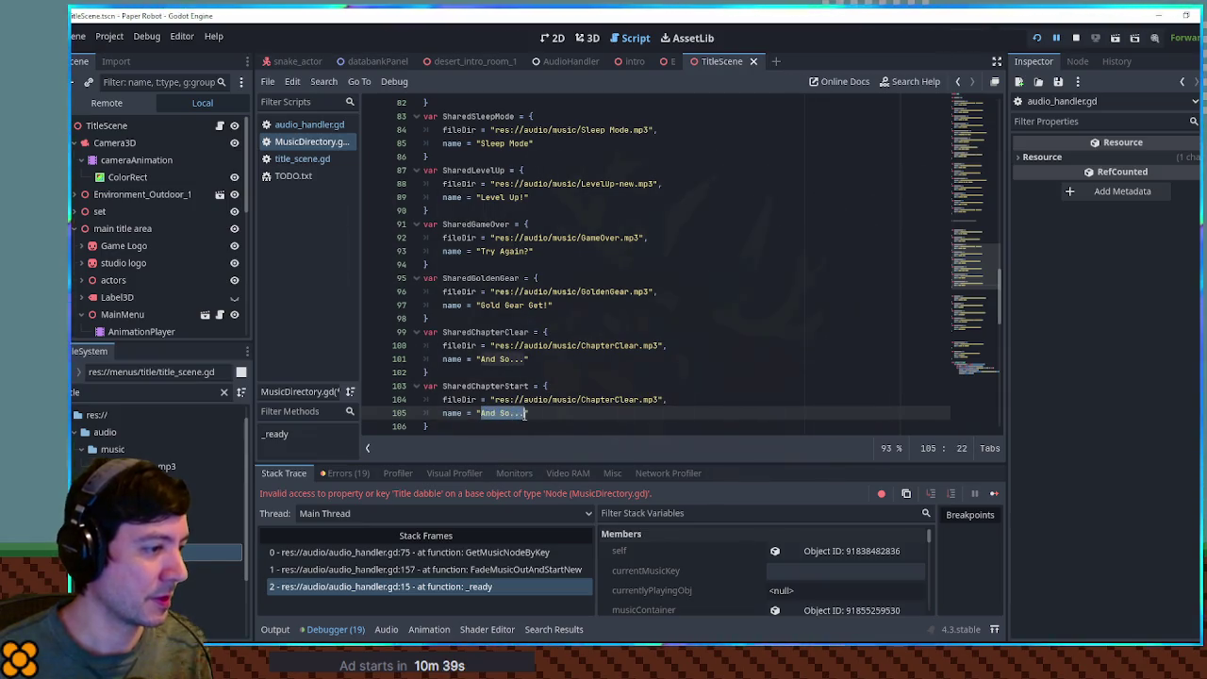
type("Page Turner")
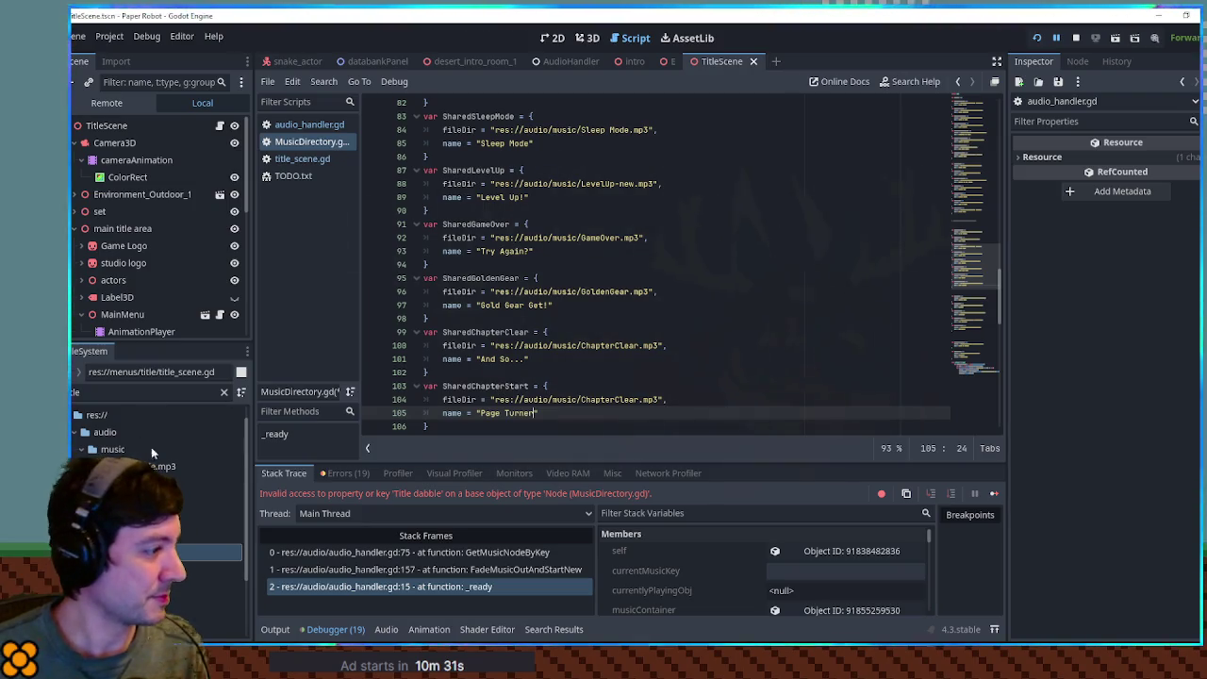
Replace the copied ChapterClear path with the ChapterStart.mp3 file path.
double_click(141, 392)
type("chapter s")
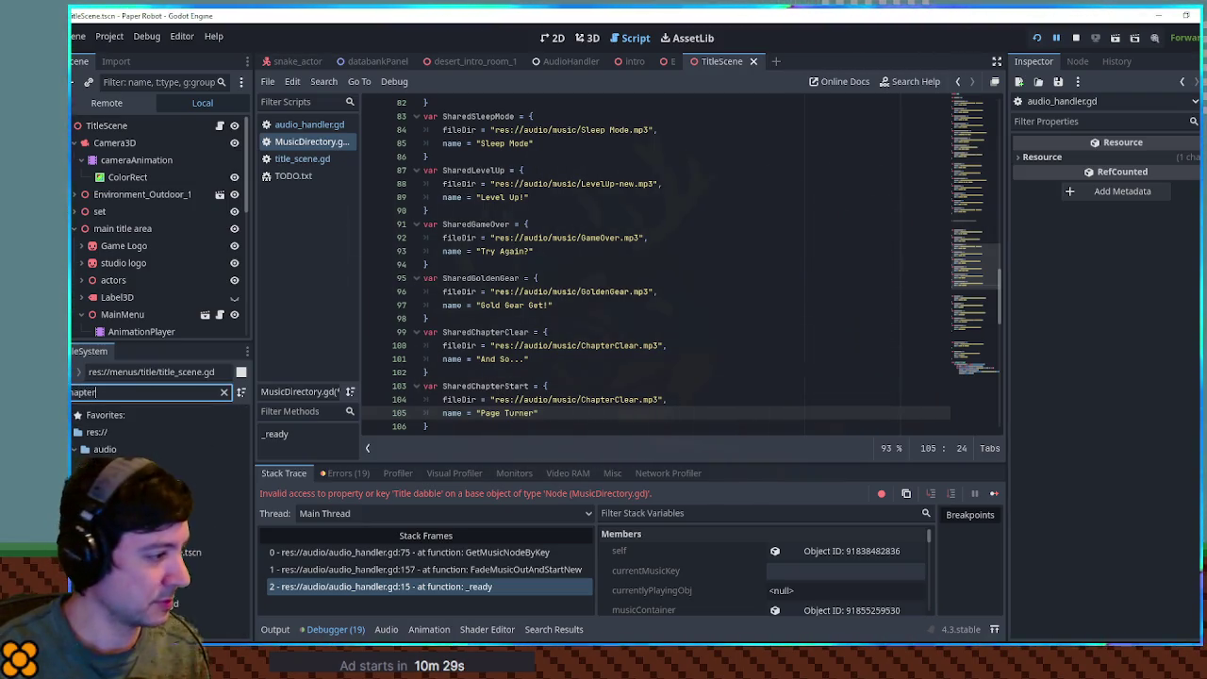
left_click(170, 483)
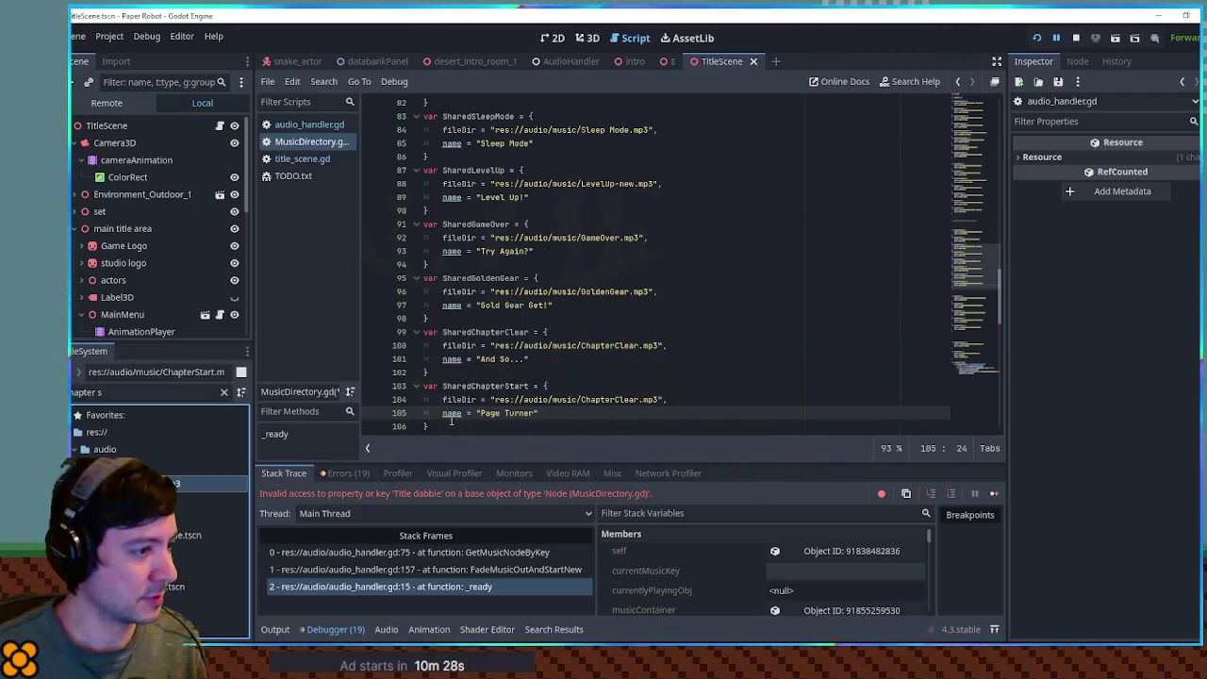
left_click(496, 398)
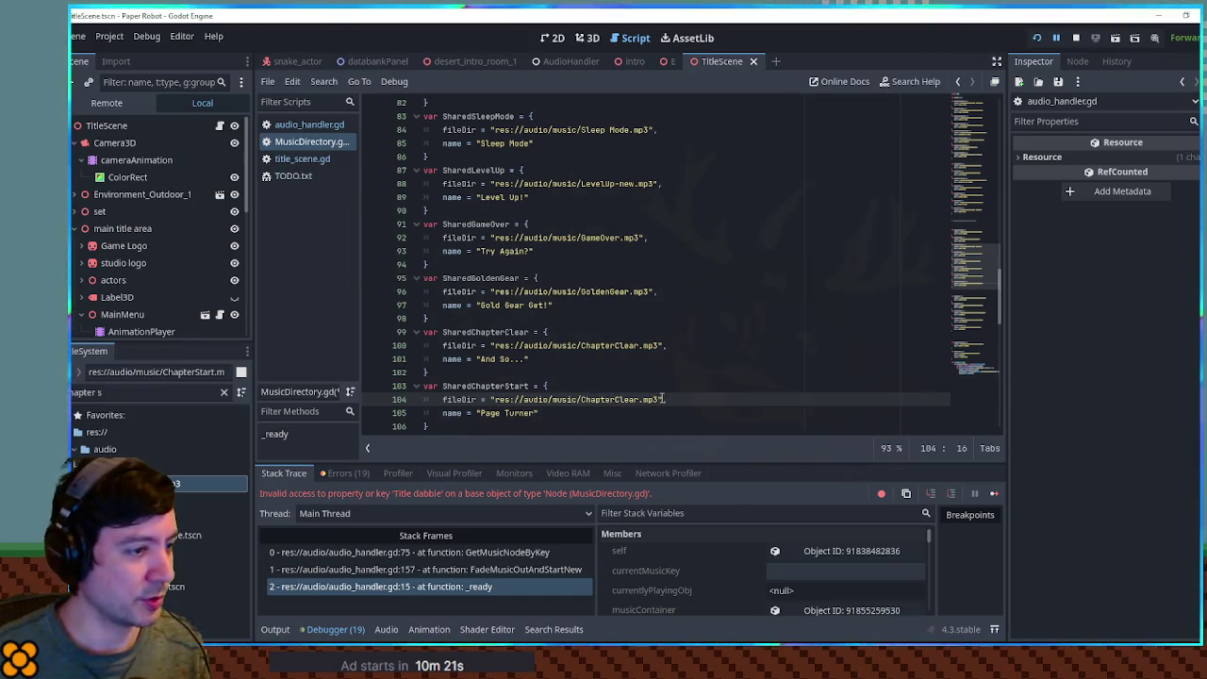
left_click(664, 399, "shift")
type("res://audio/music/ChapterStart.mp3")
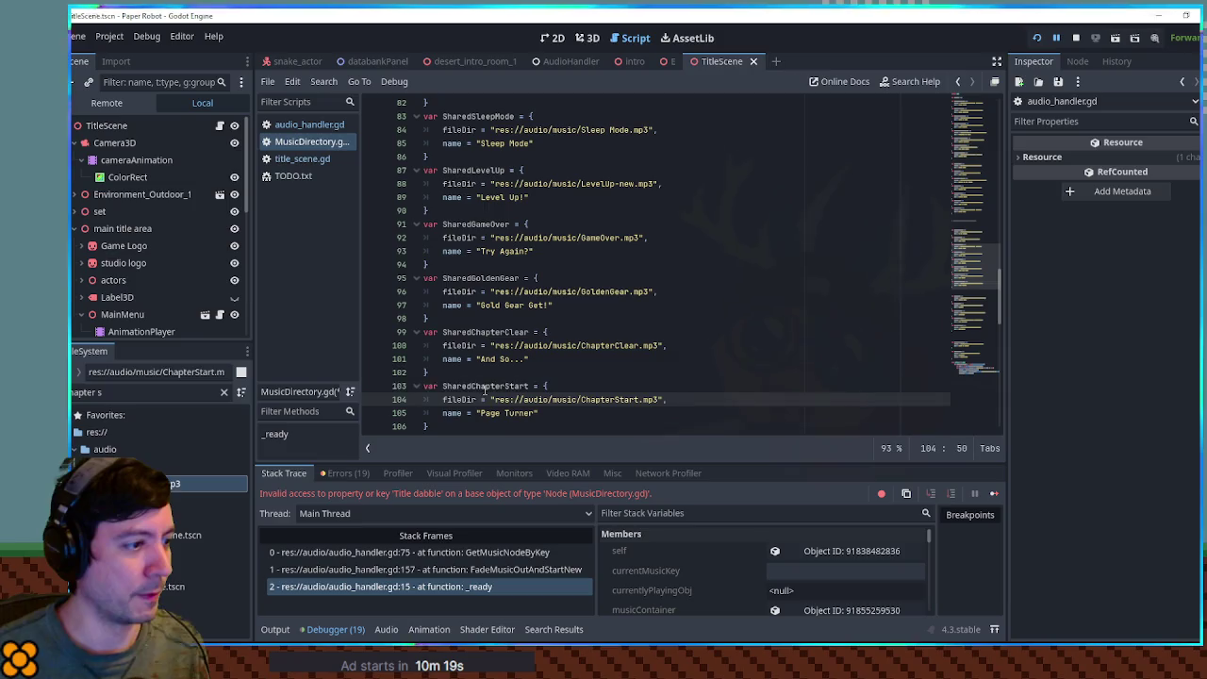
Write the MusicDirectory.SharedChapterStart.musicKey reference on line 70 and select it.
double_click(507, 386)
scroll(514, 405, "up", 8)
left_click(471, 264)
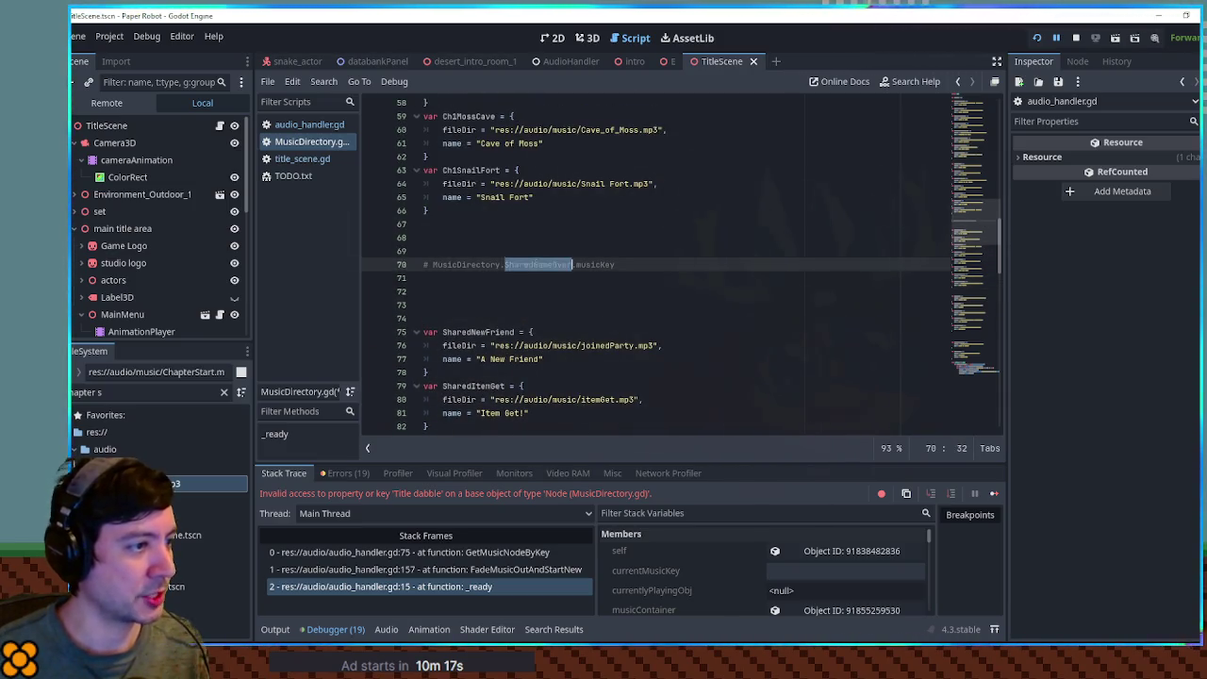
type("ChapterStart")
left_click_drag(472, 264, 635, 264)
key("ctrl+c")
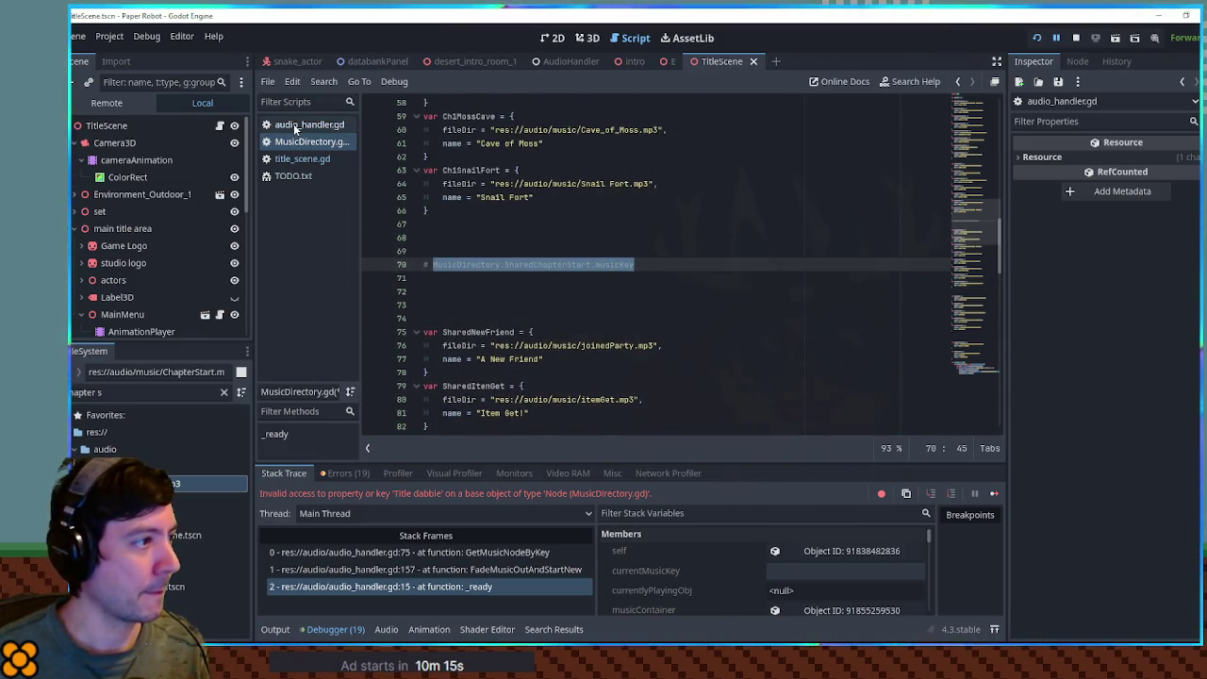
Replace both "ChapterStart" returns on lines 25 and 27 with MusicDirectory.SharedChapterStart.musicKey.
left_click(295, 125)
left_click_drag(515, 170, 582, 170)
key("ctrl+v")
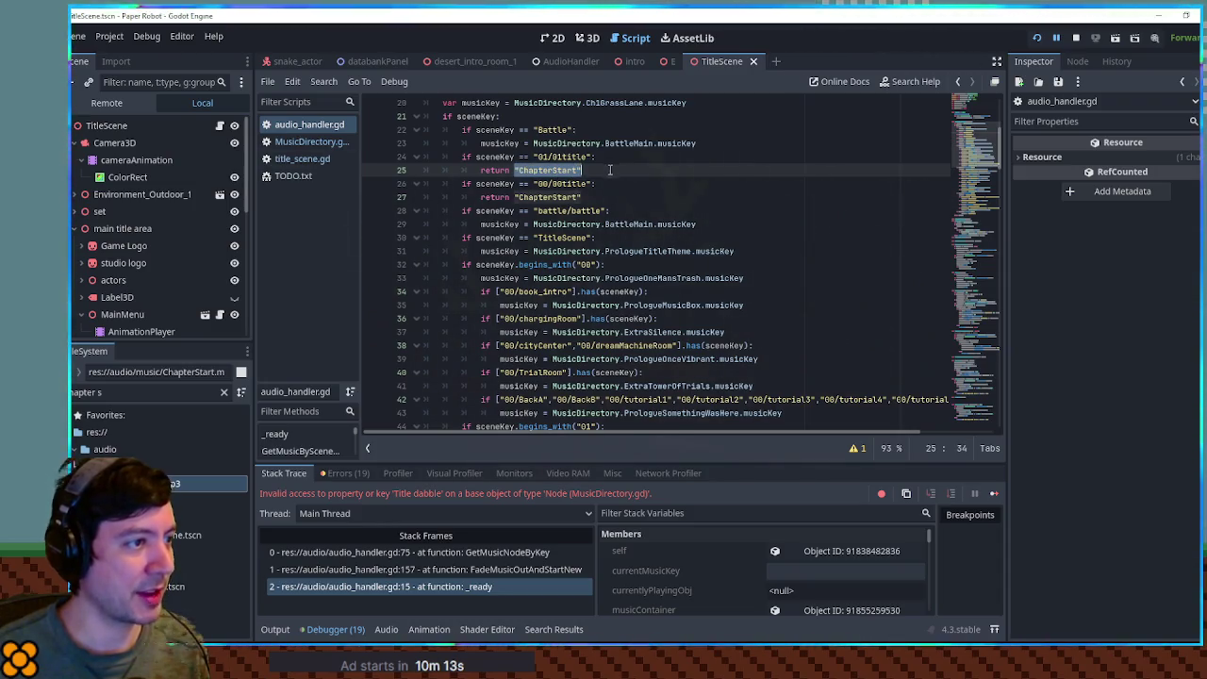
left_click_drag(514, 196, 629, 196)
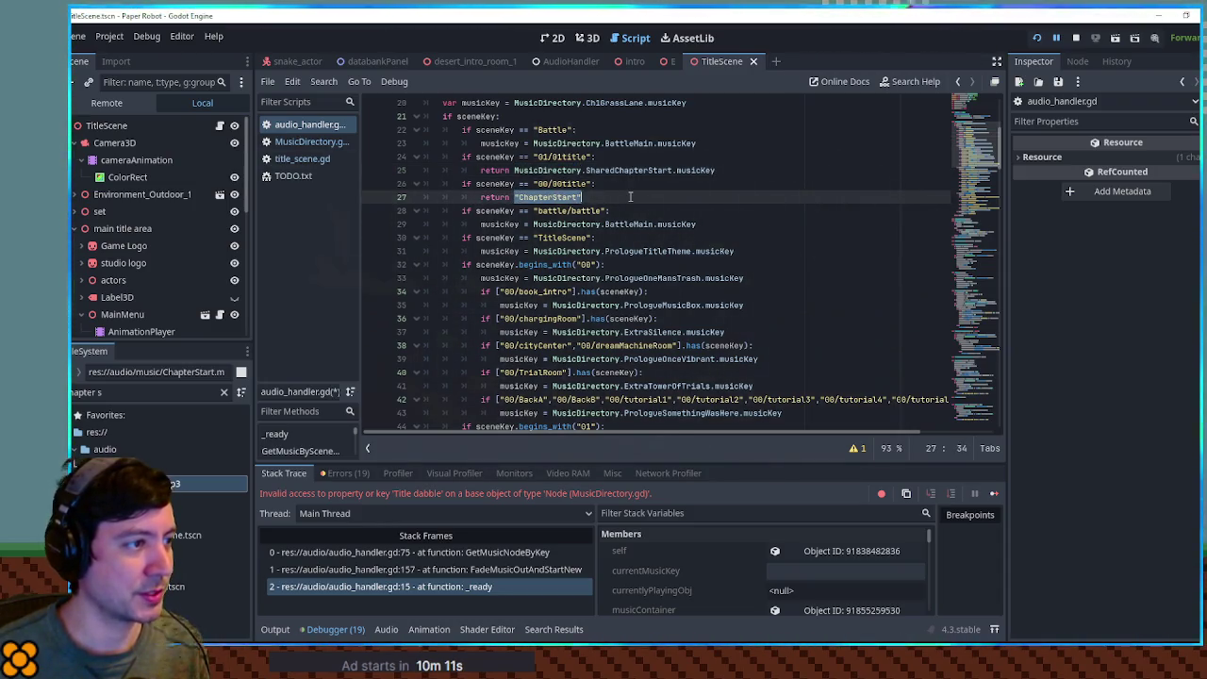
key("ctrl+v")
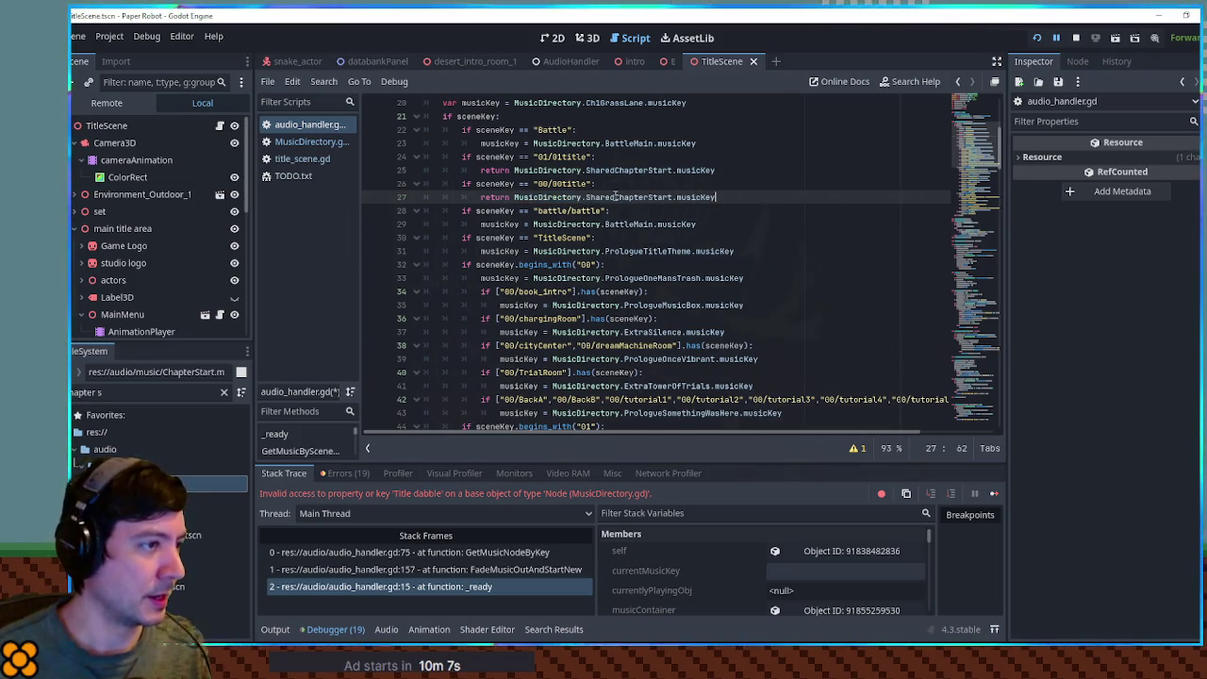
Search audio_handler.gd for remaining quoted musicKey string assignments.
left_click_drag(481, 143, 534, 143)
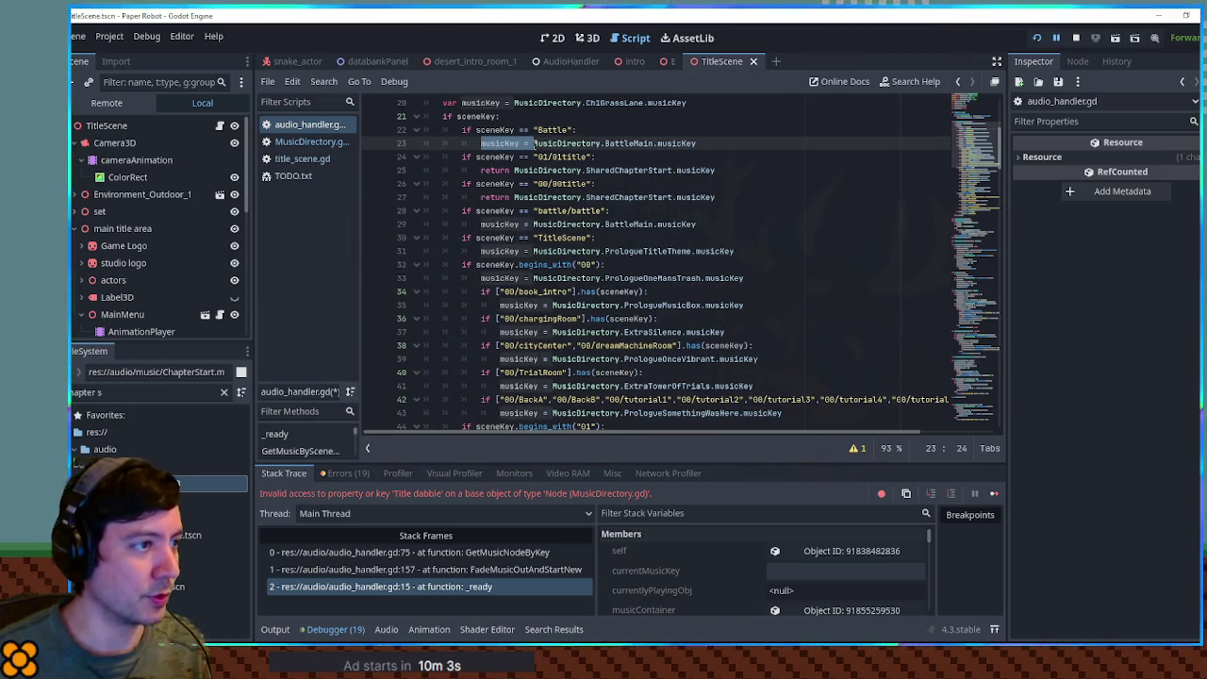
key("ctrl+f")
left_click(599, 451)
type("\"")
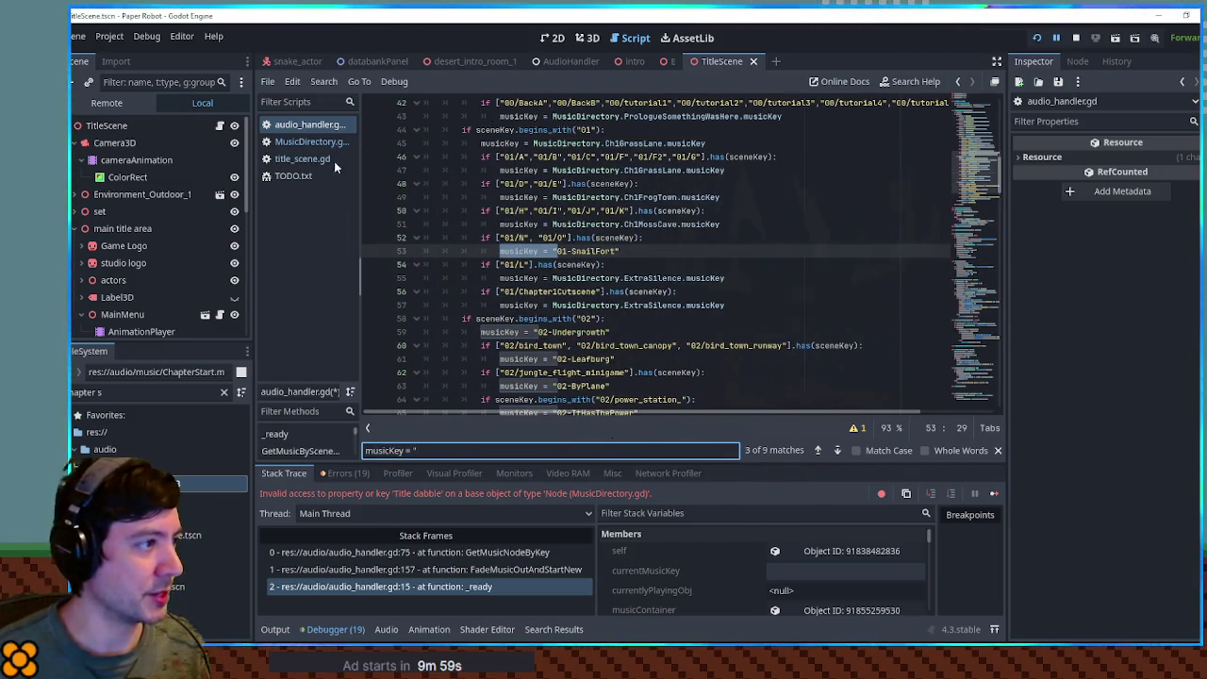
Replace the "01_SnailFort" string with the MusicDirectory.Ch1SnailFort.musicKey reference.
left_click(302, 144)
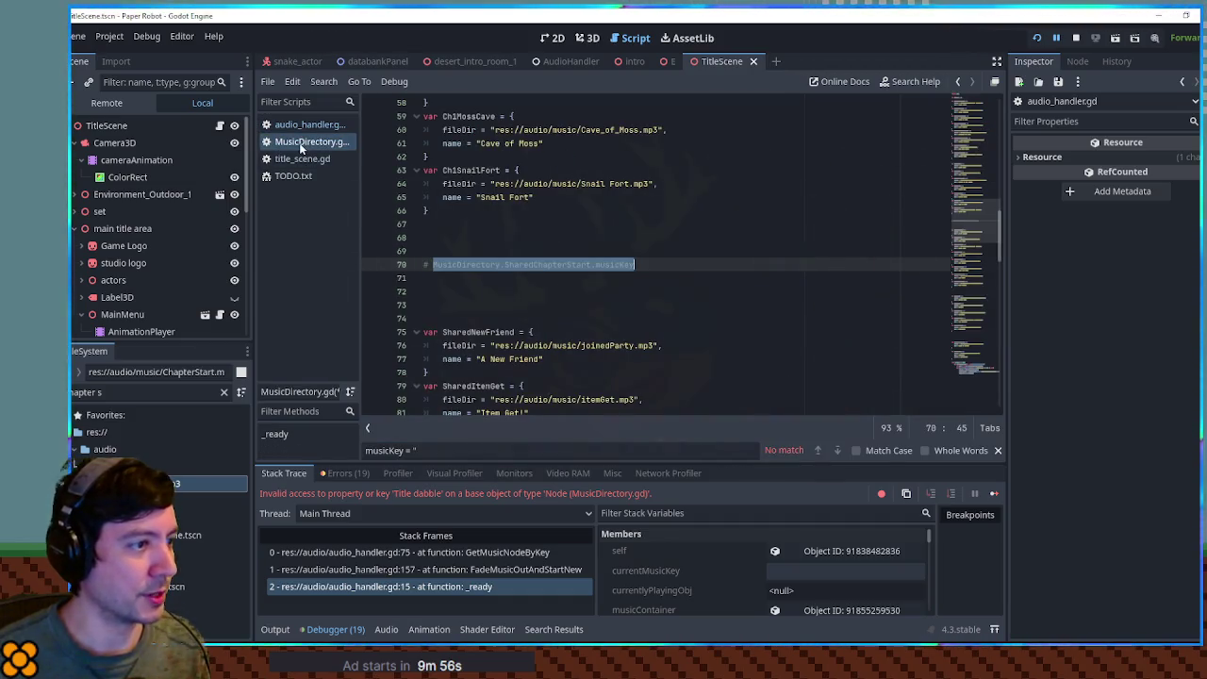
double_click(471, 169)
key("ctrl+c")
double_click(547, 264)
key("ctrl+v")
left_click_drag(433, 264, 623, 251)
left_click(308, 129)
key("ctrl+v")
Delete the 99 Froglover case from GetMusicBySceneKey.
scroll(636, 262, "down", 3)
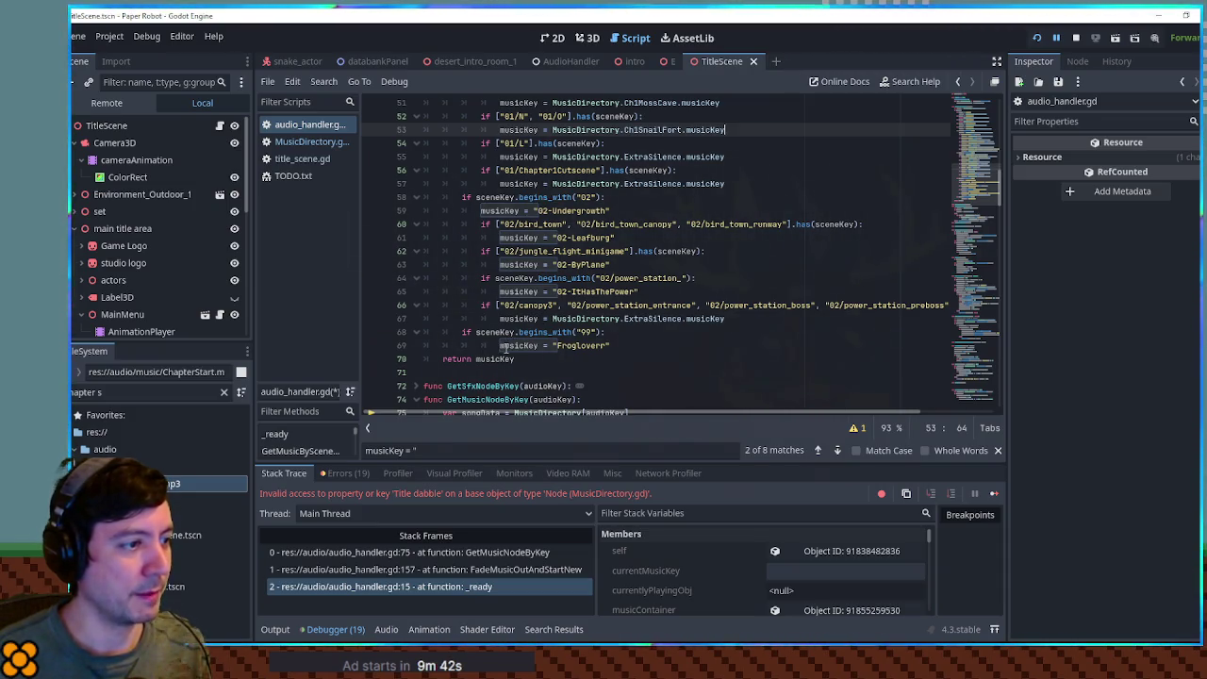
left_click_drag(645, 341, 773, 321)
key("BackSpace")
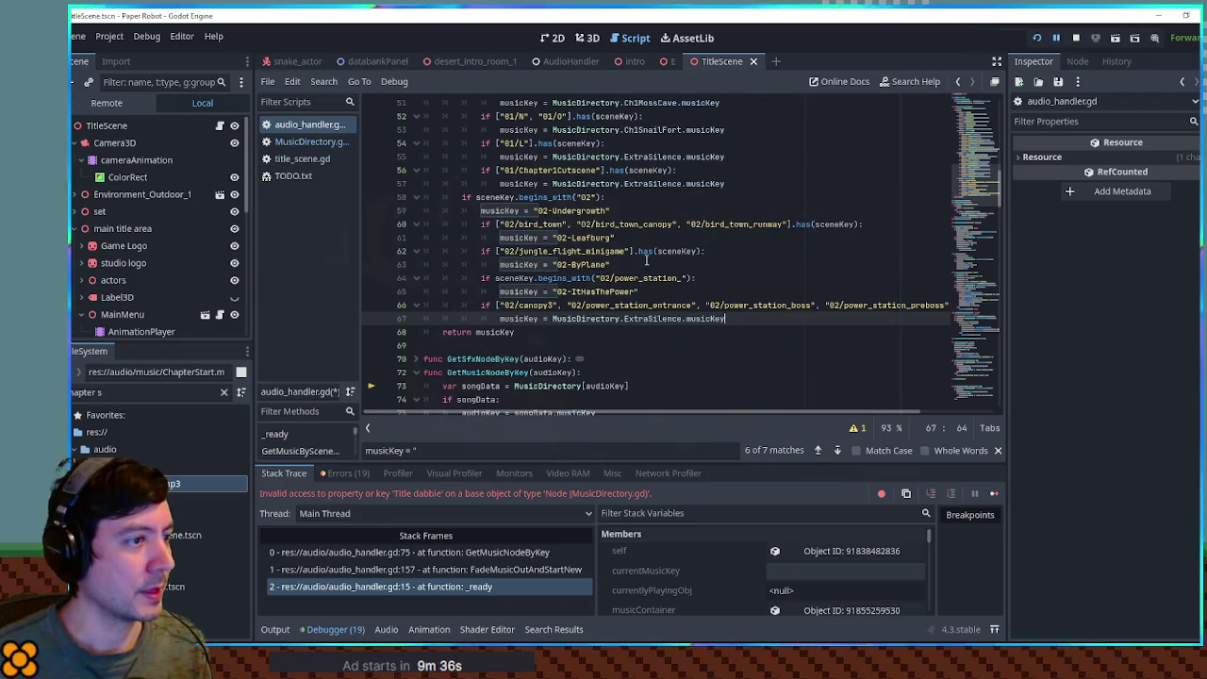
scroll(976, 192, "down", 5)
scroll(978, 188, "up", 4)
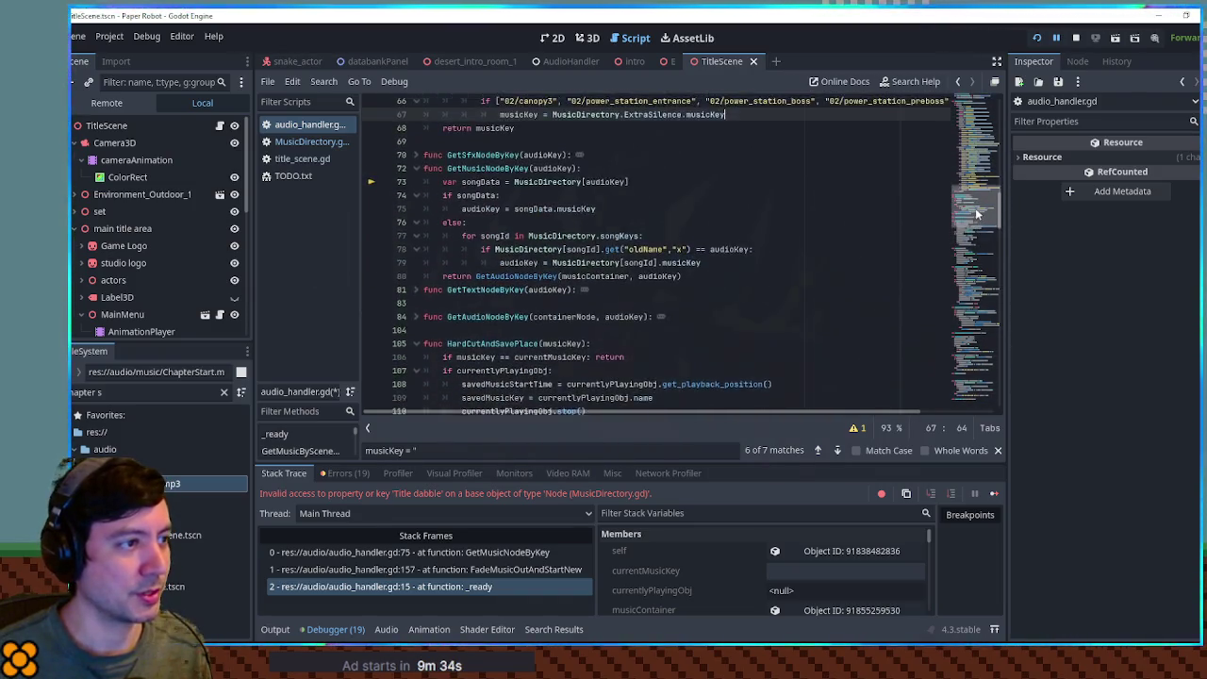
left_click_drag(980, 184, 985, 139)
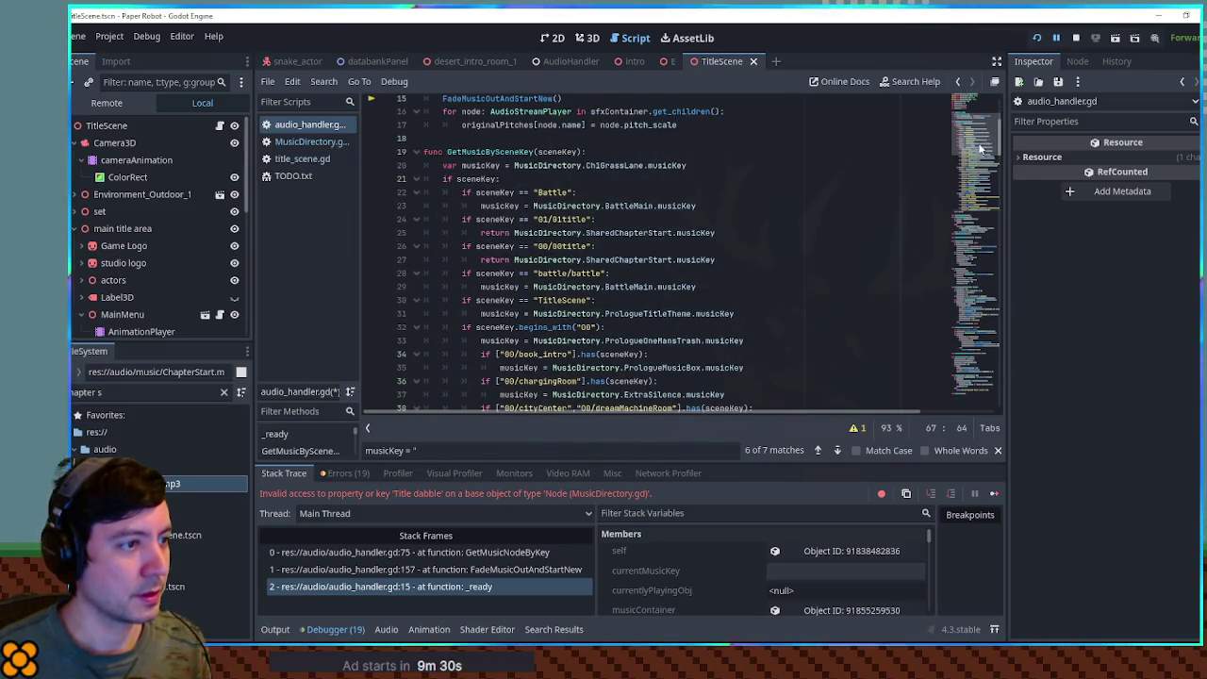
Check the PrologueTitleTheme definition and its fileDir in MusicDirectory.gd, then return to audio_handler.gd.
left_click(657, 313)
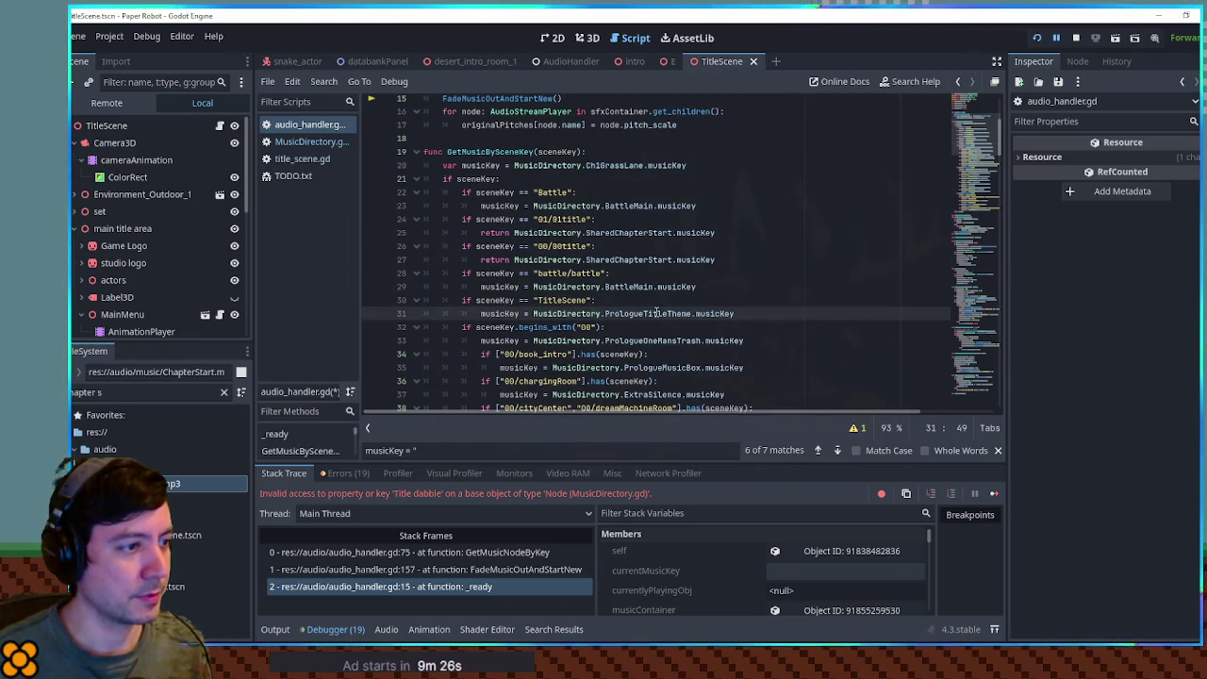
left_click(672, 313, "ctrl")
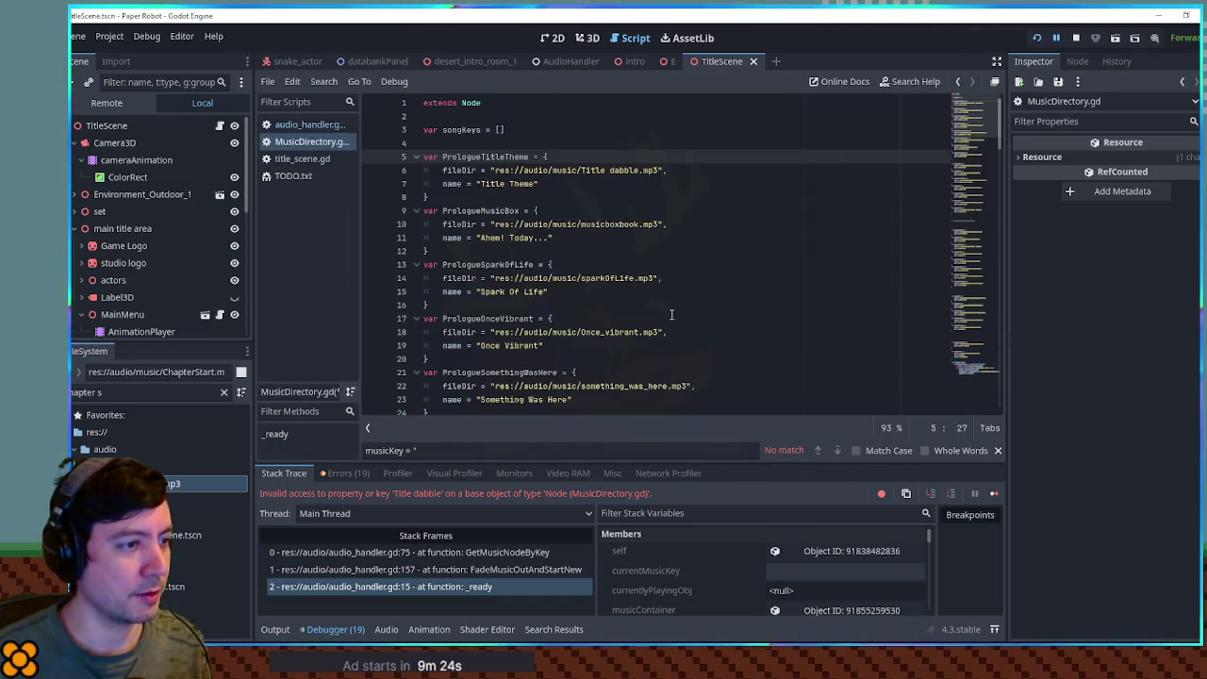
left_click_drag(481, 184, 534, 184)
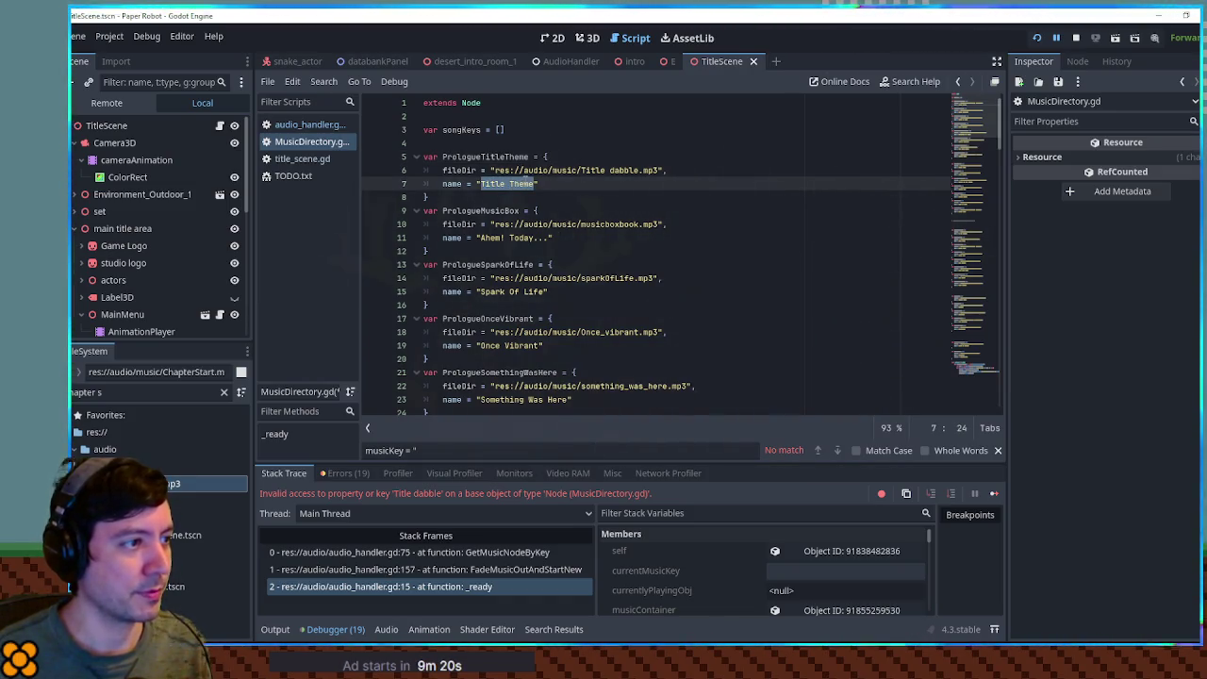
double_click(447, 169)
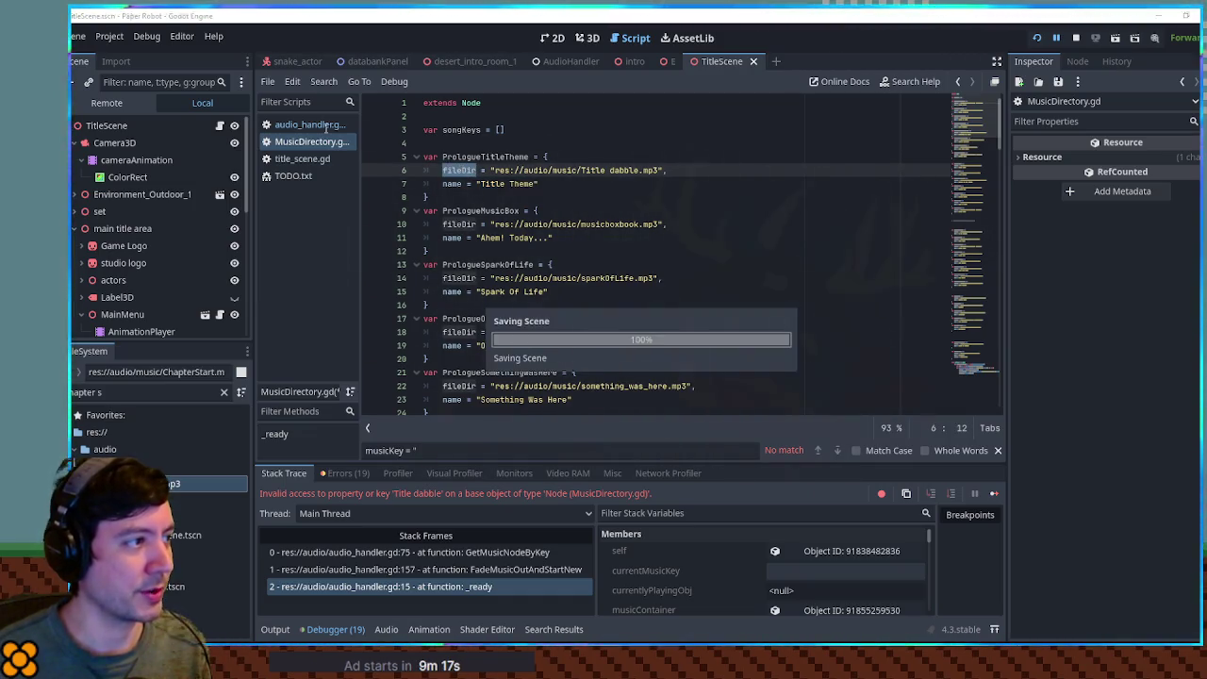
left_click(318, 125)
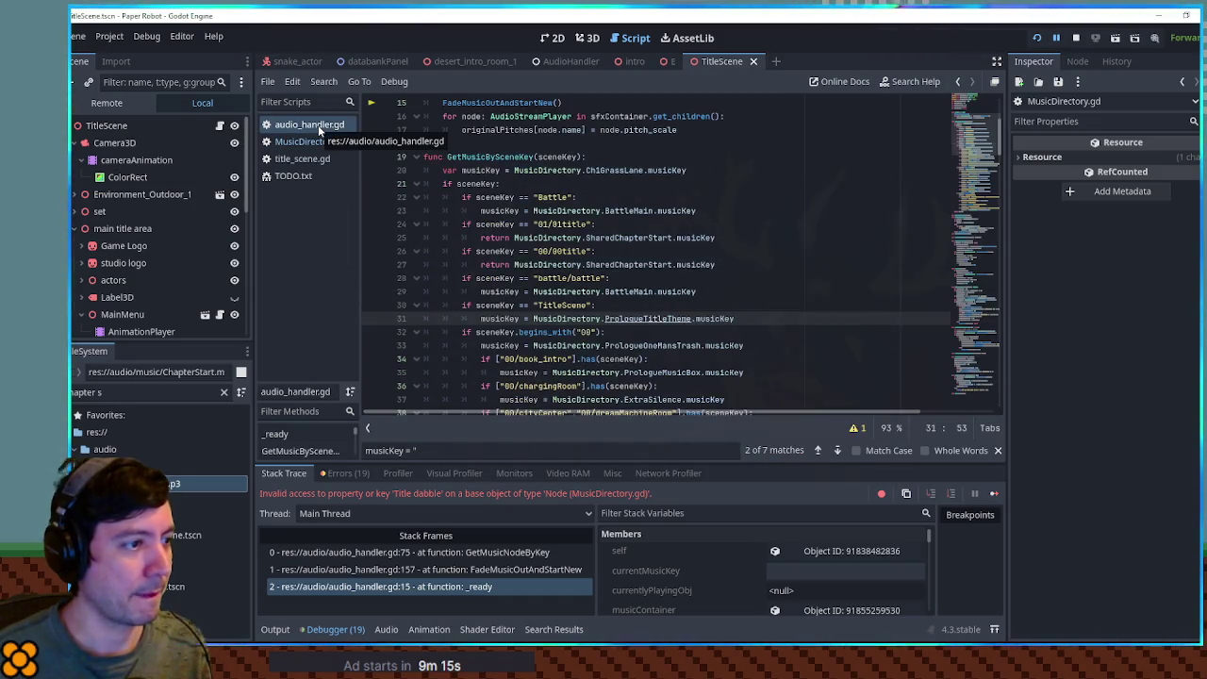
scroll(692, 220, "down", 10)
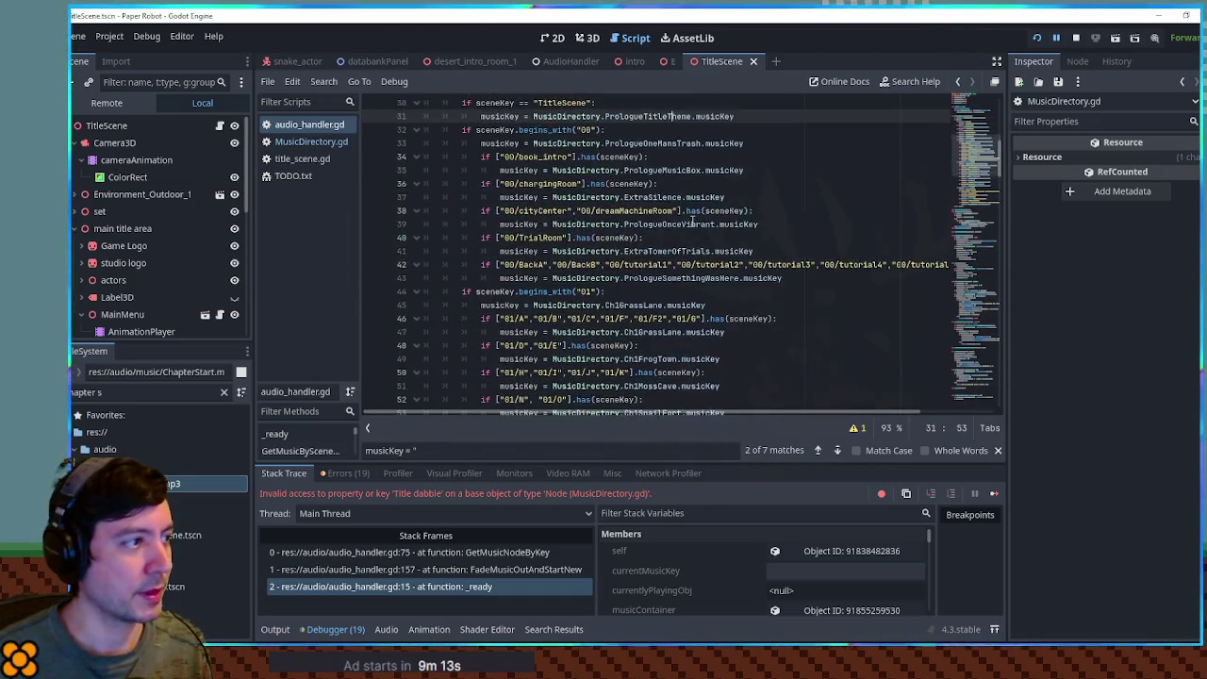
In MusicDirectory.gd, paste a copy of the Ch1SnailFort entry below the original.
left_click(302, 159)
left_click(302, 142)
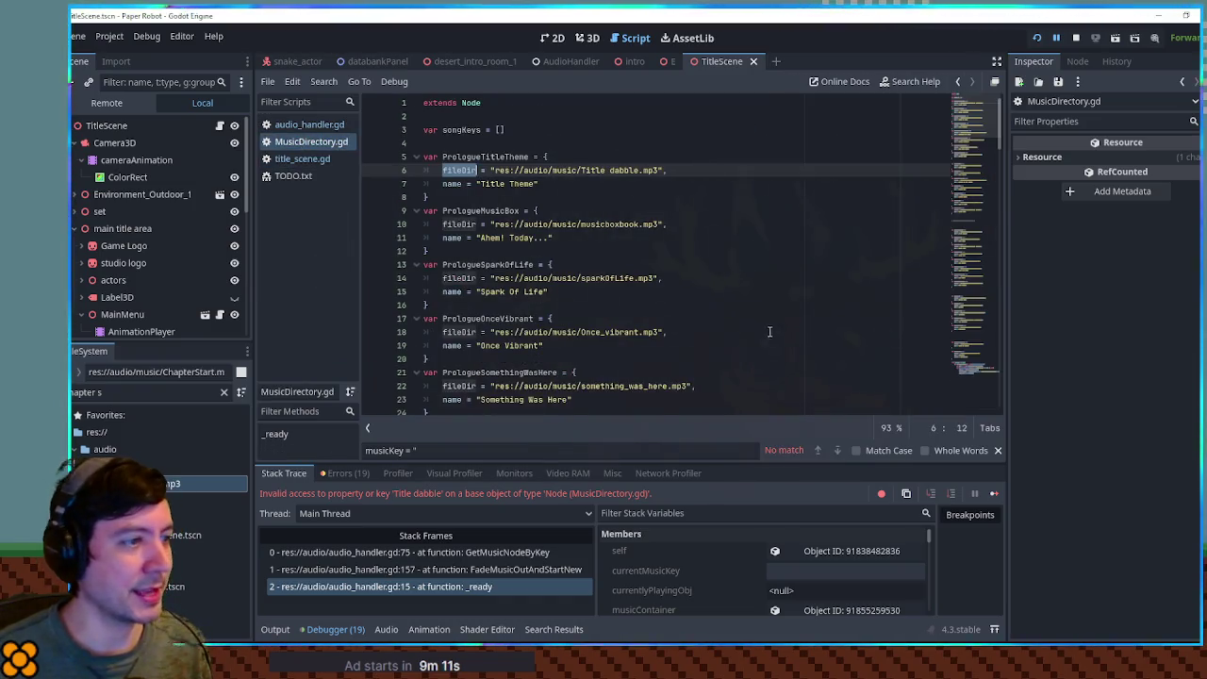
scroll(915, 264, "down", 15)
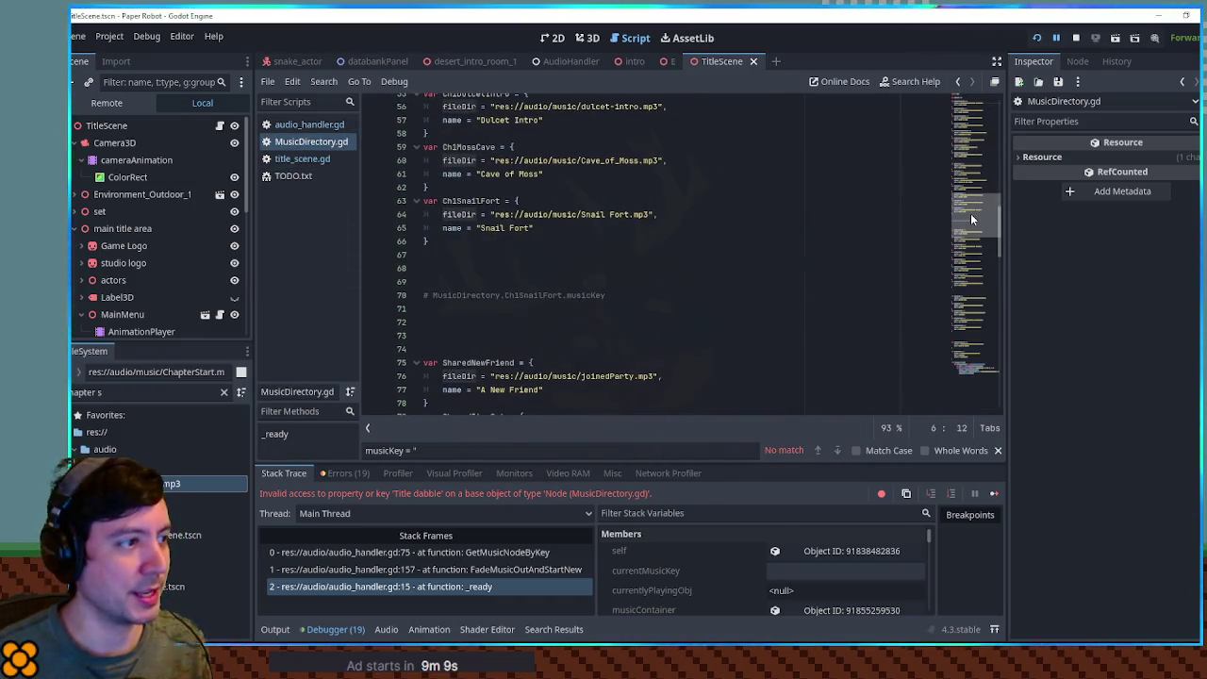
left_click(457, 257)
key("Return")
key("Return")
key("Return")
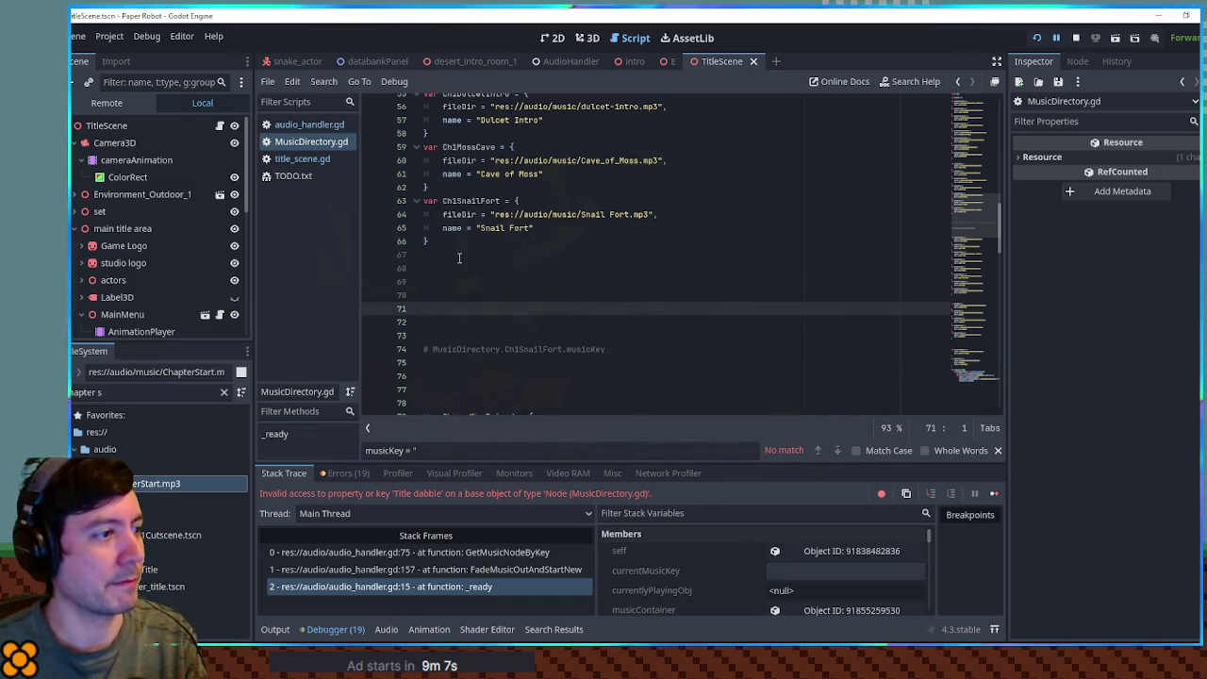
left_click(443, 242)
left_click(446, 191, "shift")
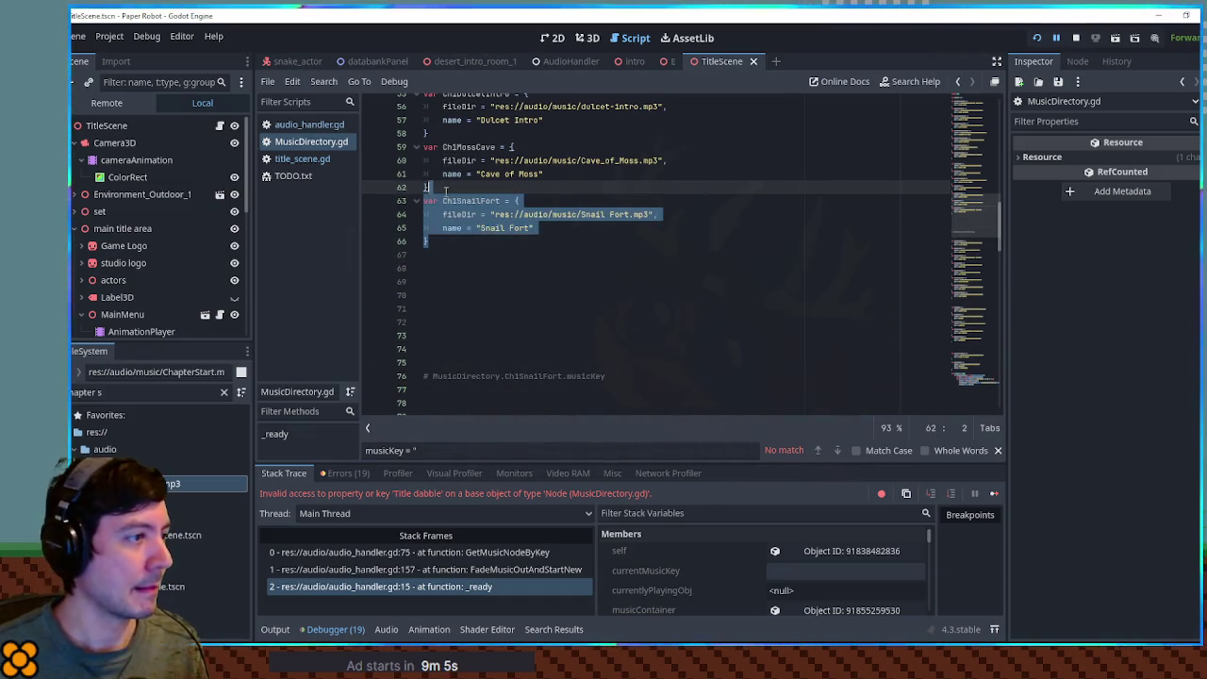
key("ctrl+c")
left_click(451, 287)
key("ctrl+v")
Start the copy's name with Ch2 and point its path at 02-Undergrowth.mp3.
left_click(456, 295)
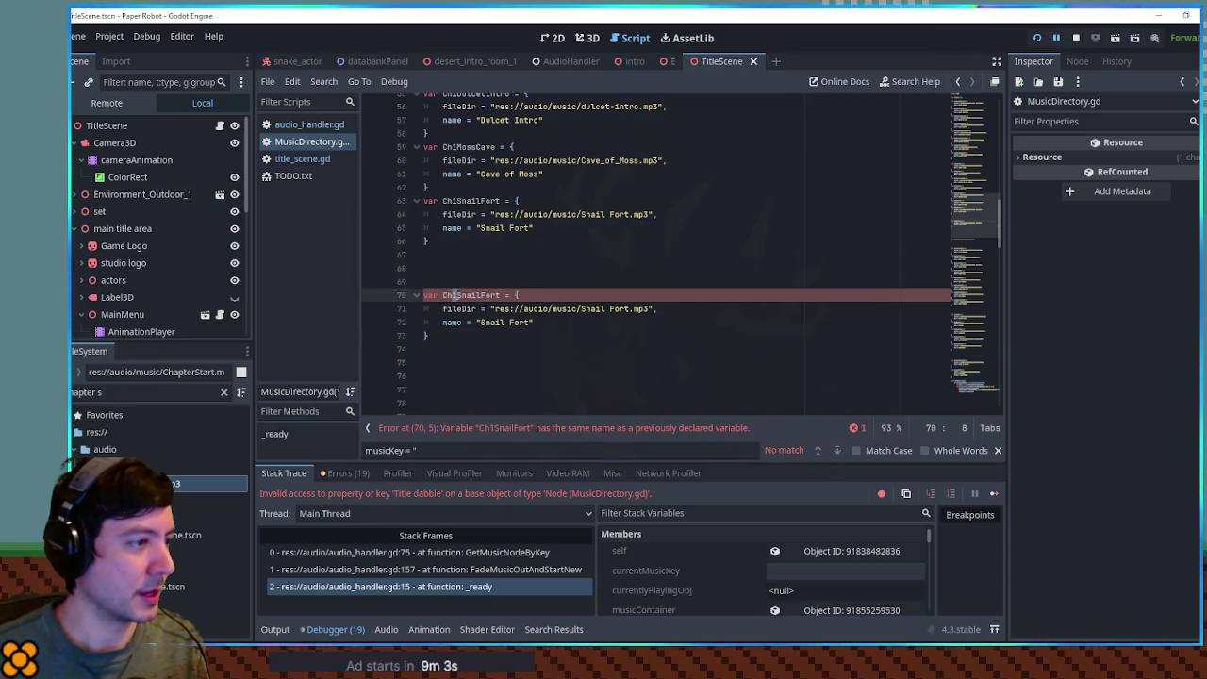
left_click(506, 295, "shift")
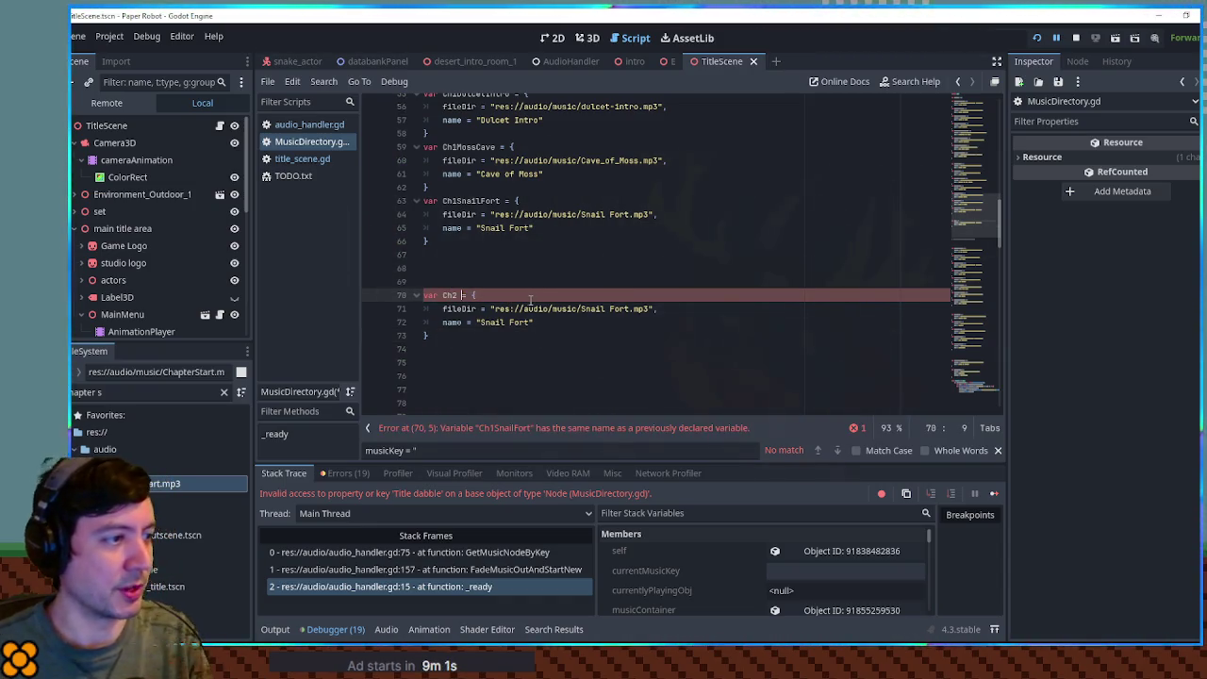
left_click(223, 392)
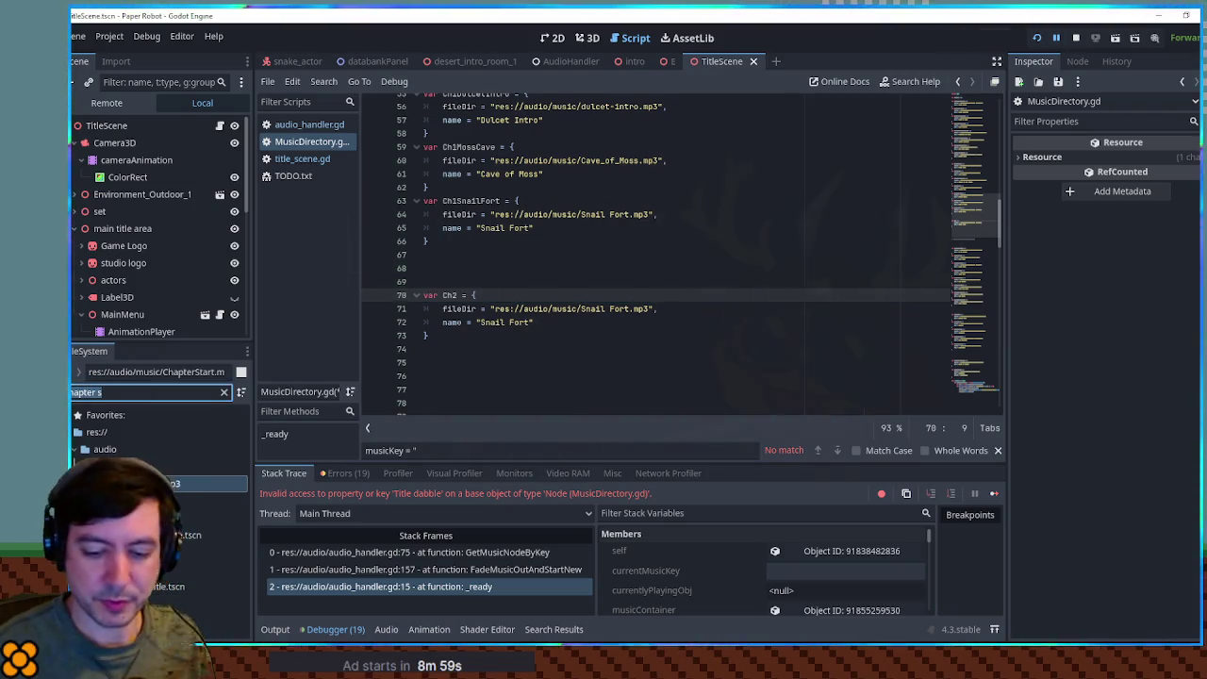
type("2-")
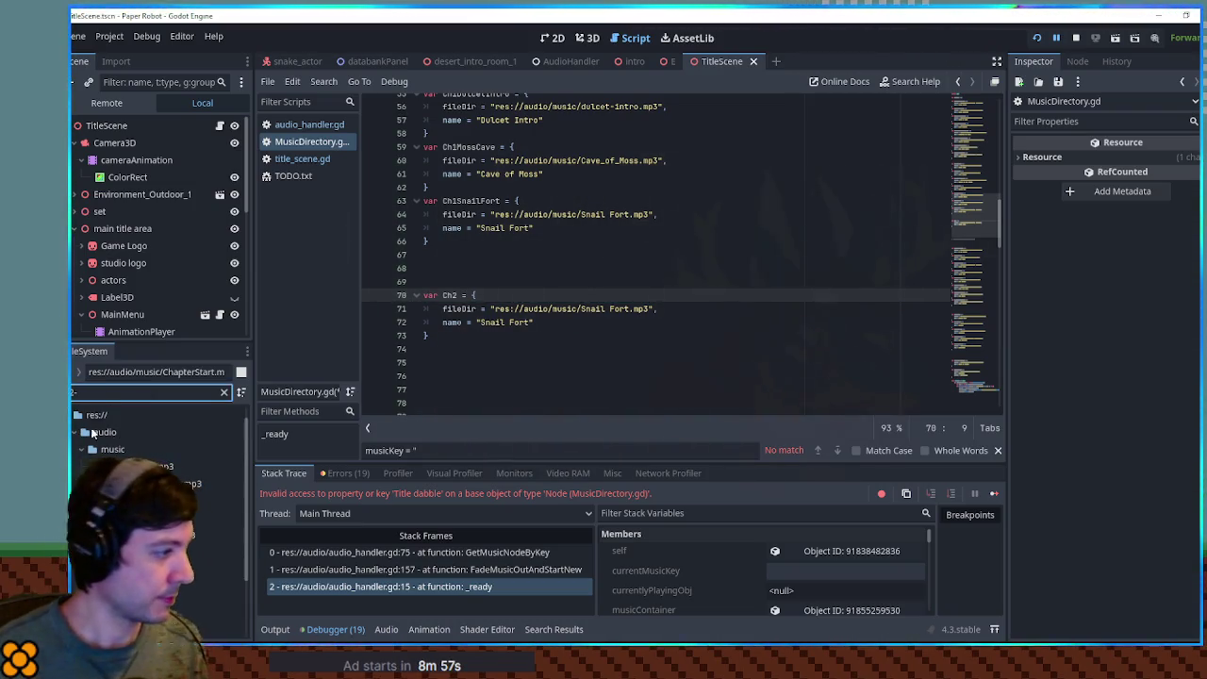
left_click(226, 535)
mouse_move(494, 308)
left_mouse_down()
mouse_move(649, 309)
mouse_move(494, 308)
left_mouse_up()
left_click(491, 309)
key("ctrl+v")
Rename the entry Ch2Undergrowth and set its display name to Undergrowth.
left_click(458, 296)
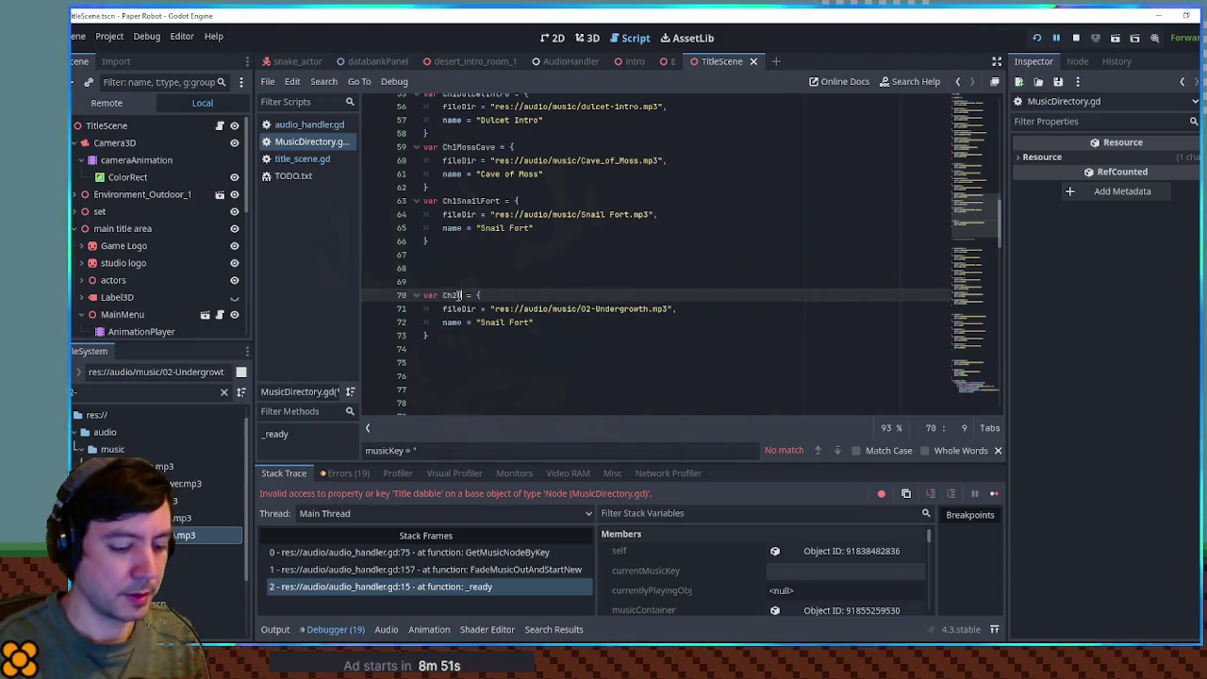
type("Undergrowth")
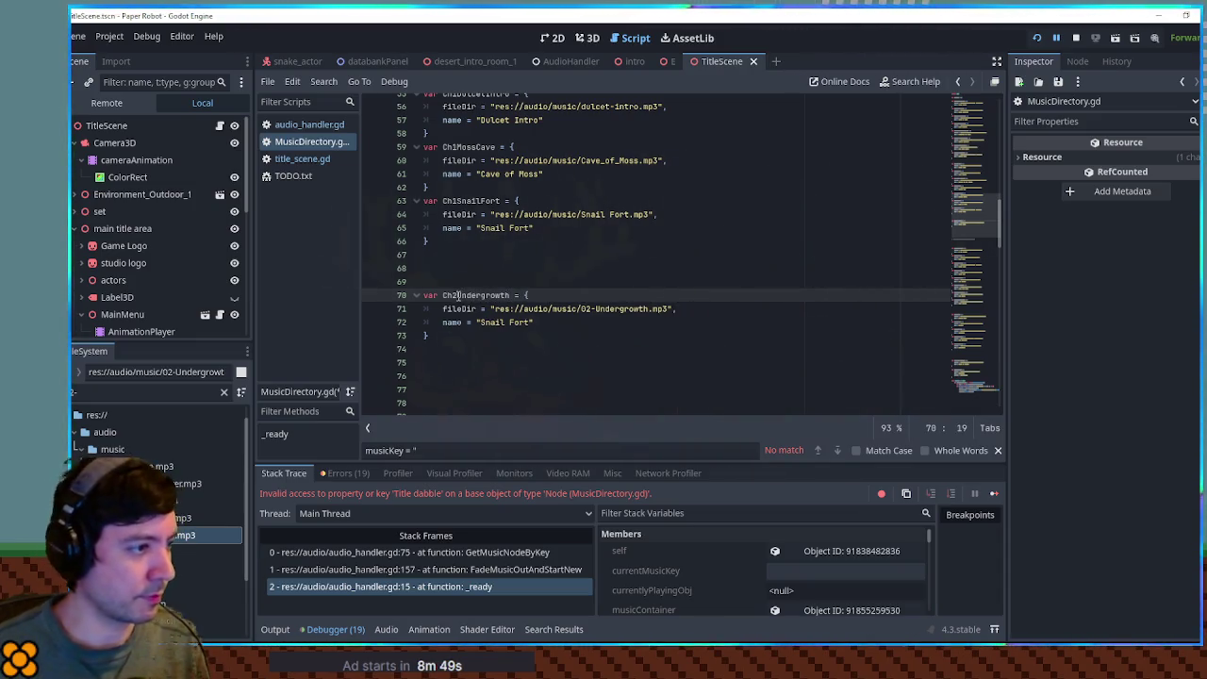
left_click(458, 296, "shift")
key("ctrl+c")
left_click_drag(479, 323, 532, 322)
key("ctrl+v")
Duplicate the Ch2Undergrowth entry below itself for the next track.
left_click_drag(423, 281, 430, 335)
key("ctrl+c")
left_click(430, 336)
key("ctrl+v")
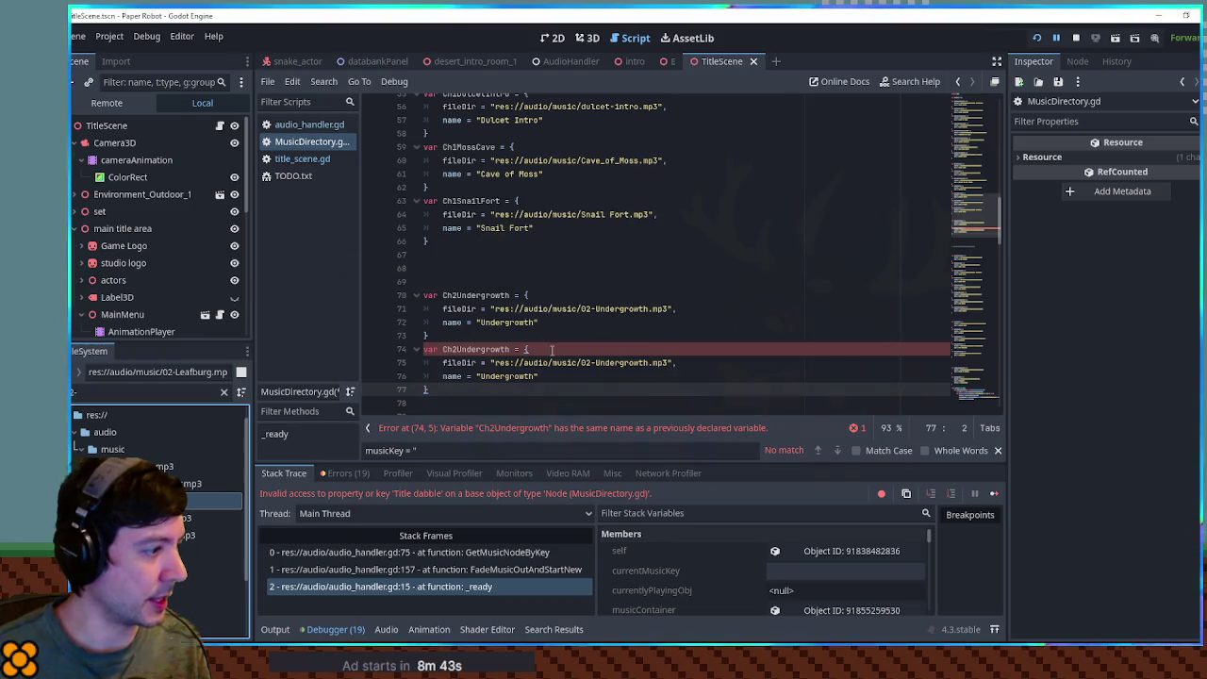
Turn the copy into Ch2Leafburg with the 02-Leafburg.mp3 path and display name Leafburg.
left_click(492, 363)
left_click(670, 363, "shift")
key("ctrl+v")
double_click(509, 375)
type("Leafburg")
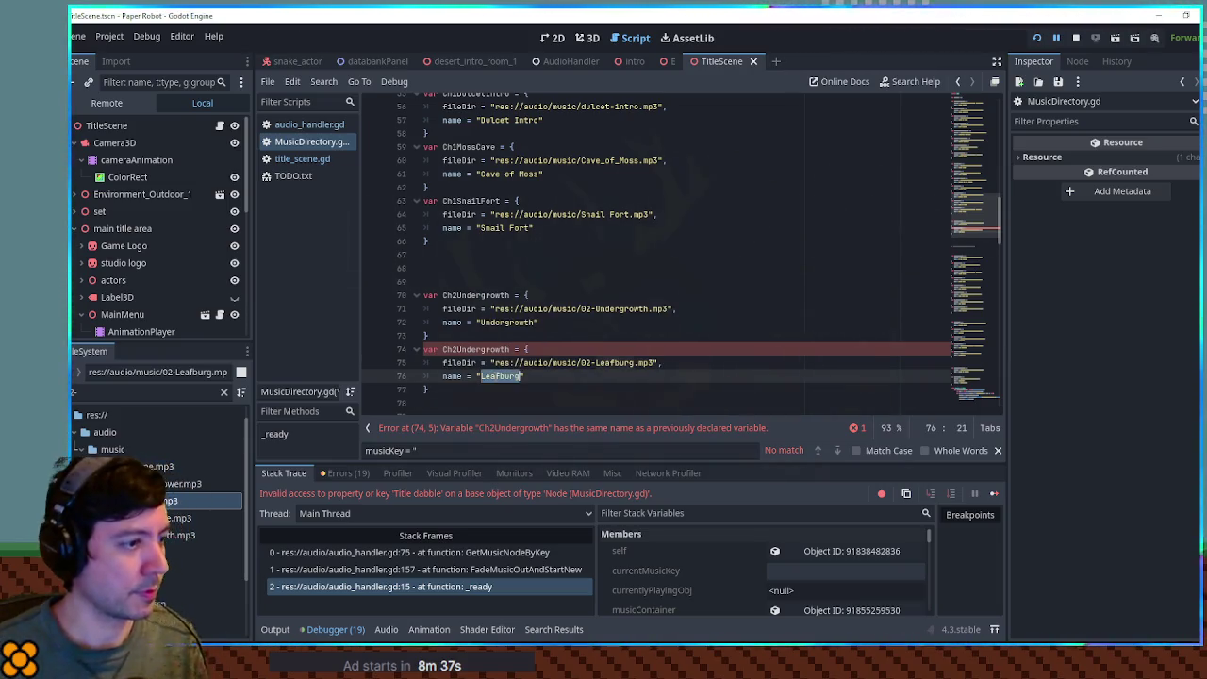
left_click_drag(457, 349, 518, 349)
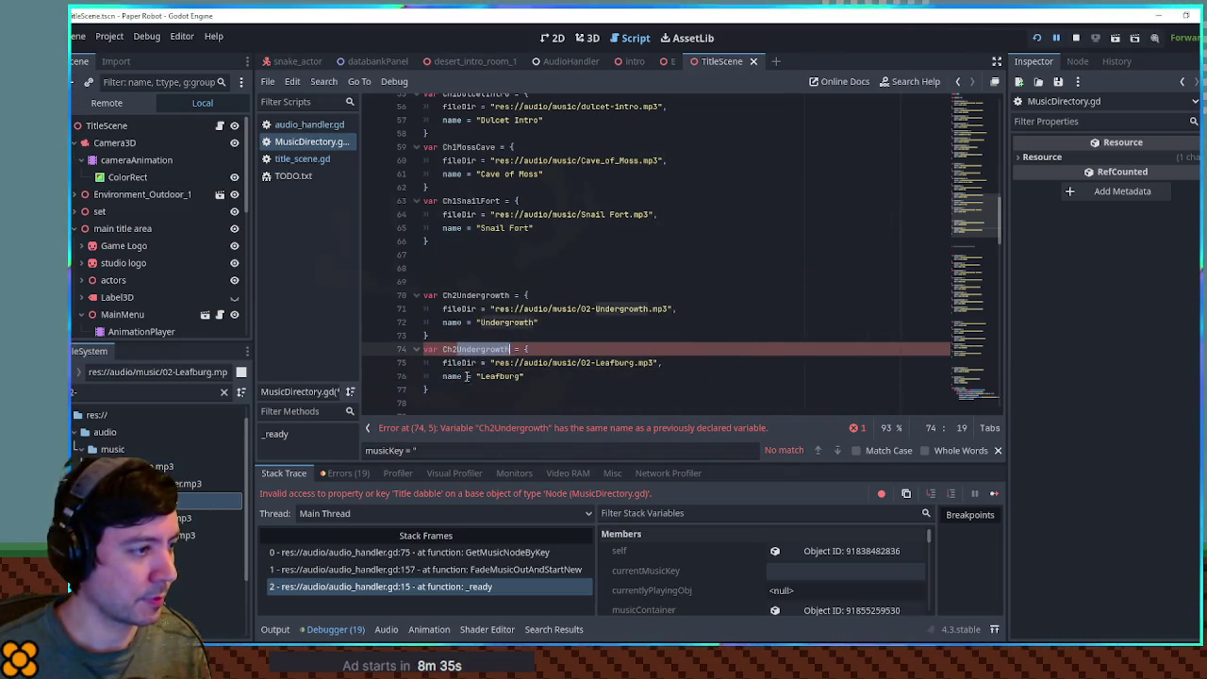
type("Leafburg =")
Duplicate the Ch2Leafburg entry and point the copy at 02-ByPlane.mp3.
left_click_drag(423, 349, 430, 389)
key("ctrl+c")
left_click(479, 402)
key("ctrl+v")
scroll(479, 398, "down", 3)
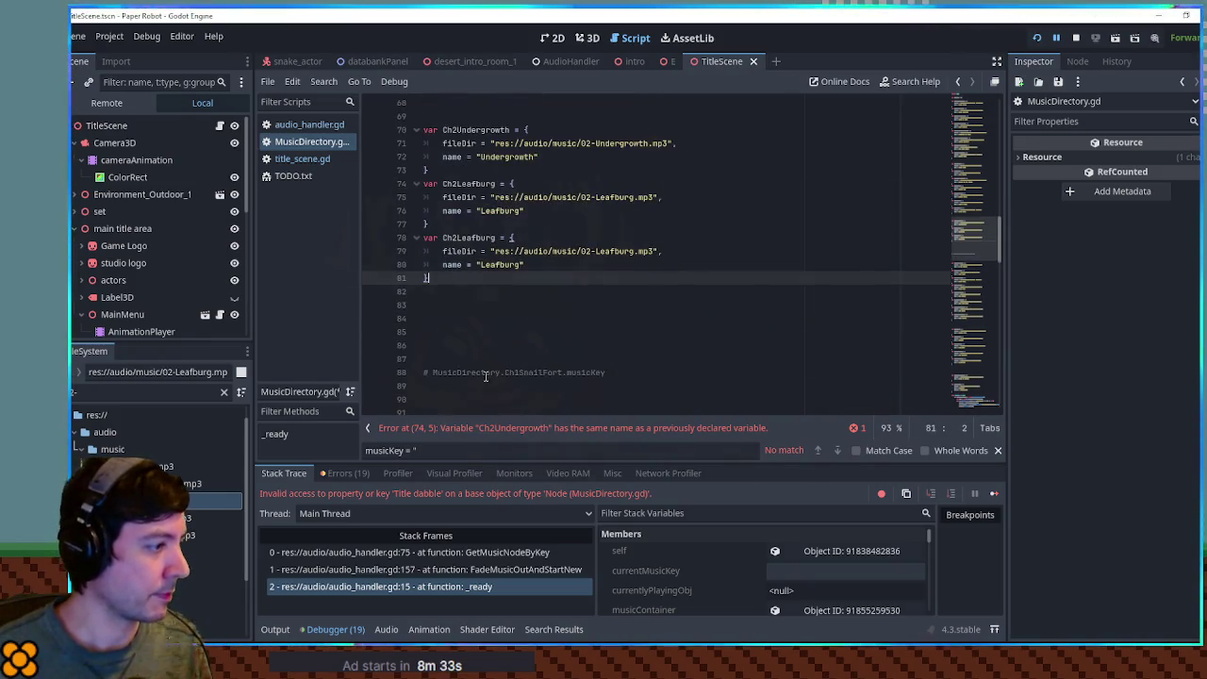
left_click(160, 466)
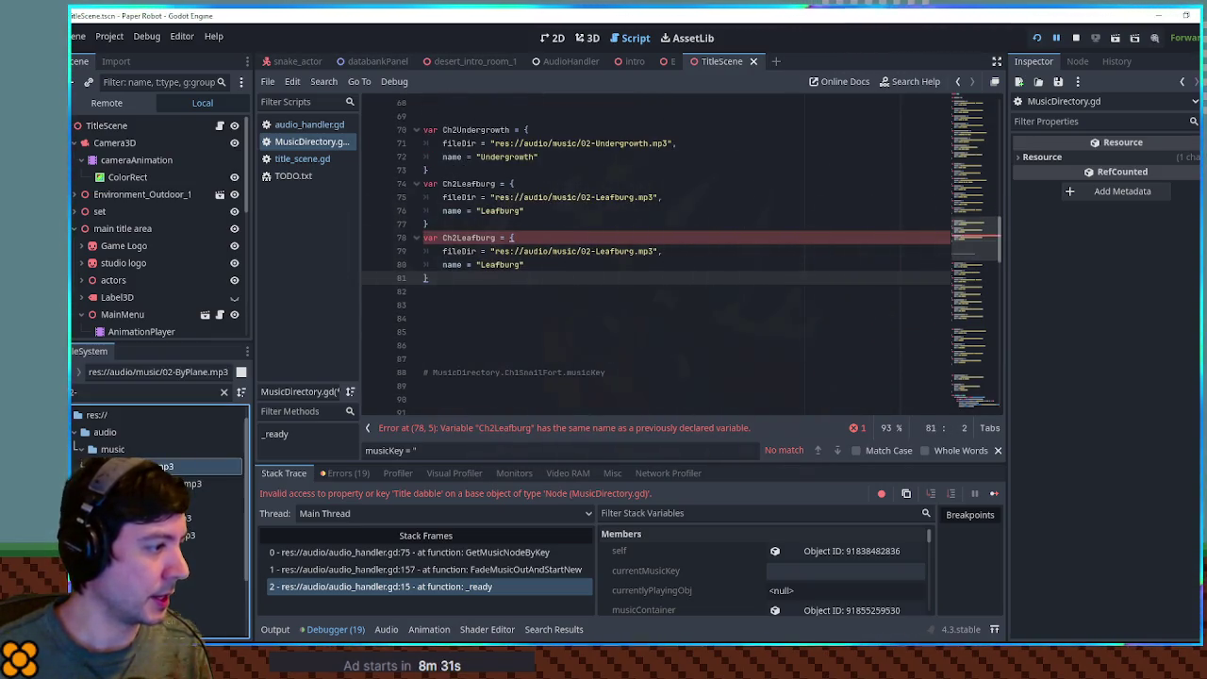
left_click_drag(494, 251, 651, 251)
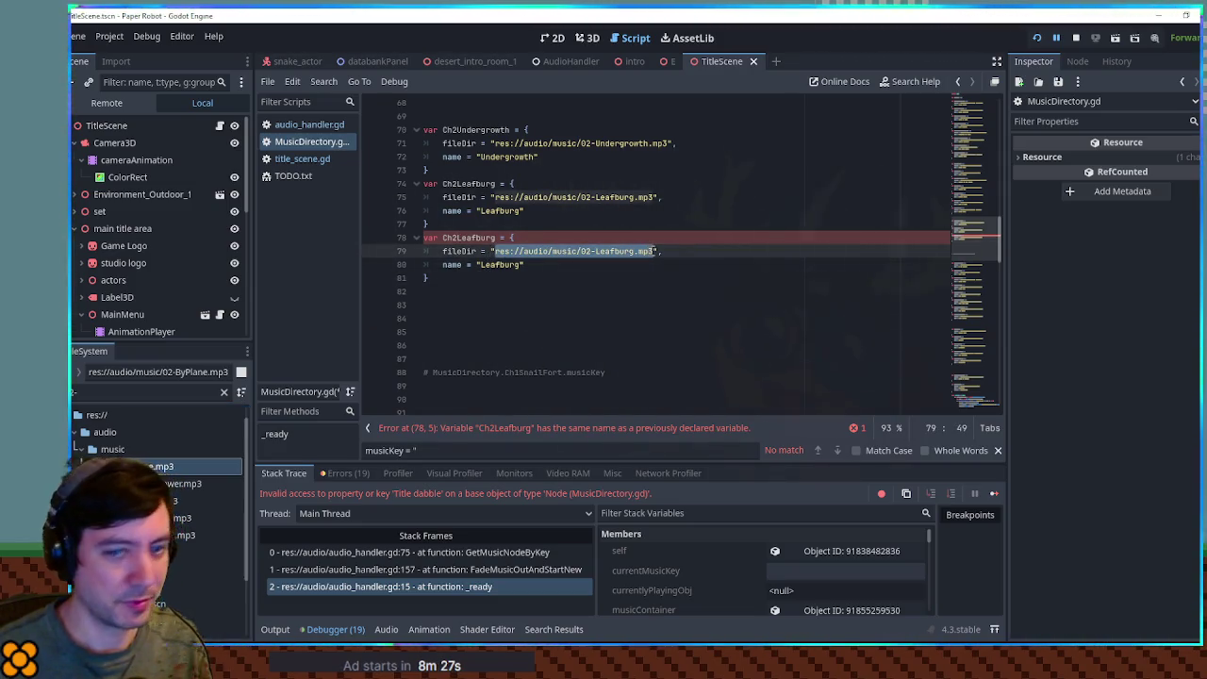
key("ctrl+v")
Name the new entry 'By Plane' and rename its variable Ch2ByPlane.
left_click(485, 265)
double_click(484, 265)
type("ByPlane")
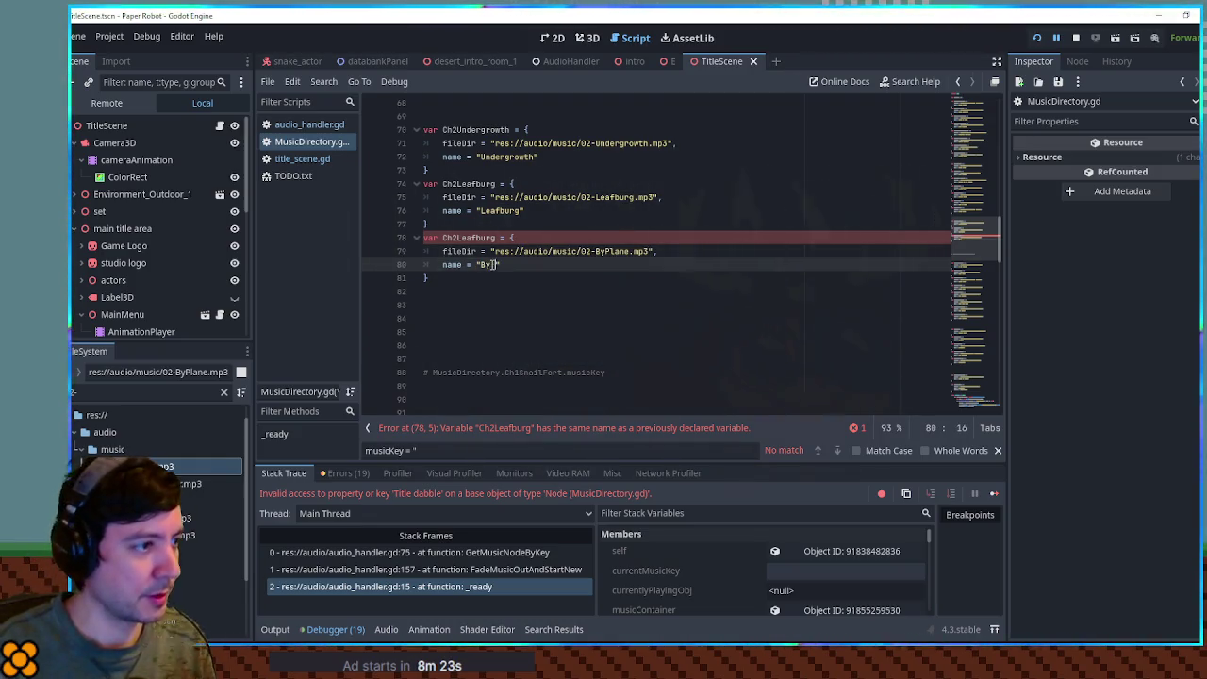
key("End")
left_click(491, 265)
left_click_drag(457, 237, 498, 238)
type("By Plane")
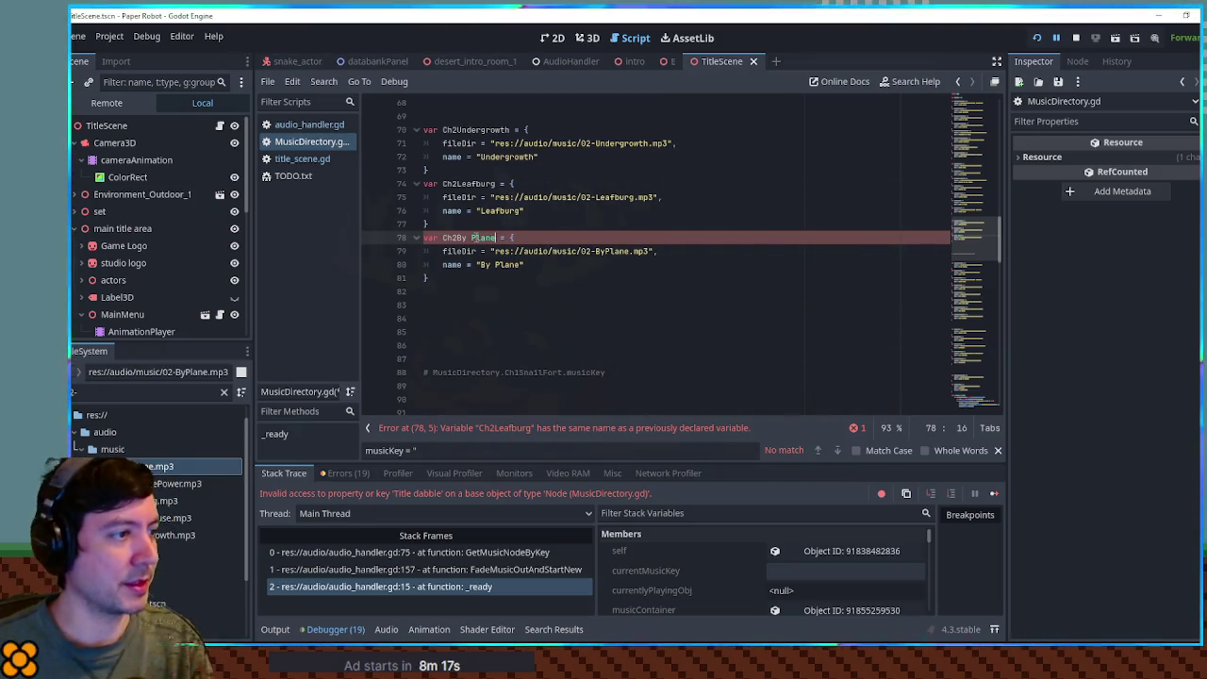
left_click(473, 238)
key("BackSpace")
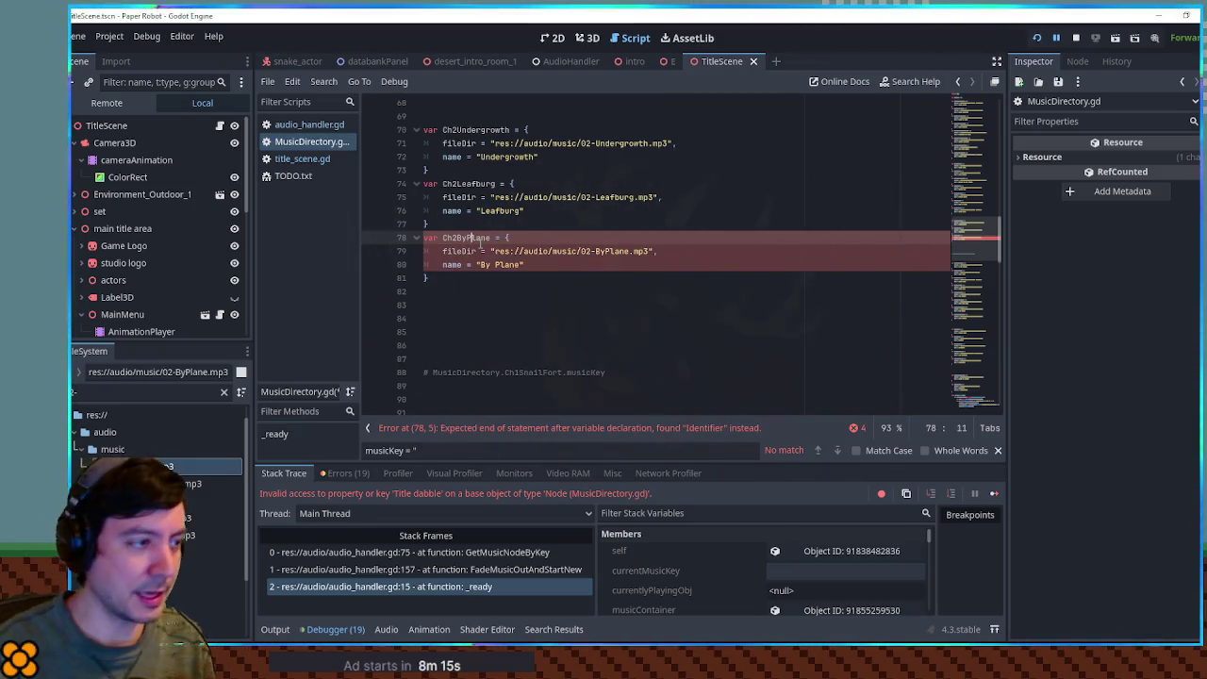
type("P")
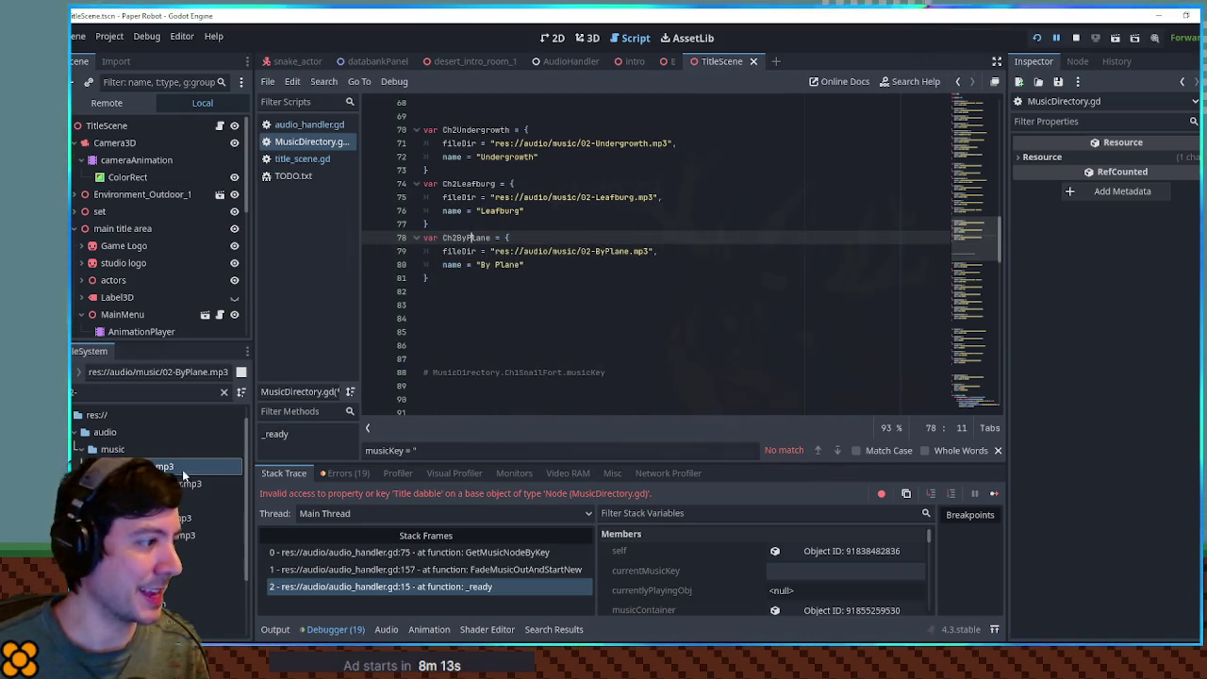
Duplicate Ch2ByPlane, point it at the ItHasThePower track, and name it 'It Has The Power'.
left_click_drag(429, 278, 449, 239)
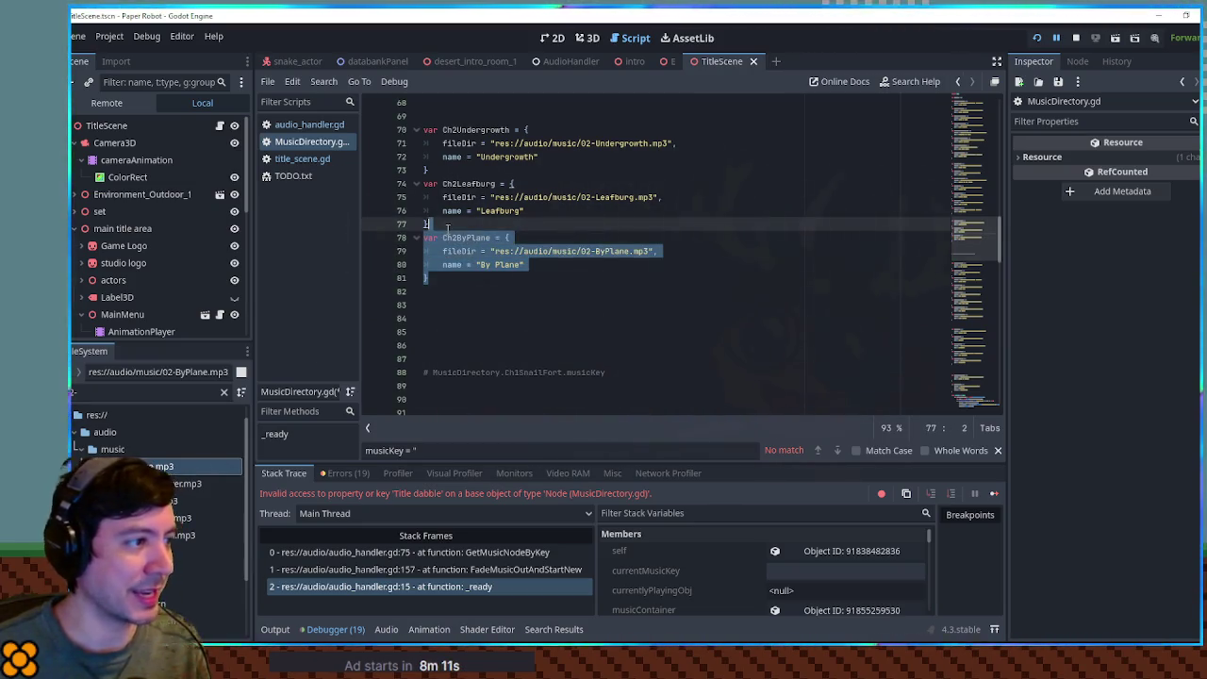
key("ctrl+shift+d")
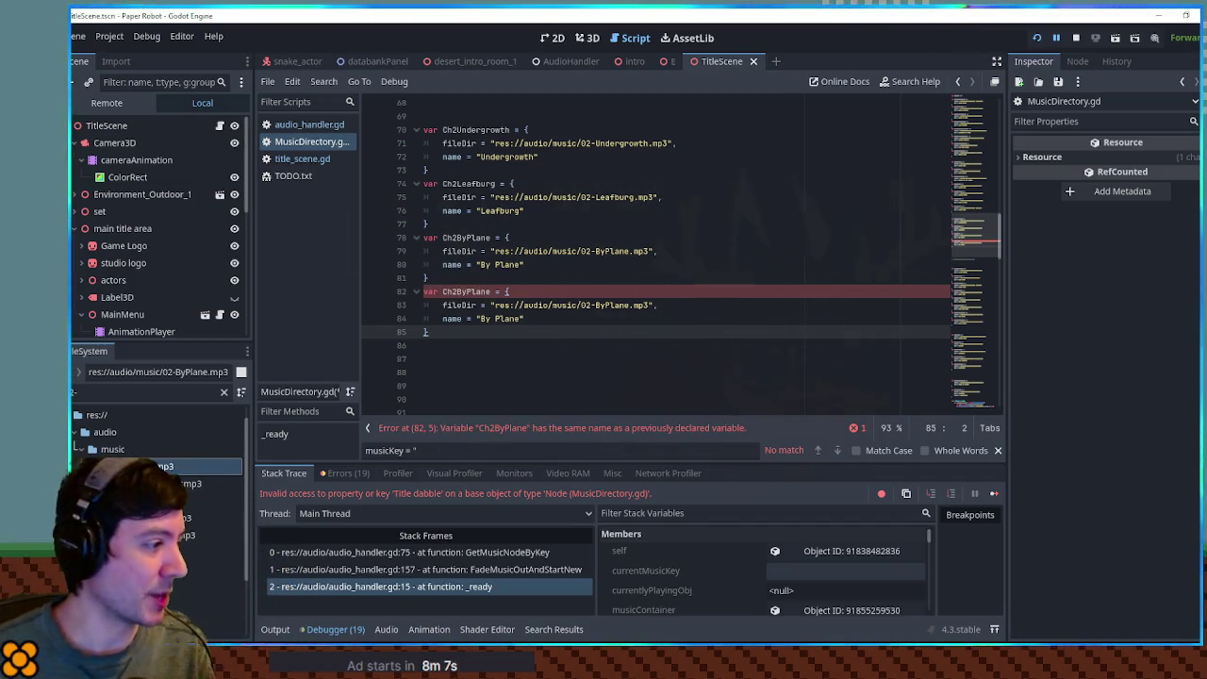
left_click(174, 482)
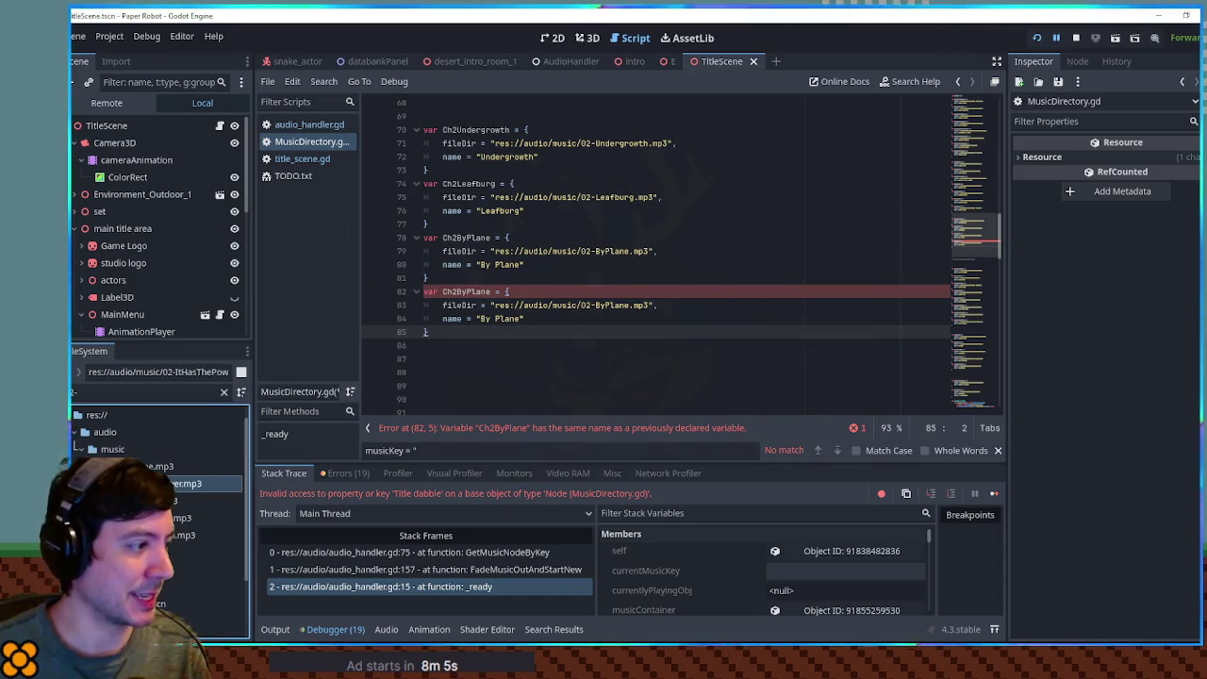
mouse_move(491, 305)
left_mouse_down()
mouse_move(626, 305)
mouse_move(494, 304)
left_mouse_up()
left_click(648, 304)
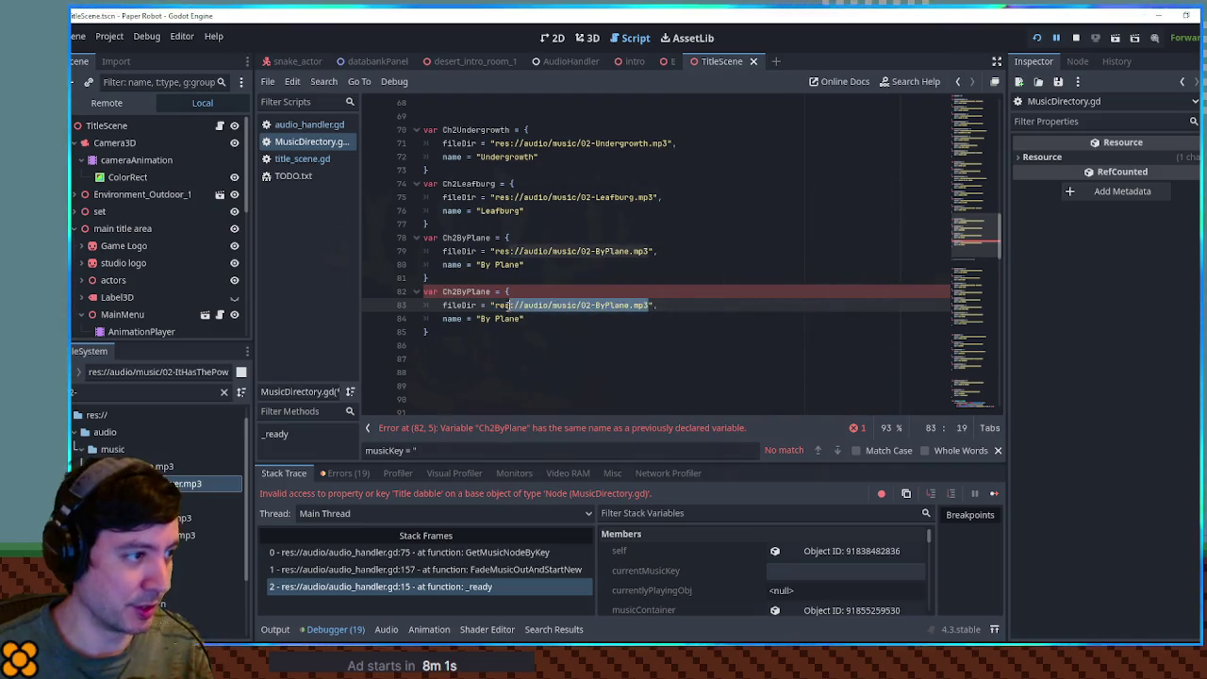
key("ctrl+v")
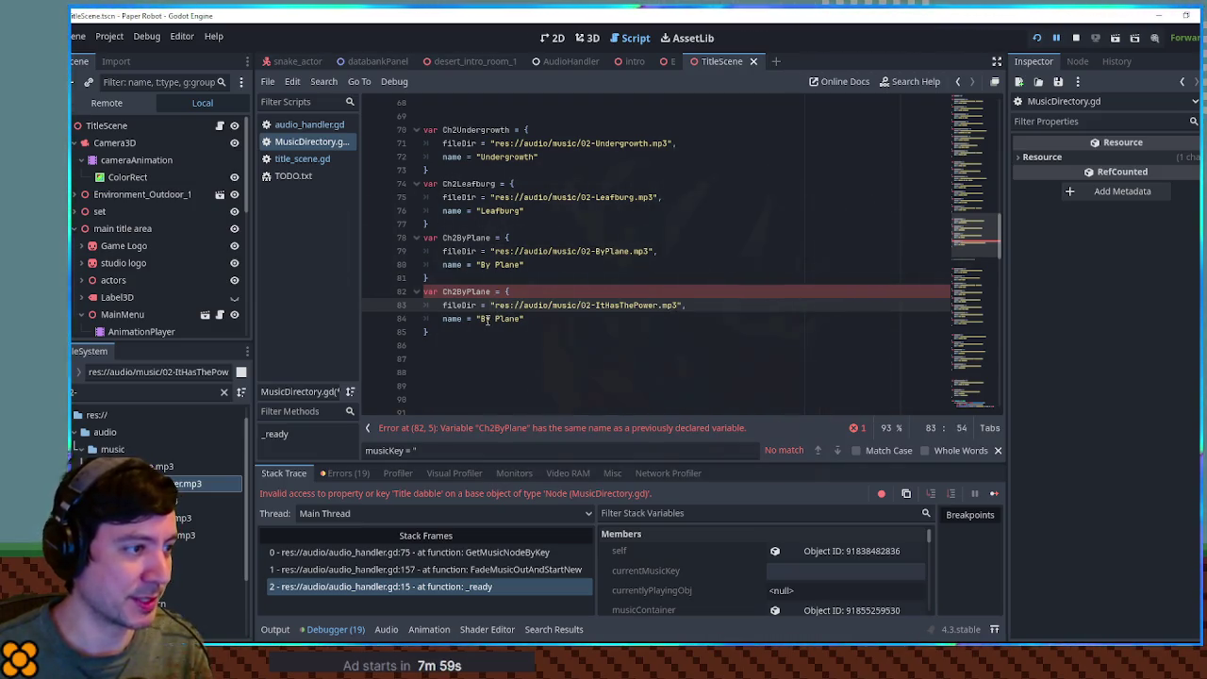
left_click_drag(482, 319, 524, 319)
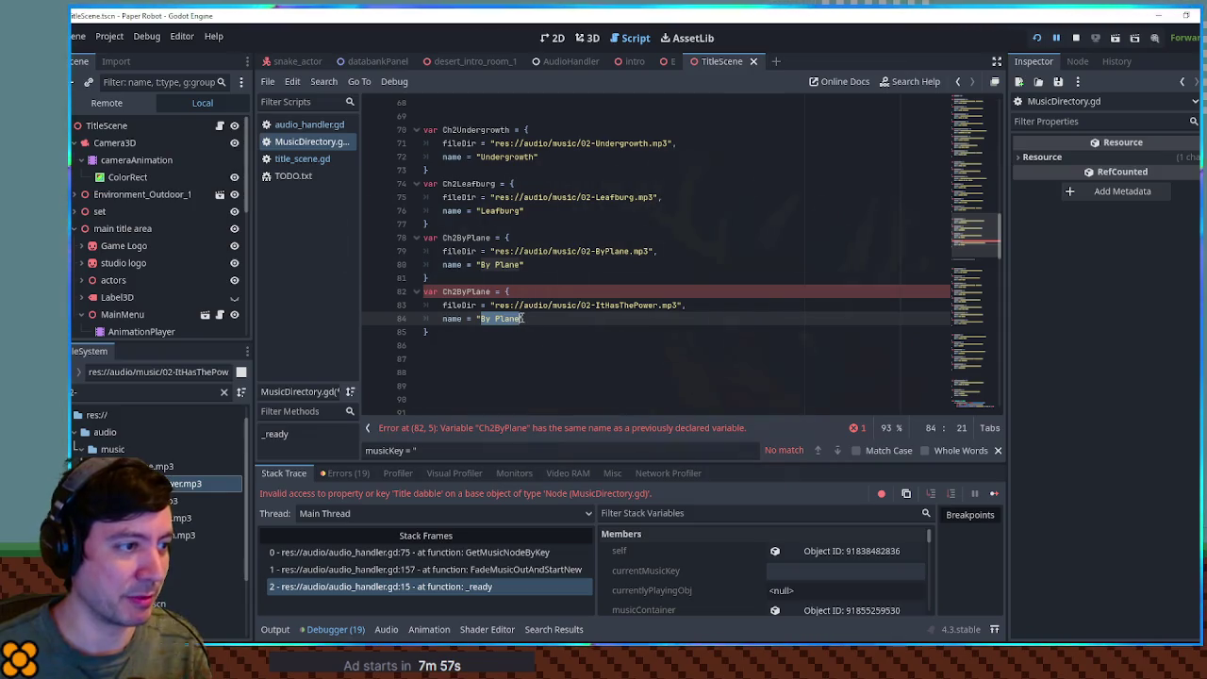
type("It Has The P")
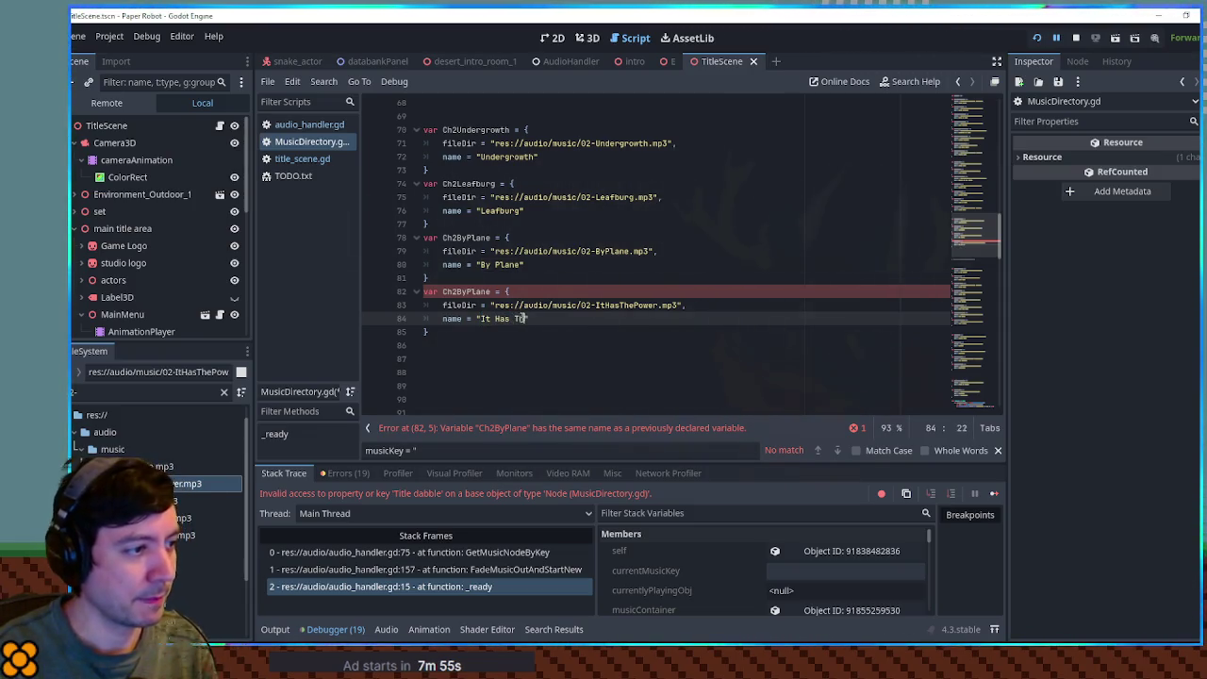
type("ower")
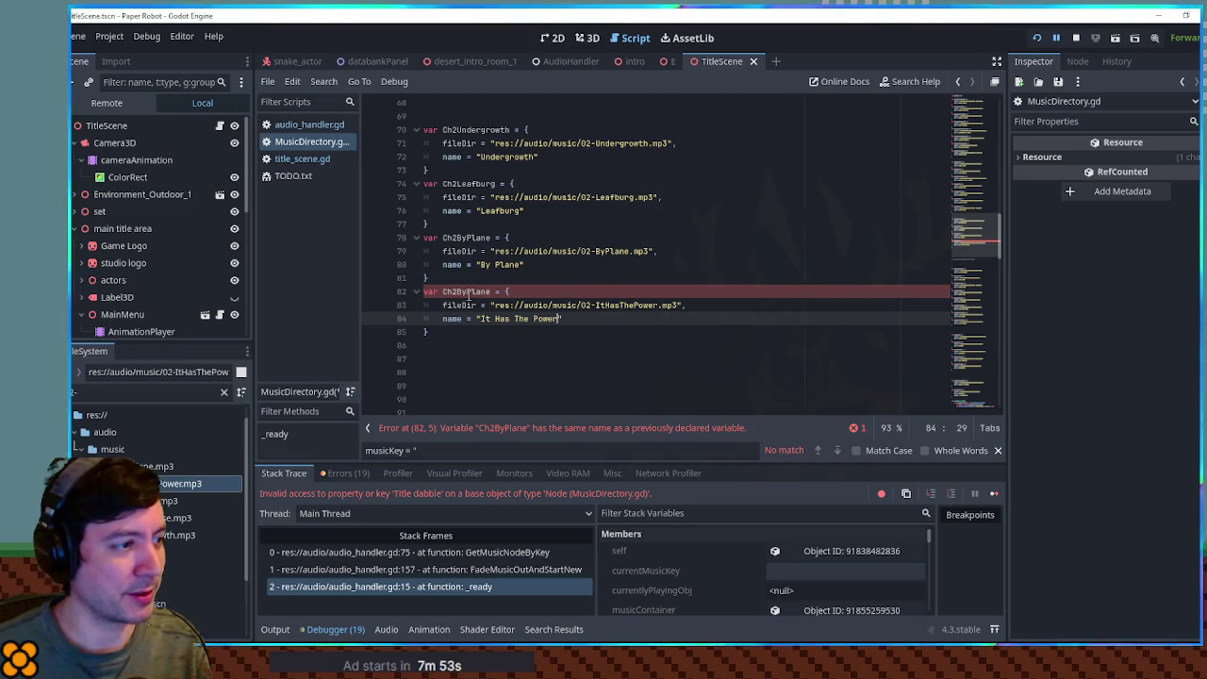
Rename the newest entry's variable Ch2PowerStation to clear the duplicate-name error.
double_click(458, 293)
type("Ch2I")
key("BackSpace")
type("PowerStatio")
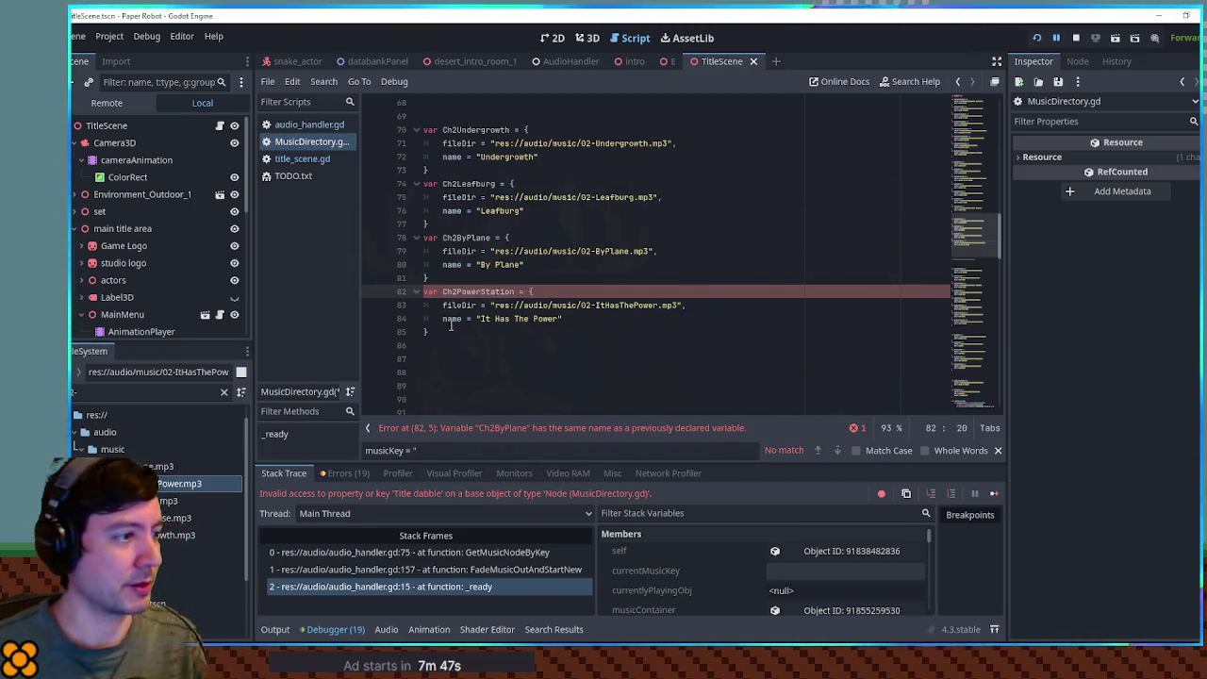
left_click_drag(436, 332, 443, 292)
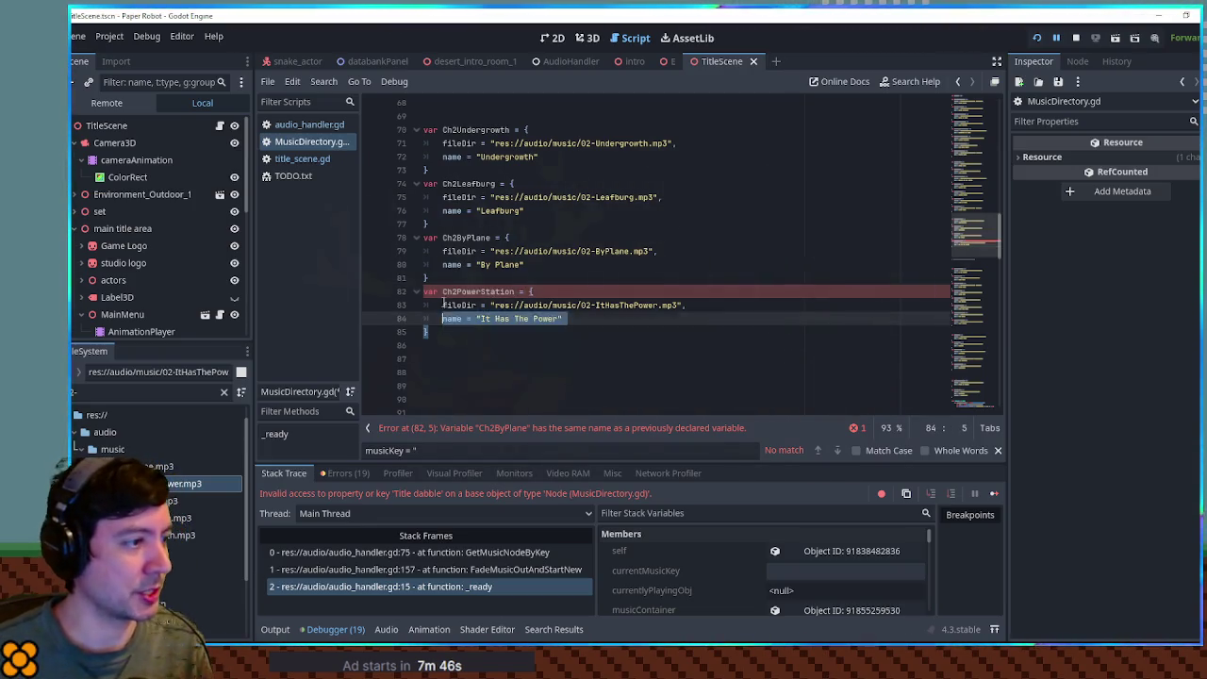
left_click(518, 339)
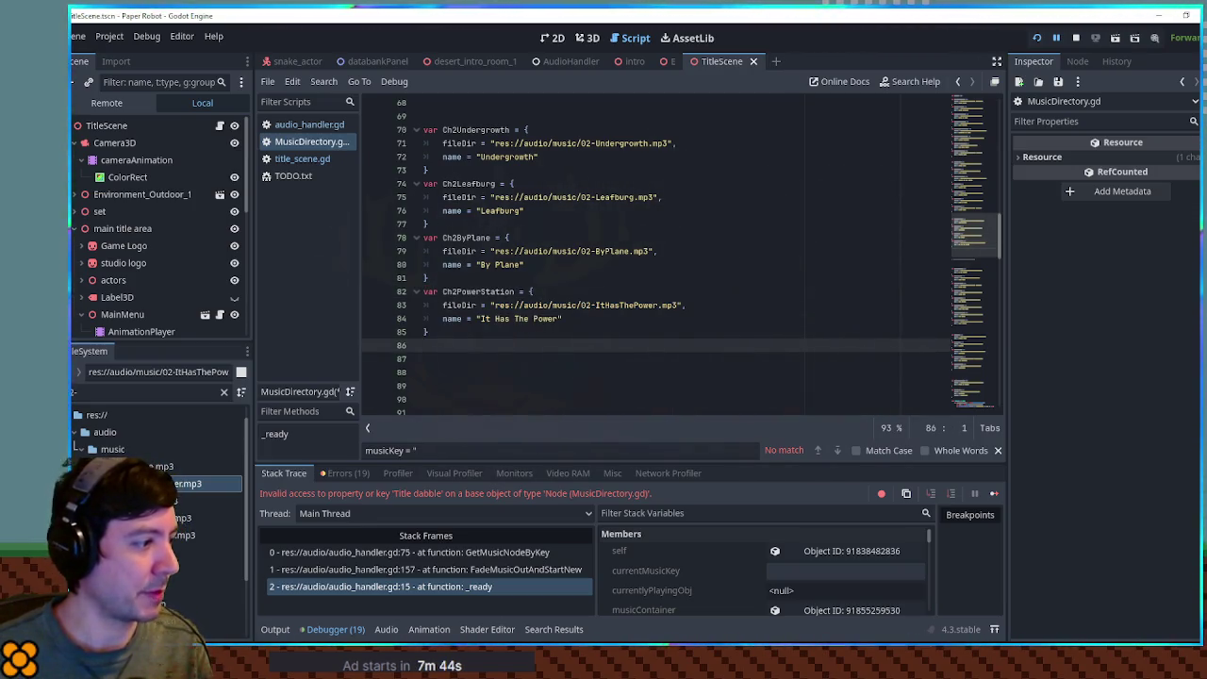
scroll(517, 306, "down", 15)
Duplicate BattleSnailBoss into BattlePlantBoss playing 02-Powerhouse.mp3 named Powerhouse, and save.
scroll(517, 306, "down", 3)
left_click_drag(442, 382, 419, 345)
key("ctrl+shift+d")
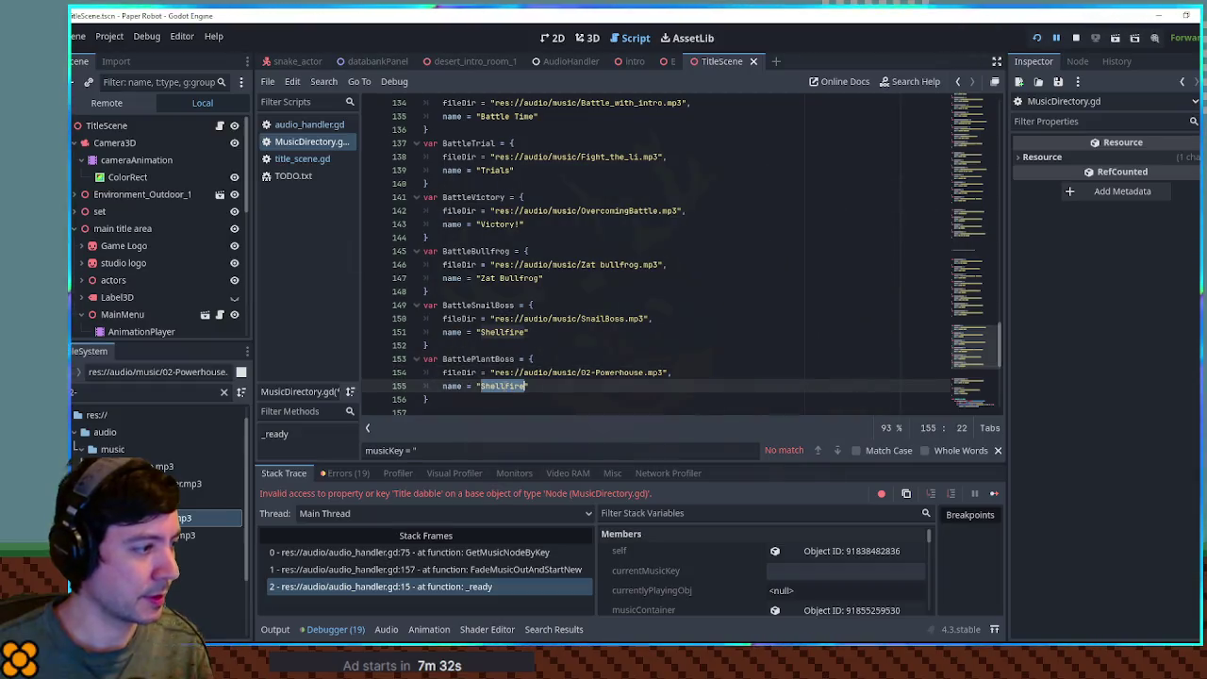
type("Powerhous")
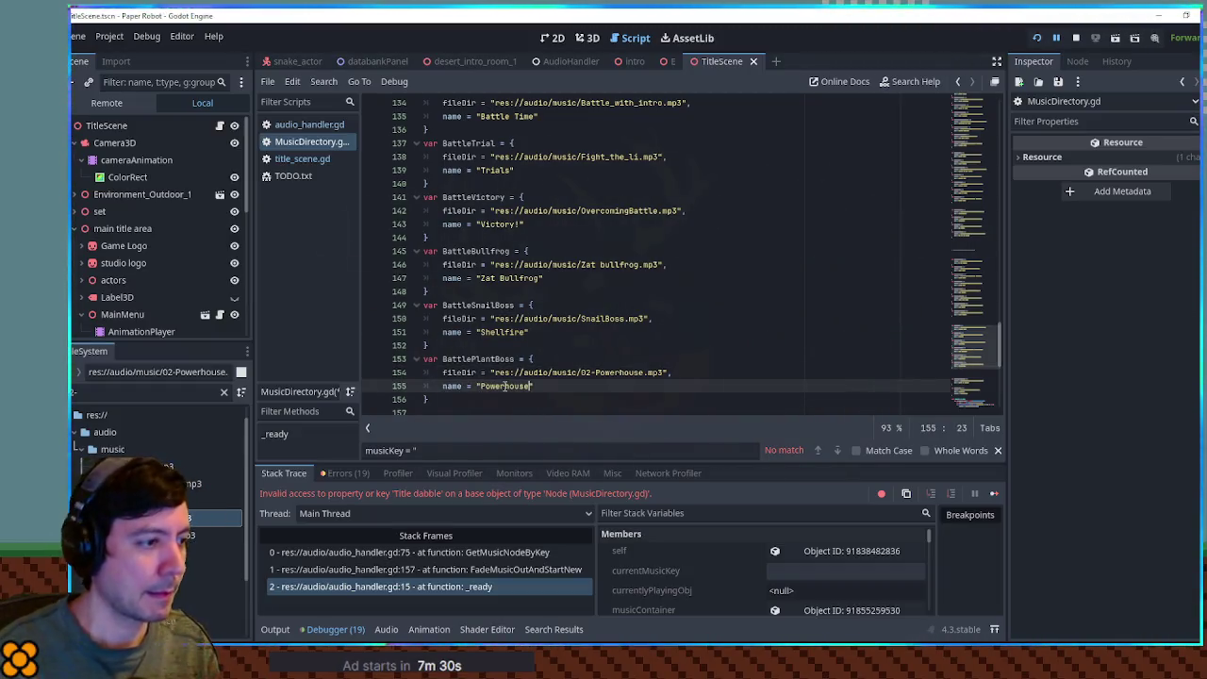
scroll(505, 387, "down", 1)
key("ctrl+s")
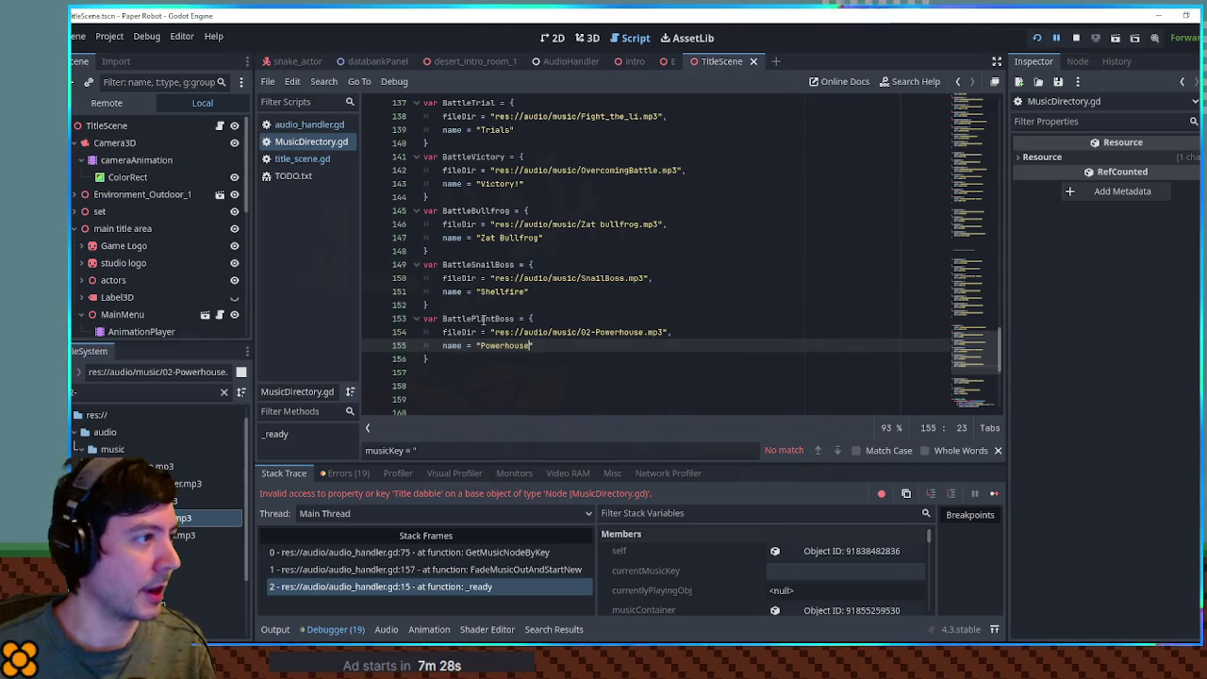
Copy the Ch2Undergrowth reference and switch back to audio_handler.gd.
double_click(483, 319)
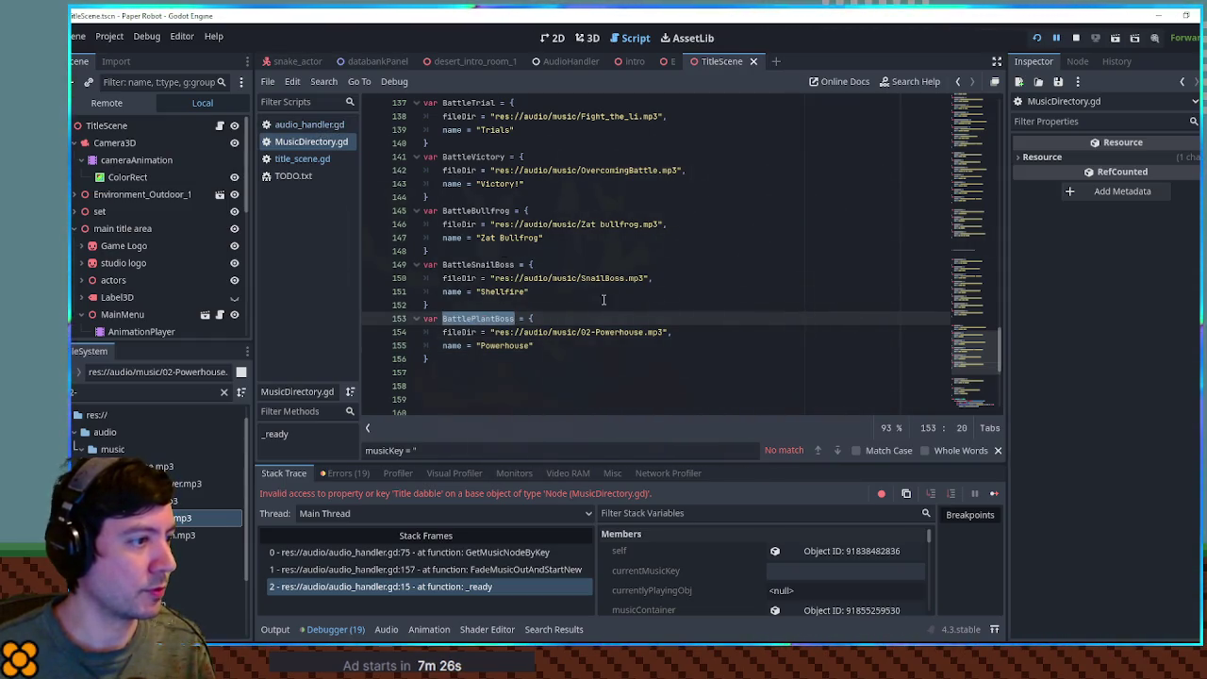
scroll(603, 301, "up", 7)
scroll(603, 301, "up", 7)
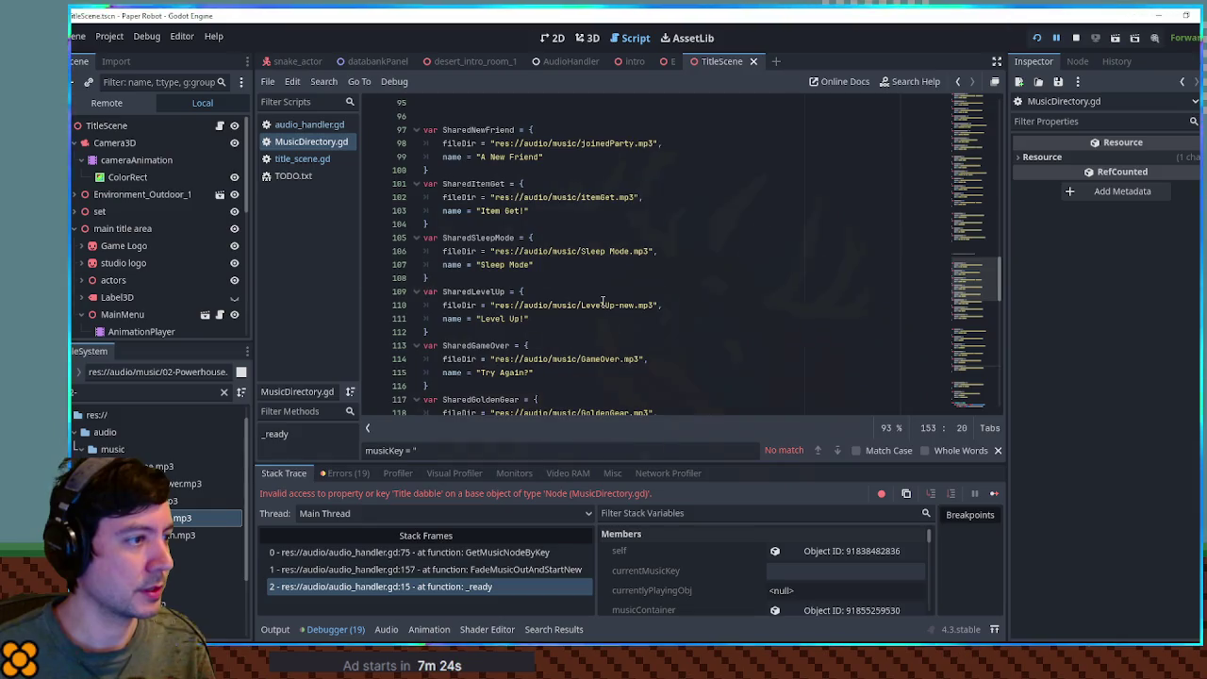
scroll(602, 301, "up", 8)
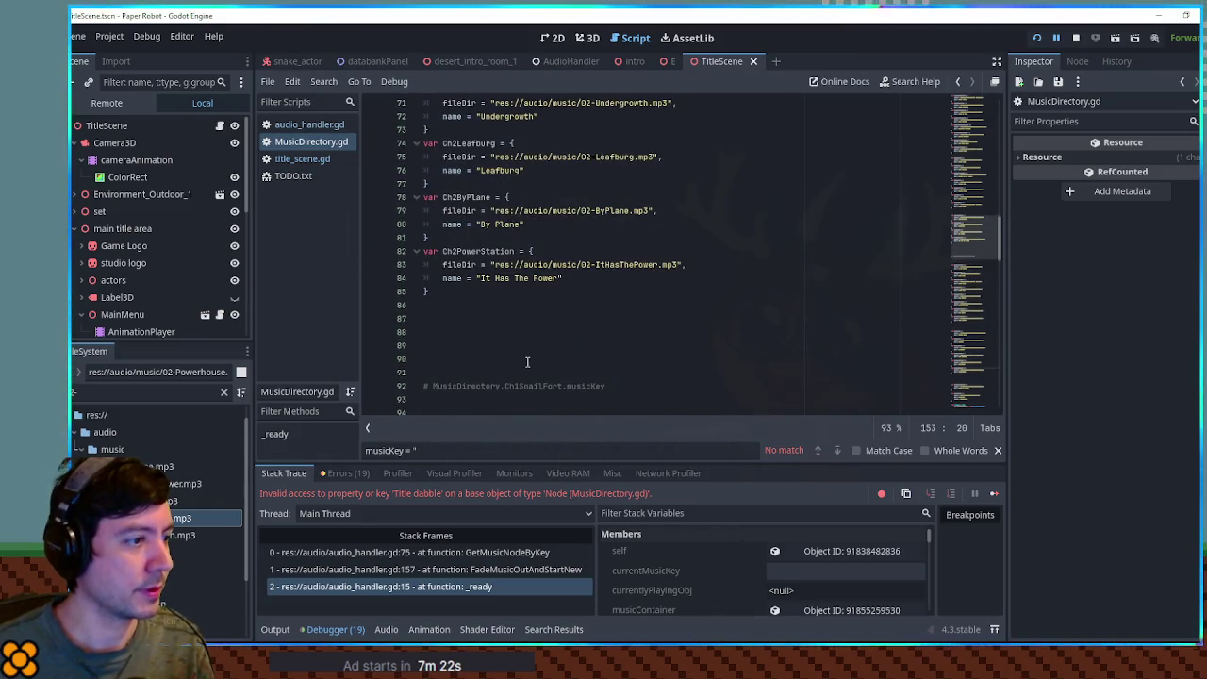
left_click(449, 321)
scroll(450, 324, "up", 2)
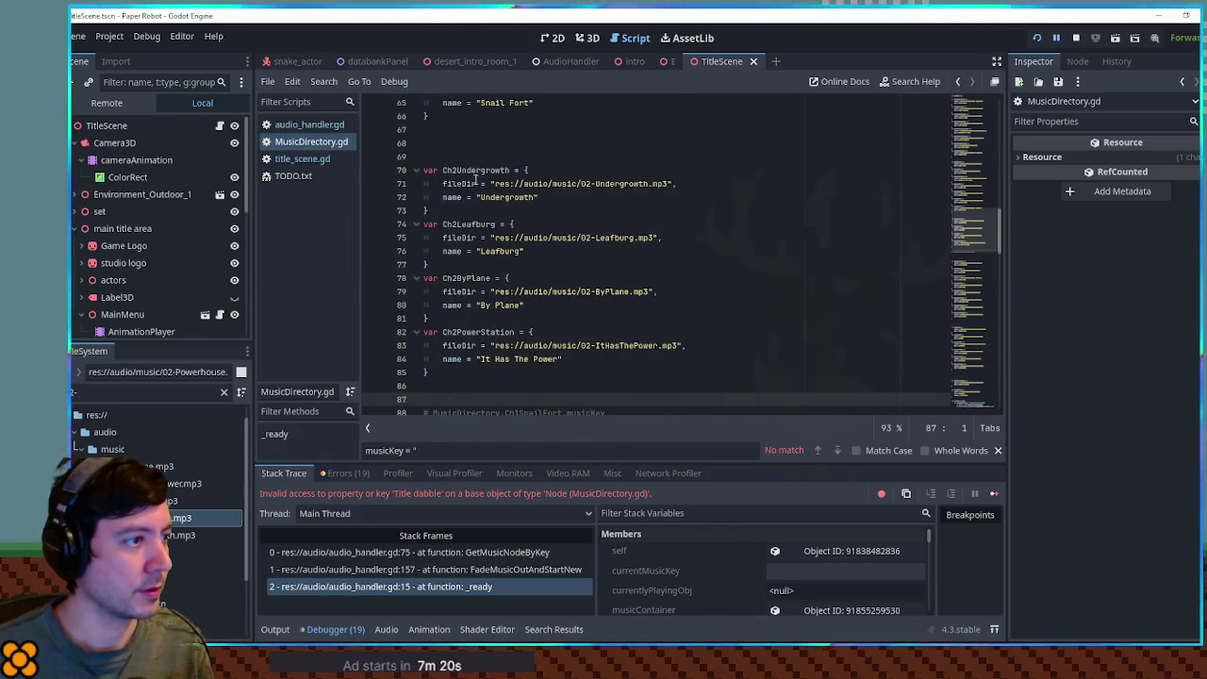
double_click(476, 173)
left_click_drag(528, 412, 528, 407)
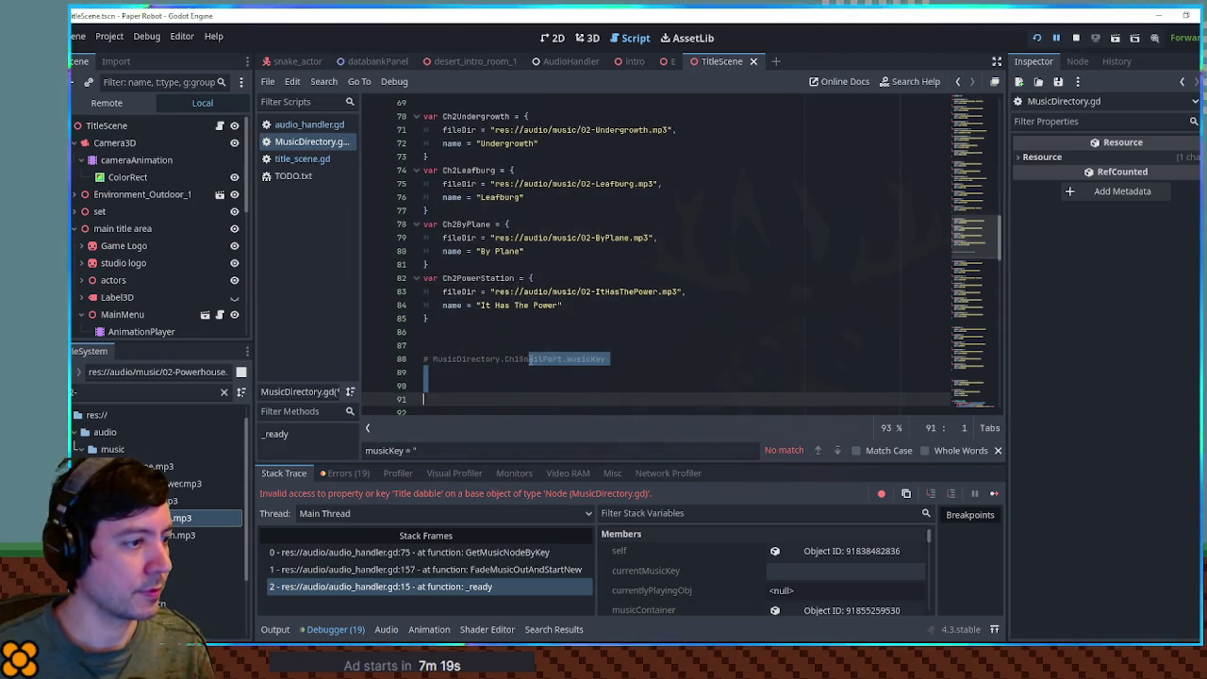
key("ctrl+z")
left_click(318, 127)
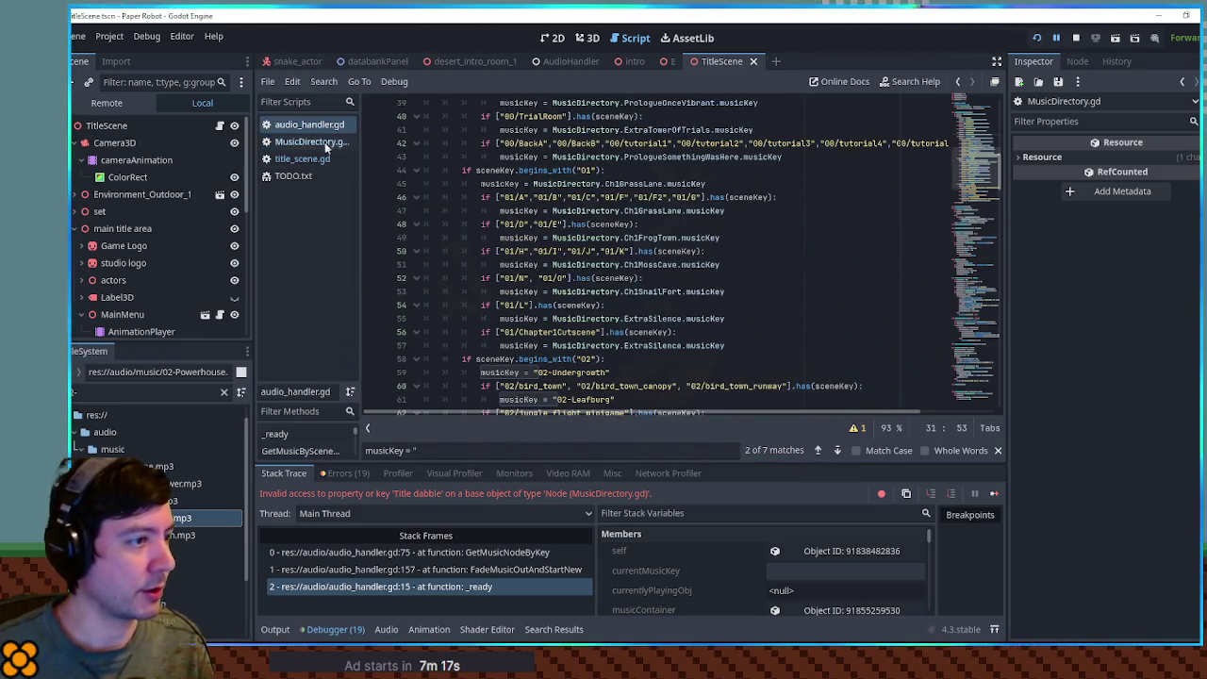
Replace the hard-coded keys on lines 59 and 61 with MusicDirectory Undergrowth and Leafburg references.
left_click_drag(533, 373, 619, 373)
type("MusicDirectory.Ch2Undergrowth.musicKey")
scroll(638, 340, "down", 5)
scroll(629, 330, "up", 1)
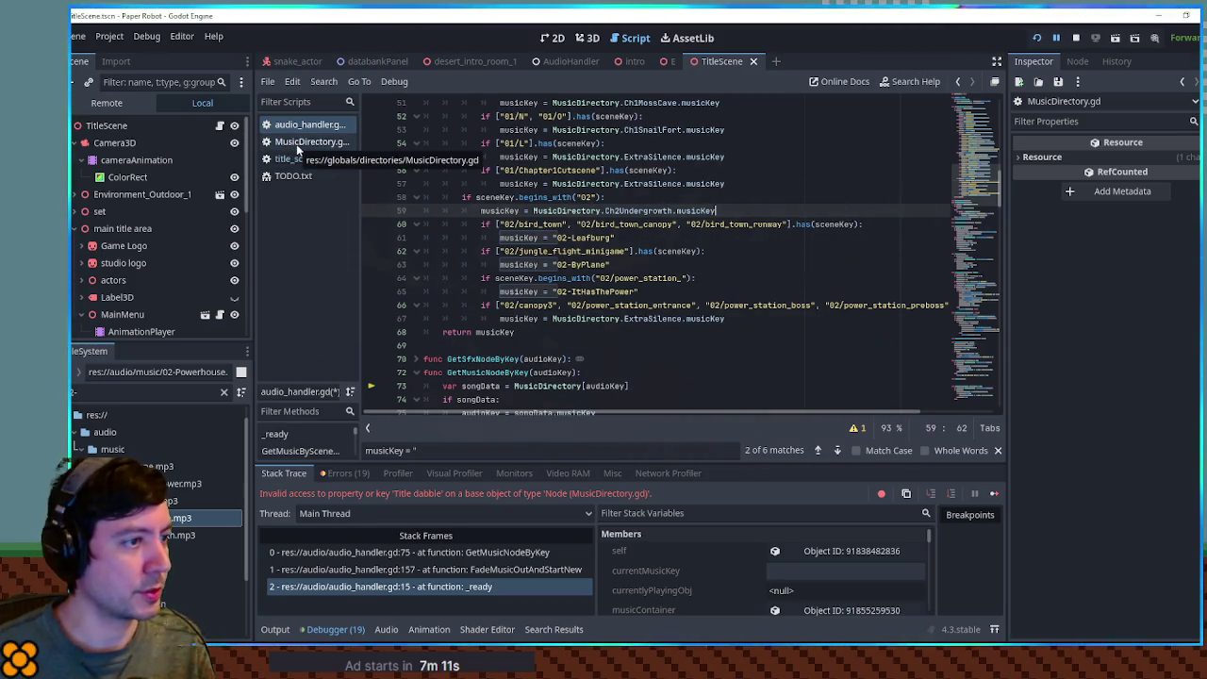
left_click_drag(553, 237, 629, 237)
type("MusicDirectory.Ch2Undergrowth.musicKey")
double_click(634, 238)
type("Ch1Leafburg")
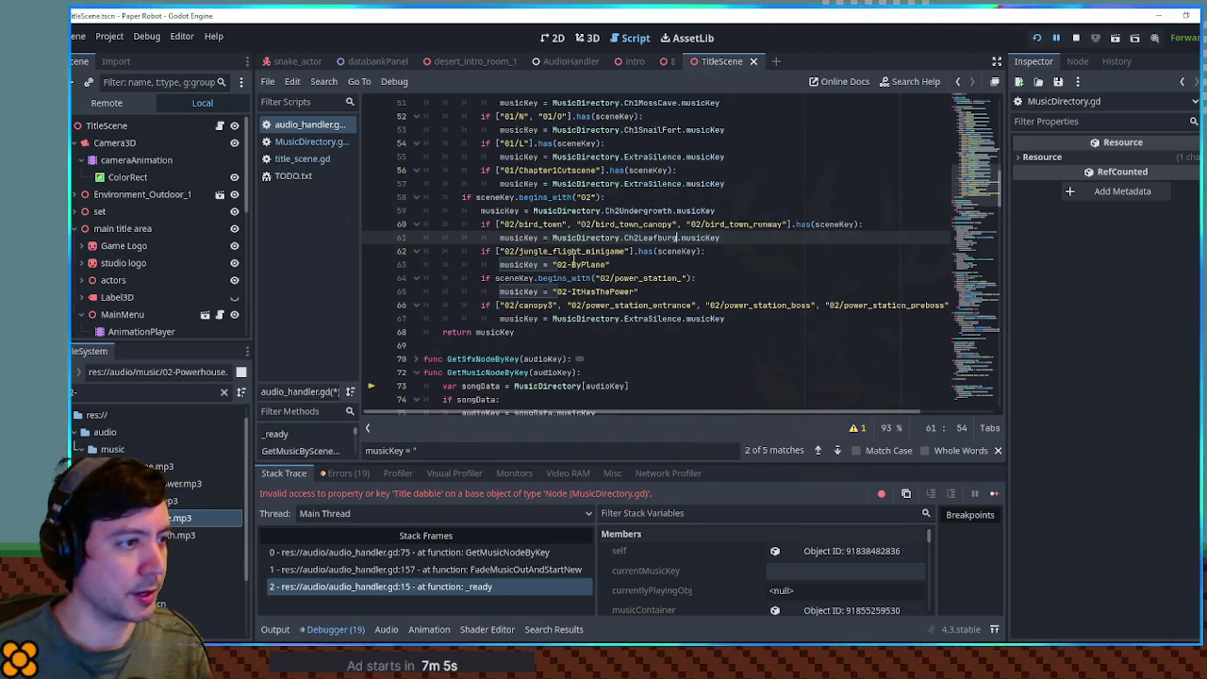
Point lines 63 and 65 at the Ch2ByPlane and Ch2PowerStation music keys.
left_click_drag(554, 265, 611, 265)
type("MusicDirectory.Ch2Undergrowth.musicKey")
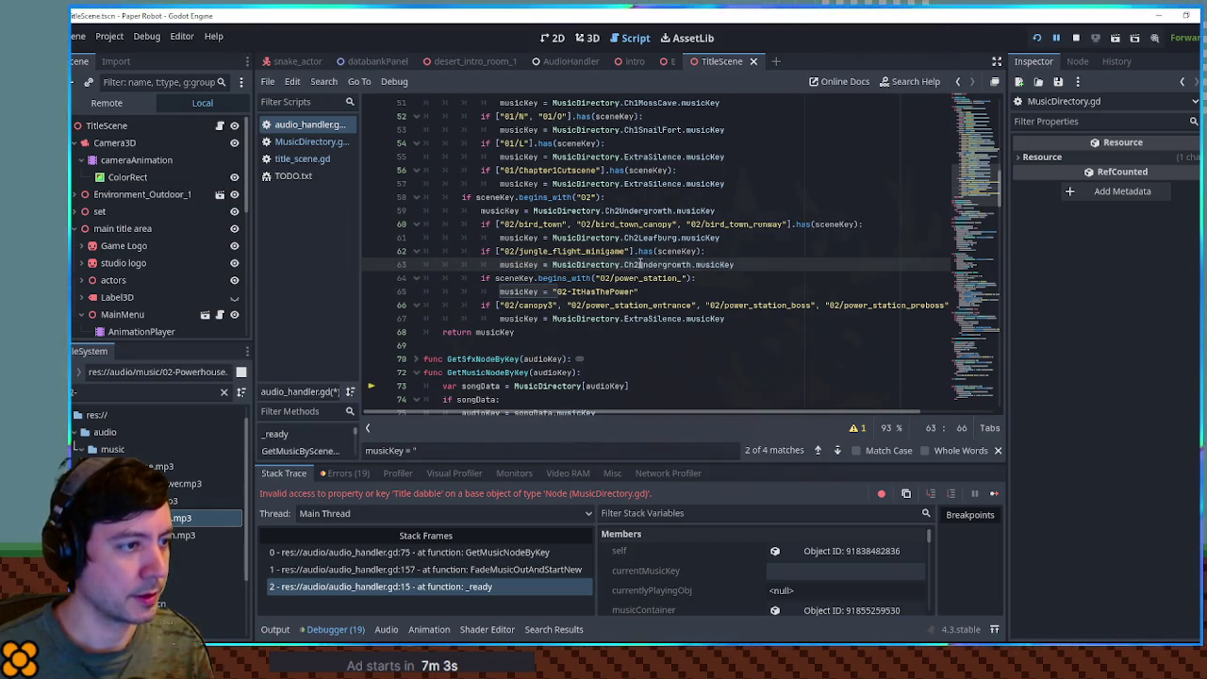
left_click(694, 264, "shift")
type("ByPla")
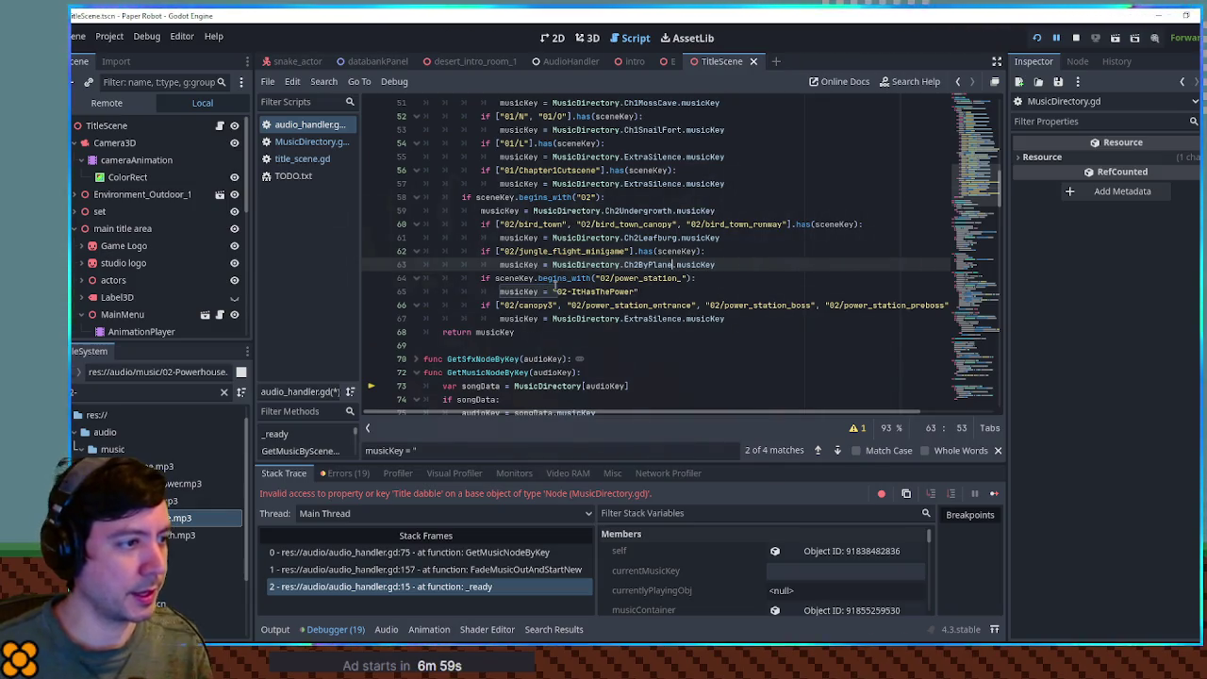
left_click_drag(555, 292, 656, 291)
type("MusicDirectory.Ch2Undergrowth.musicKey")
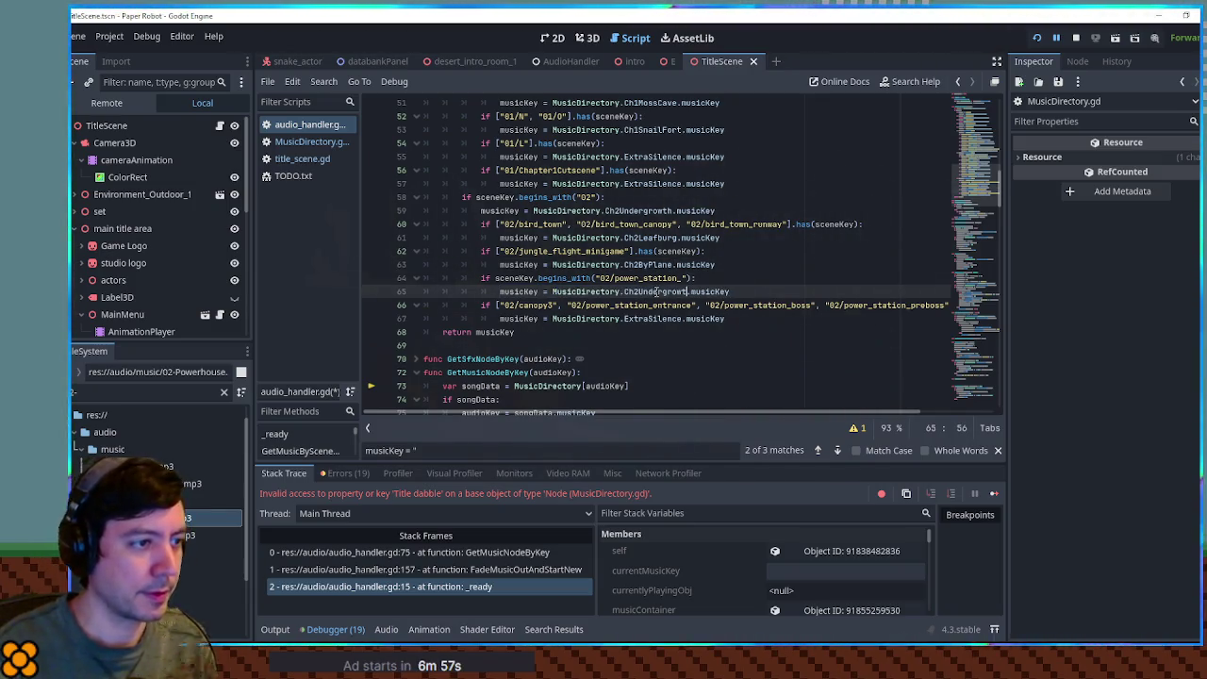
key("BackSpace")
key("BackSpace")
key("BackSpace")
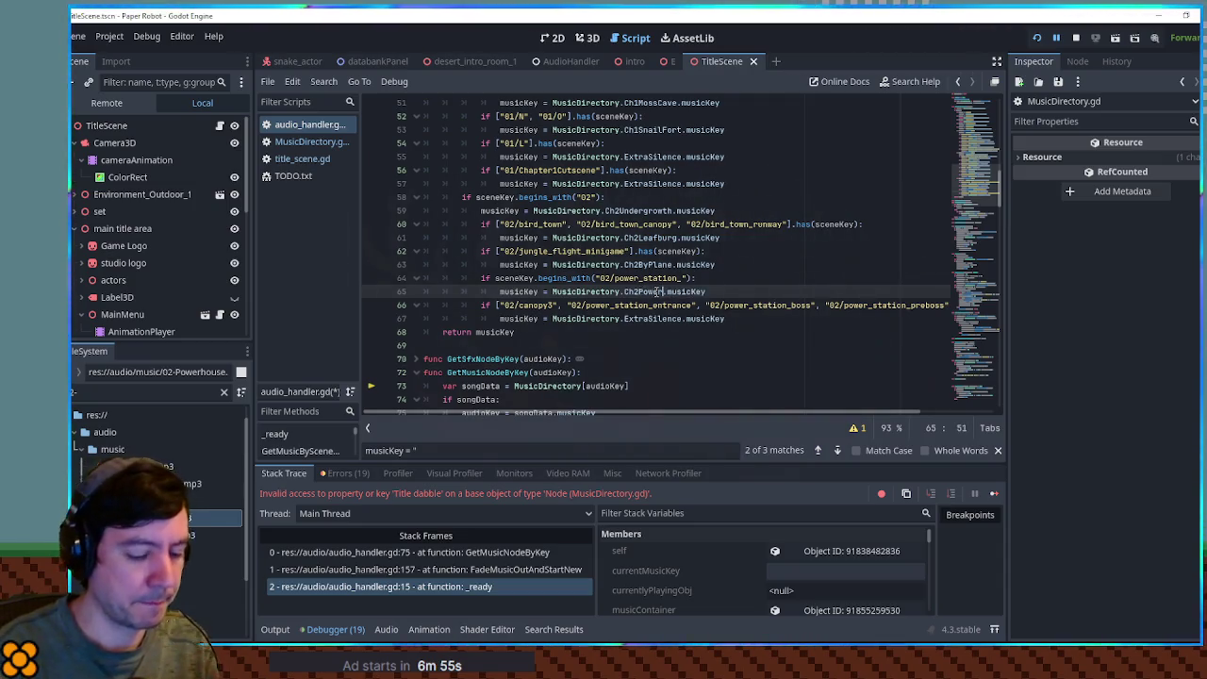
type("Station")
left_click(750, 241)
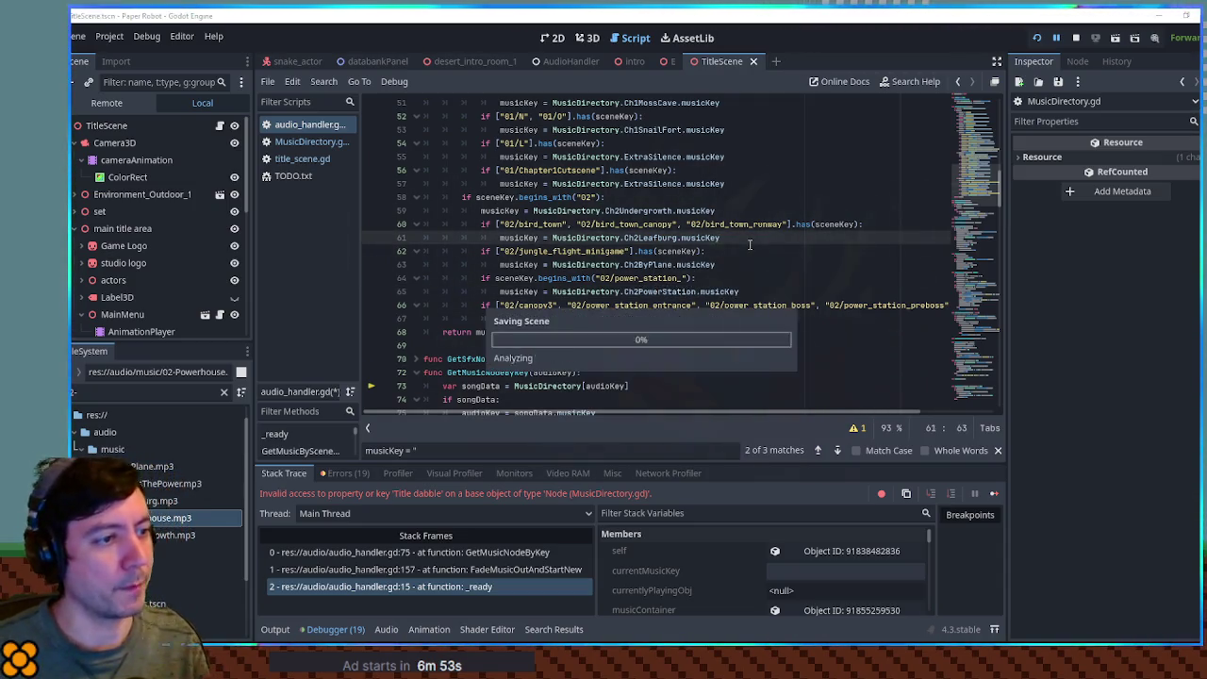
scroll(977, 193, "down", 2)
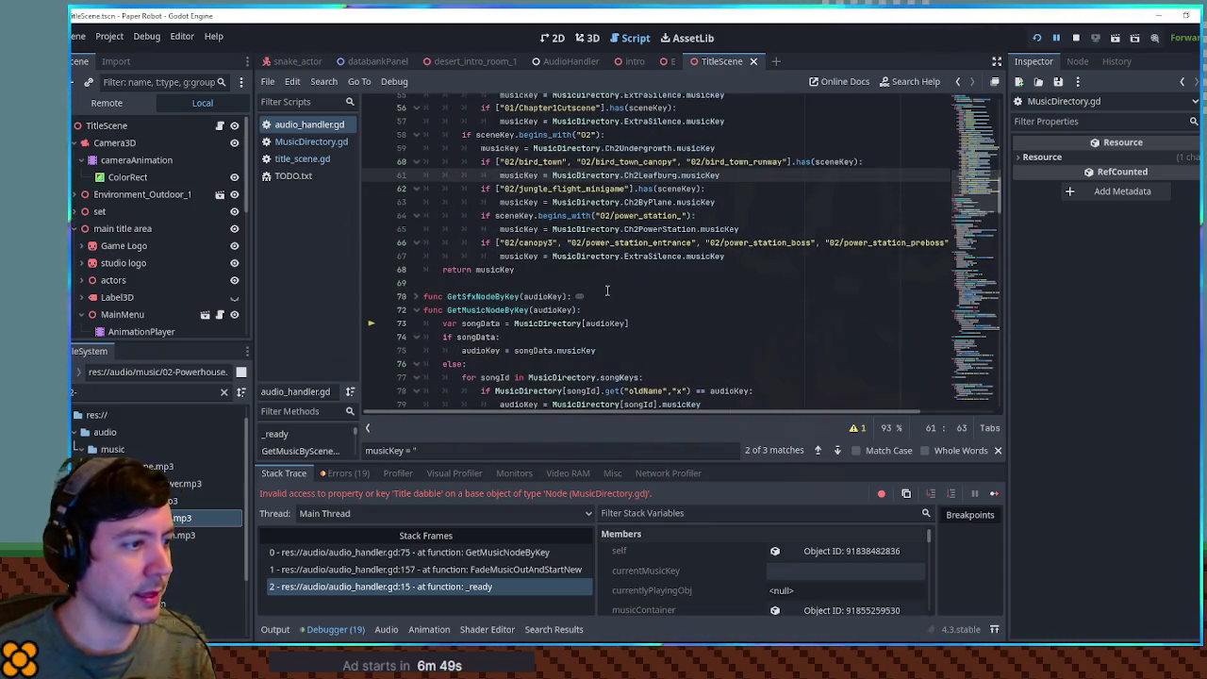
Trace songData and audioKey in GetMusicNodeByKey, then set a breakpoint on line 73's MusicDirectory lookup.
scroll(606, 290, "down", 2)
double_click(481, 255)
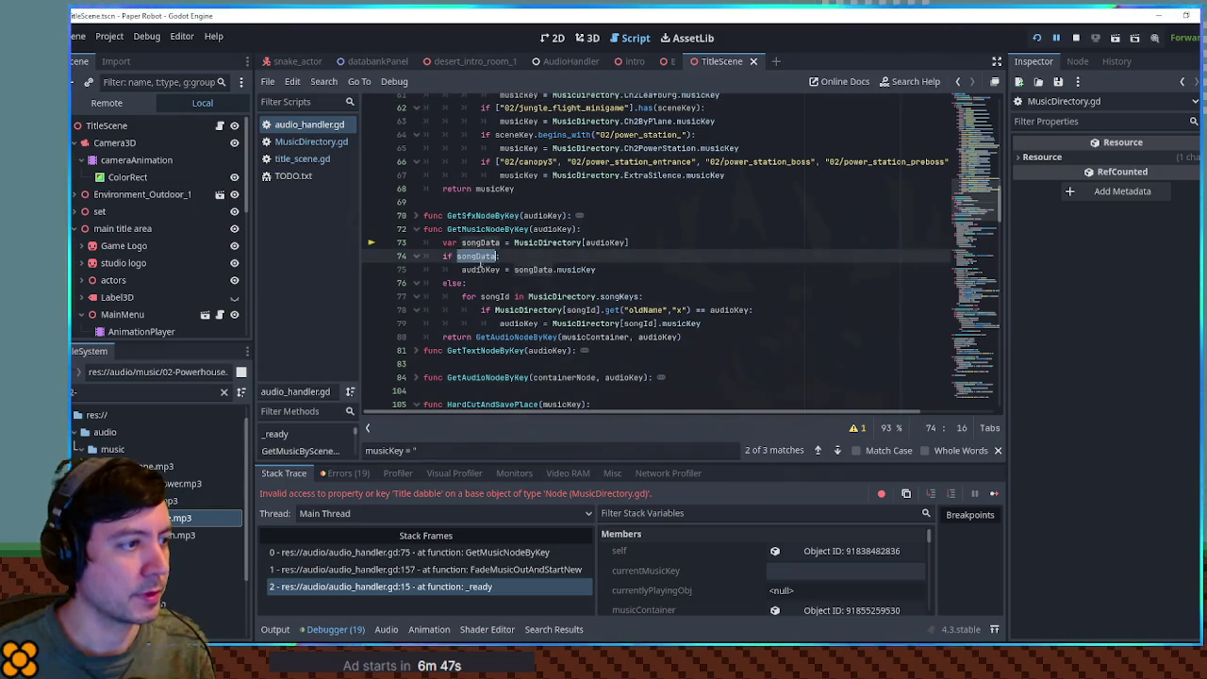
double_click(481, 269)
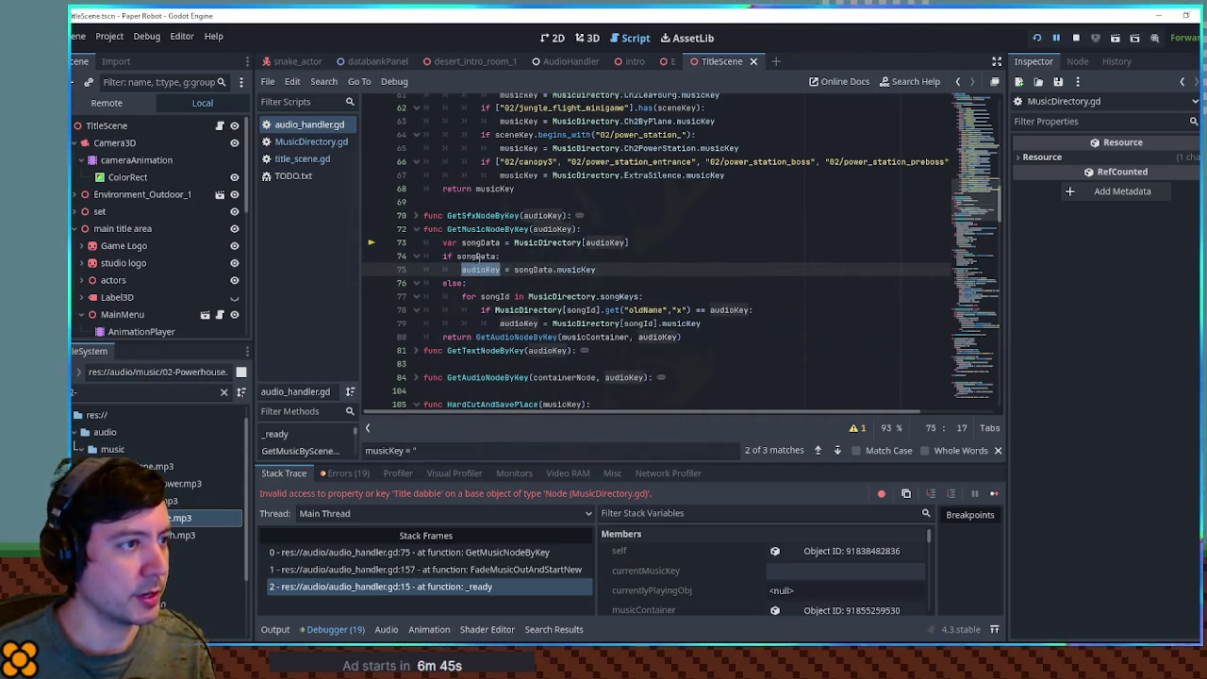
scroll(628, 286, "up", 15)
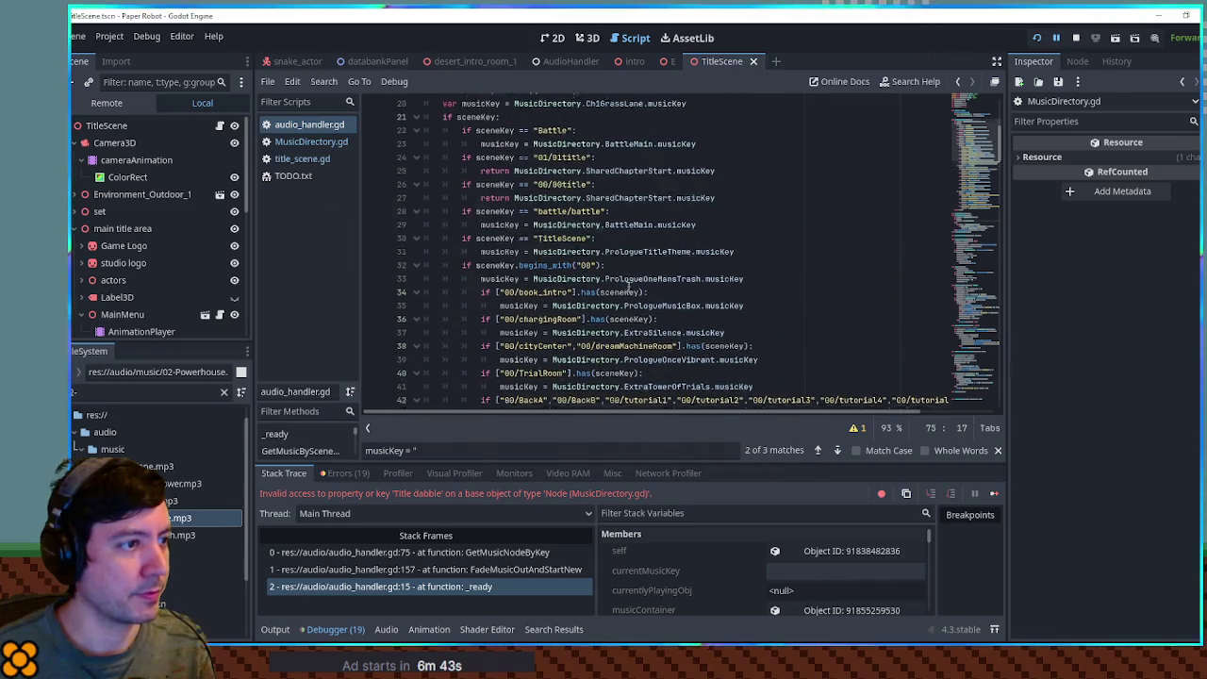
scroll(653, 219, "down", 15)
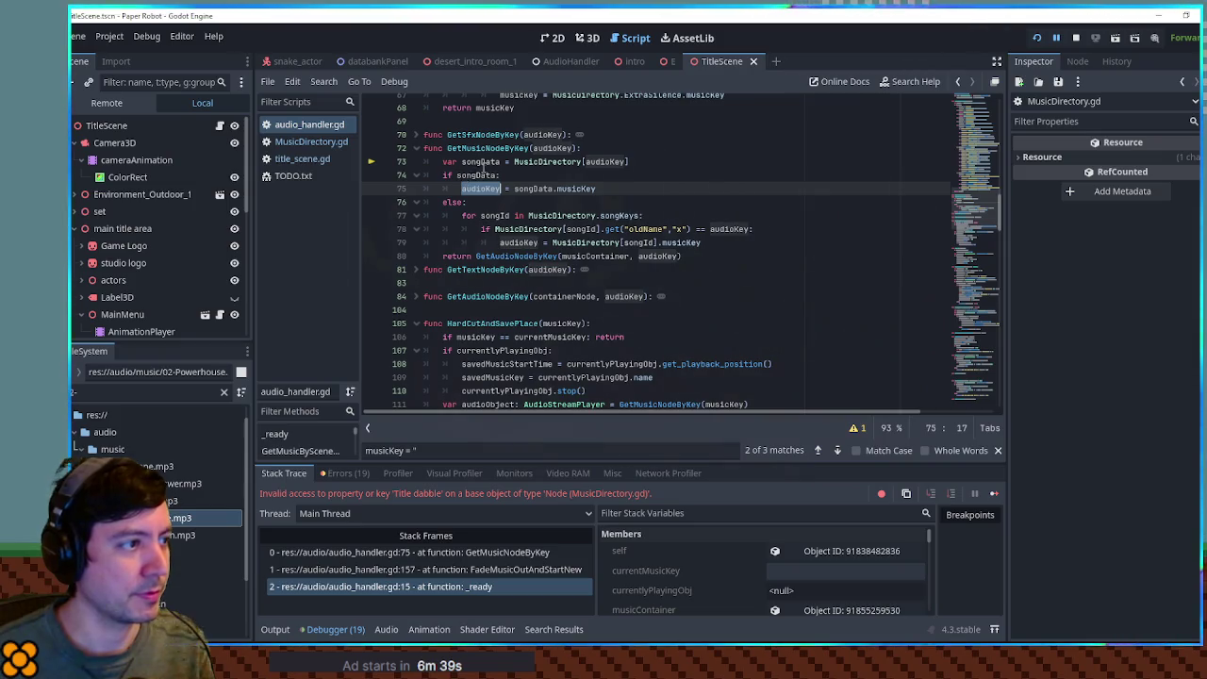
double_click(479, 175)
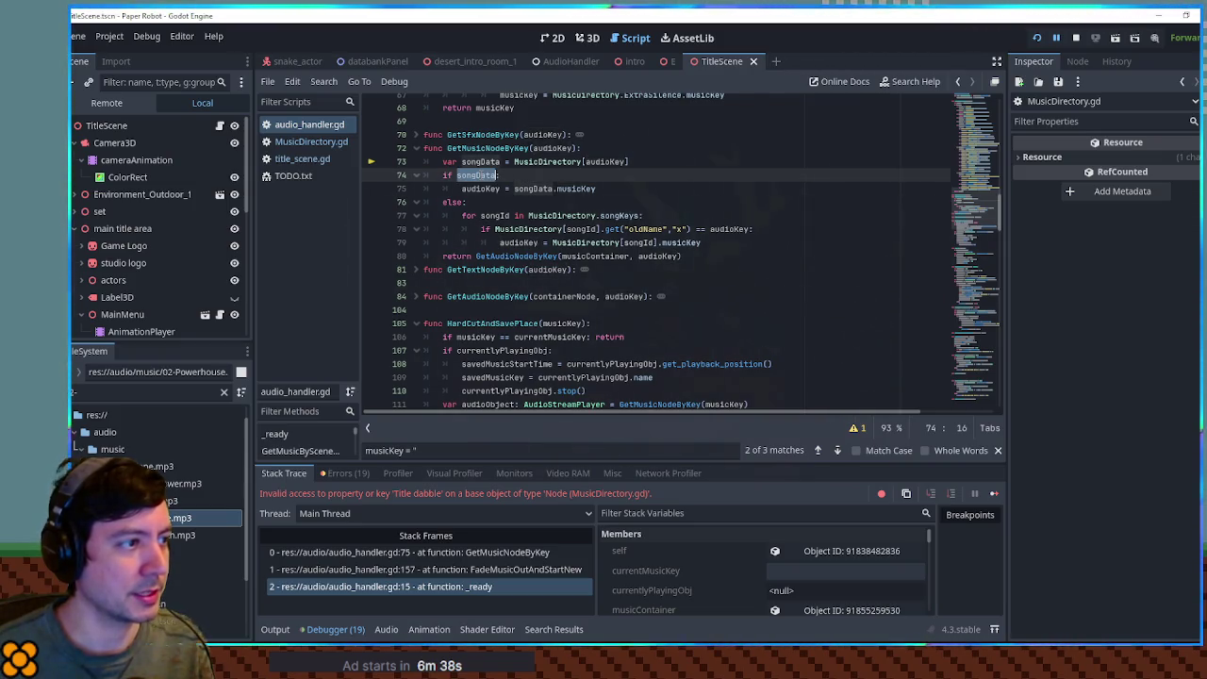
double_click(610, 162)
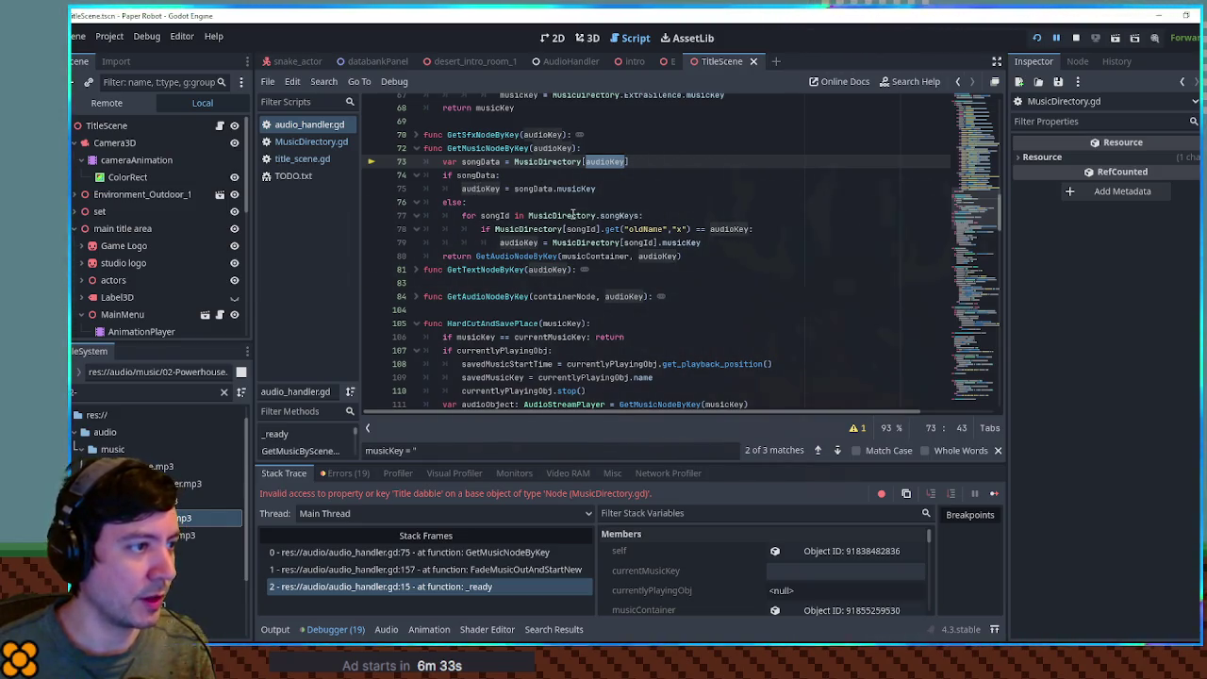
left_click_drag(528, 215, 640, 215)
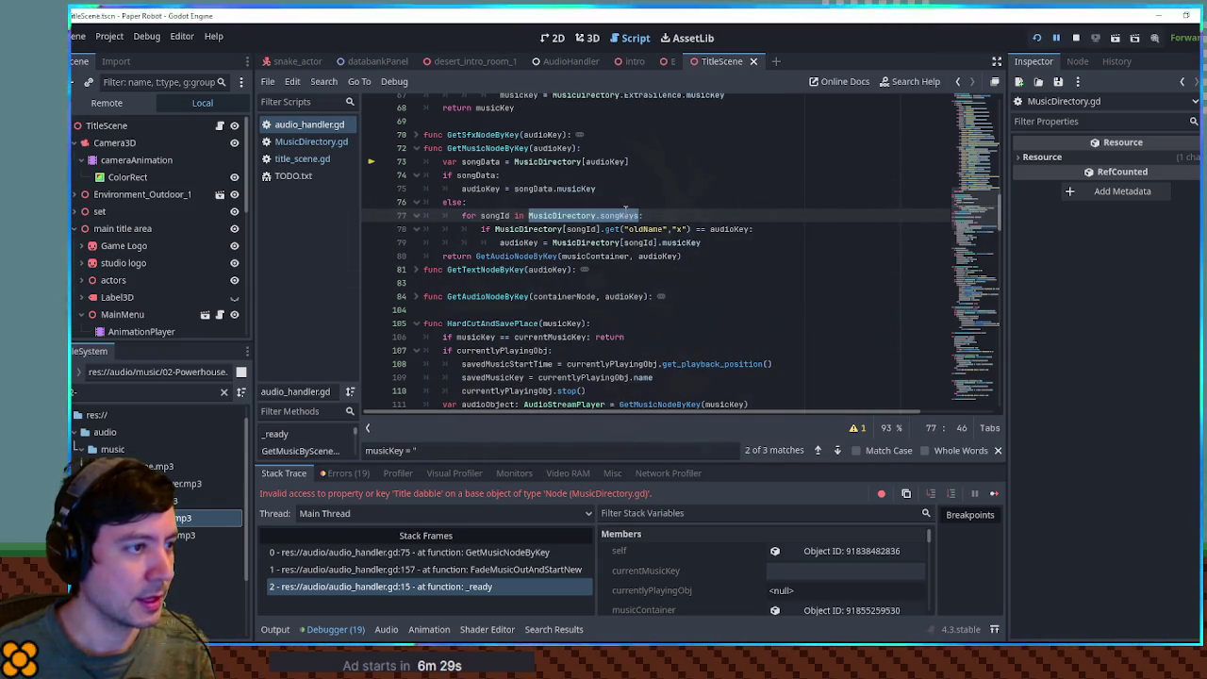
double_click(476, 176)
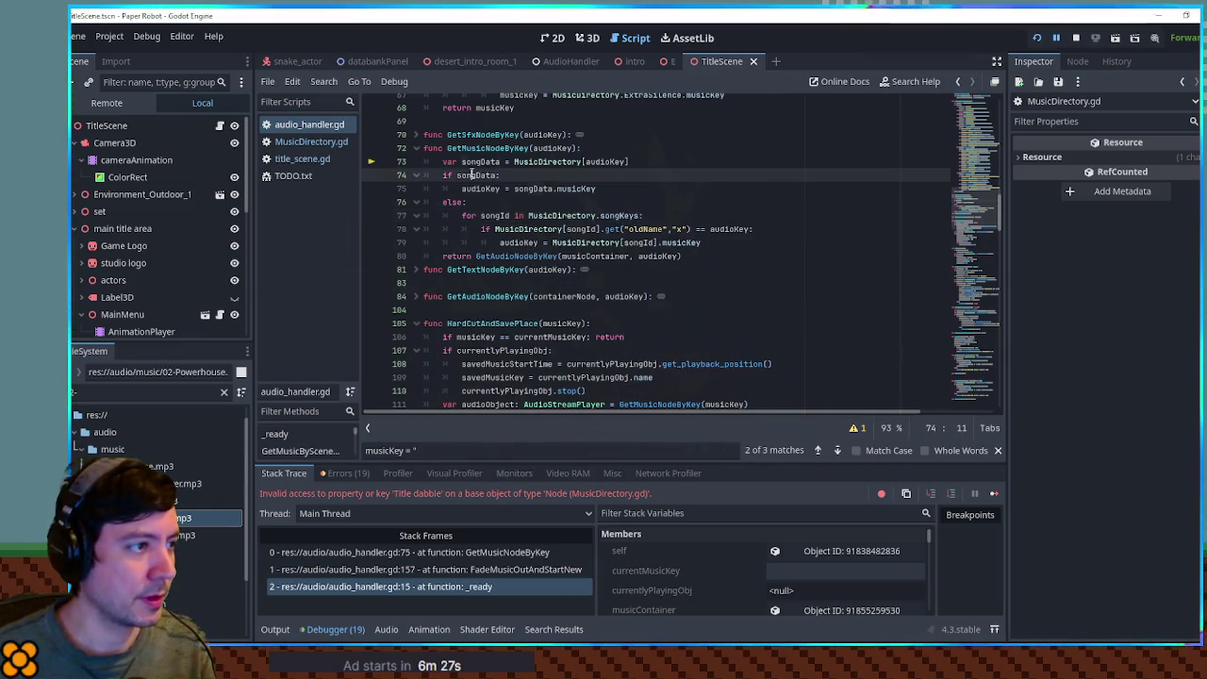
double_click(480, 188)
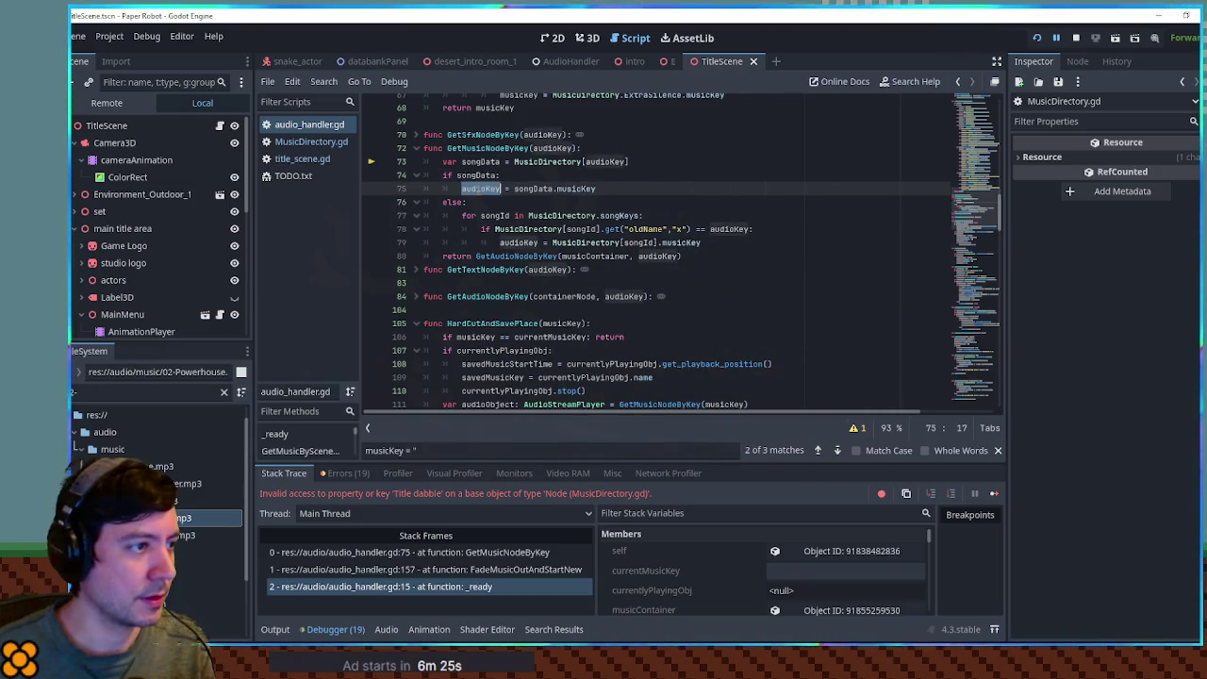
double_click(479, 161)
double_click(605, 161)
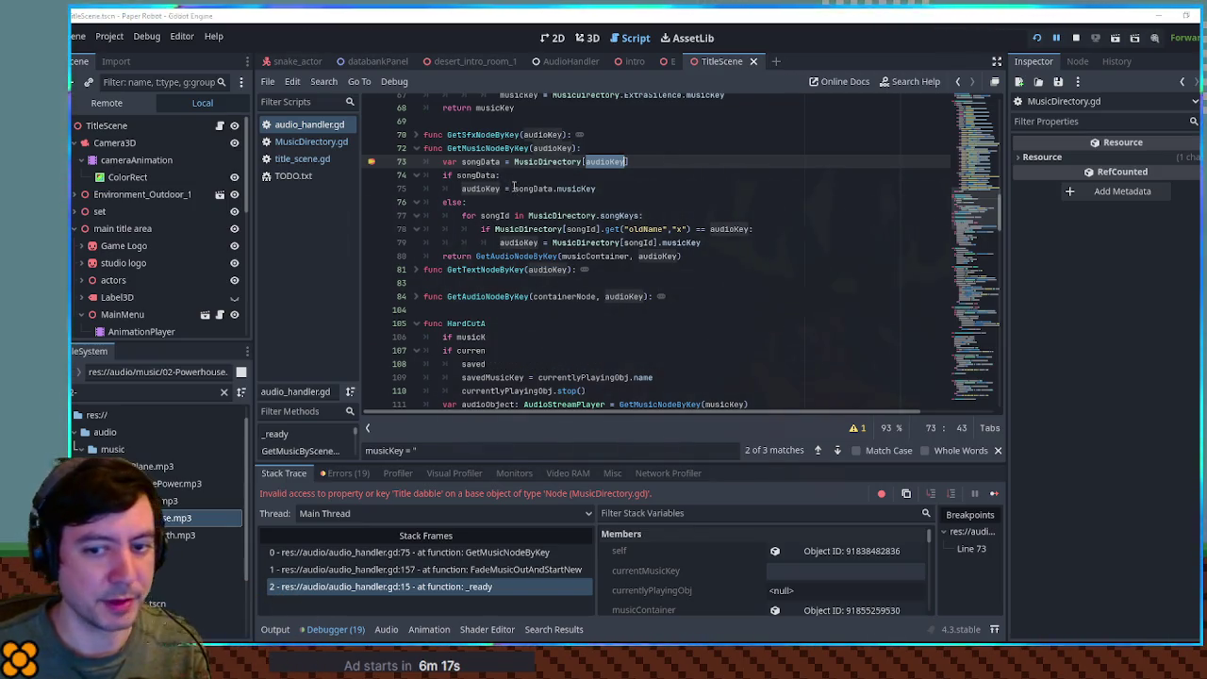
Relaunch the game, check audioKey is 'Title dabble', and inspect the call stack frames.
key("F5")
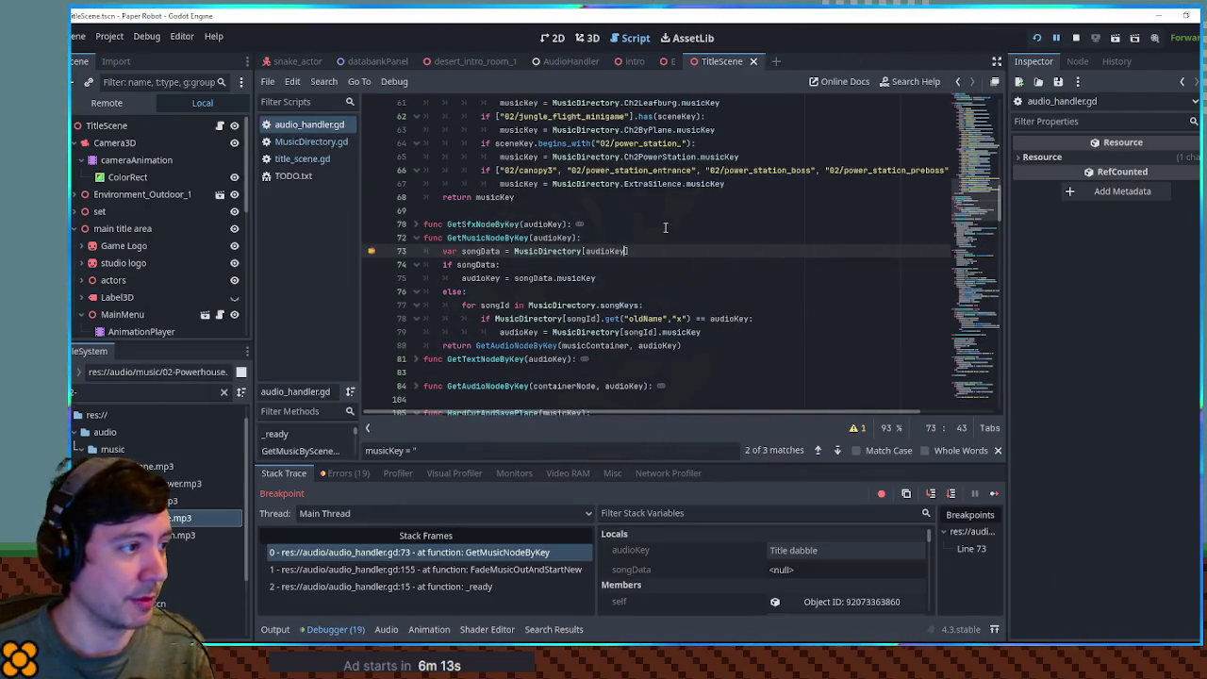
left_click(594, 224)
mouse_move(604, 252)
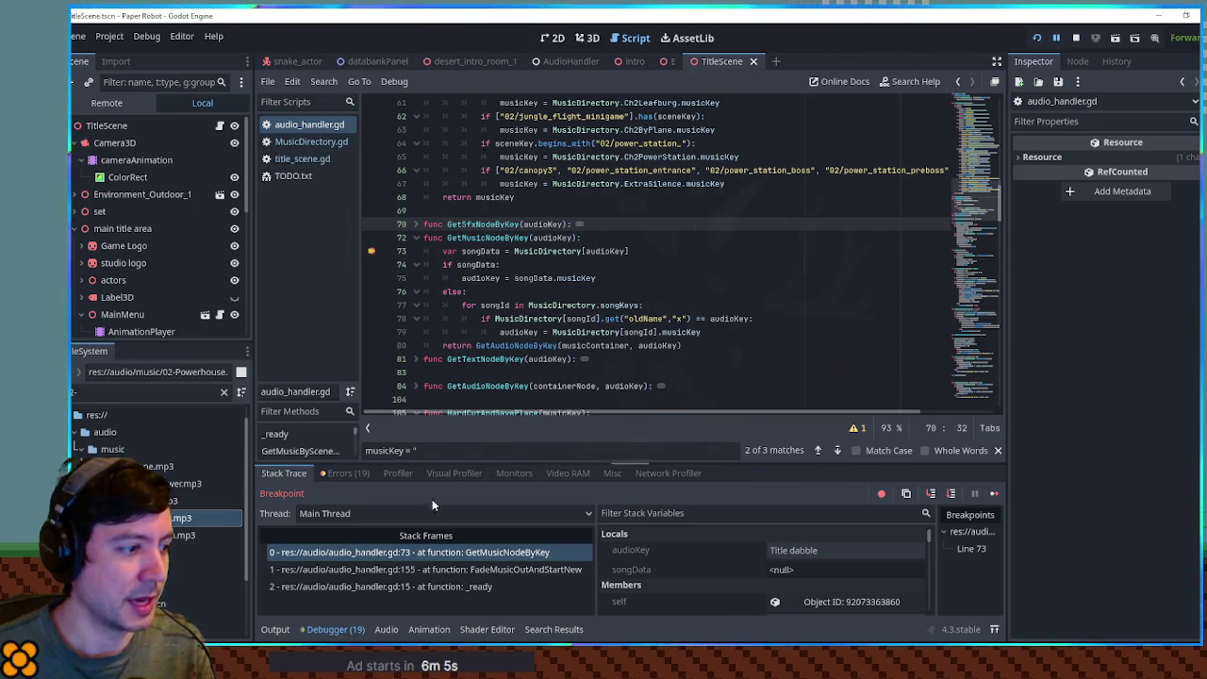
left_click(443, 587)
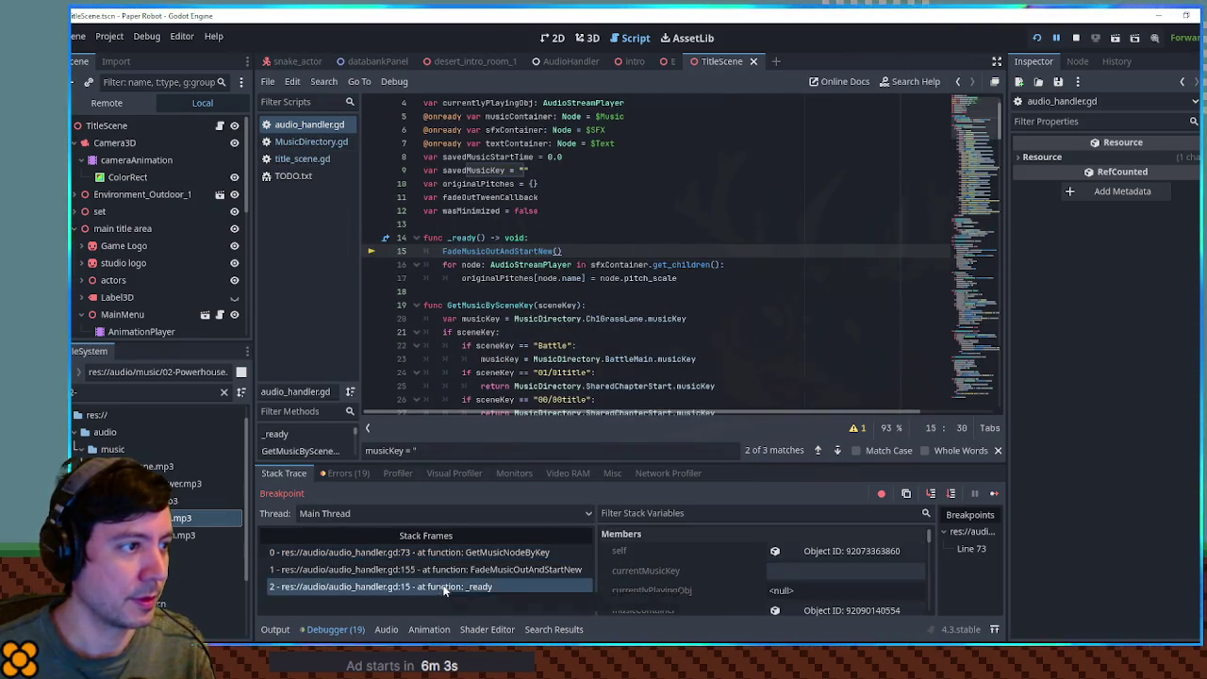
left_click(437, 570)
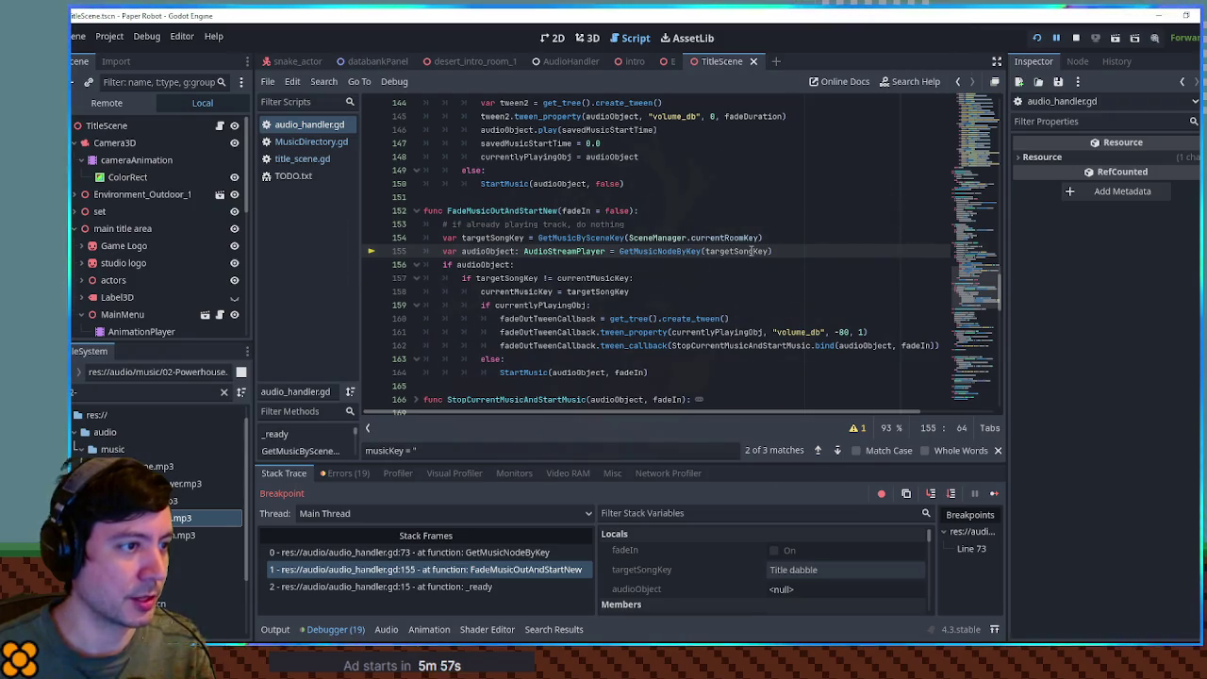
Follow GetMusicBySceneKey to the PrologueTitleTheme definition in MusicDirectory.gd.
left_click(604, 239, "ctrl")
scroll(745, 236, "down", 3)
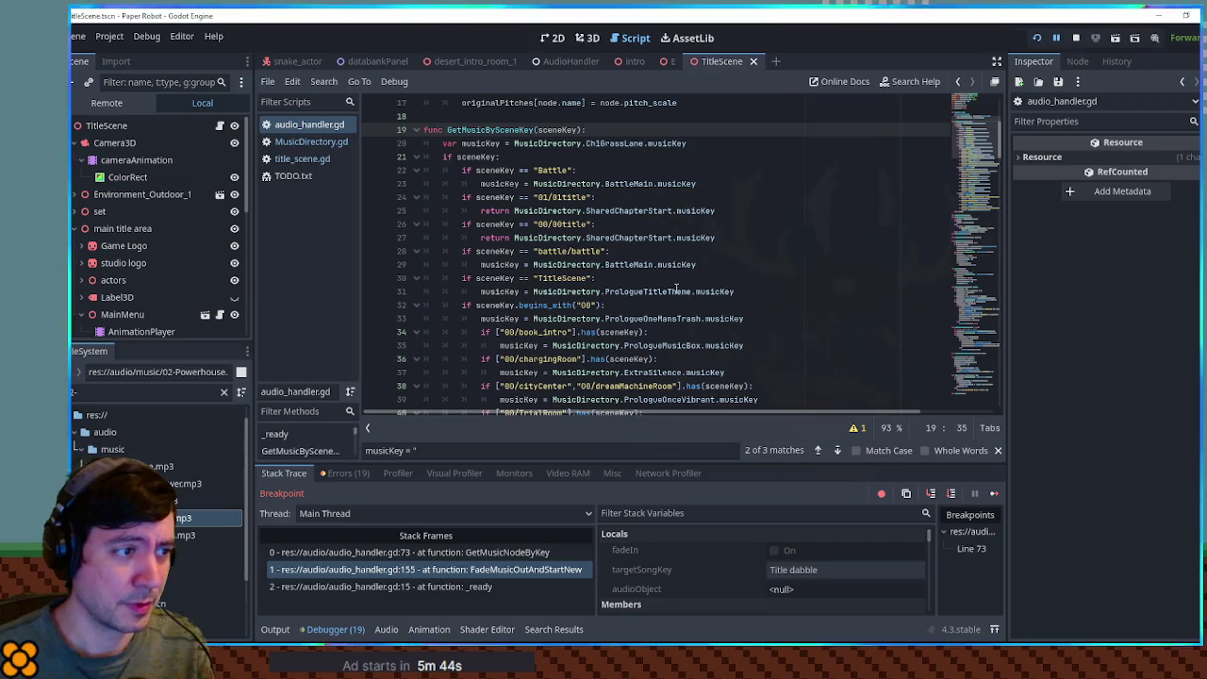
left_click(676, 291)
left_click(676, 291, "ctrl")
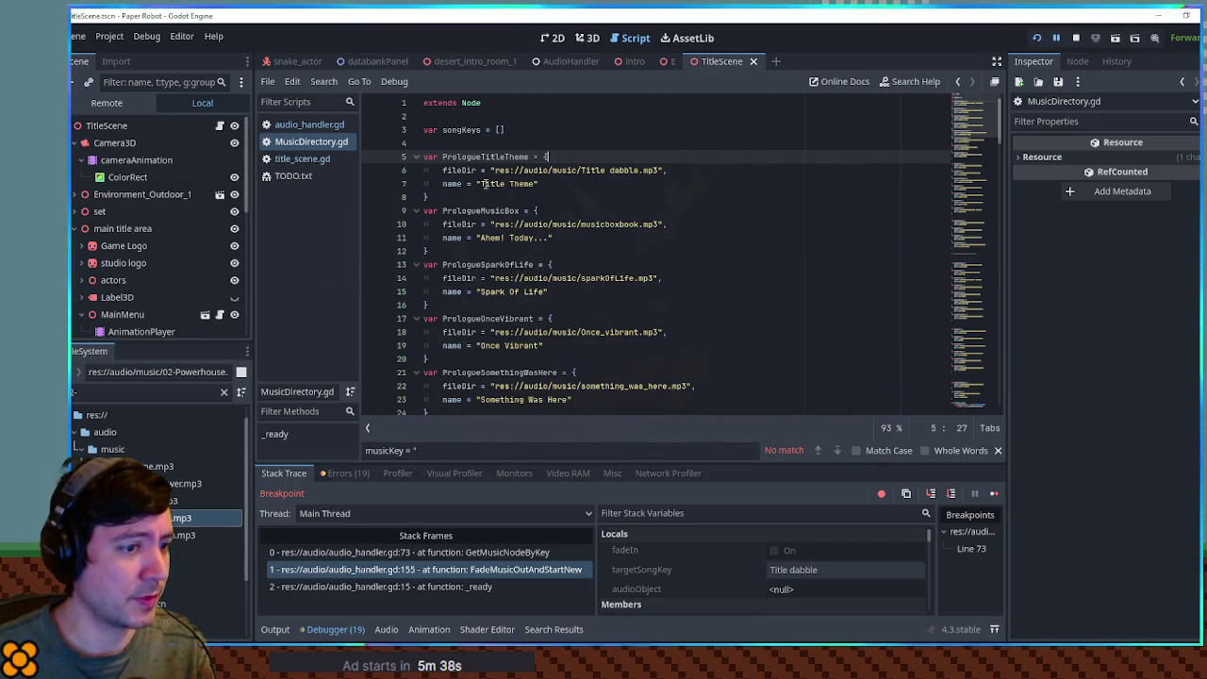
Stop the game and add a song.musicKey = directoryProperty.name line by duplicating the song.id line.
left_click(1072, 40)
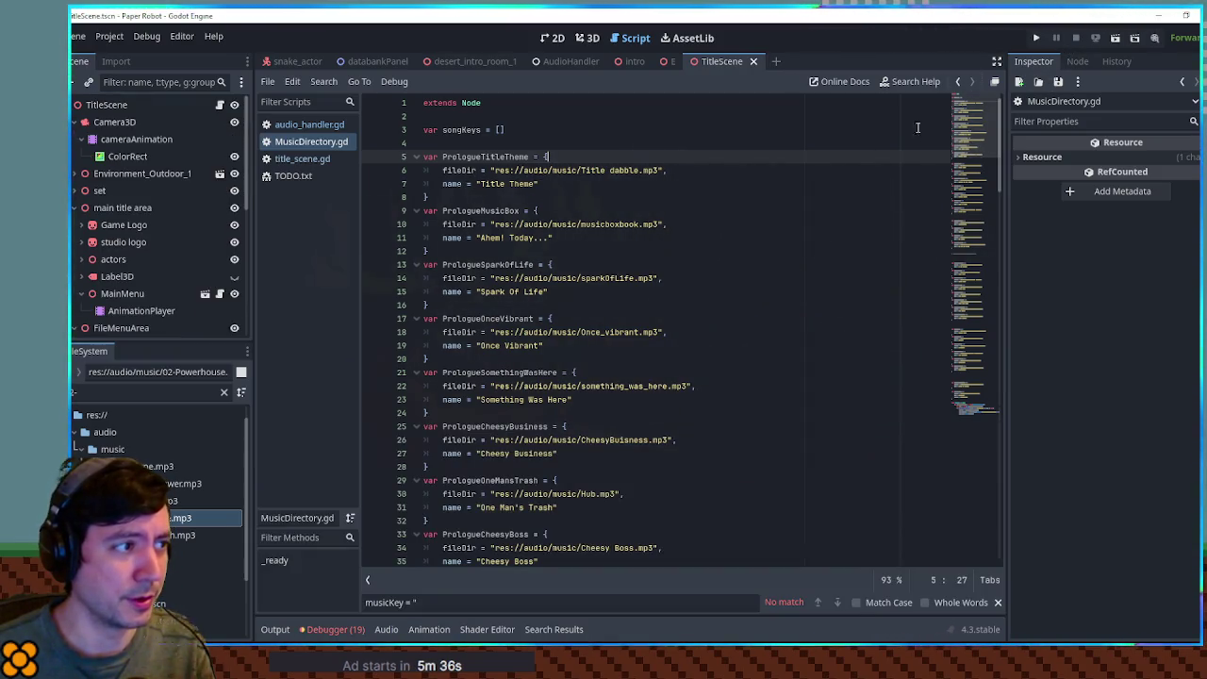
left_click(953, 420)
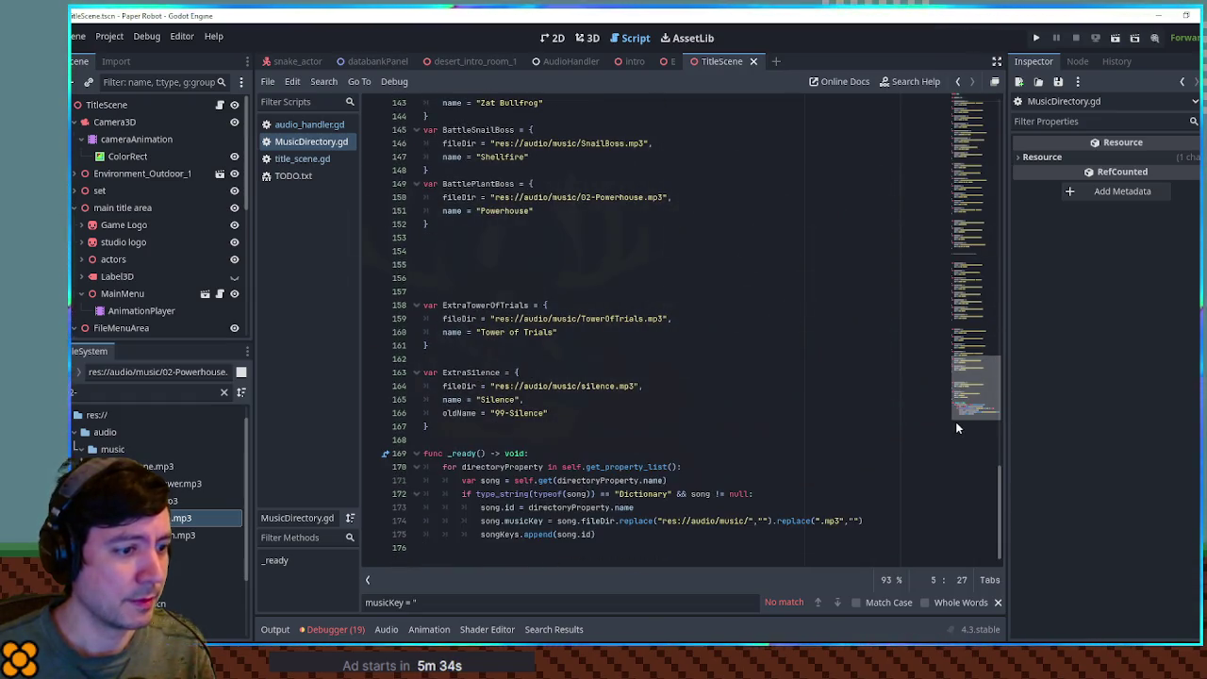
double_click(525, 520)
key("ctrl+c")
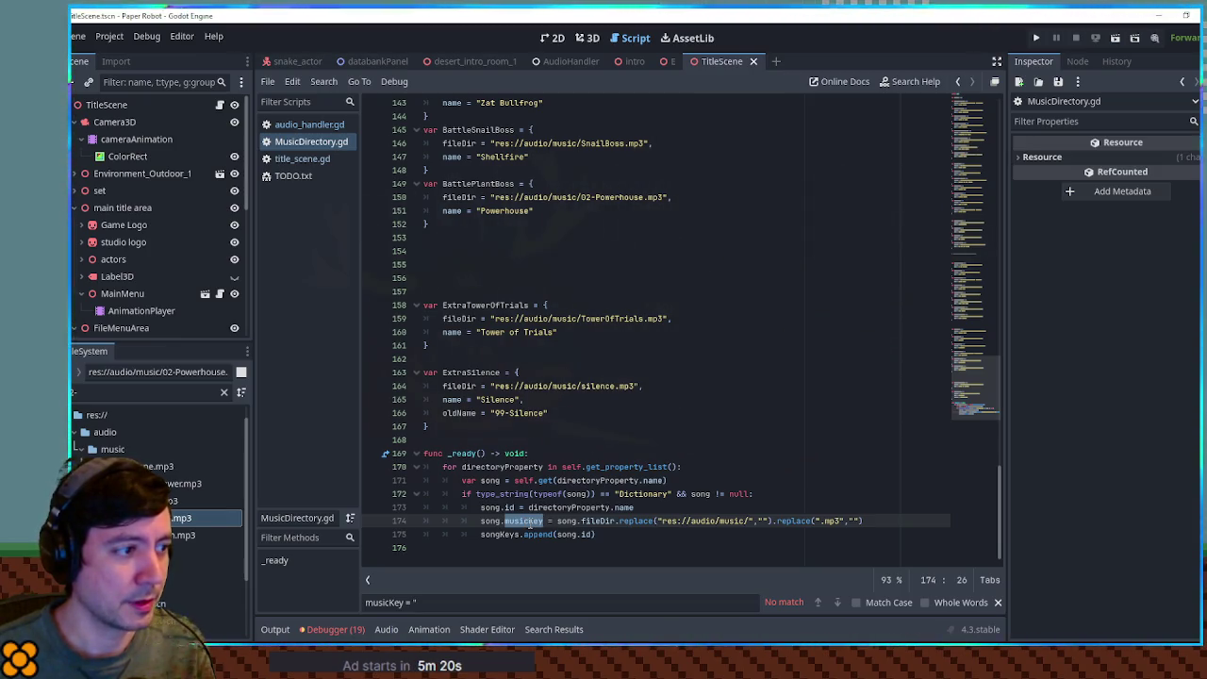
double_click(493, 369)
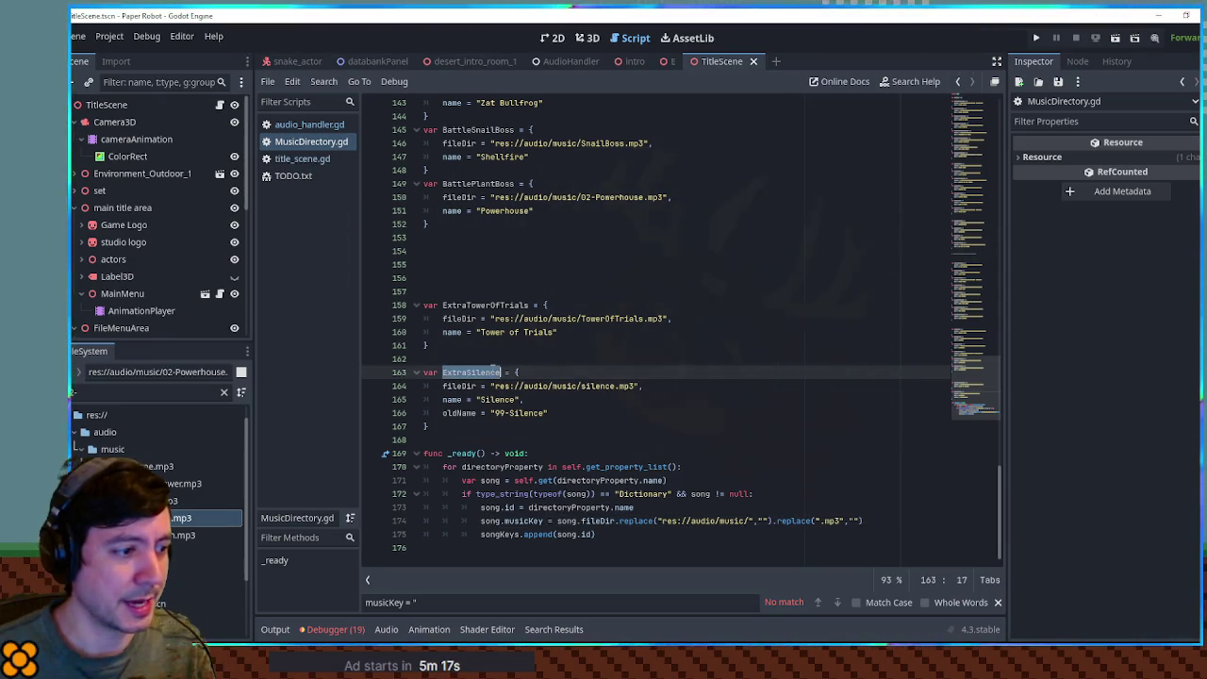
left_click(518, 520)
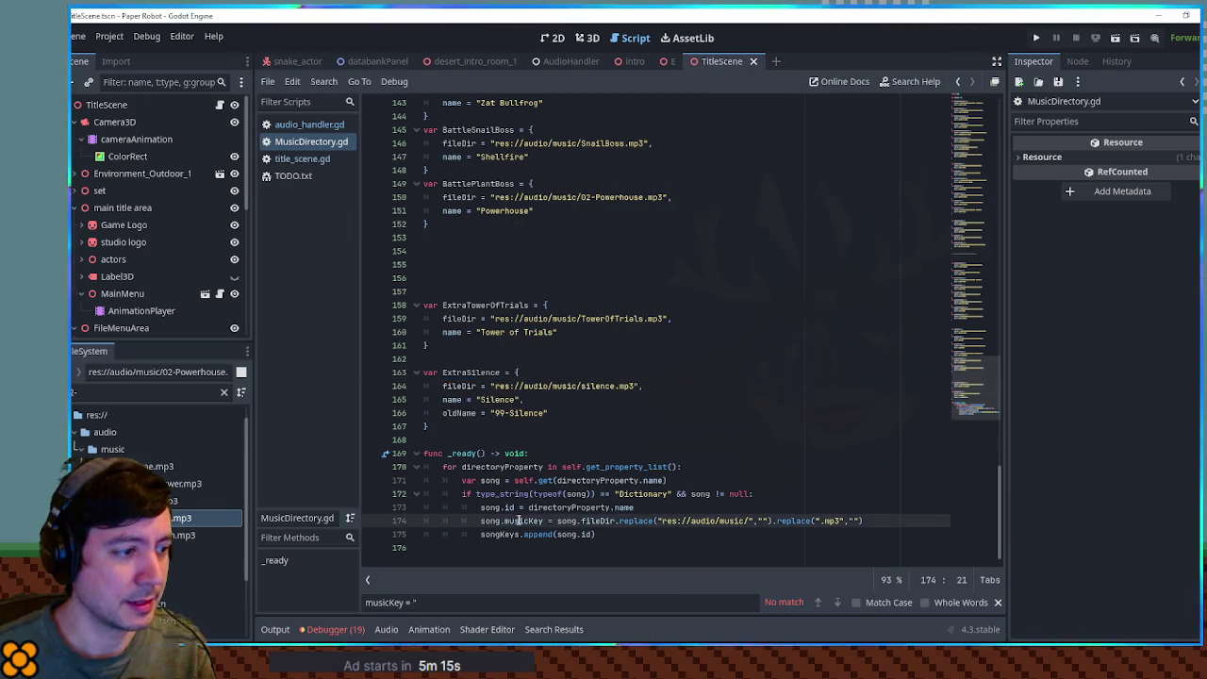
left_click(663, 510)
key("ctrl+shift+d")
left_click(506, 520)
double_click(510, 521)
key("ctrl+v")
Rename line 175's path assignment to song.sceneDir and save MusicDirectory.gd.
left_click(517, 533)
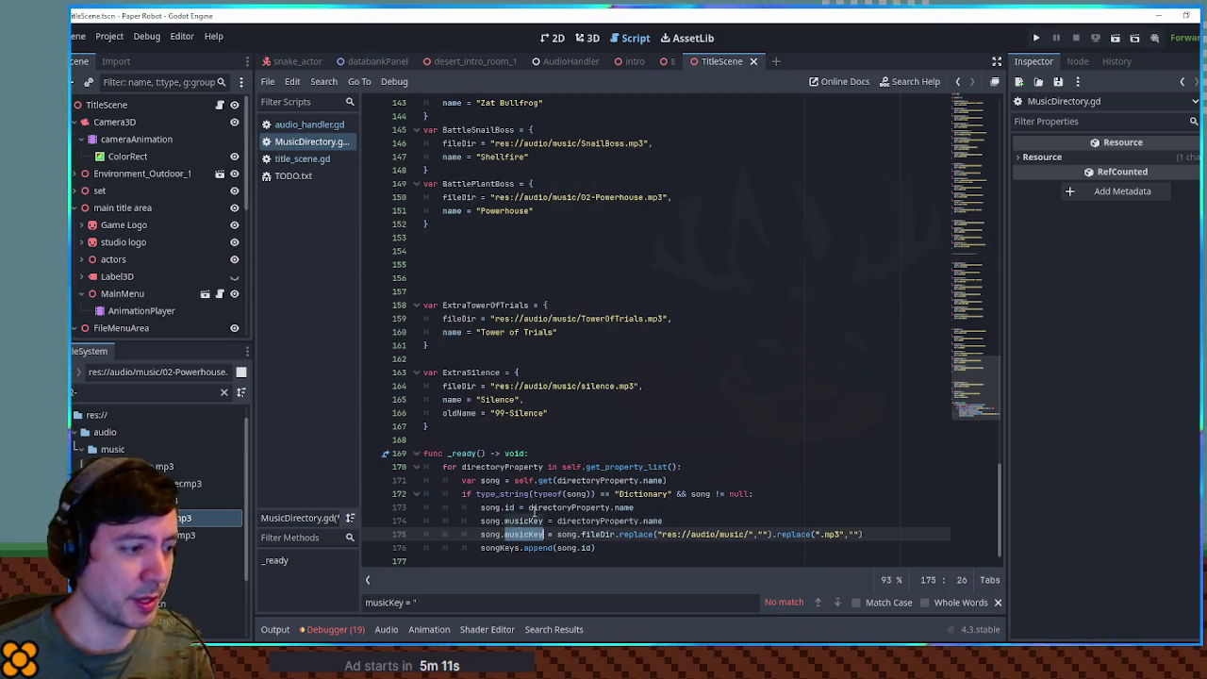
type("fileDir")
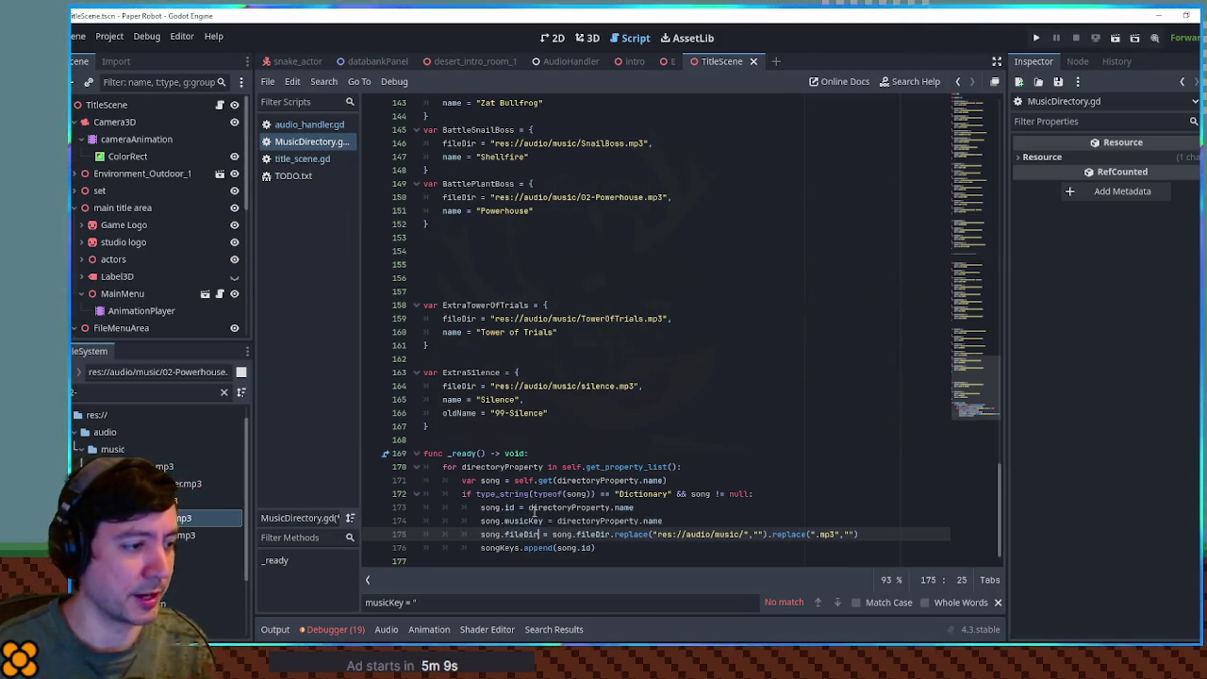
double_click(504, 534)
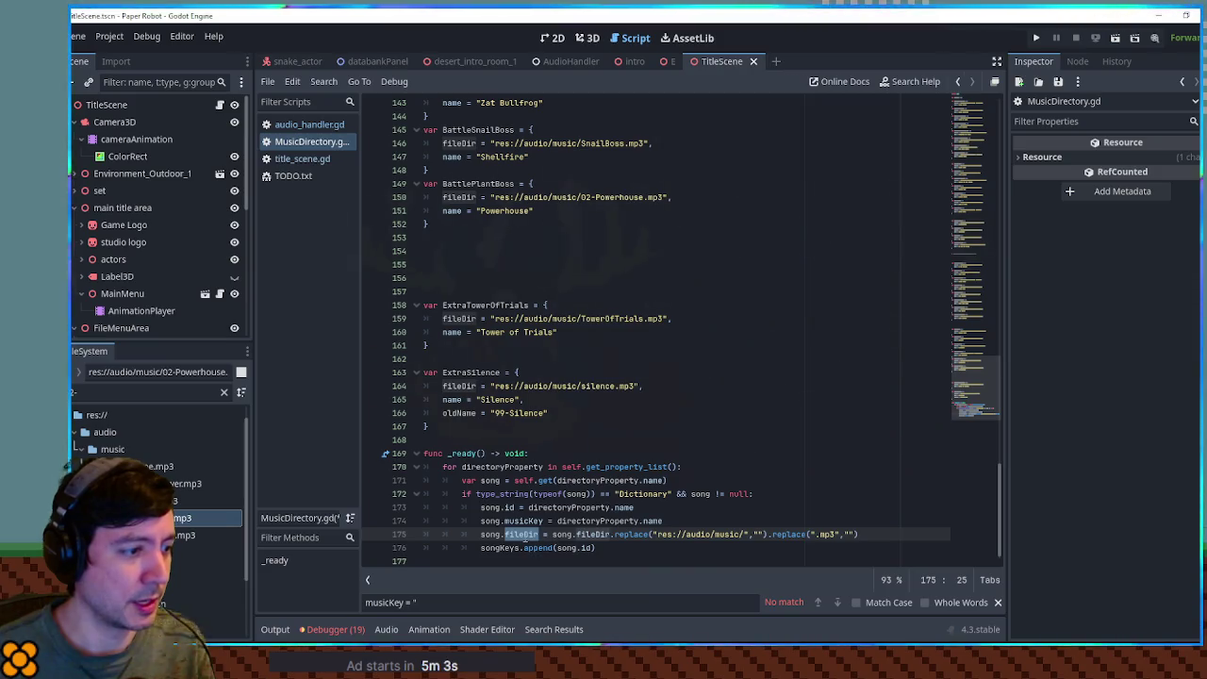
triple_click(522, 534)
left_click_drag(505, 535, 524, 535)
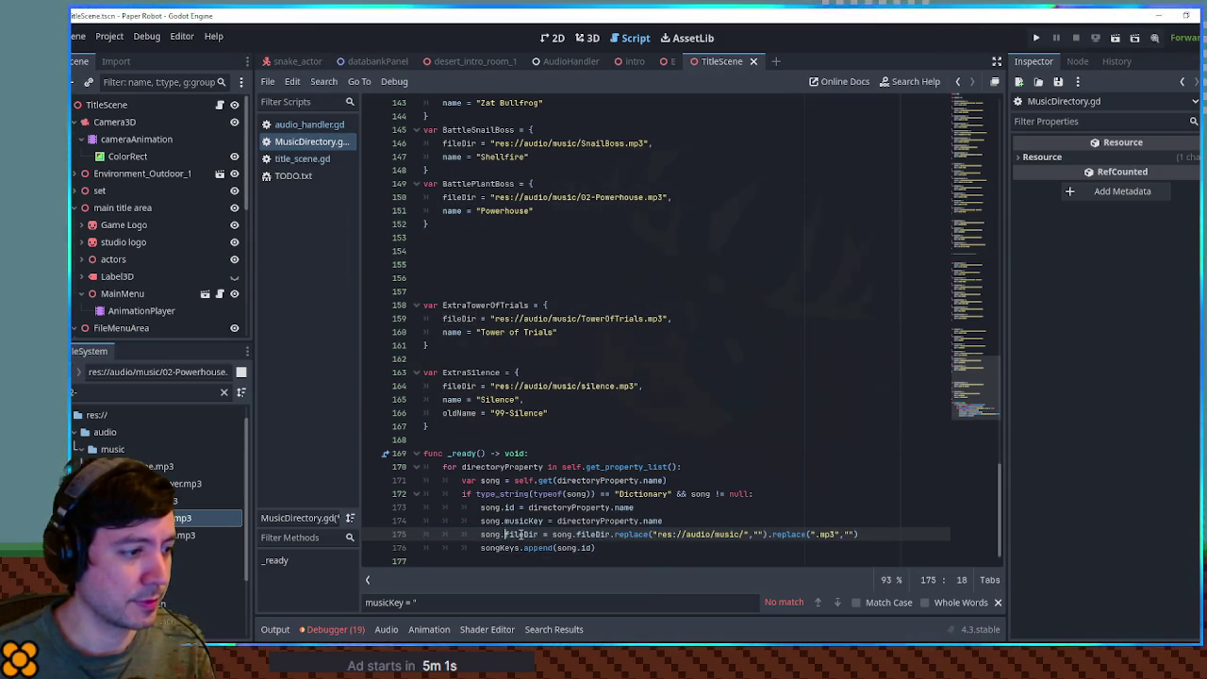
type("scene")
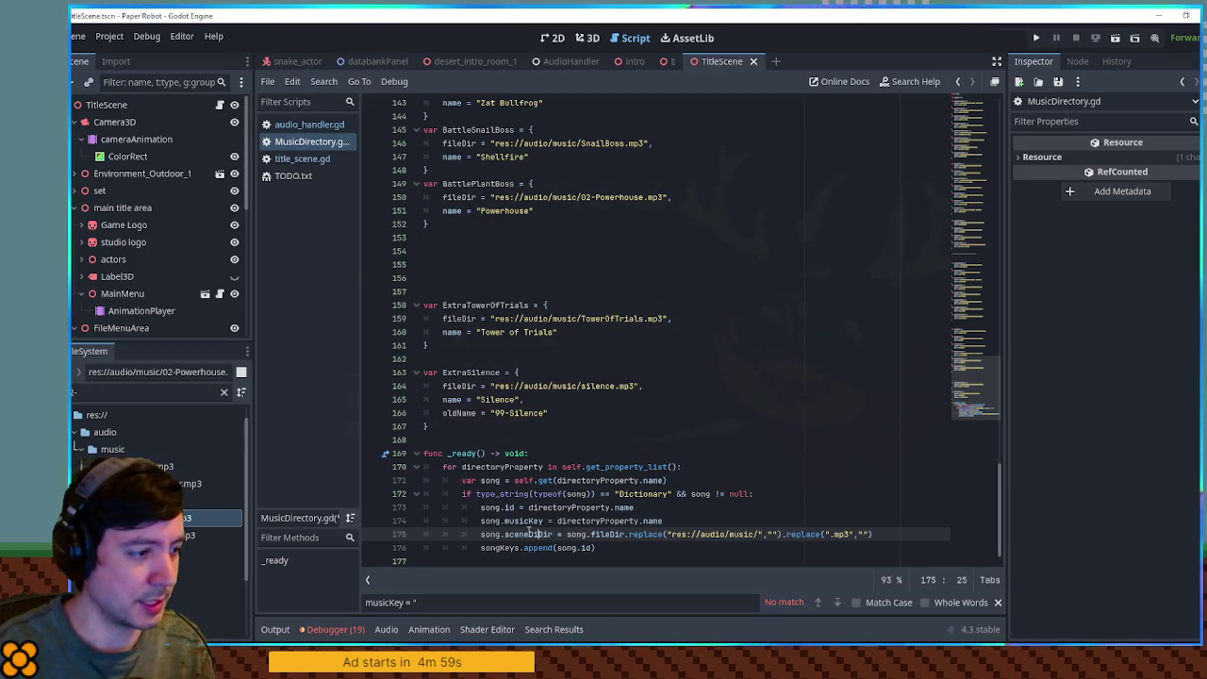
key("BackSpace")
key("BackSpace")
key("BackSpace")
key("ctrl+s")
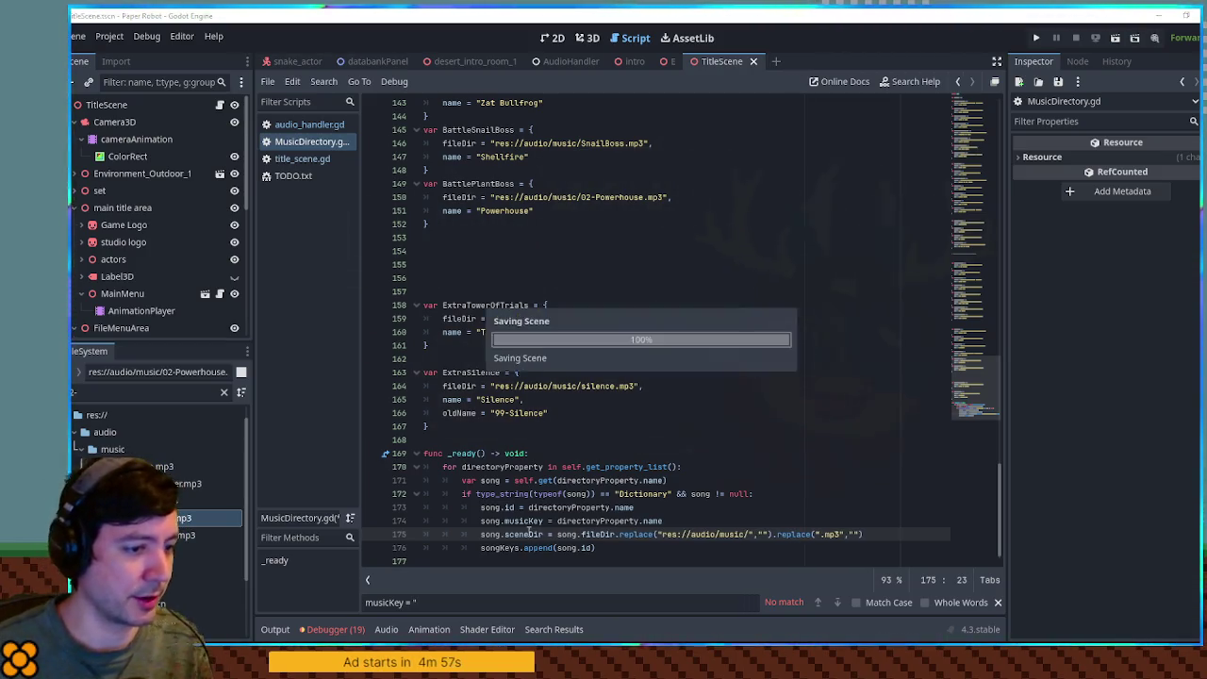
left_click(754, 493)
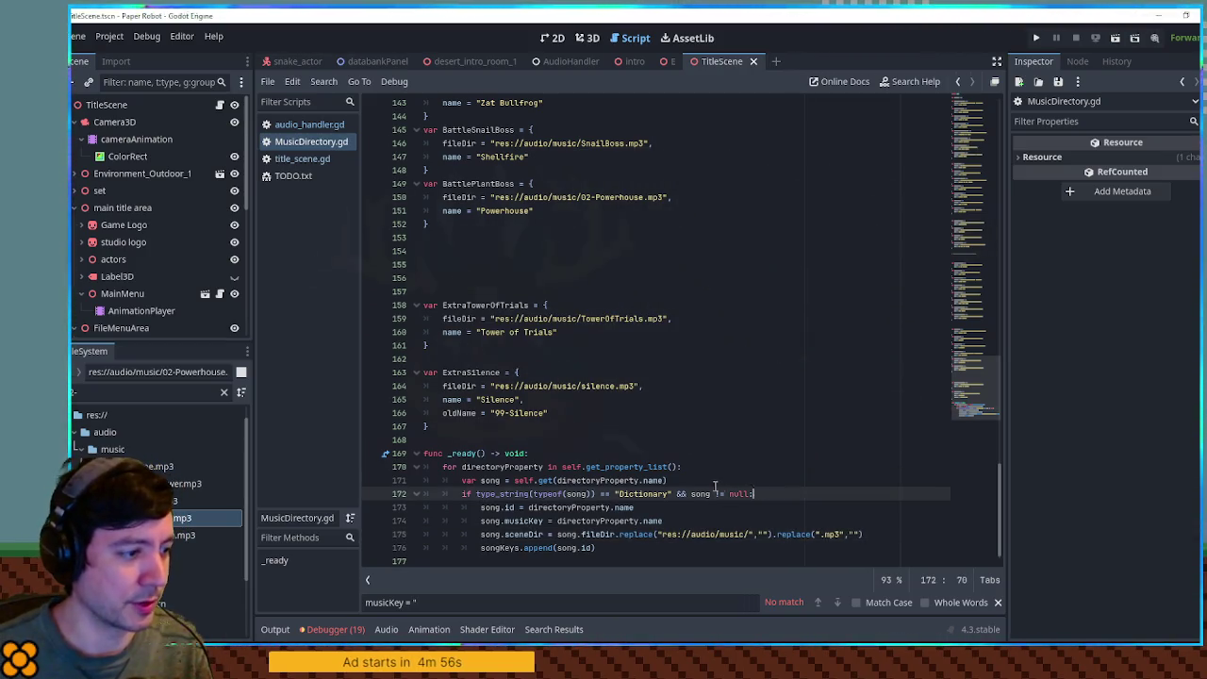
In audio_handler.gd, follow GetMusicBySceneKey's use on line 136 to the GetMusicNodeByKey definition.
left_click(305, 124)
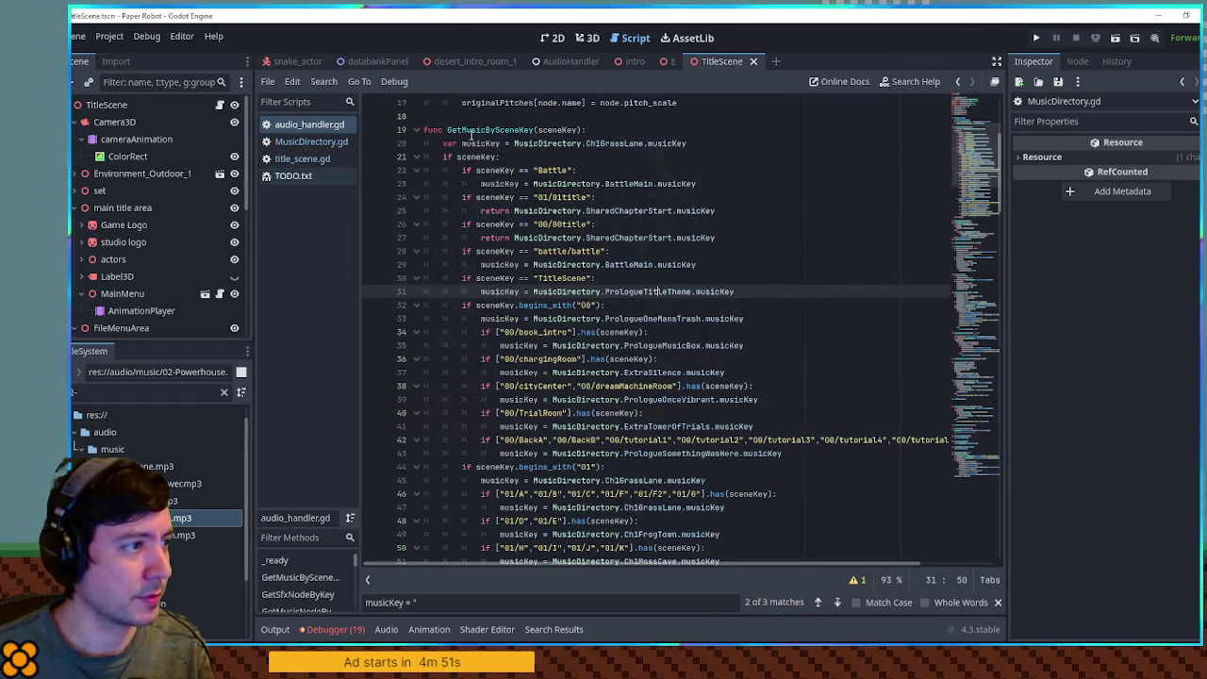
left_click(471, 131)
double_click(472, 130)
key("ctrl+f")
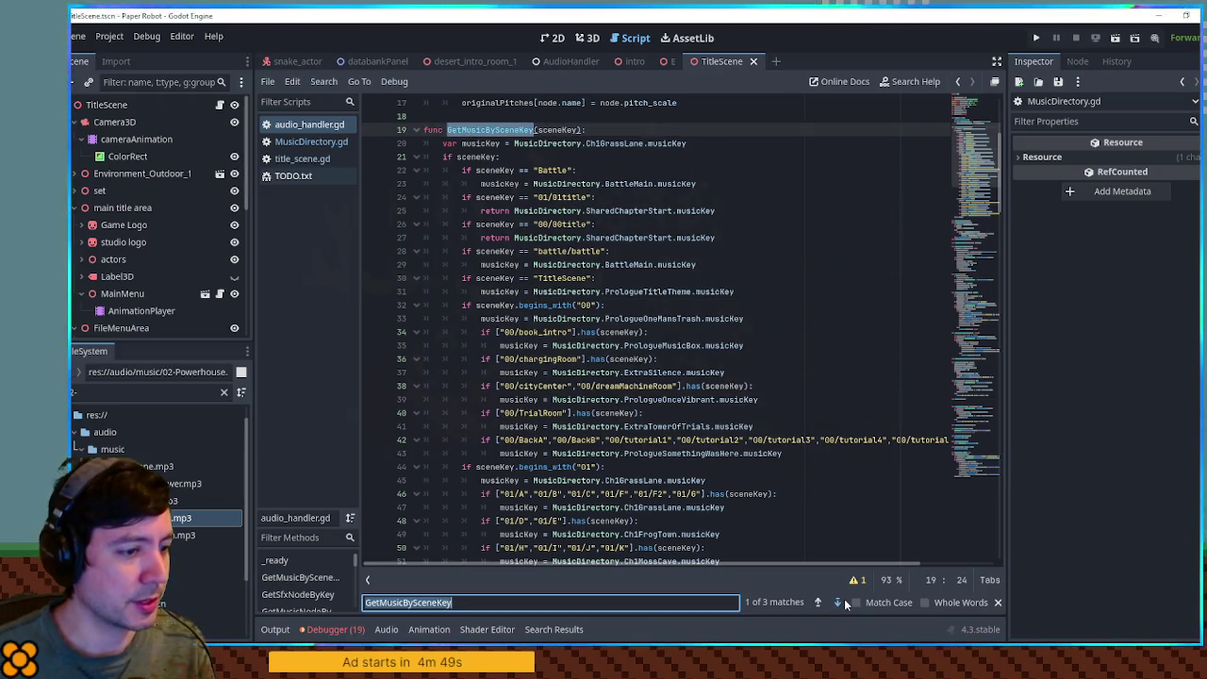
left_click(837, 603)
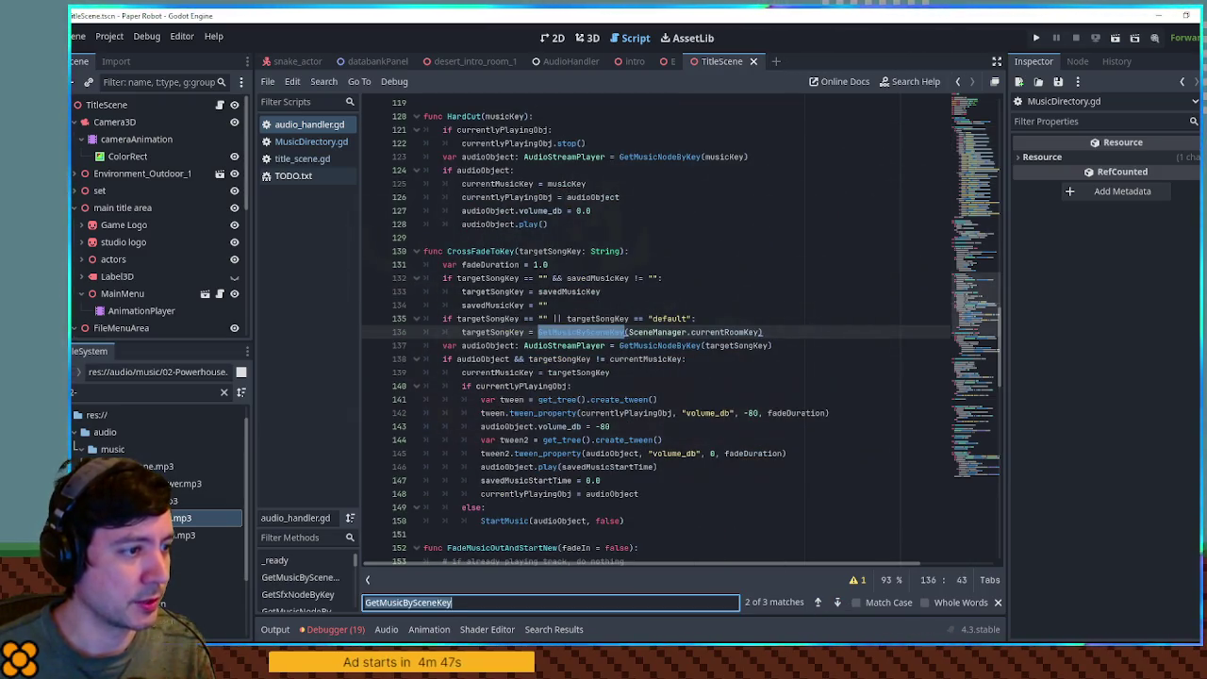
double_click(494, 332)
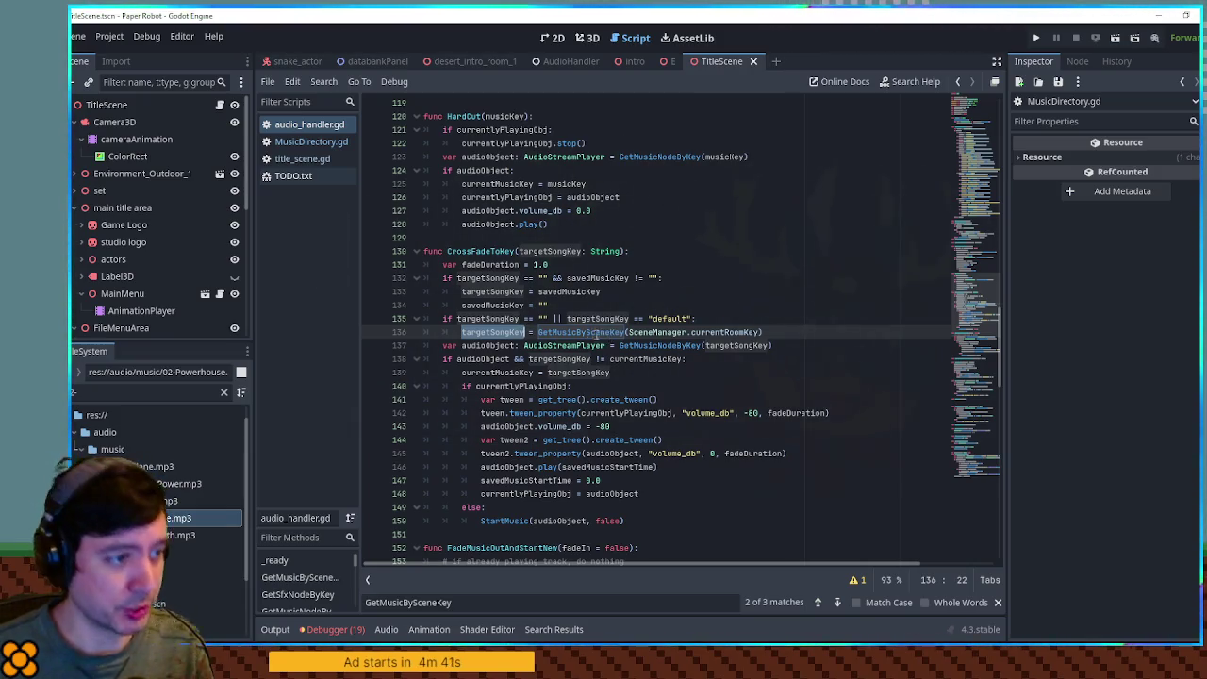
left_click(638, 345)
left_click(669, 345, "ctrl")
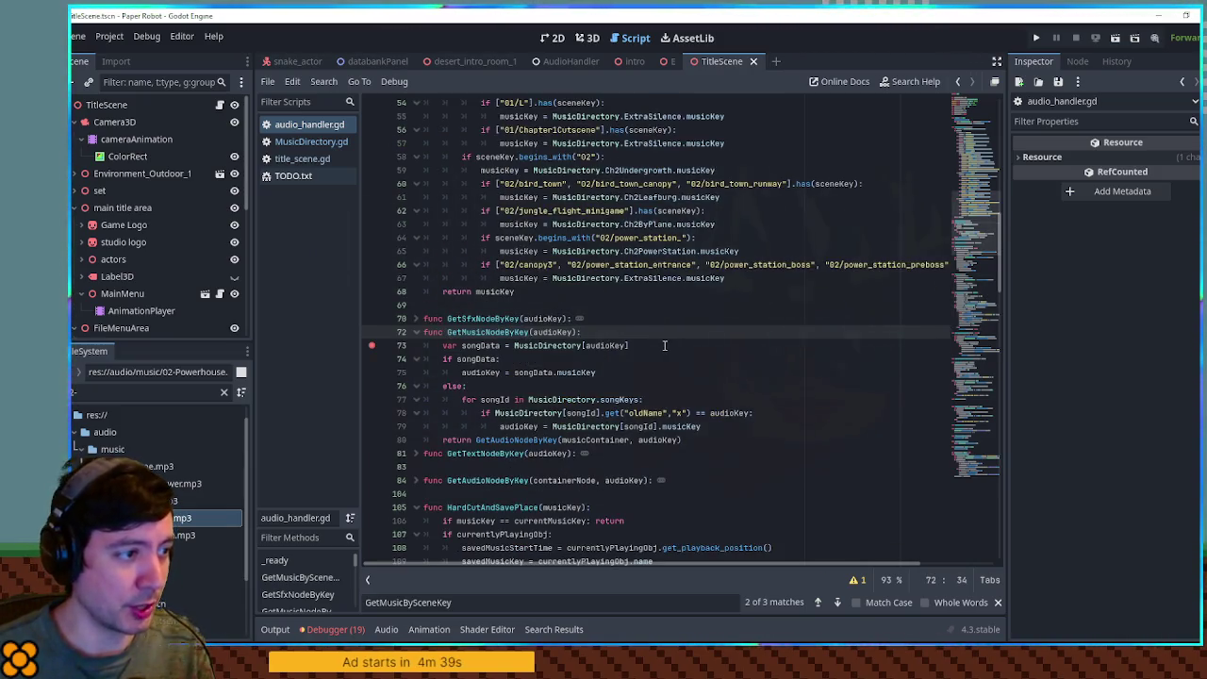
Unfold GetAudioNodeByKey, inspect how songData and audioKey build the sound path, and select musicKey on line 75.
scroll(613, 330, "down", 3)
double_click(553, 225)
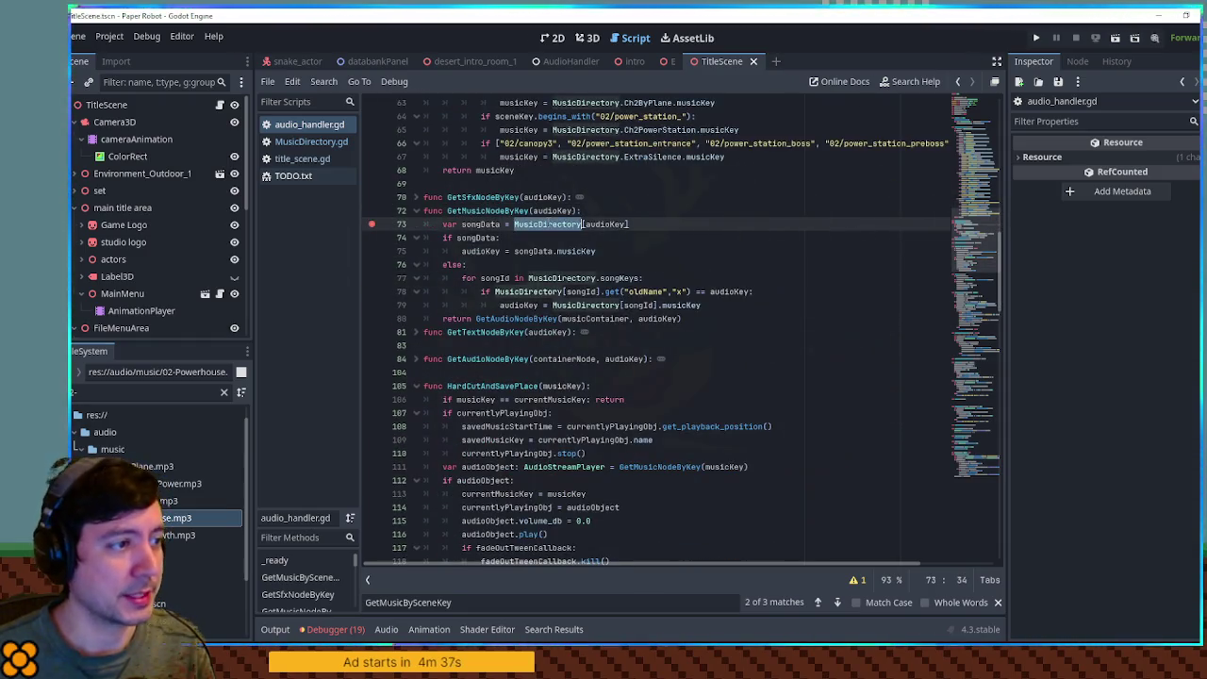
double_click(480, 225)
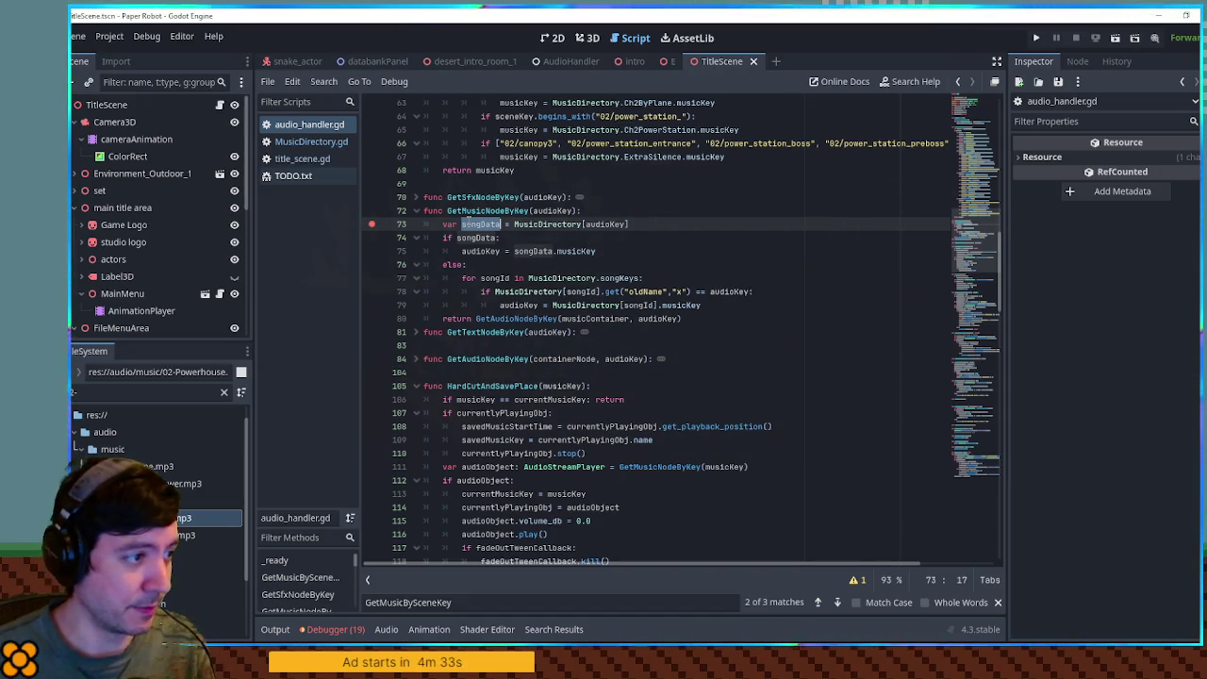
double_click(524, 319)
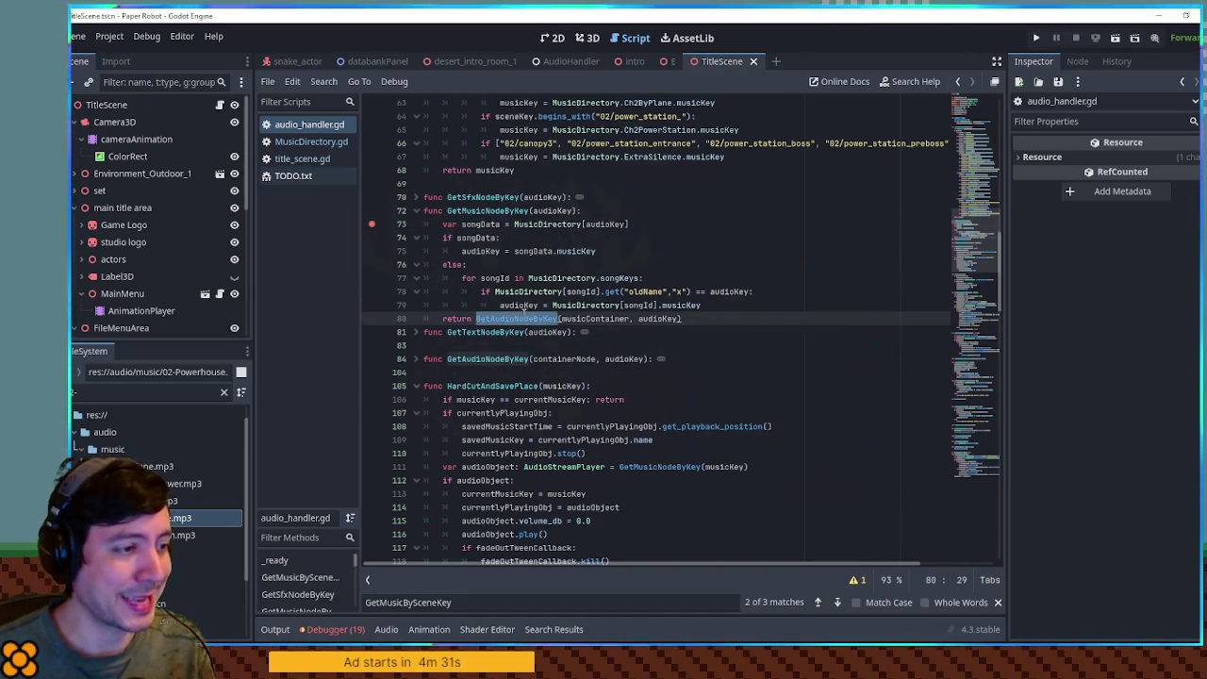
left_click(416, 359)
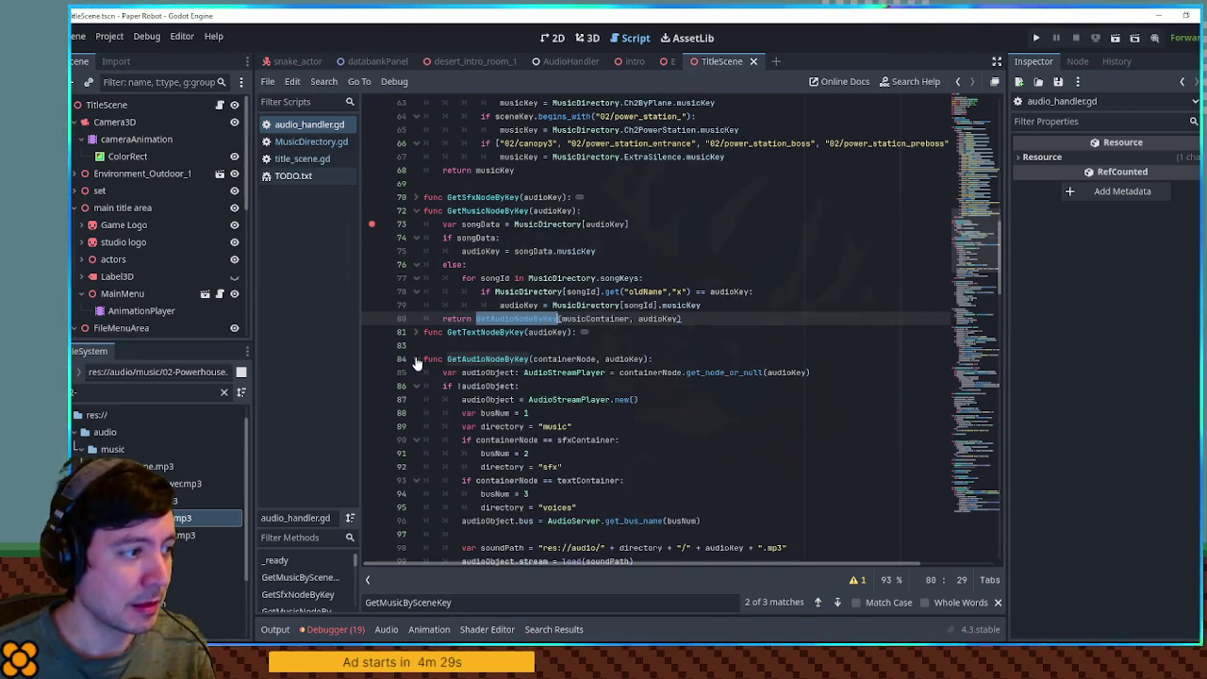
scroll(423, 352, "down", 3)
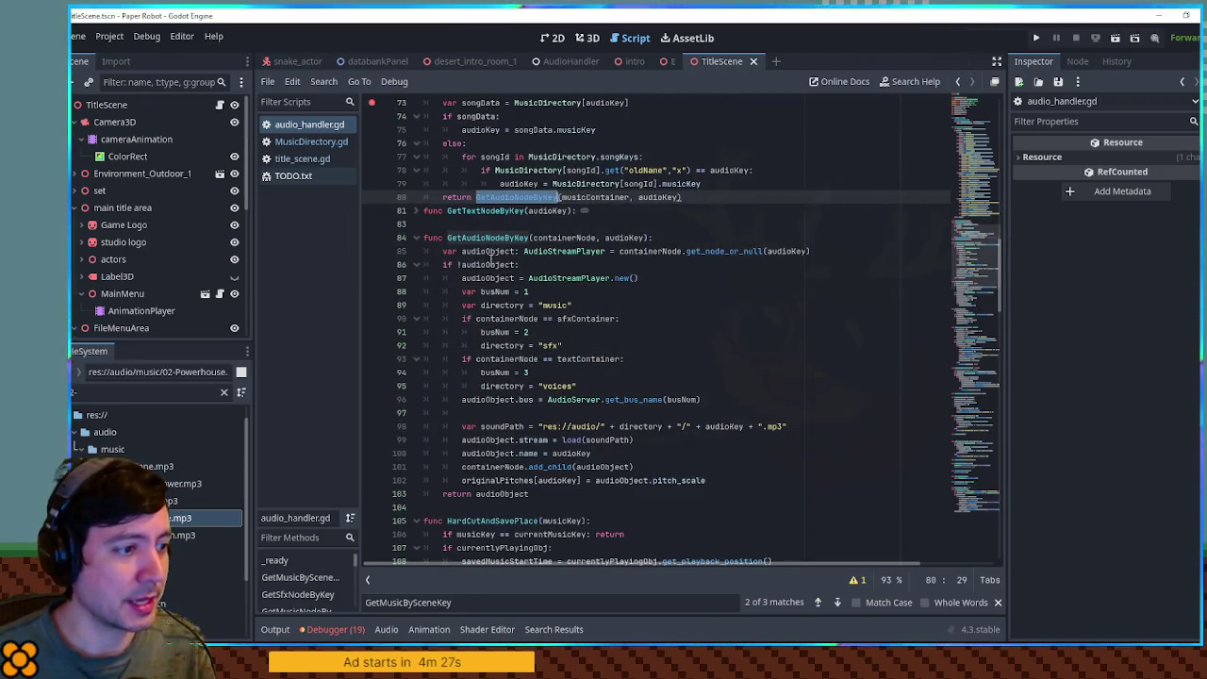
double_click(641, 426)
double_click(725, 426)
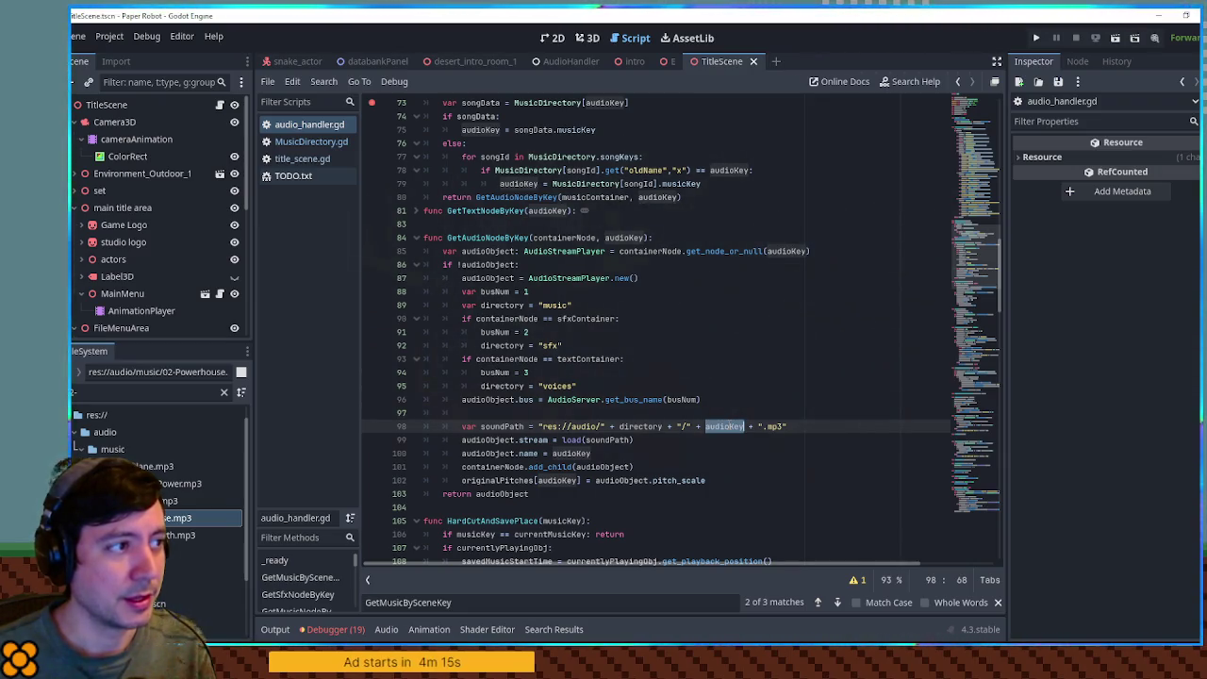
scroll(718, 418, "up", 2)
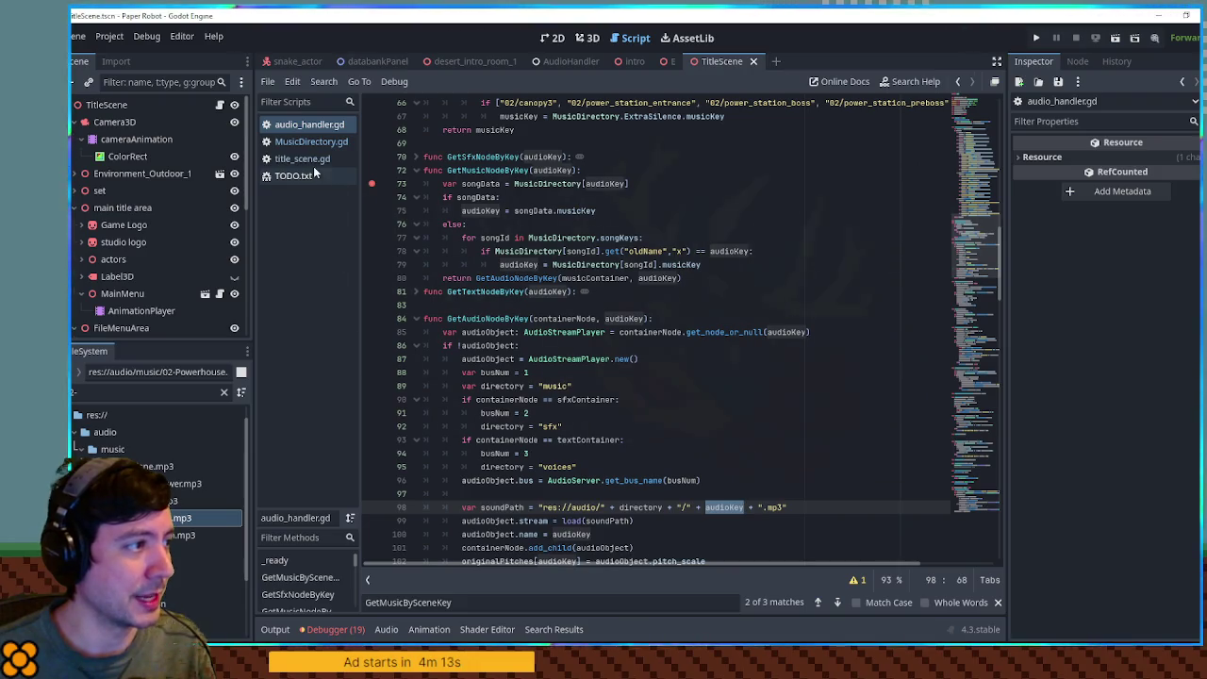
double_click(576, 210)
Change line 75 to use songData.sceneDir and run the game.
type("sce")
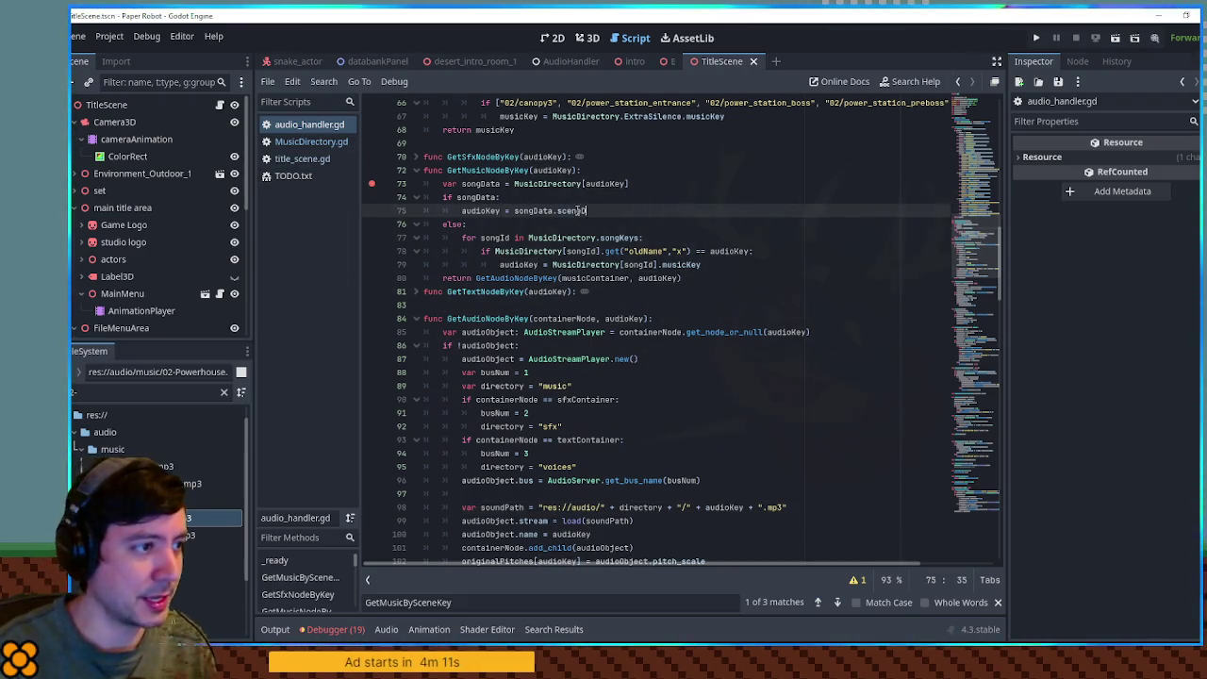
key("Escape")
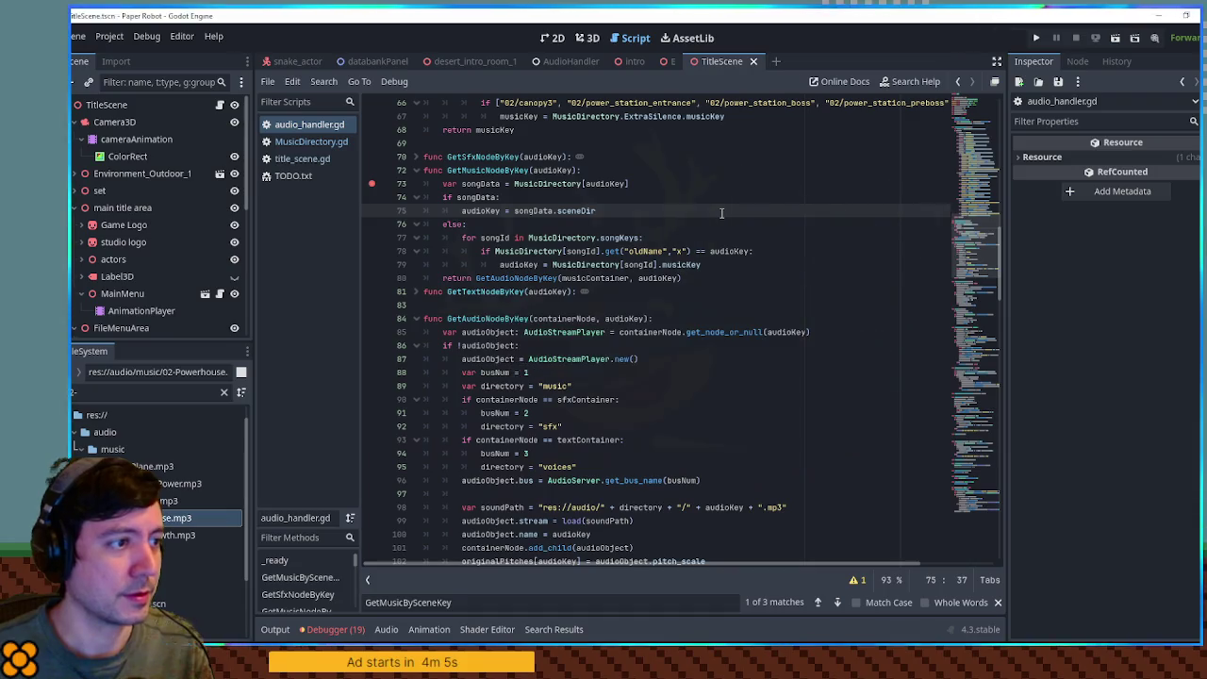
key("F5")
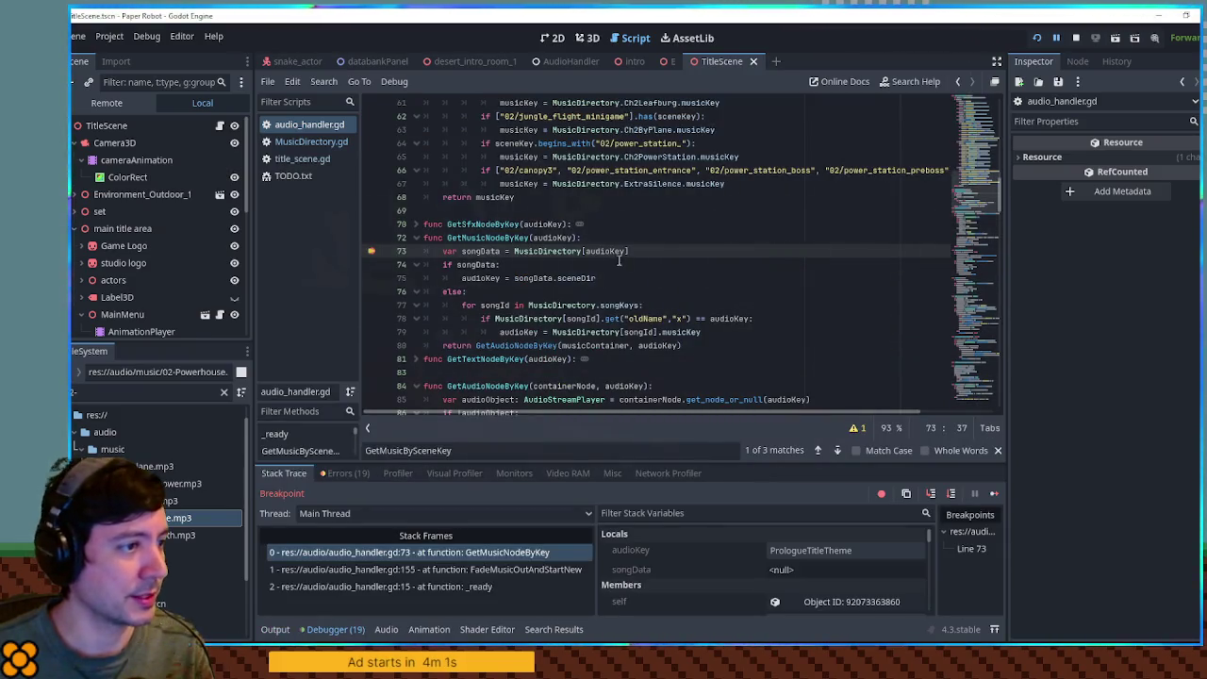
Check the song entries in MusicDirectory.gd, then fold GetMusicBySceneKey in audio_handler.gd.
mouse_move(615, 251)
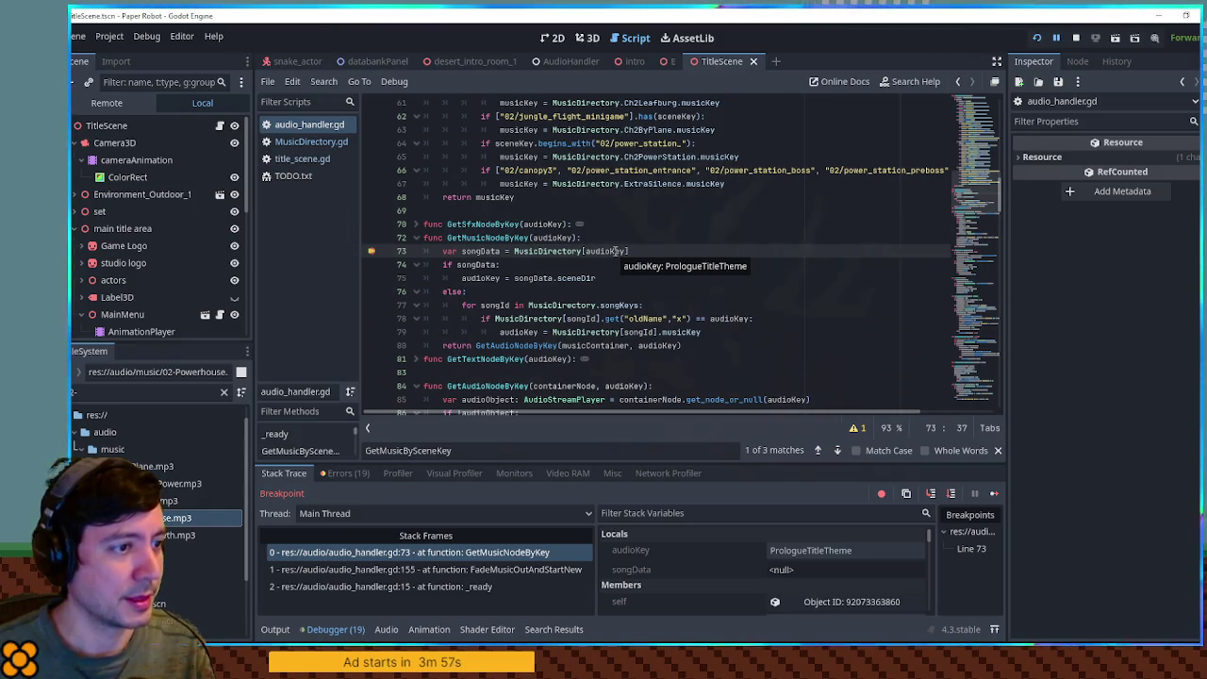
left_click(303, 144)
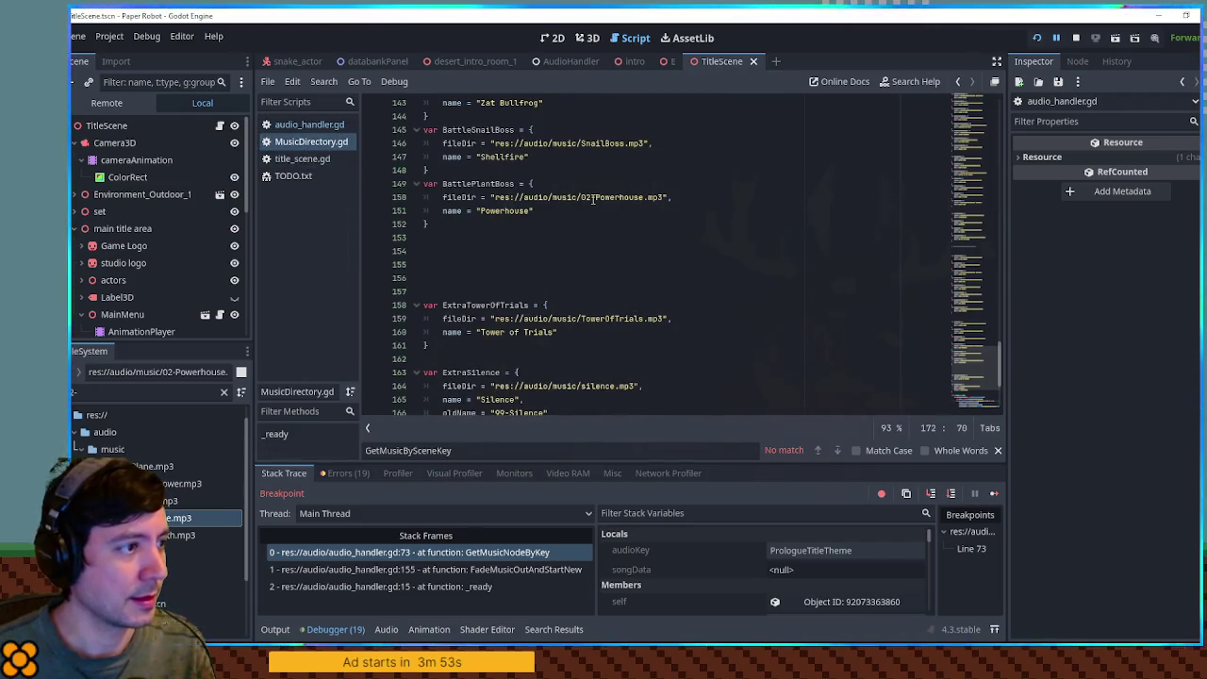
scroll(413, 137, "up", 10)
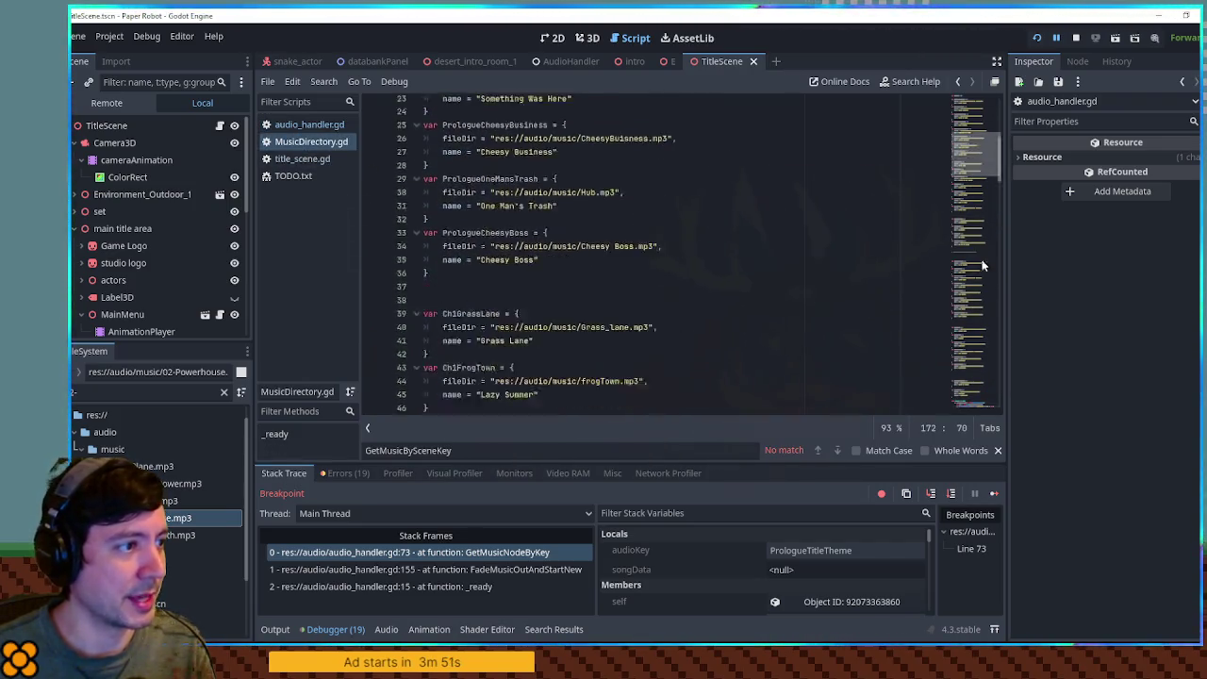
left_click(281, 125)
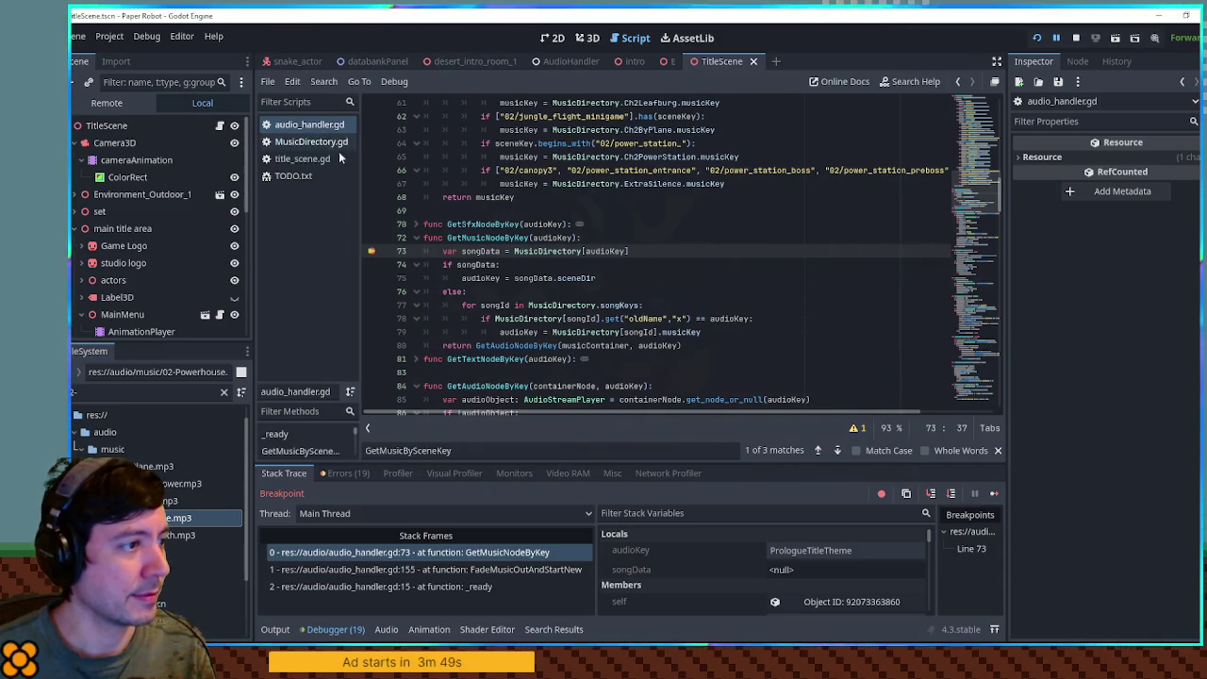
scroll(534, 231, "up", 7)
scroll(534, 231, "up", 10)
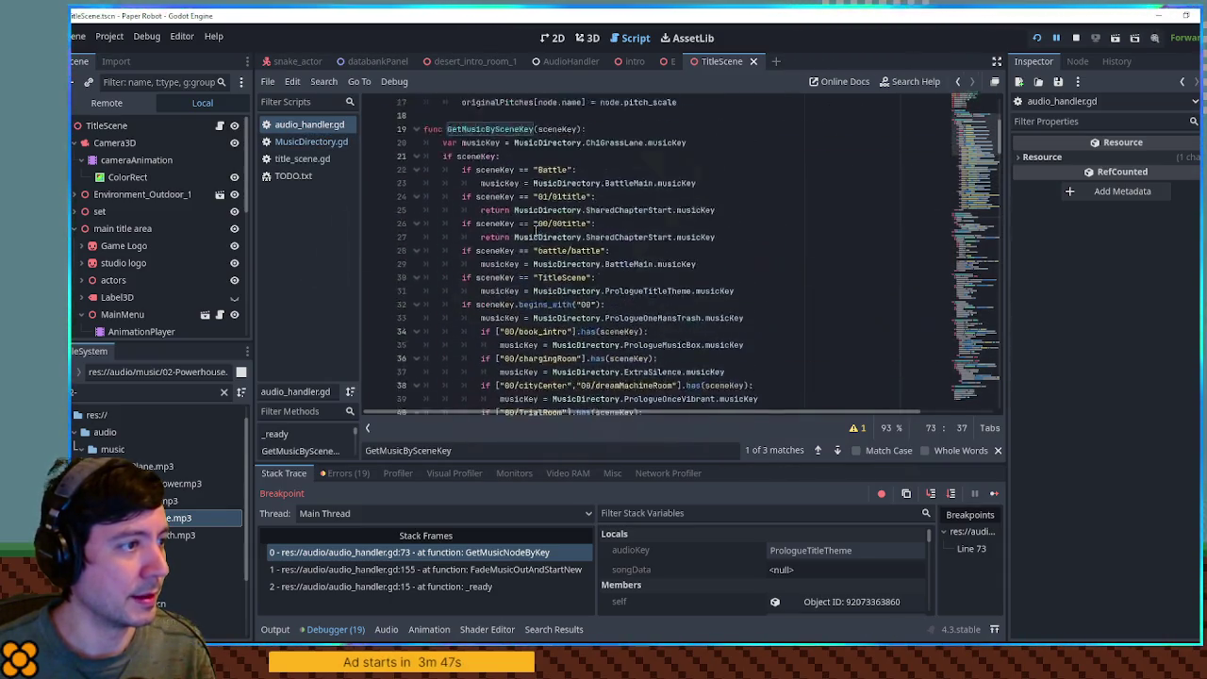
left_click(415, 265)
scroll(491, 269, "down", 4)
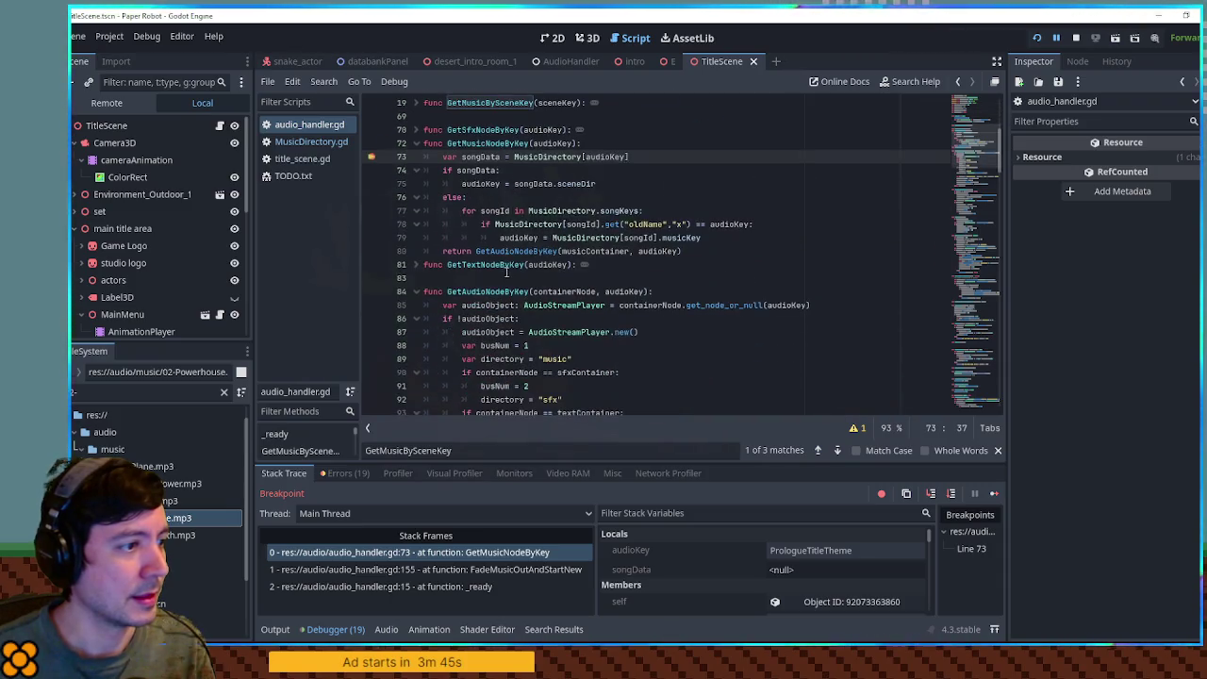
Step over line 73 to line 75, remove the line-73 breakpoint, and resume the game.
left_click(501, 156)
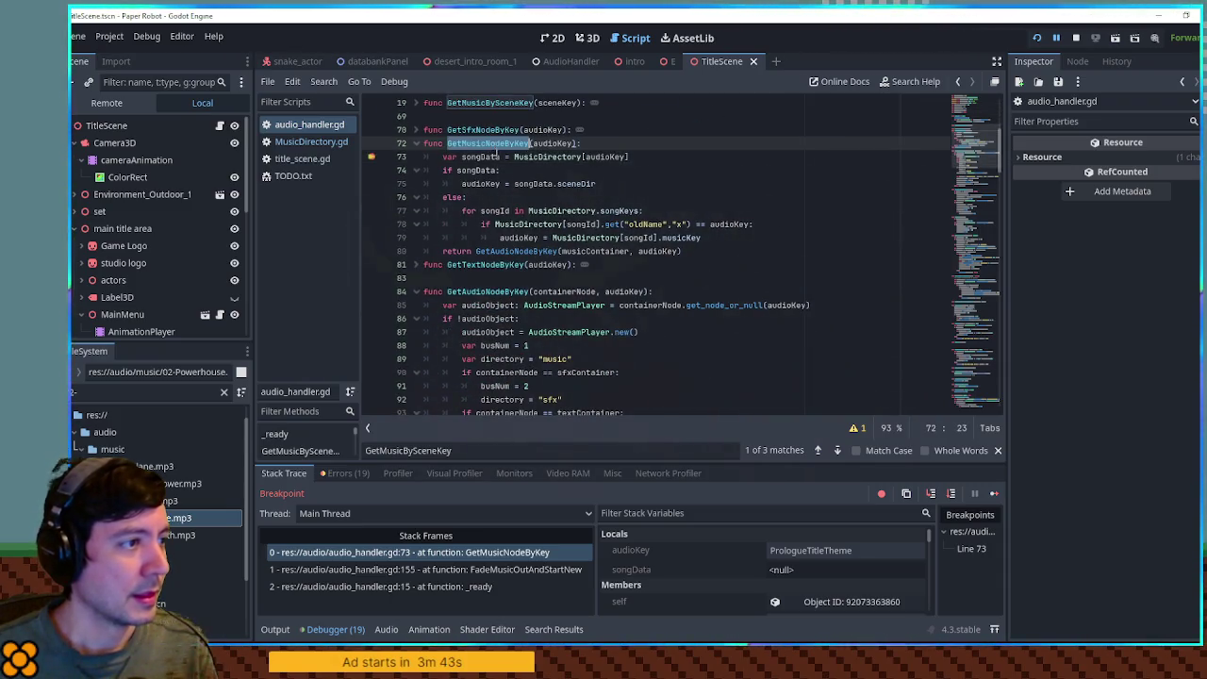
mouse_move(611, 156)
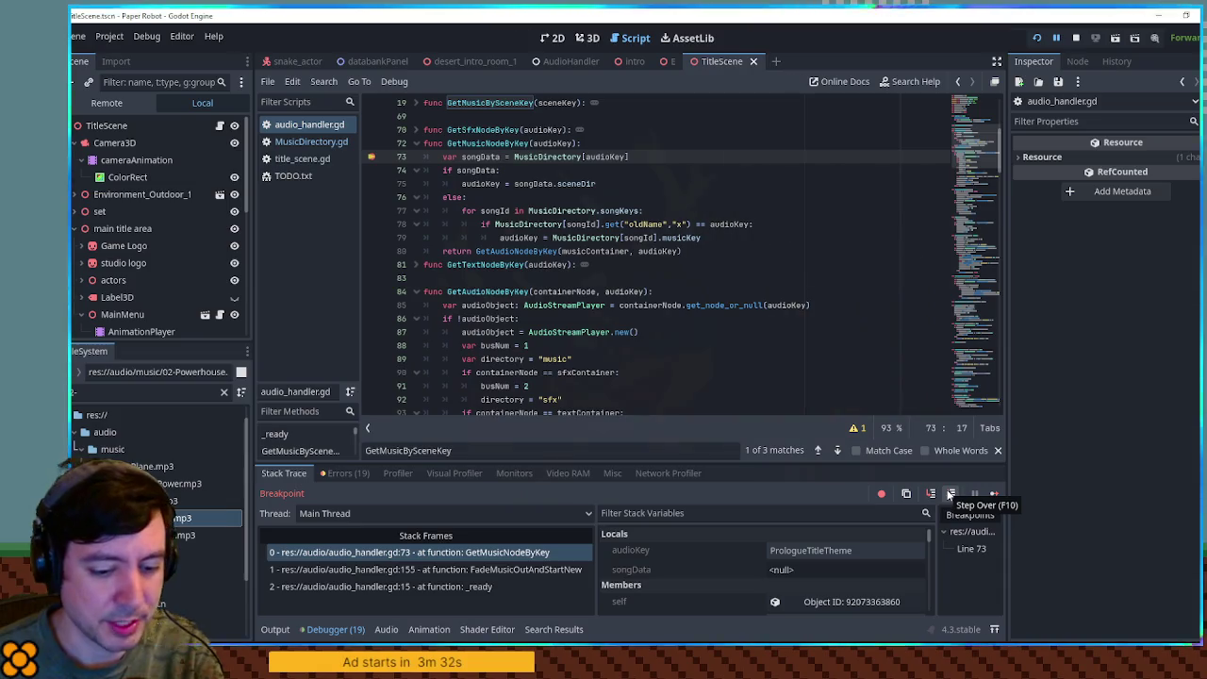
left_click(951, 493)
key("F10")
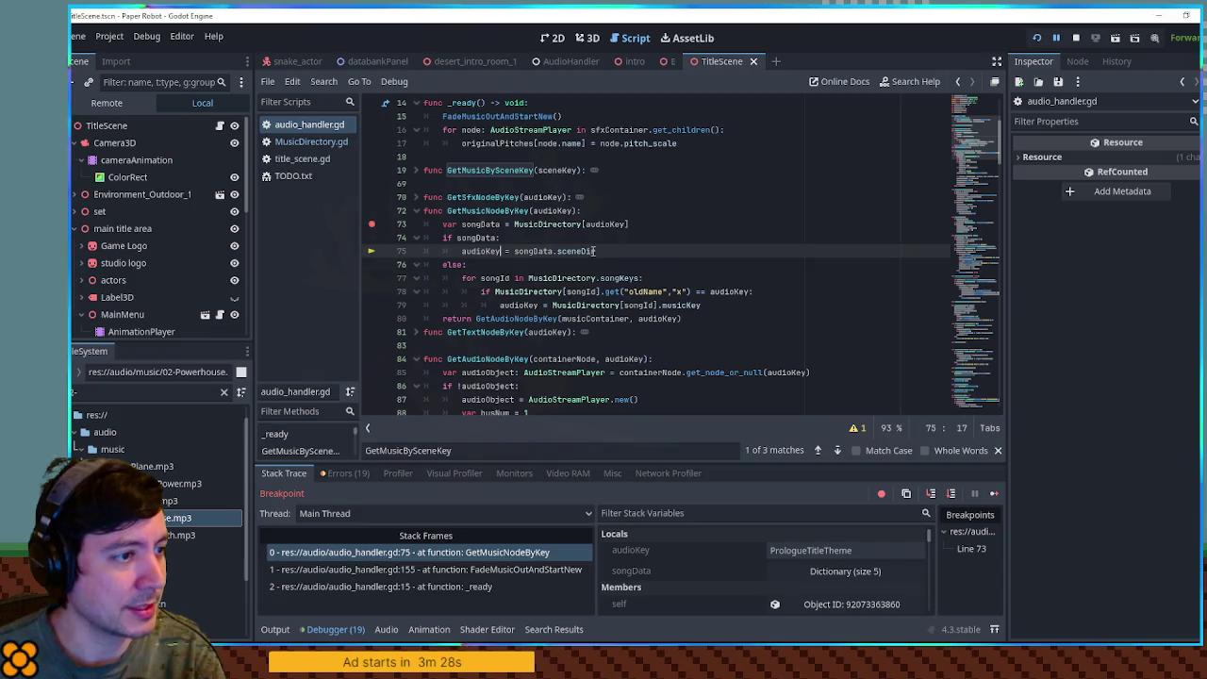
left_click(374, 227)
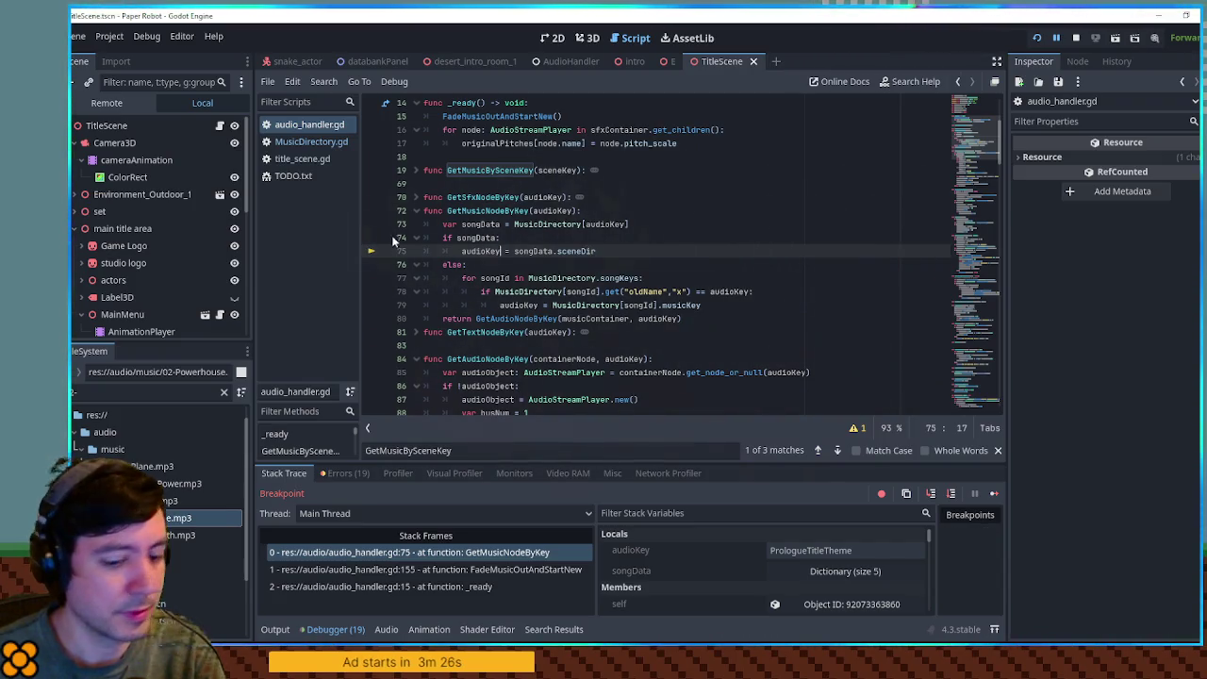
key("F12")
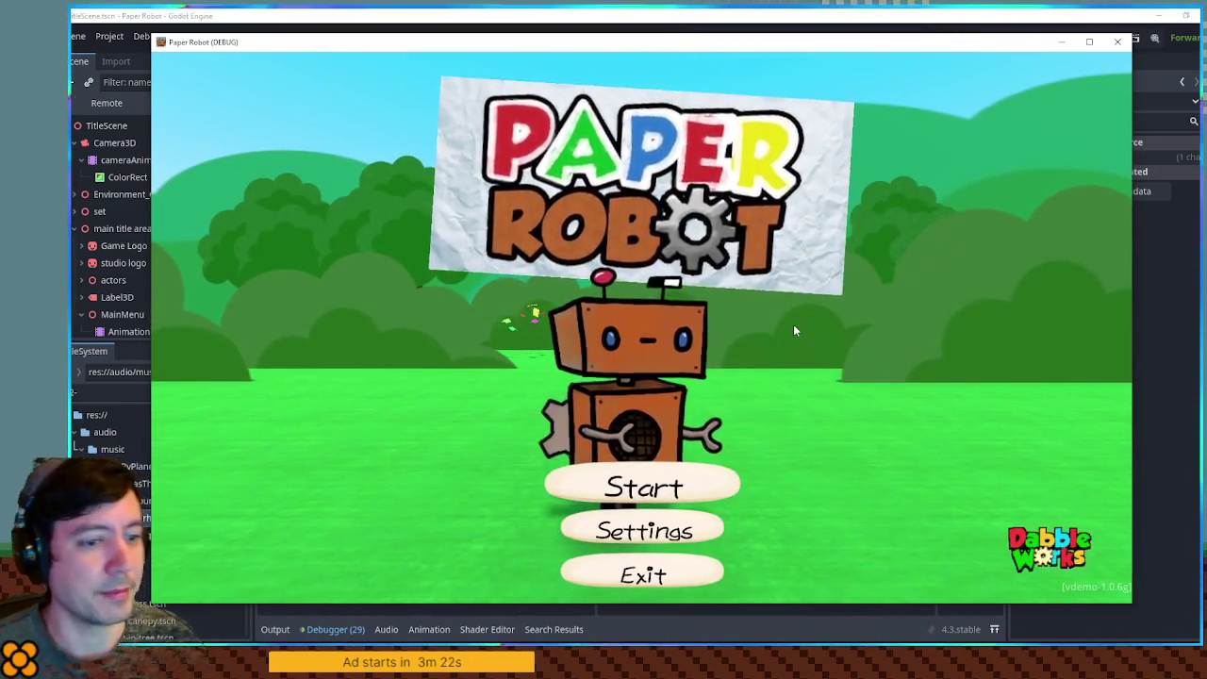
Raise the Music Volume in the game's Settings and return to the title screen.
key("space")
key("q")
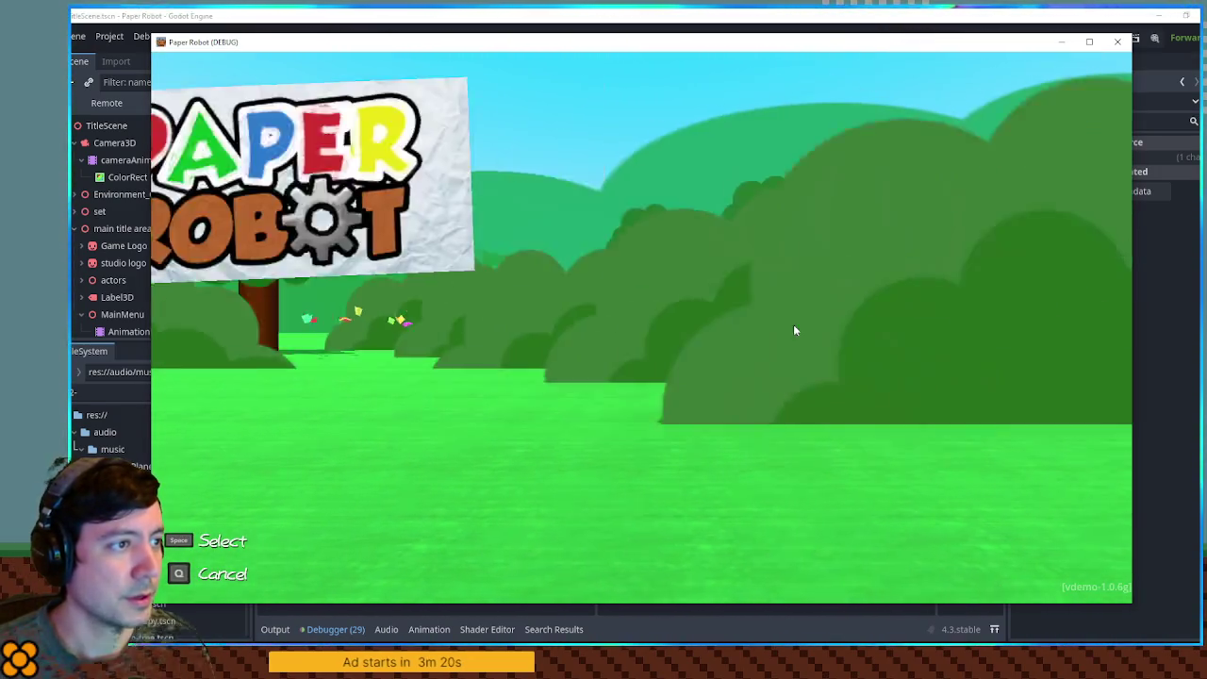
key("Down")
key("space")
key("Right")
key("Right")
key("Right")
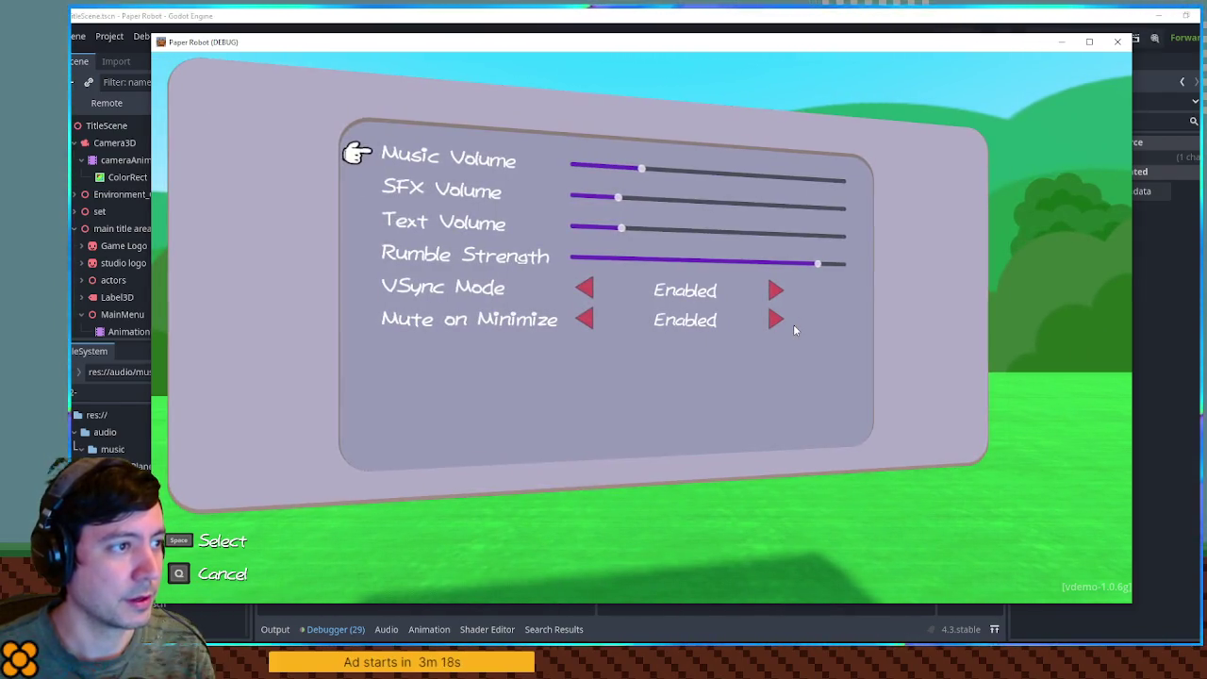
key("Right")
key("Right")
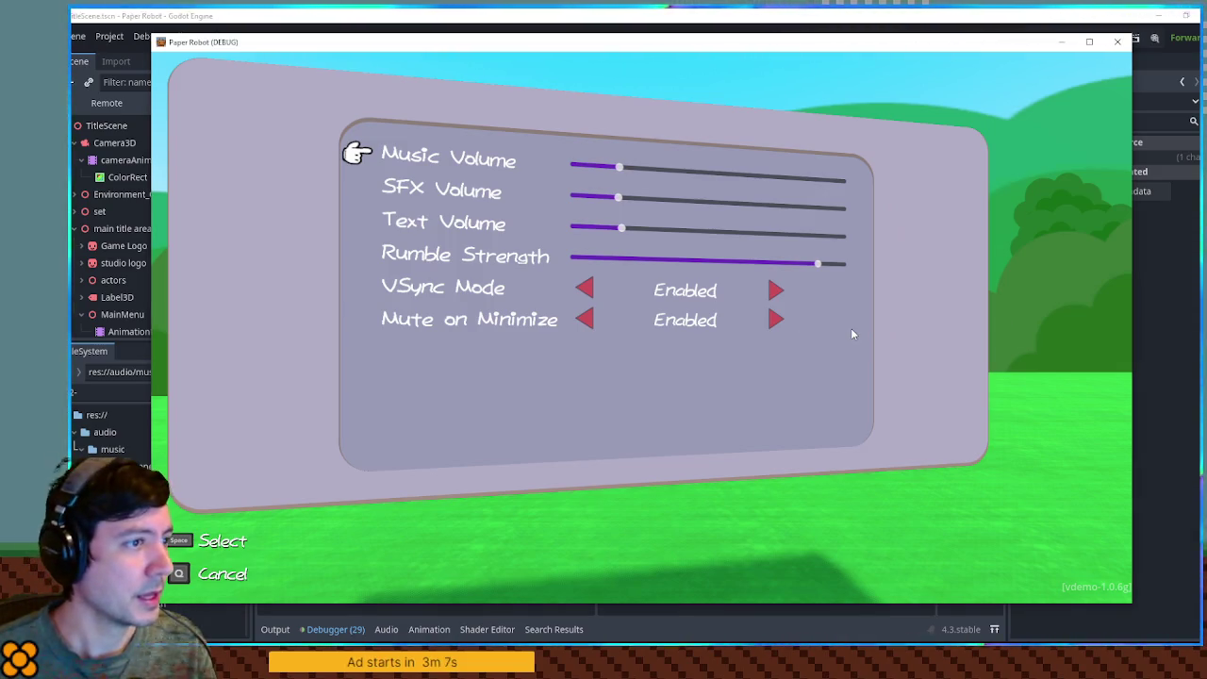
key("q")
Delete the File 2 save from the save file list.
key("space")
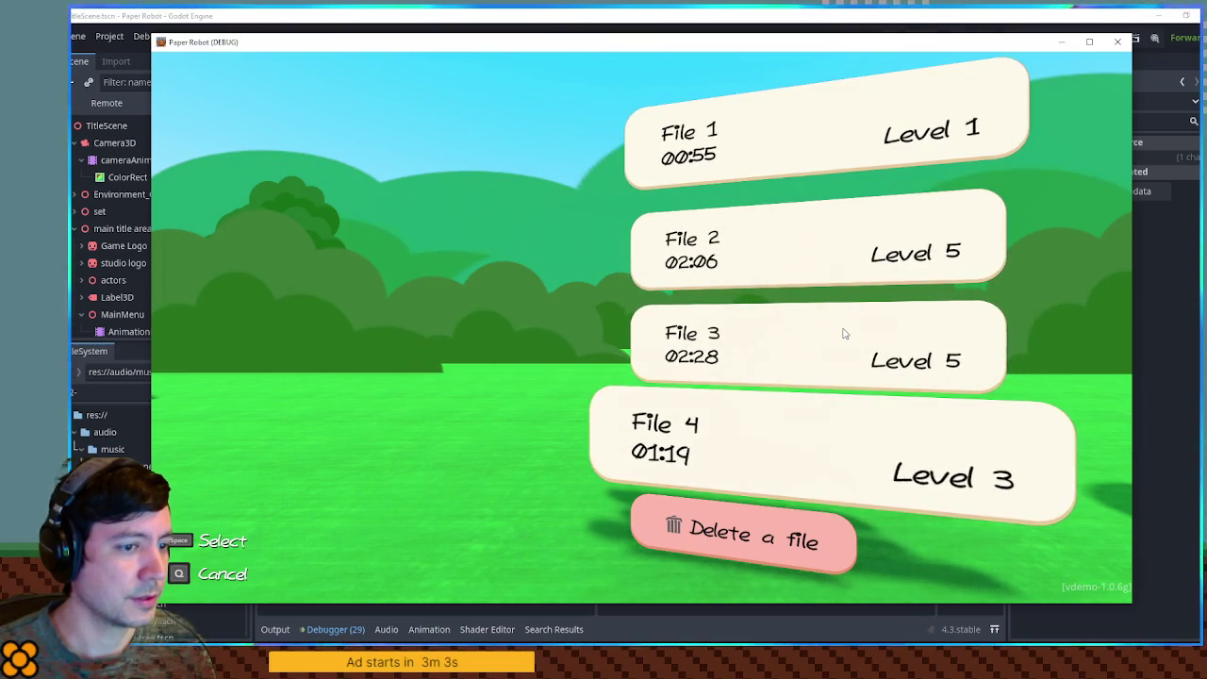
key("Down")
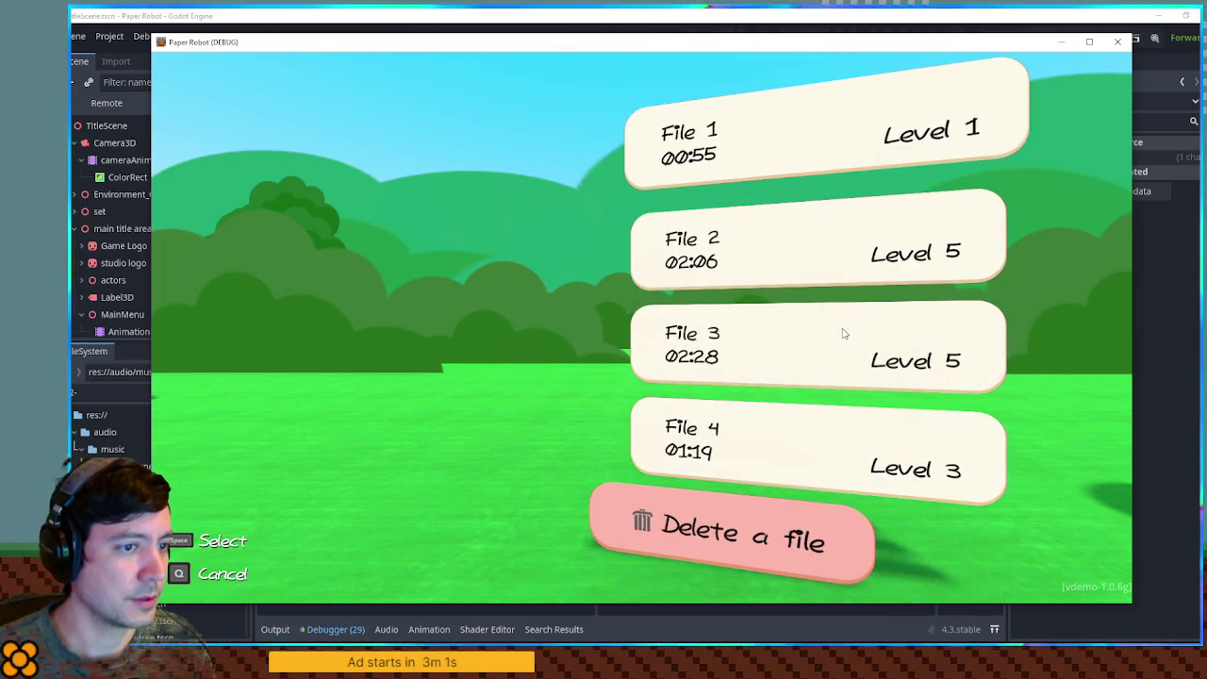
key("space")
key("Up")
key("Up")
key("Up")
key("space")
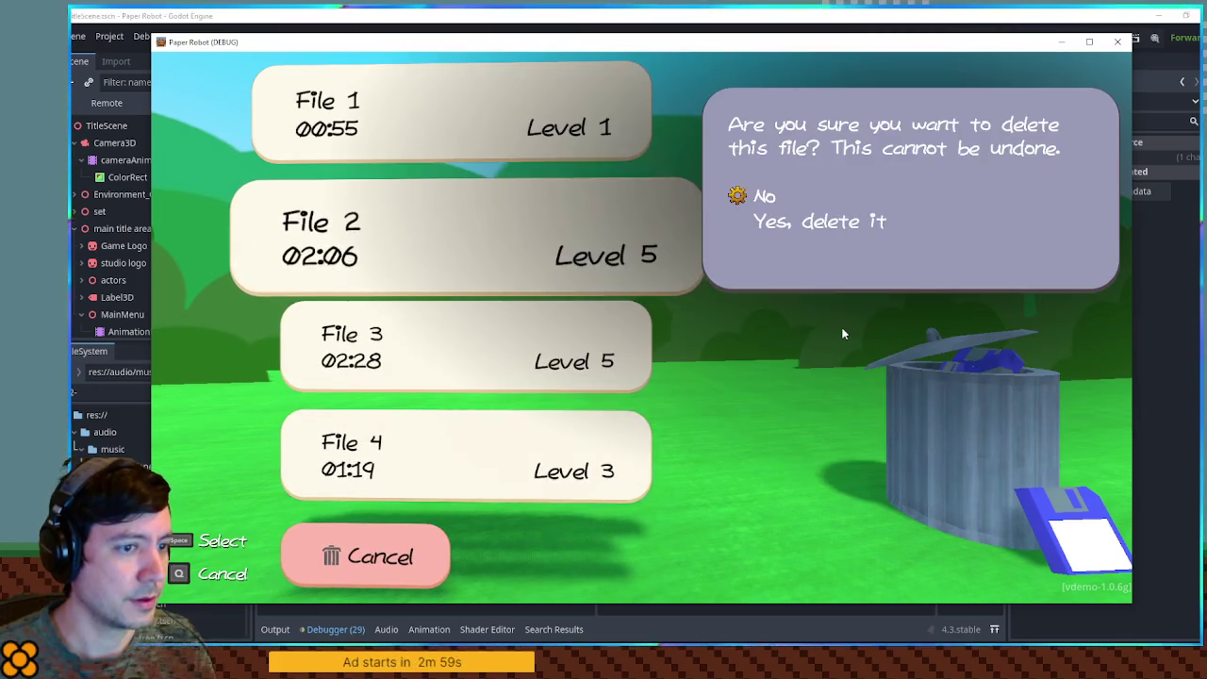
key("Down")
key("space")
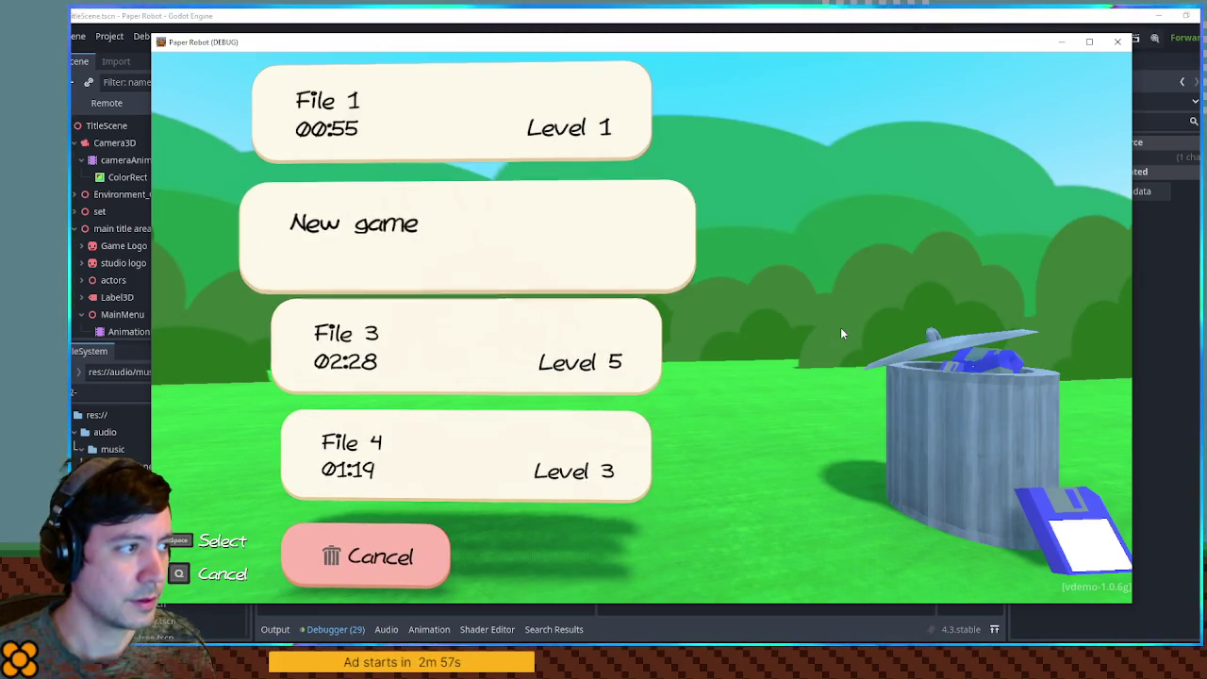
Start a new game in the empty slot, skip through the intro story, and stop the game with F8.
key("Down")
key("Down")
key("Down")
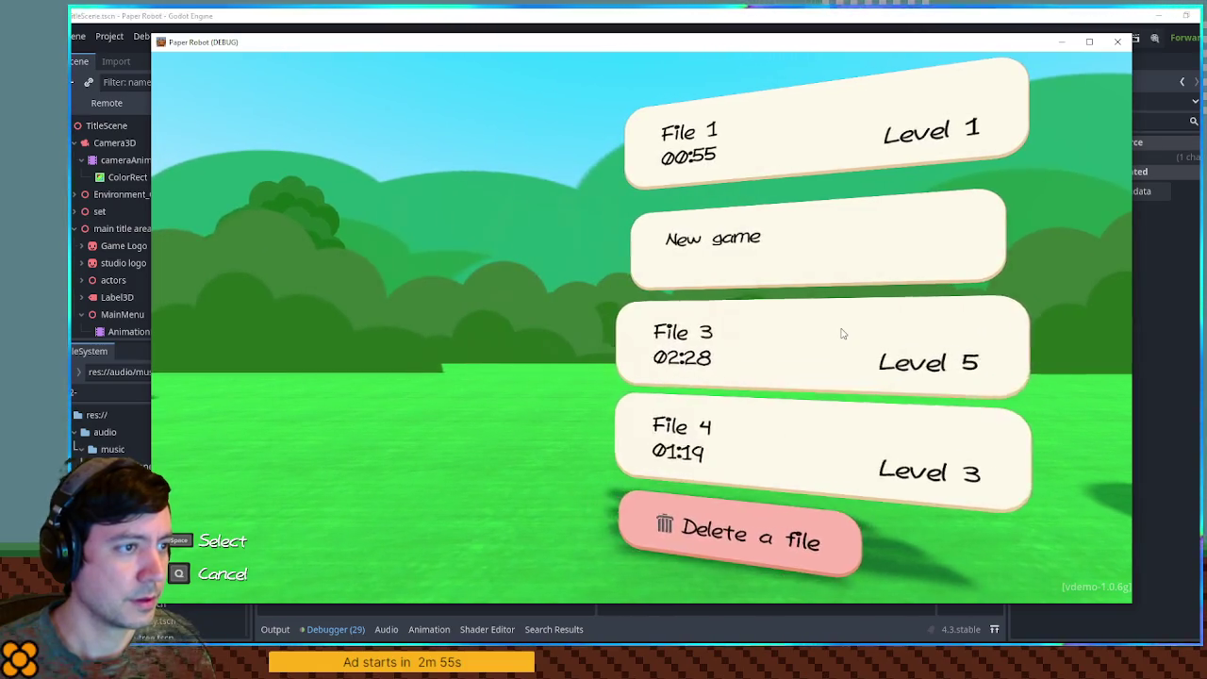
key("space")
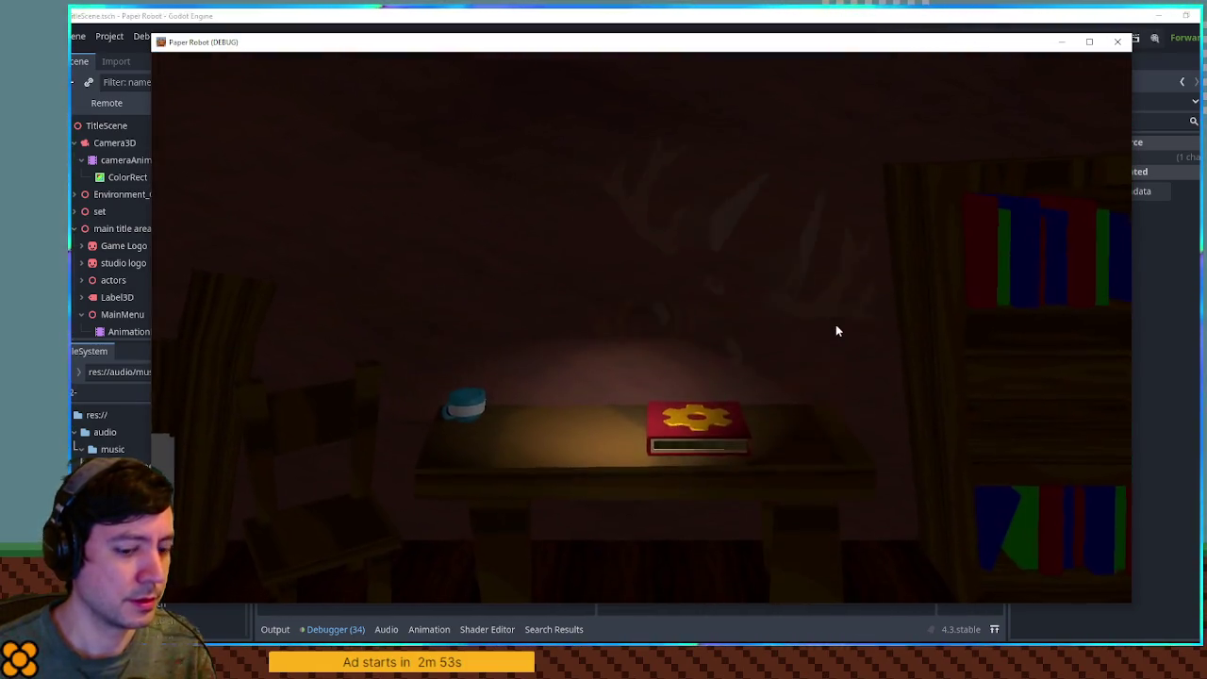
key("space")
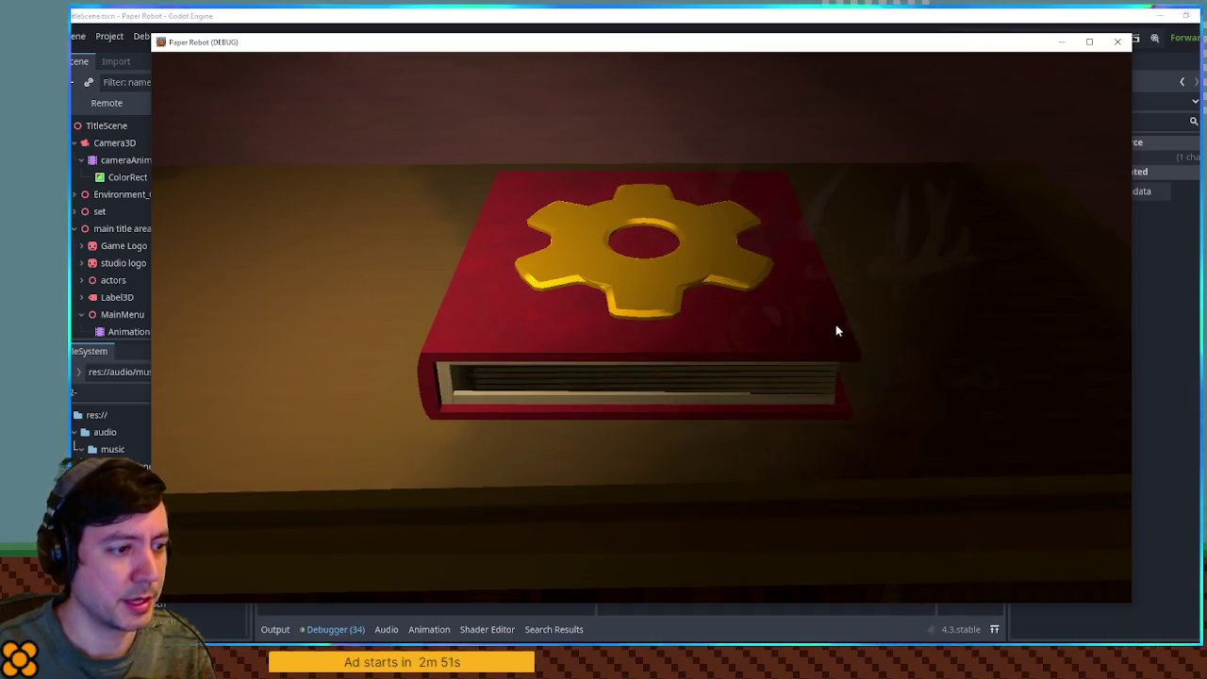
key("space")
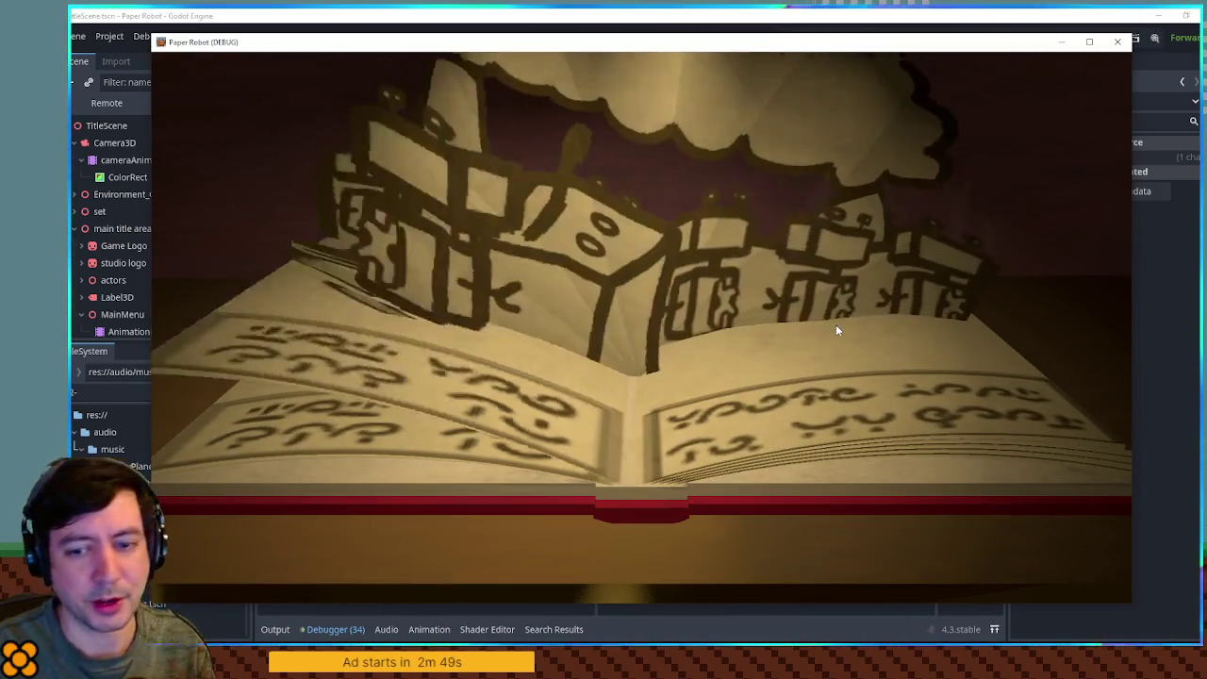
key("space")
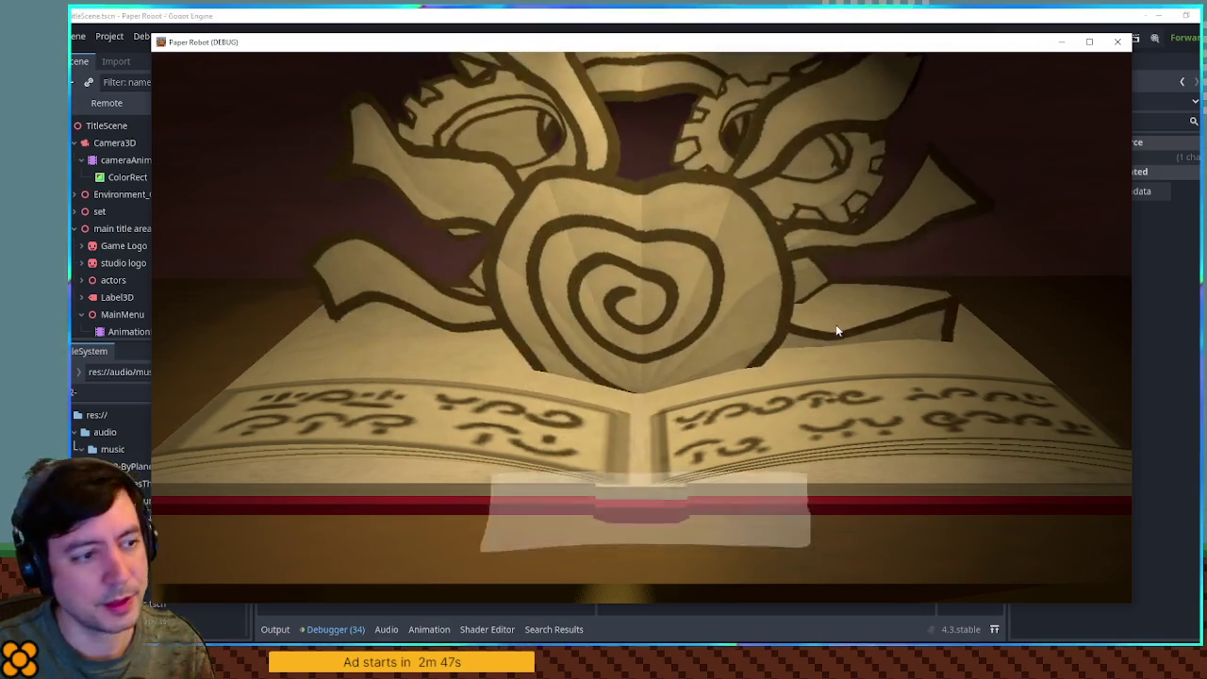
key("space")
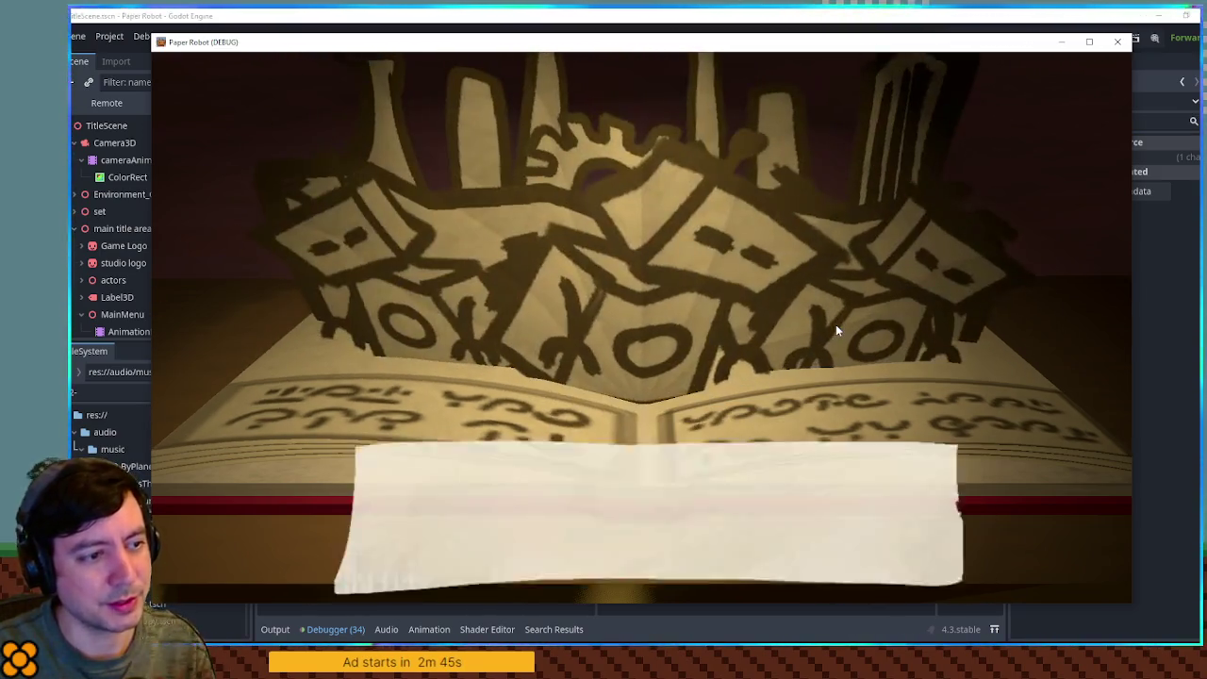
key("space")
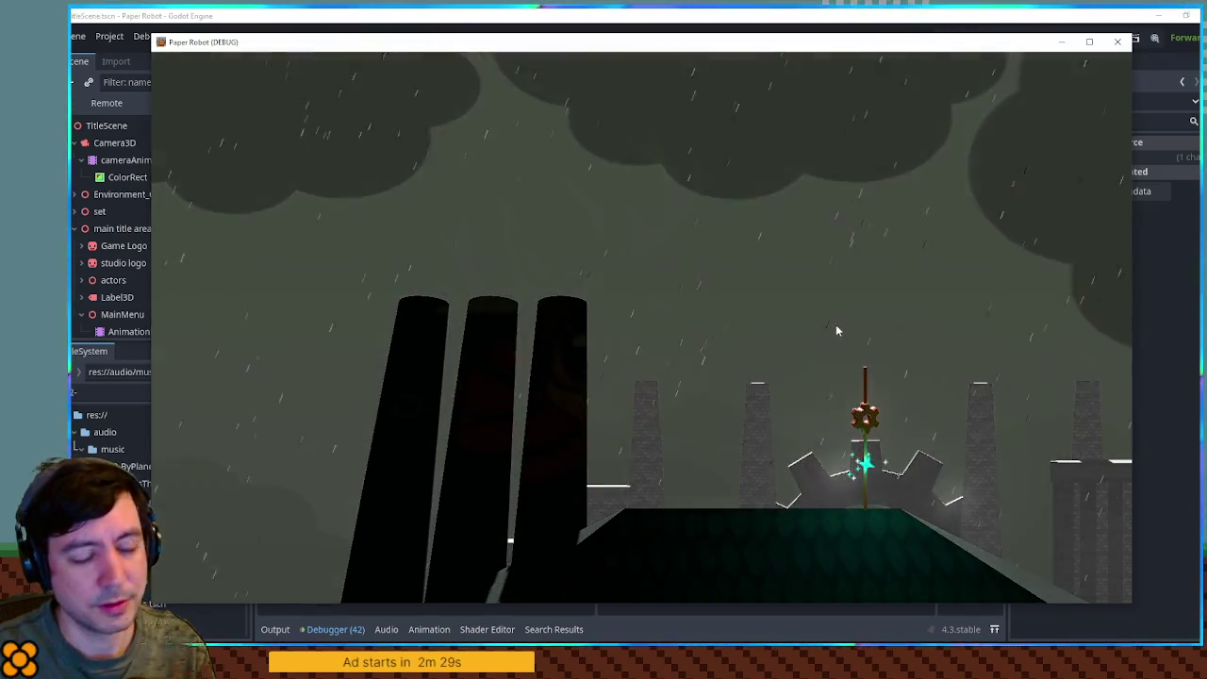
key("F8")
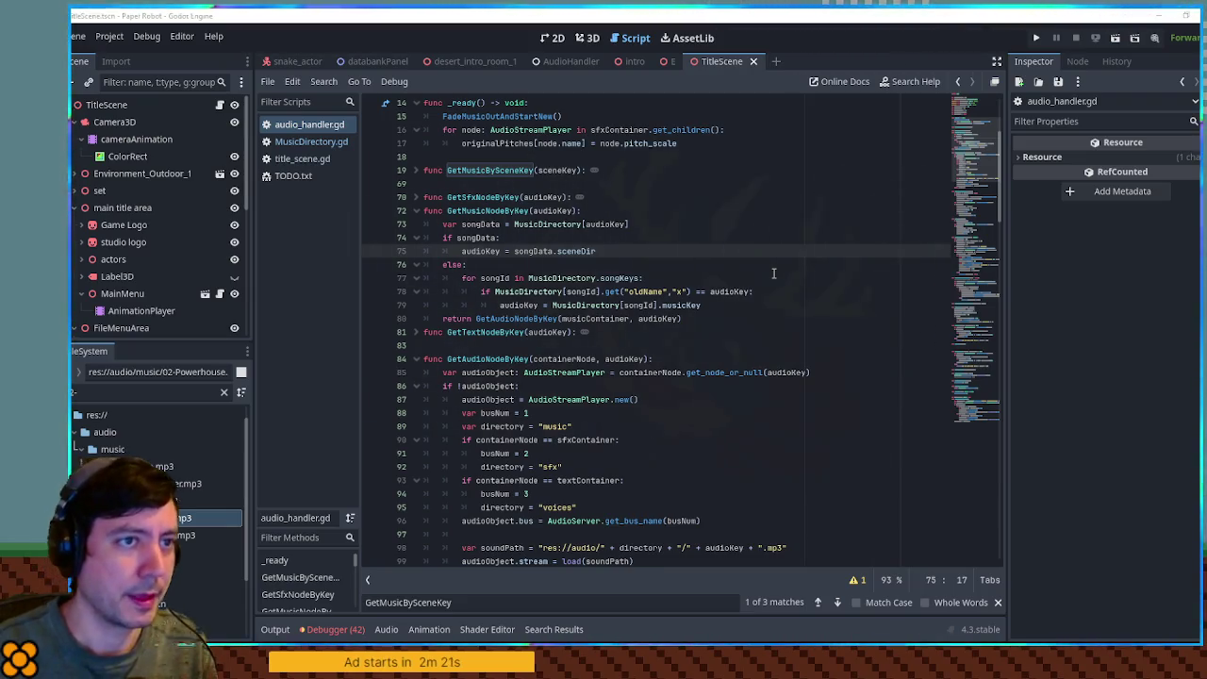
Relaunch Paper Robot and load the File 3 save.
left_click(1038, 37)
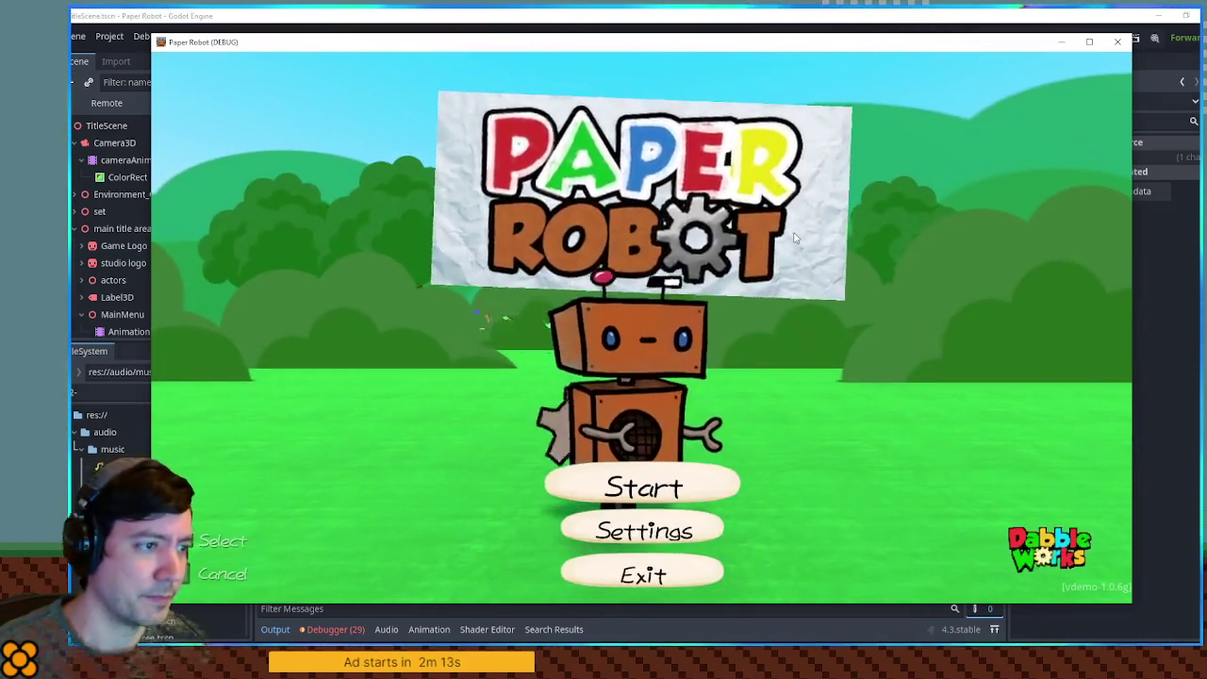
key("space")
key("Down")
key("Down")
key("space")
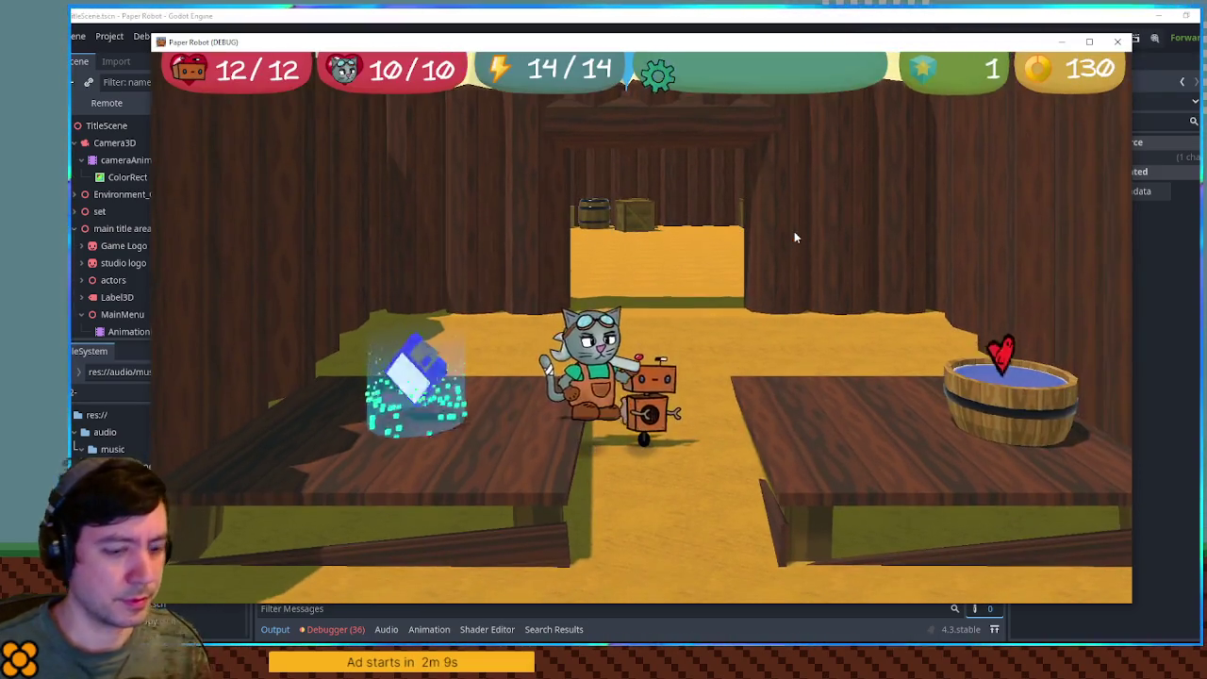
Use the debug Room Warp list to warp to Industrial road 1, then the Haybale minigame room.
key("F1")
left_click(321, 90)
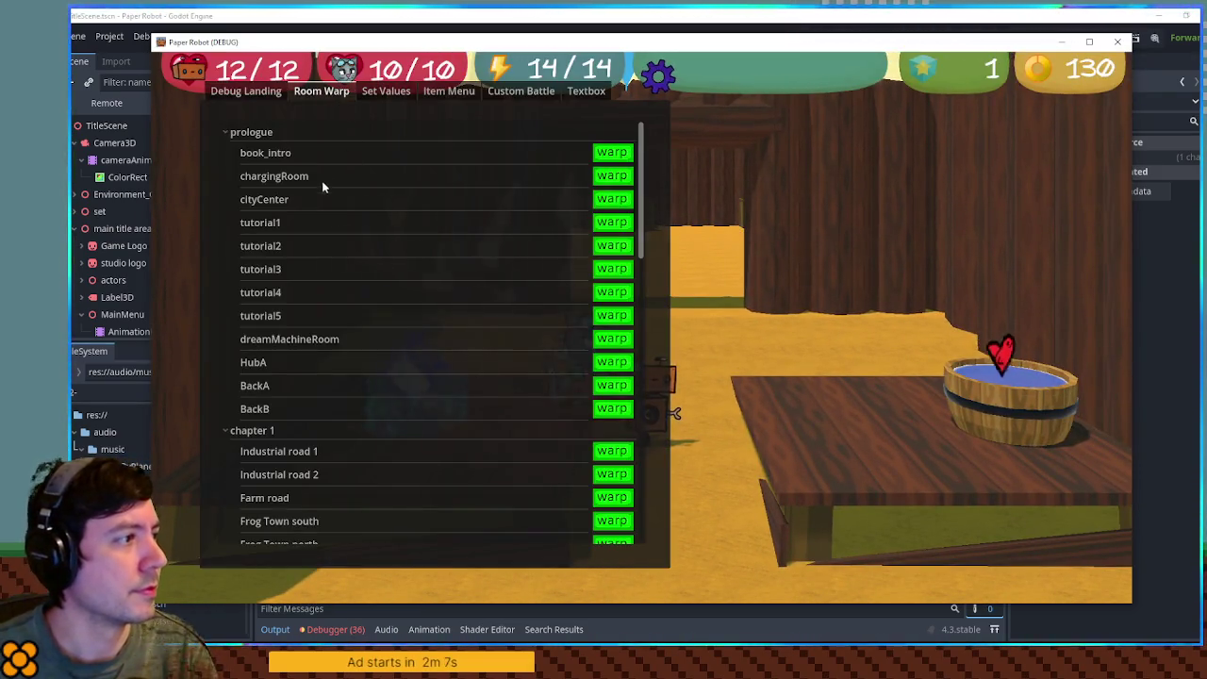
left_click(622, 452)
left_click(252, 152)
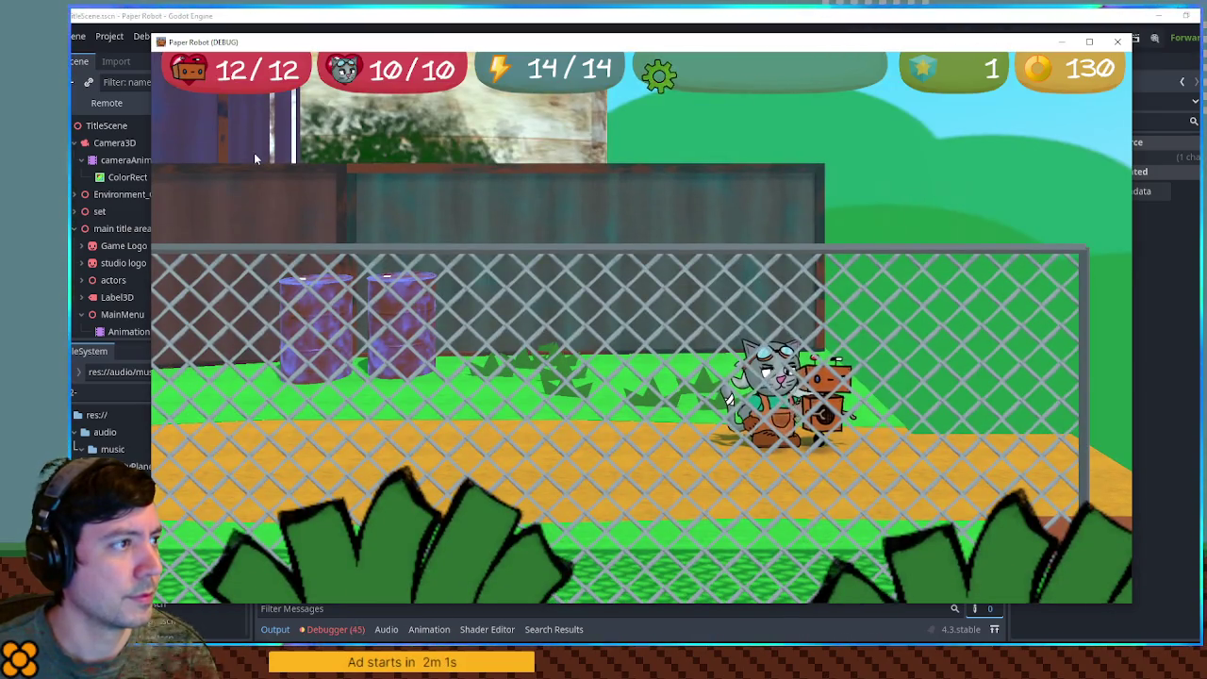
key("F1")
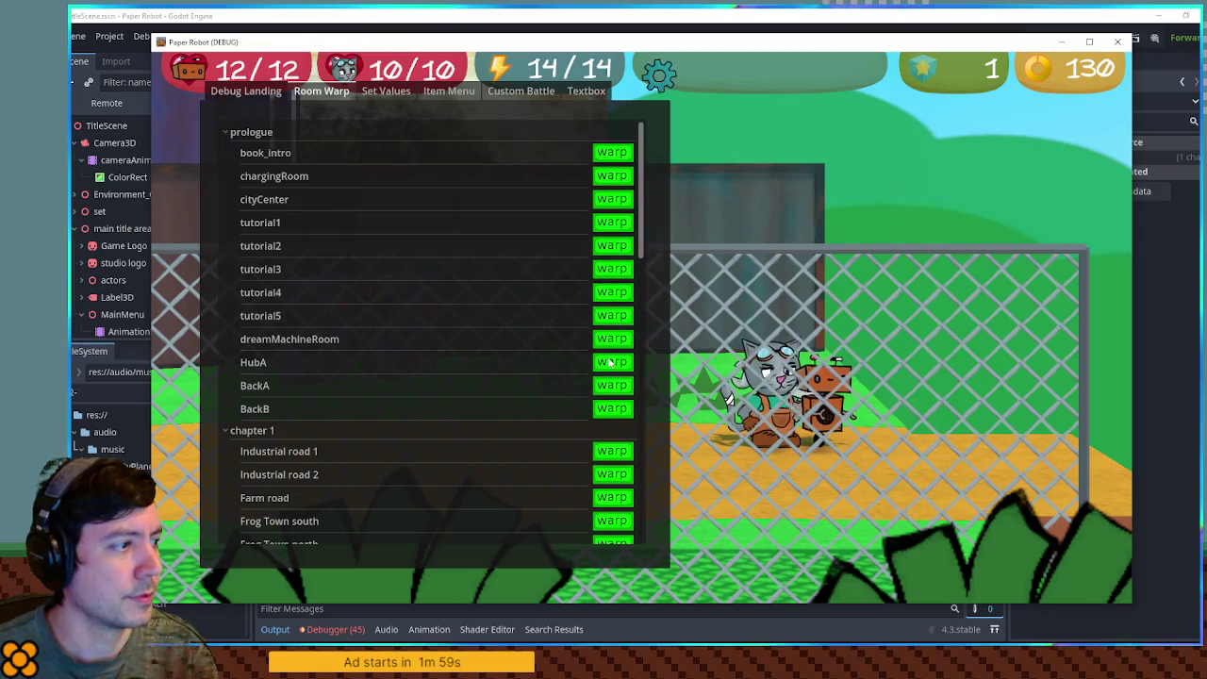
scroll(574, 451, "down", 5)
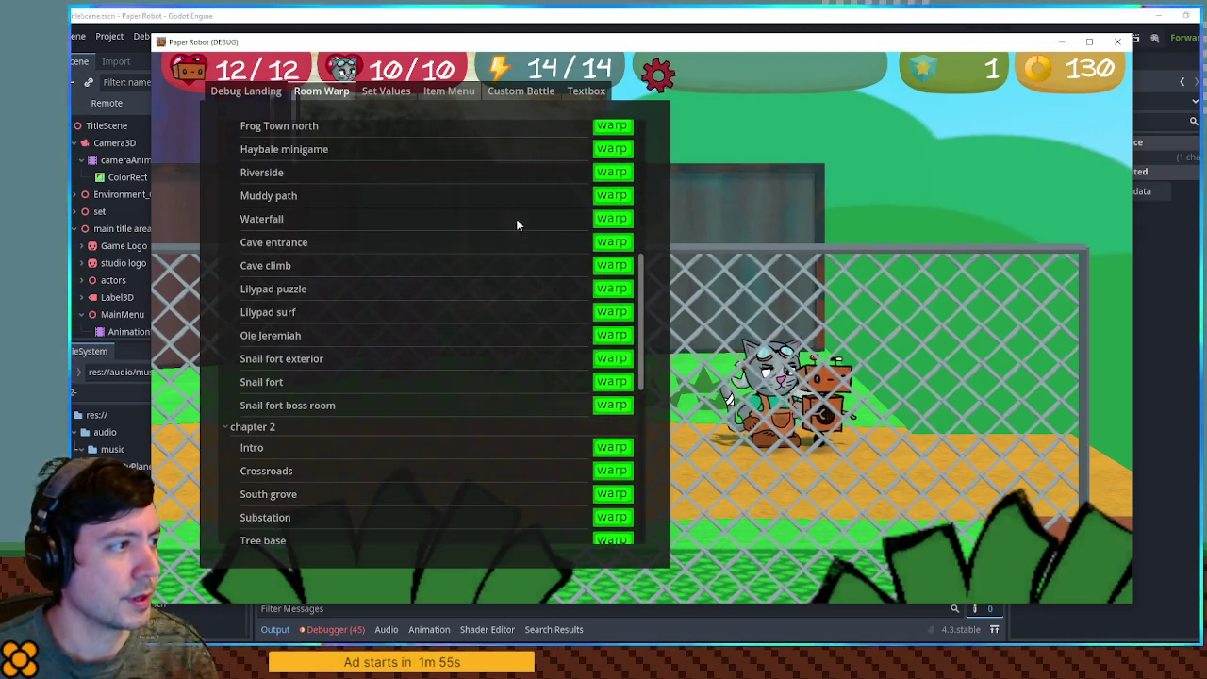
left_click(598, 154)
left_click(270, 175)
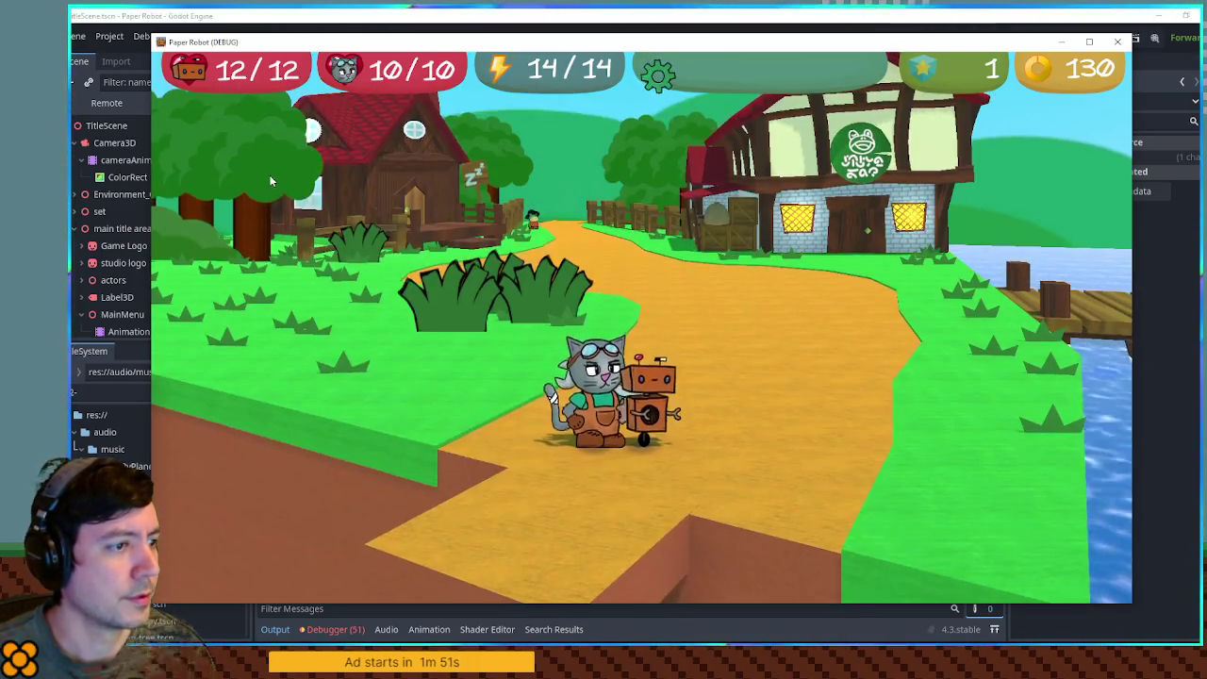
Close the debug menu and walk the cat into the frog town shop.
key("grave")
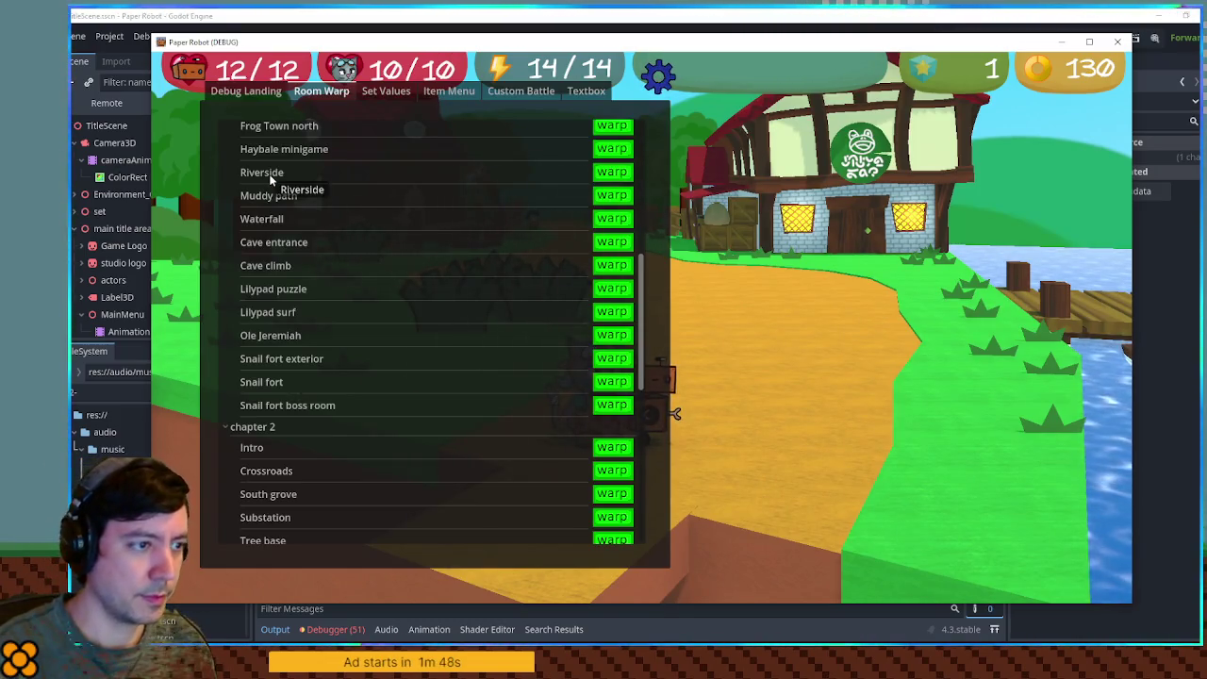
key("grave")
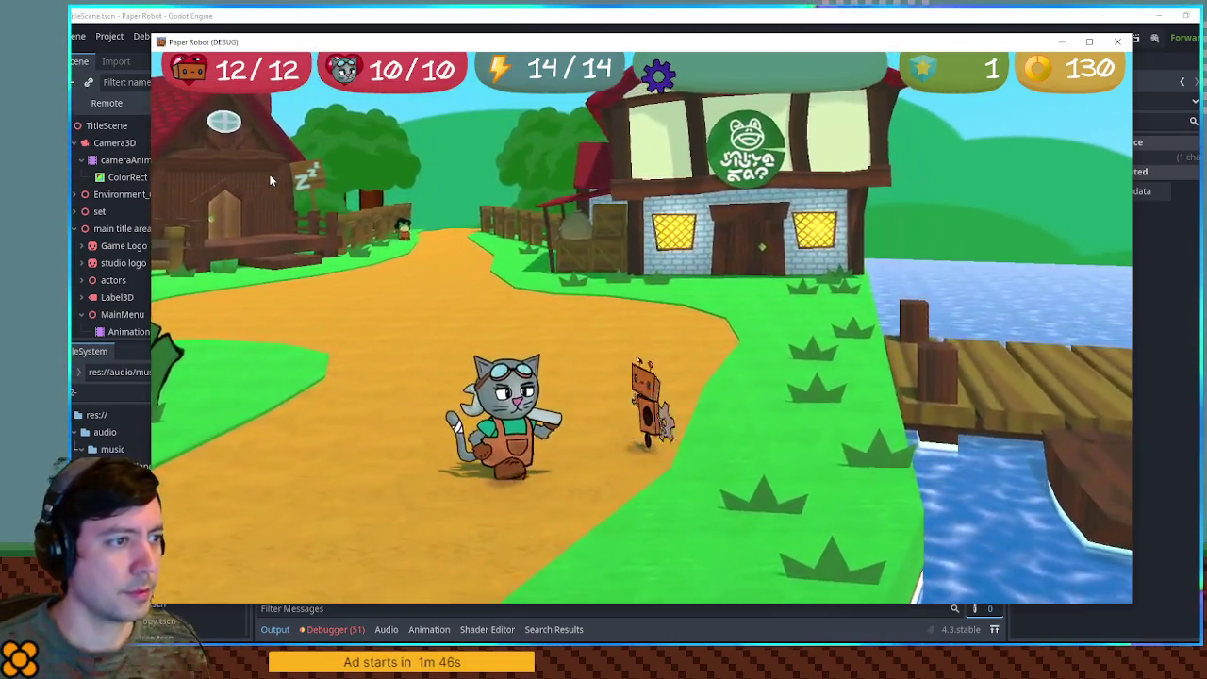
key("w")
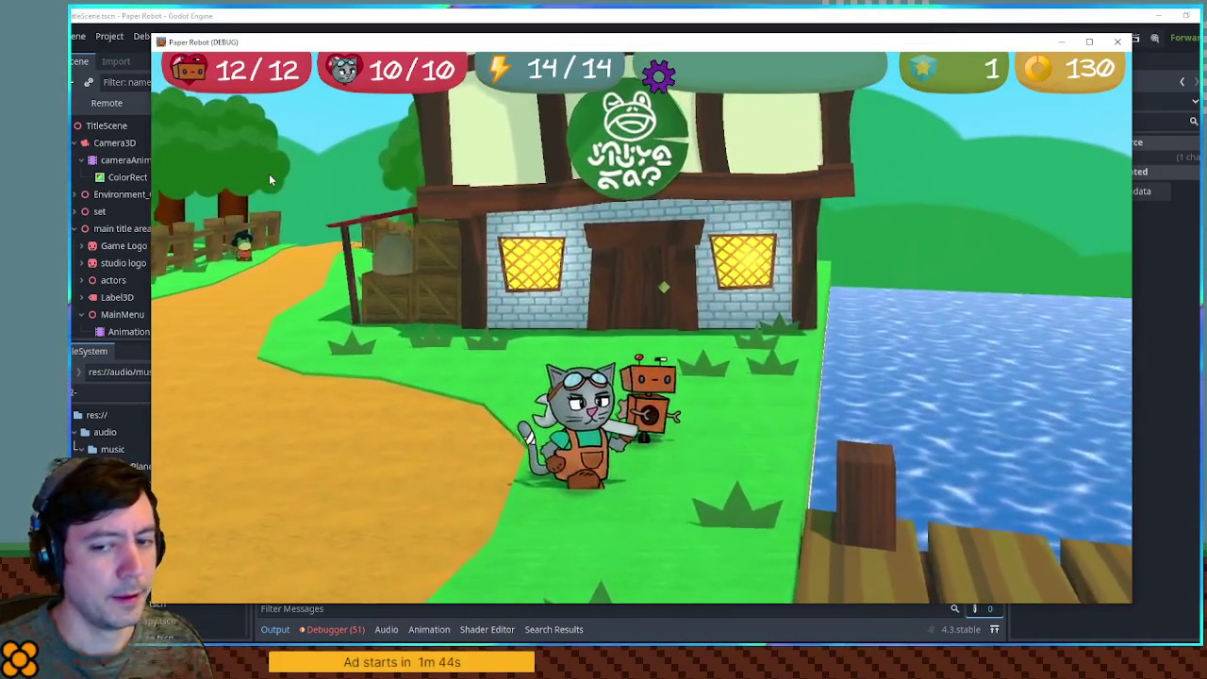
key("w")
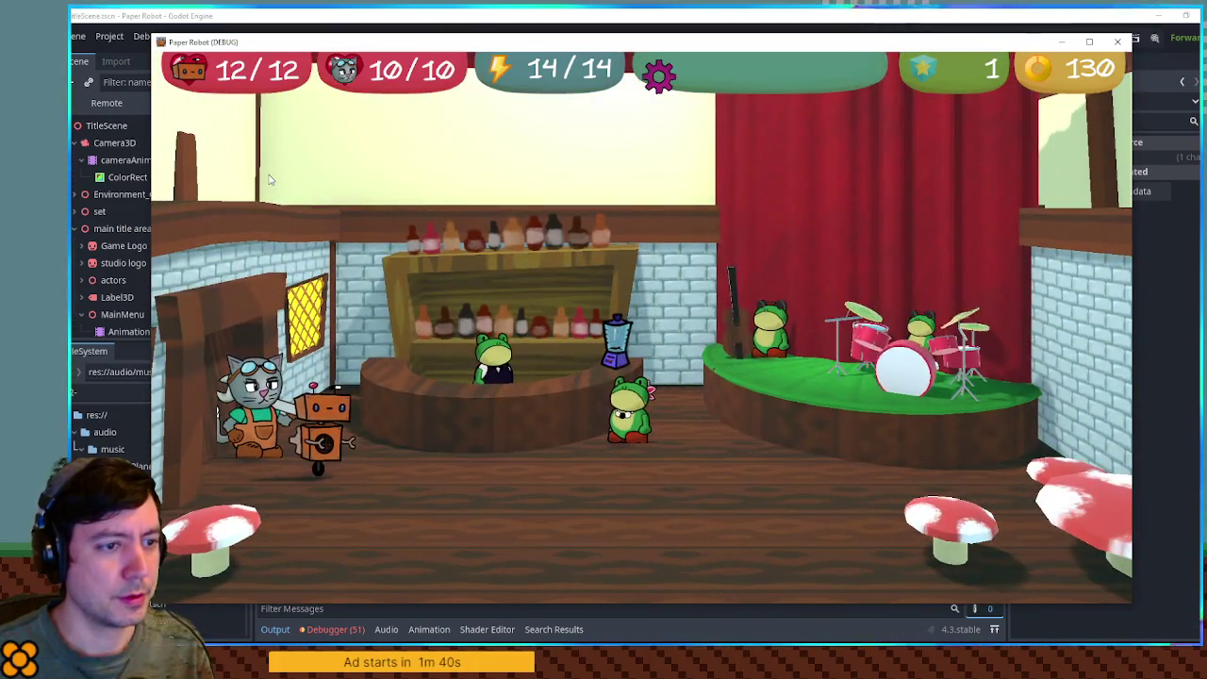
key("d")
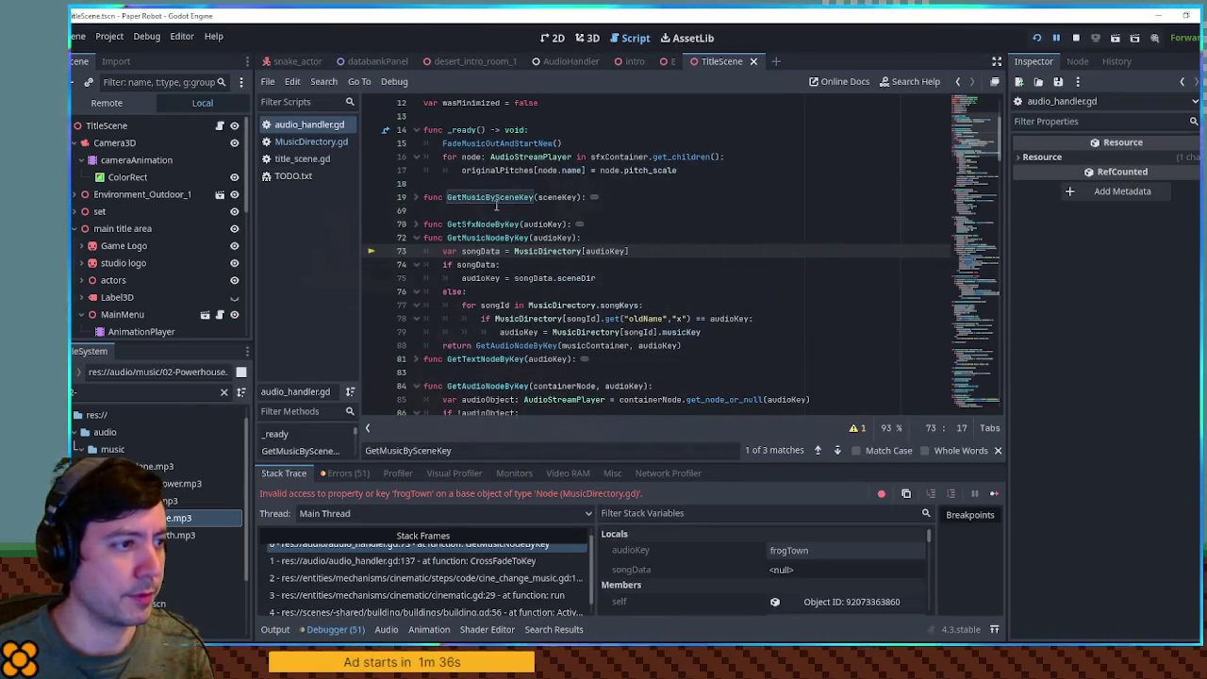
Confirm audioKey holds 'frogTown' at line 73, then delete the bracket after MusicDirectory.
mouse_move(601, 255)
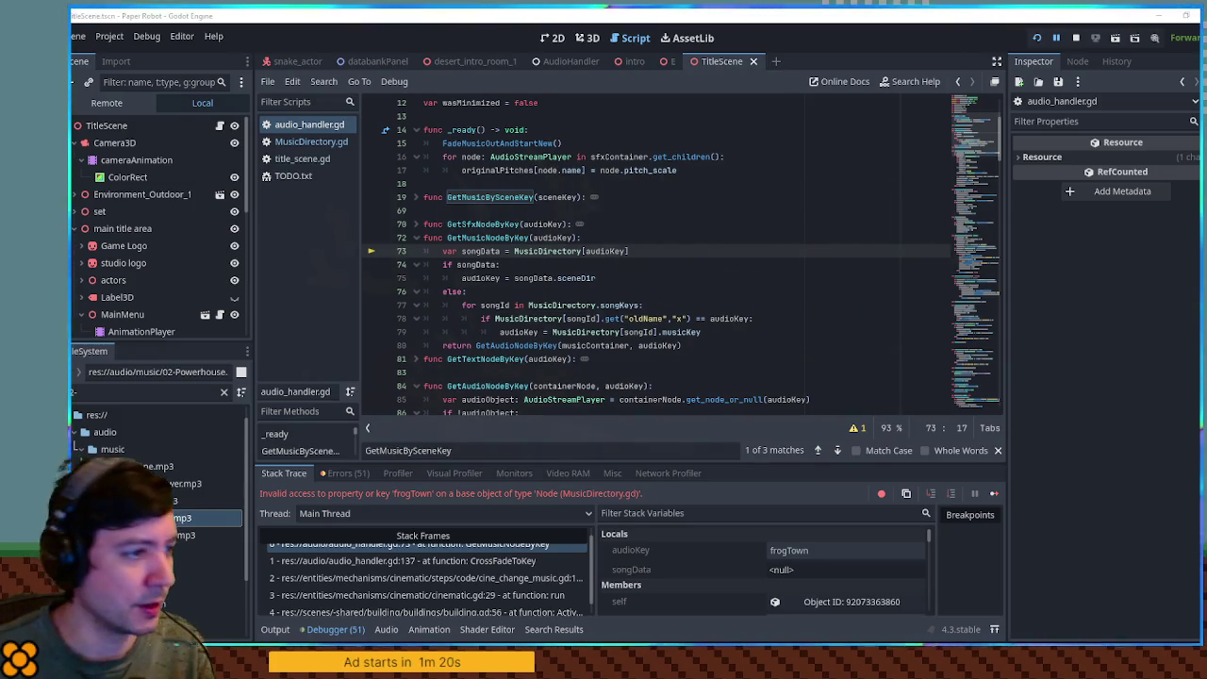
double_click(611, 251)
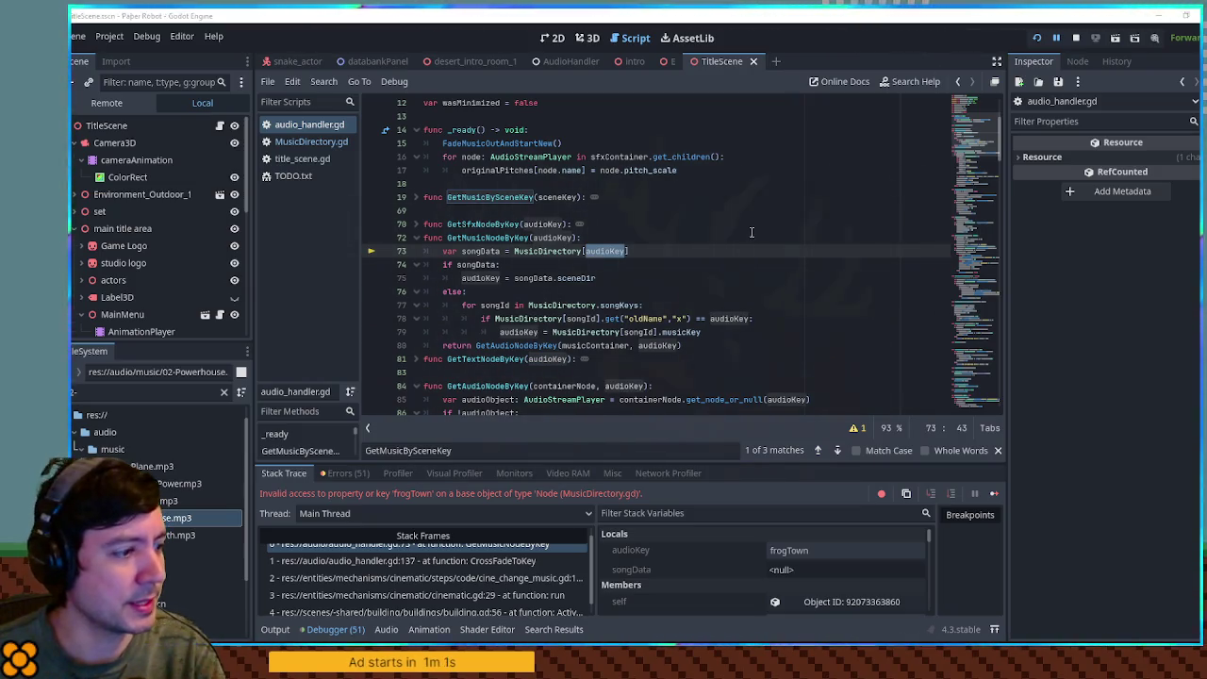
left_click(817, 551)
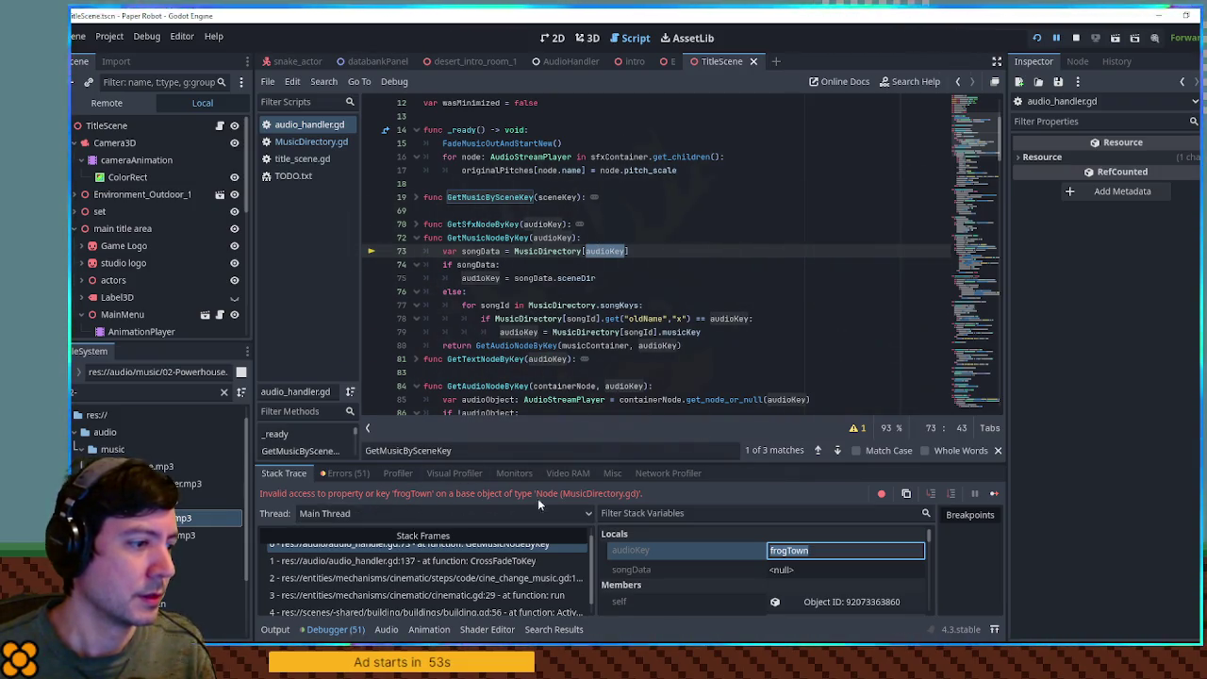
left_click(586, 251)
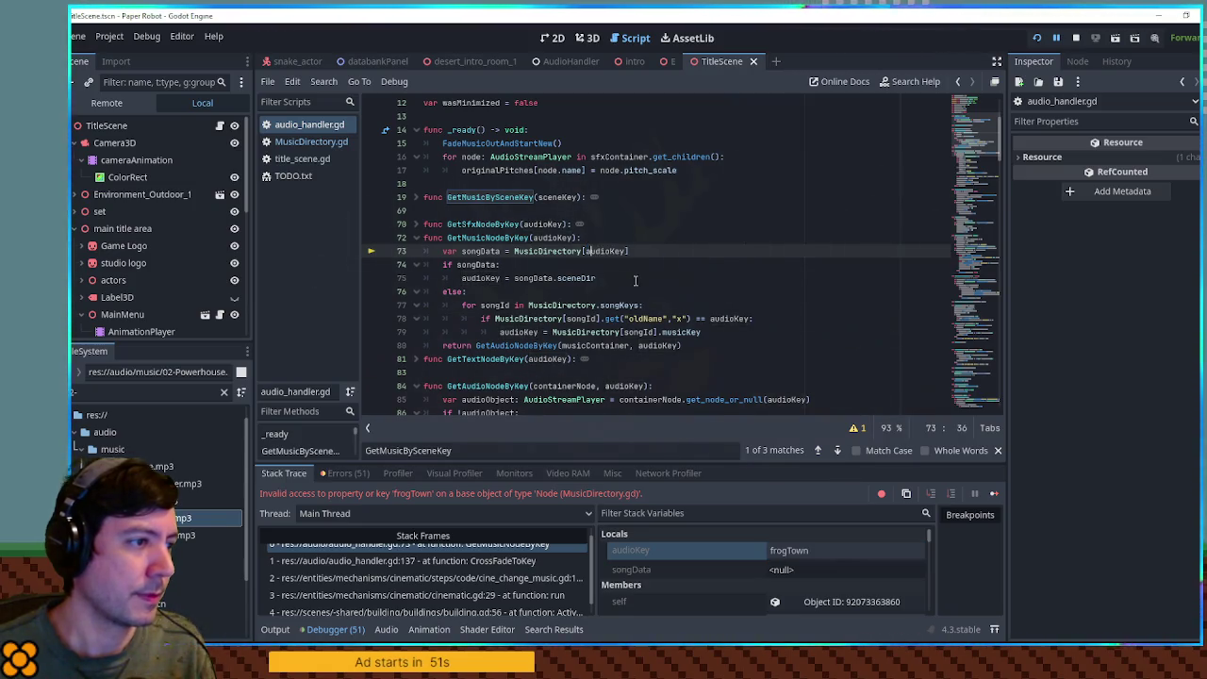
double_click(579, 251)
left_click(583, 251)
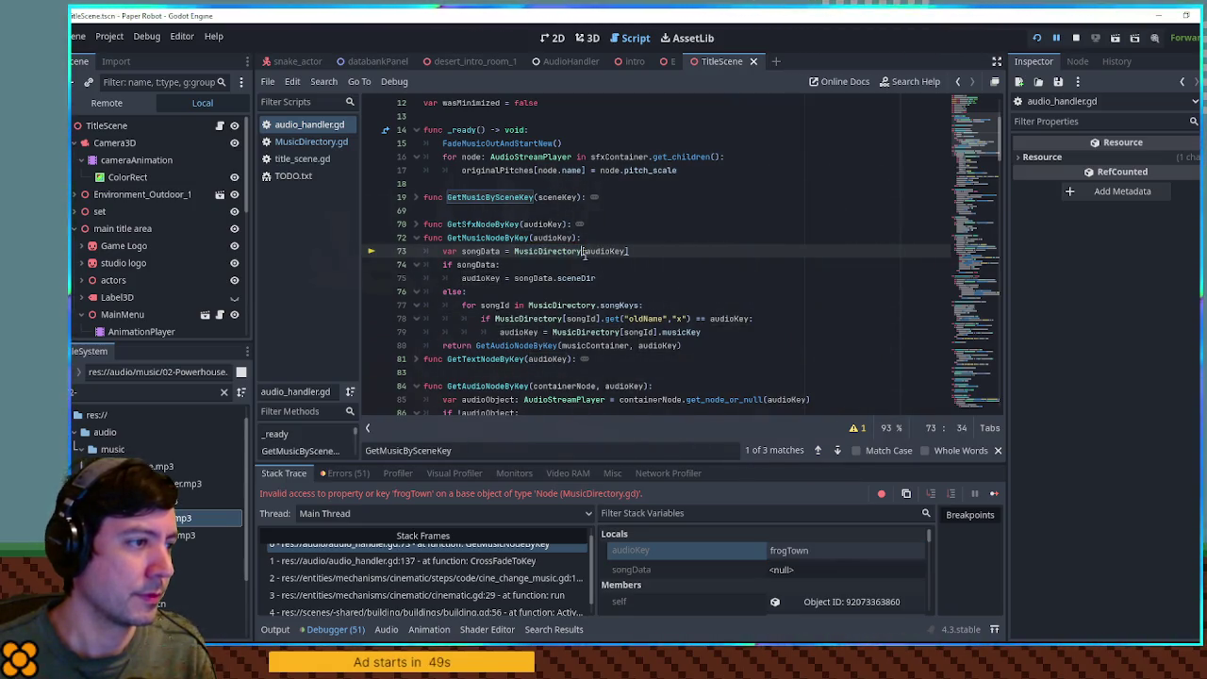
key("Delete")
Try a MusicDirectory.get() call with a null default on line 73, undo it, and recheck audioKey's value.
type(".get(\"")
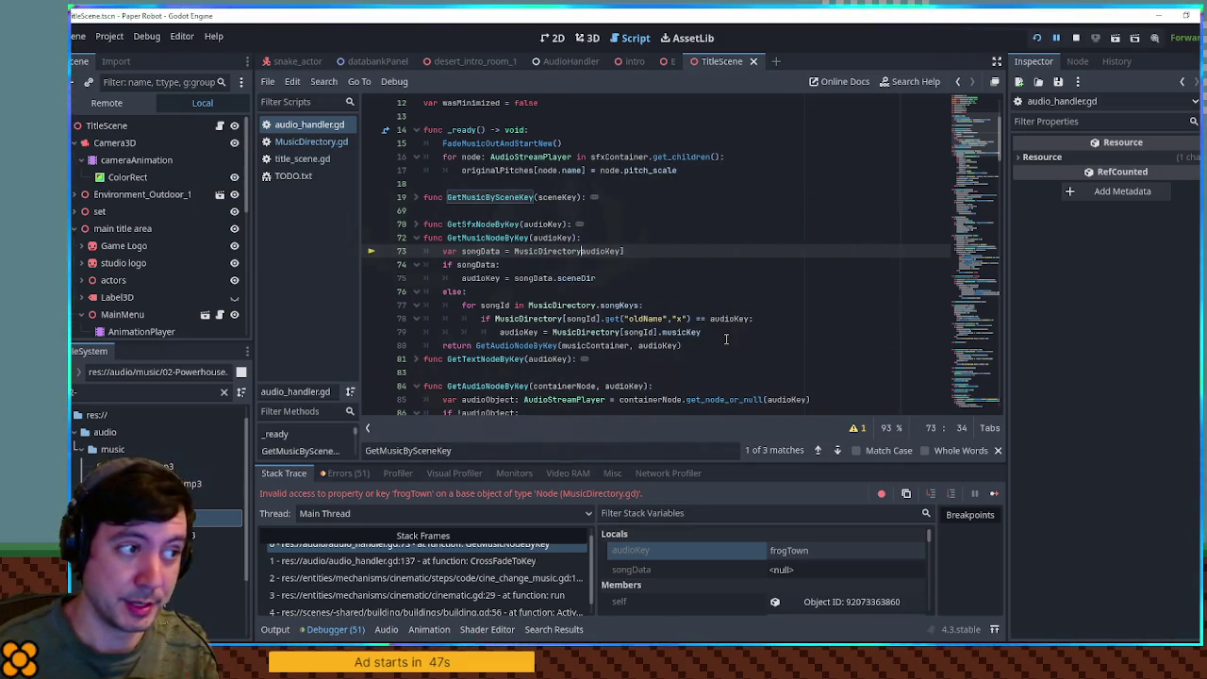
key("BackSpace")
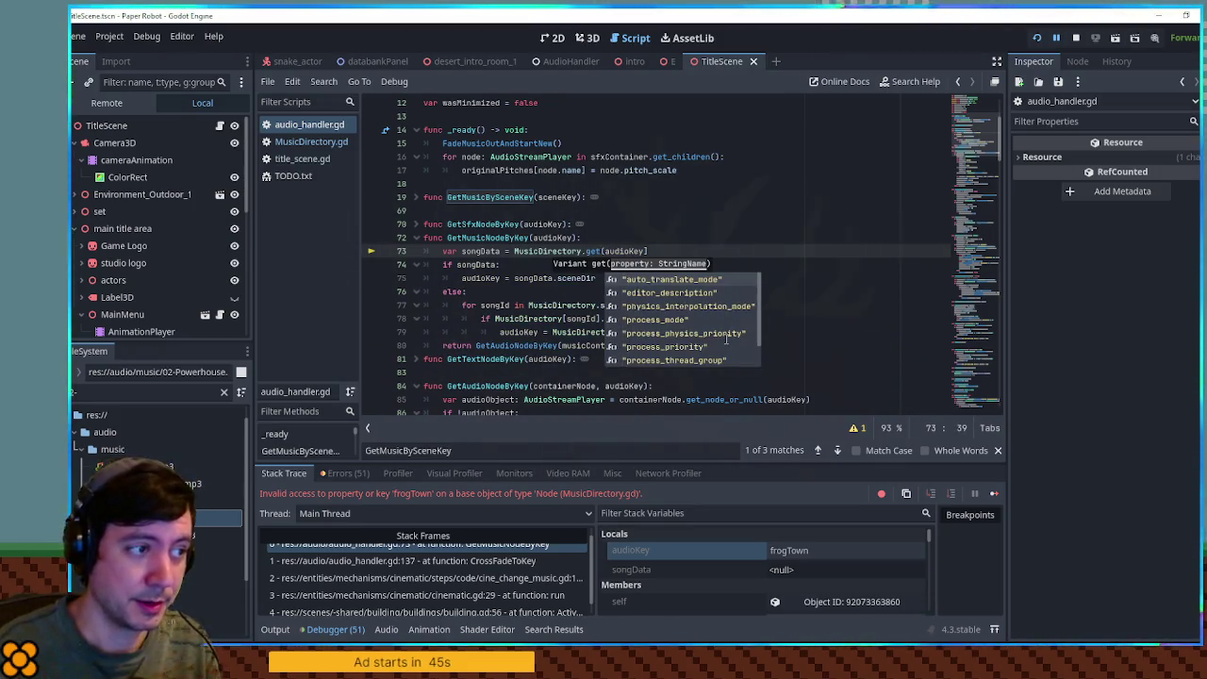
key("End")
key("BackSpace")
type("null)")
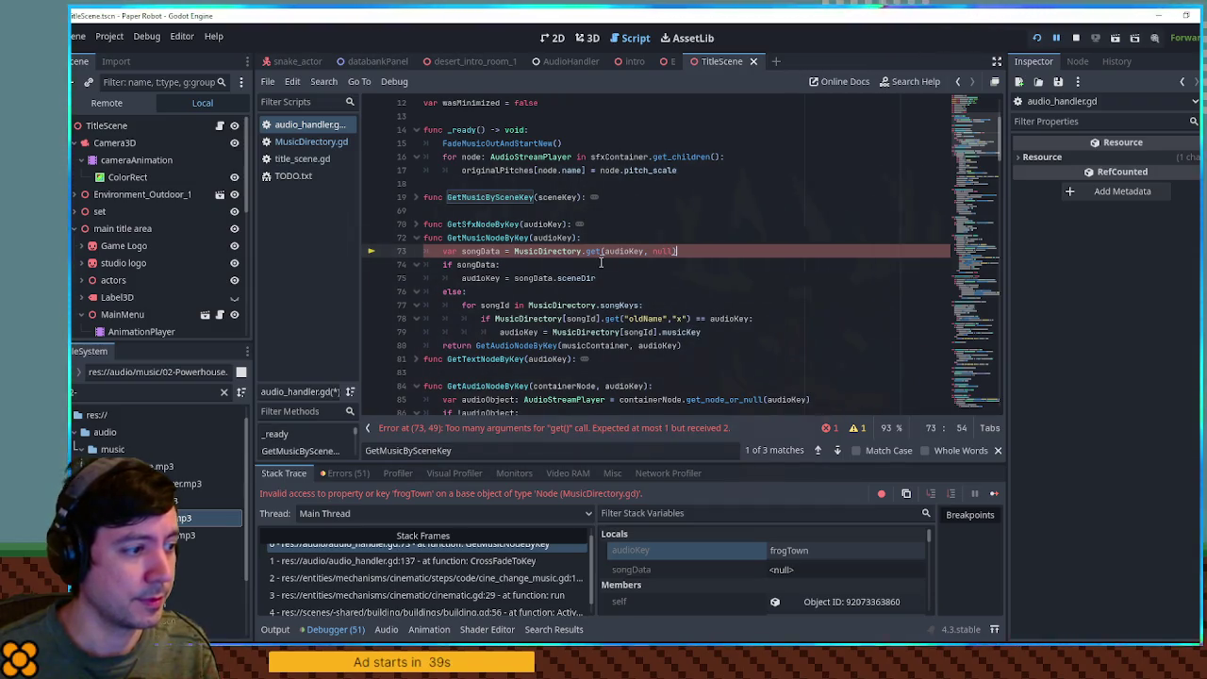
key("ctrl+z")
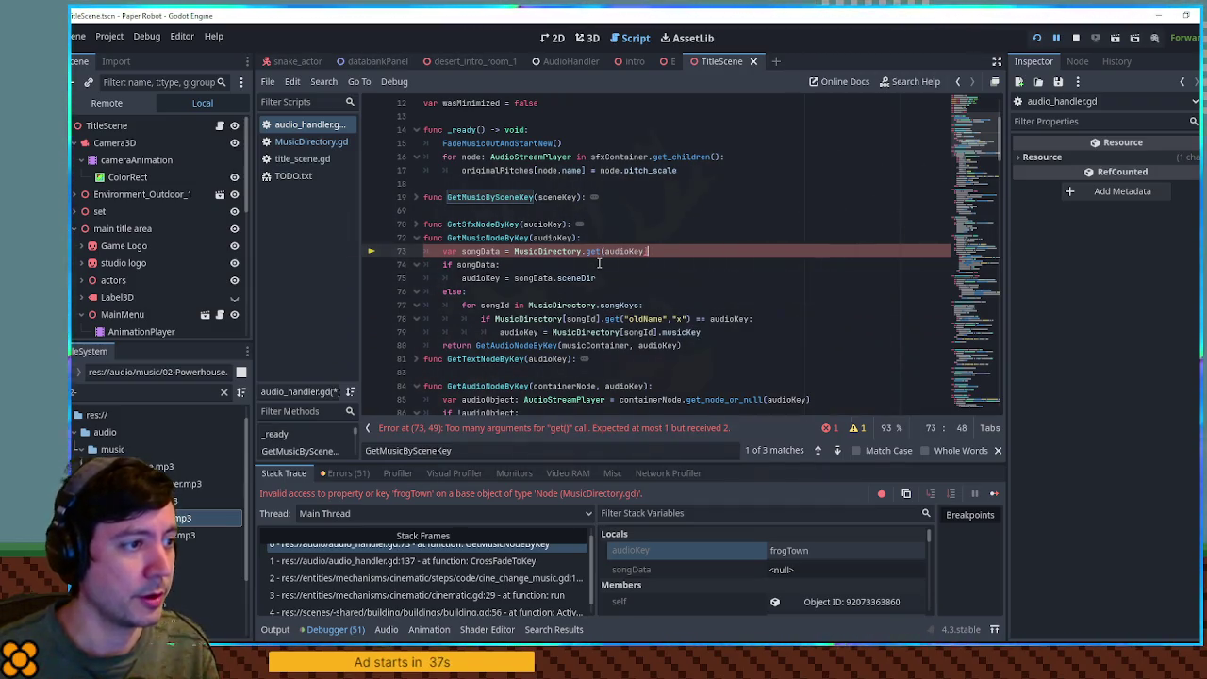
key("ctrl+z")
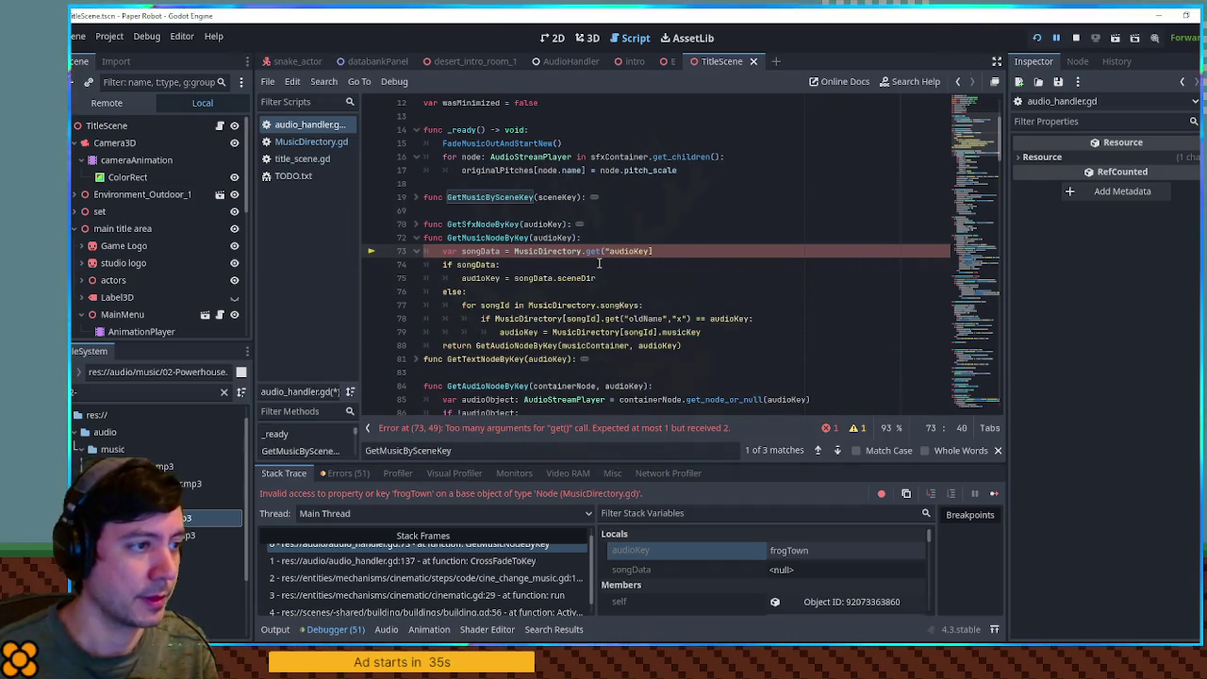
key("ctrl+z")
key("Up")
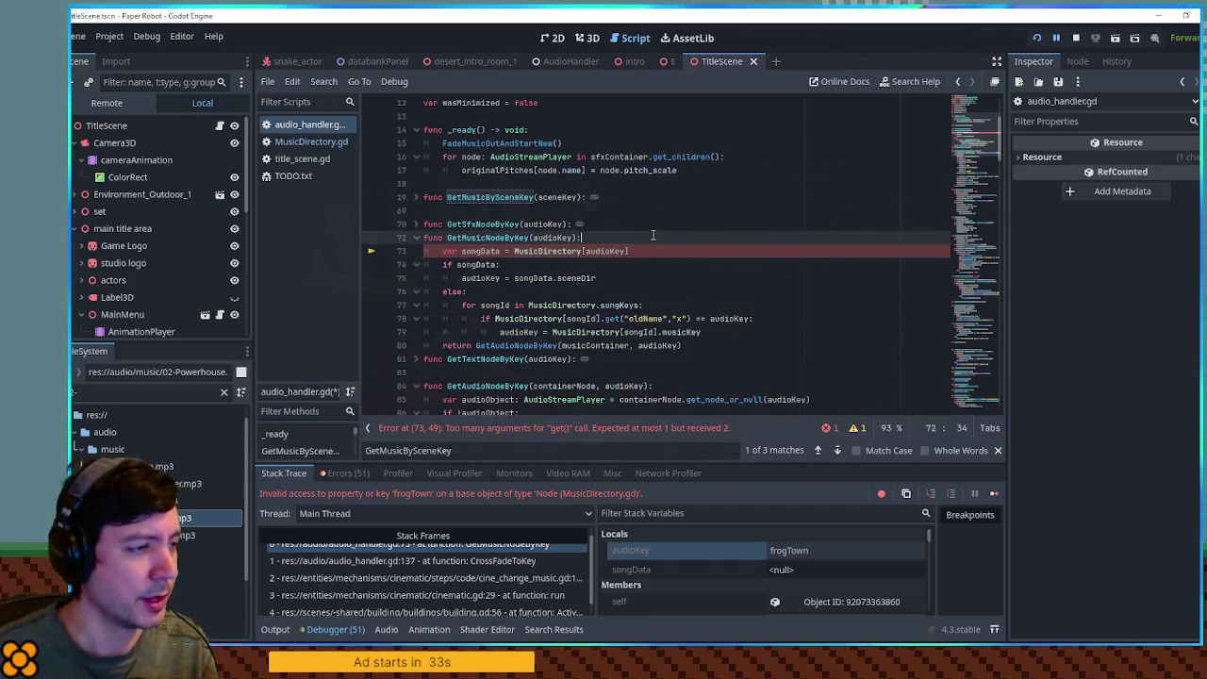
mouse_move(610, 249)
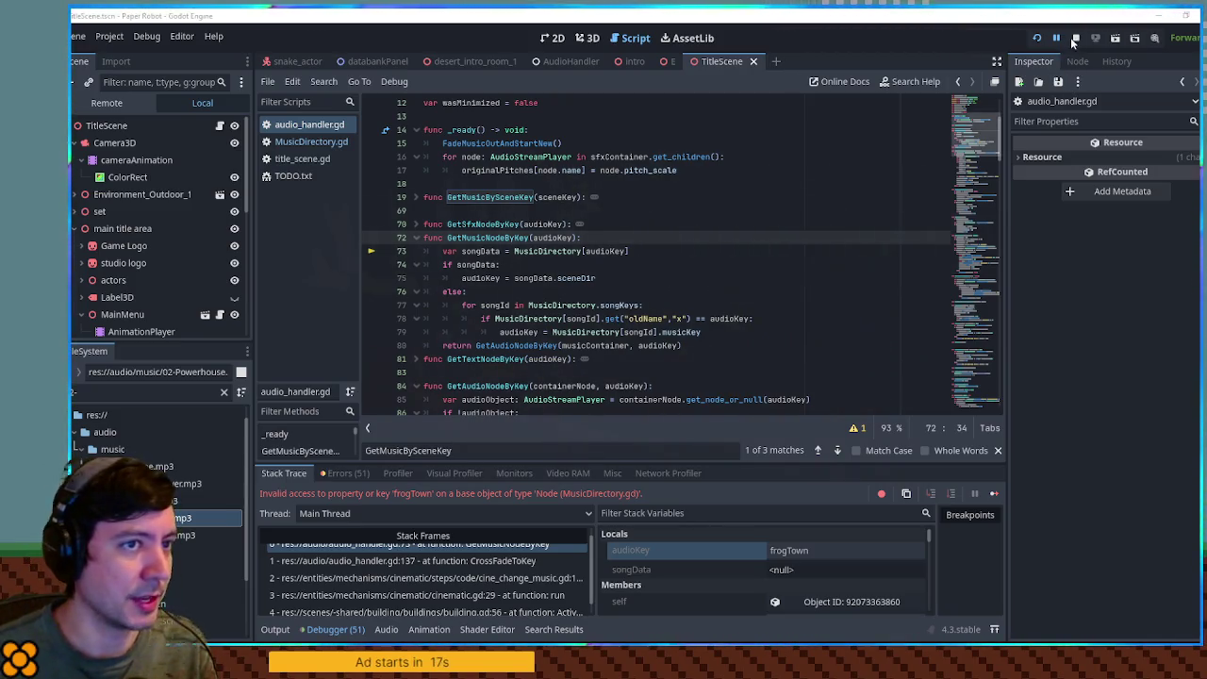
Stop the game, open cine_change_music.gd via a 'scene chan' filter, and trace CrossFadeToKey's targetSongKey and savedMusicKey.
left_click(1075, 39)
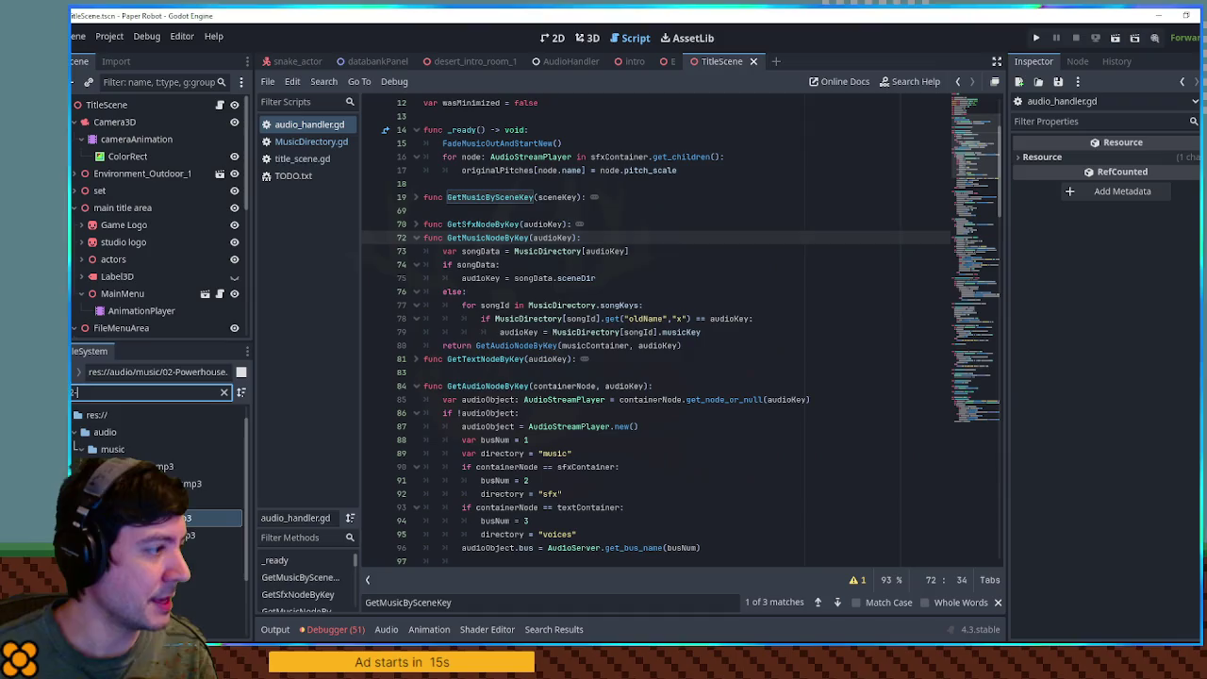
key("ctrl+a")
type("scene chan")
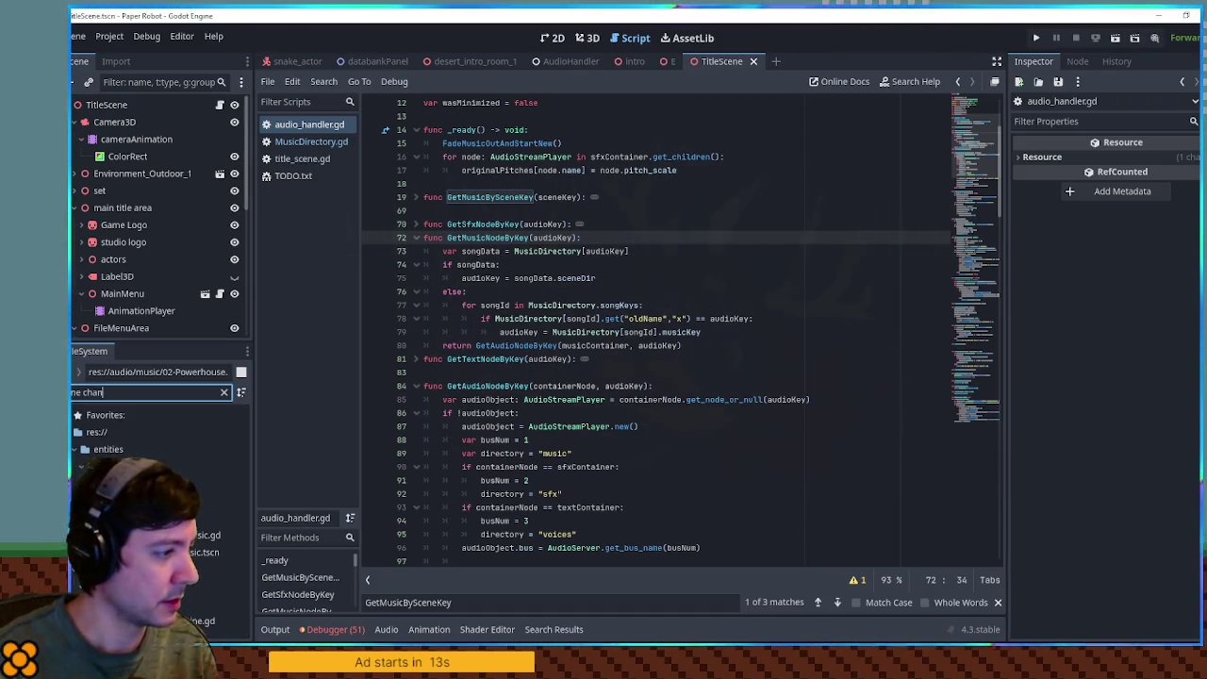
double_click(203, 535)
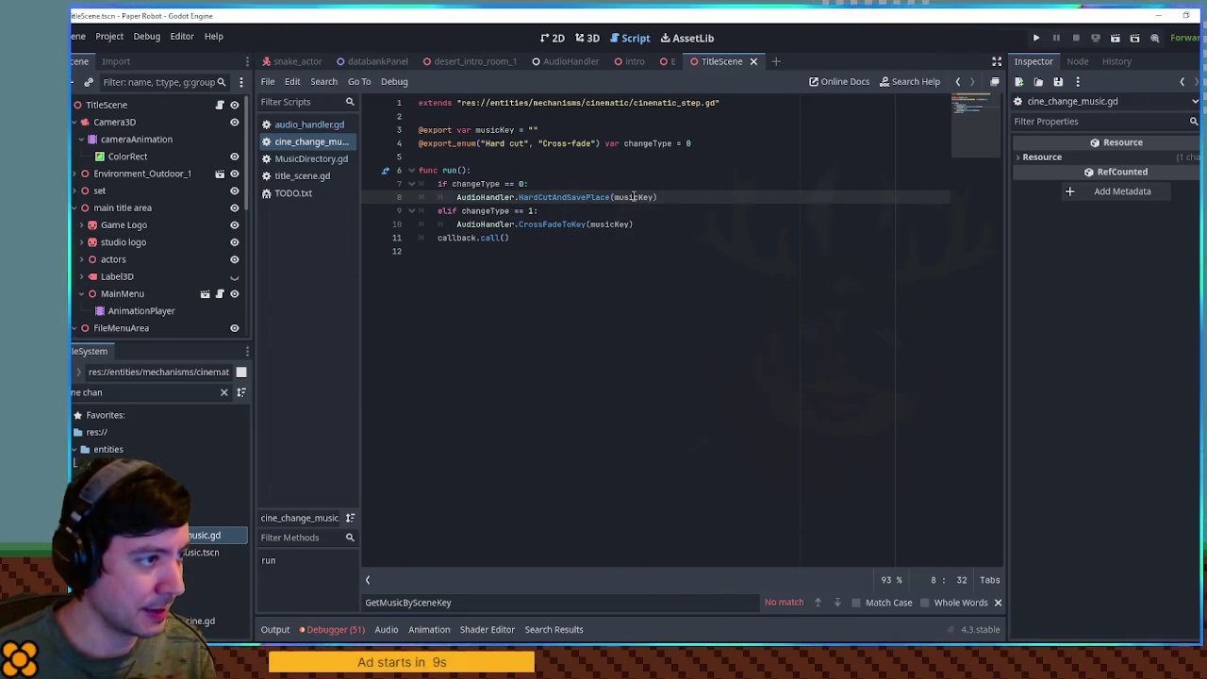
left_click(585, 198)
left_click(557, 224, "ctrl")
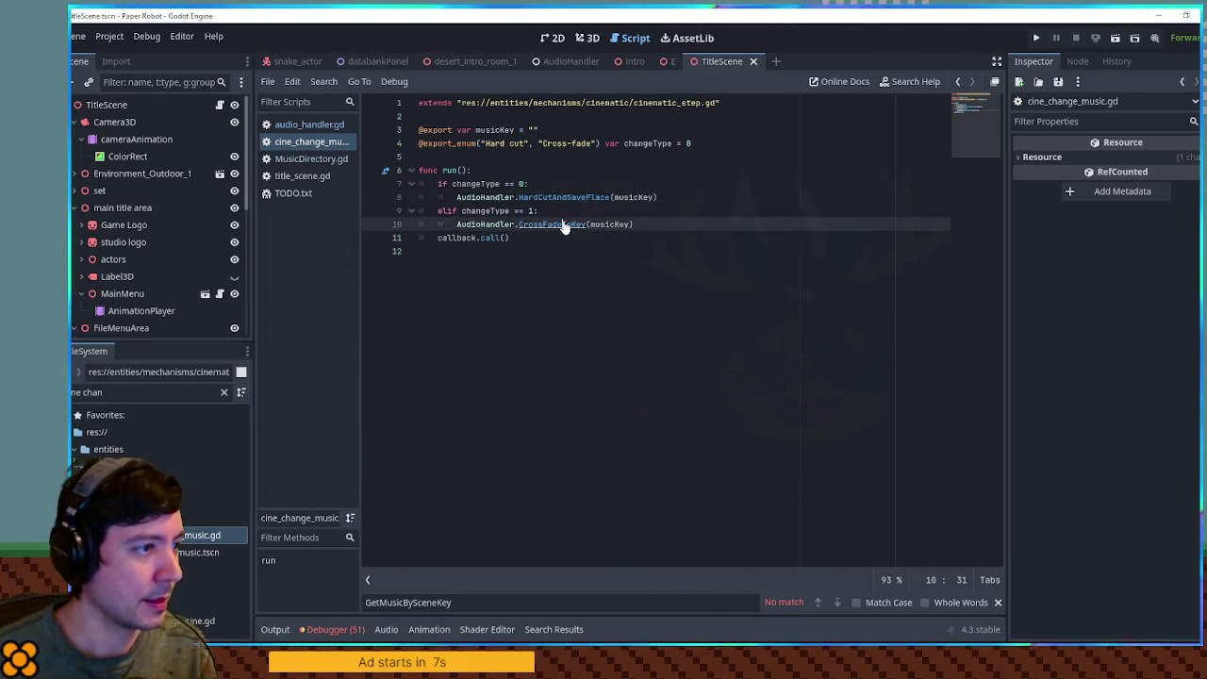
scroll(560, 189, "down", 2)
double_click(557, 172)
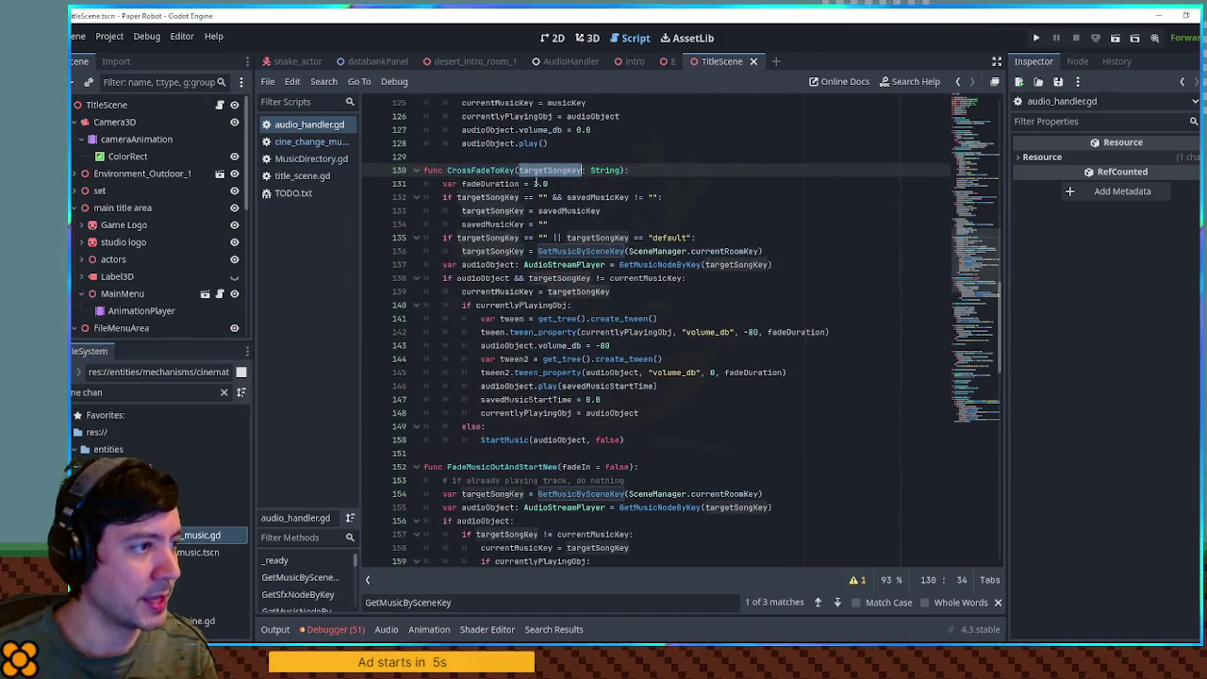
double_click(556, 211)
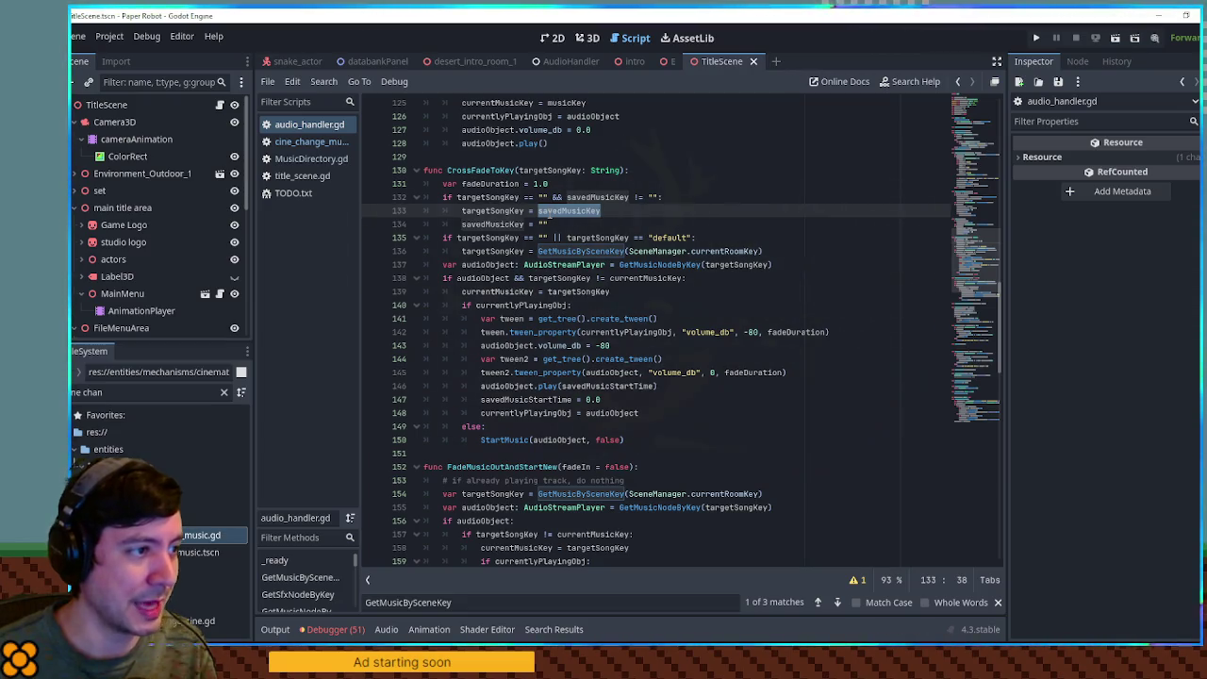
Return to audio_handler.gd and review the GetMusicBySceneKey uses around line 157.
left_click(317, 143)
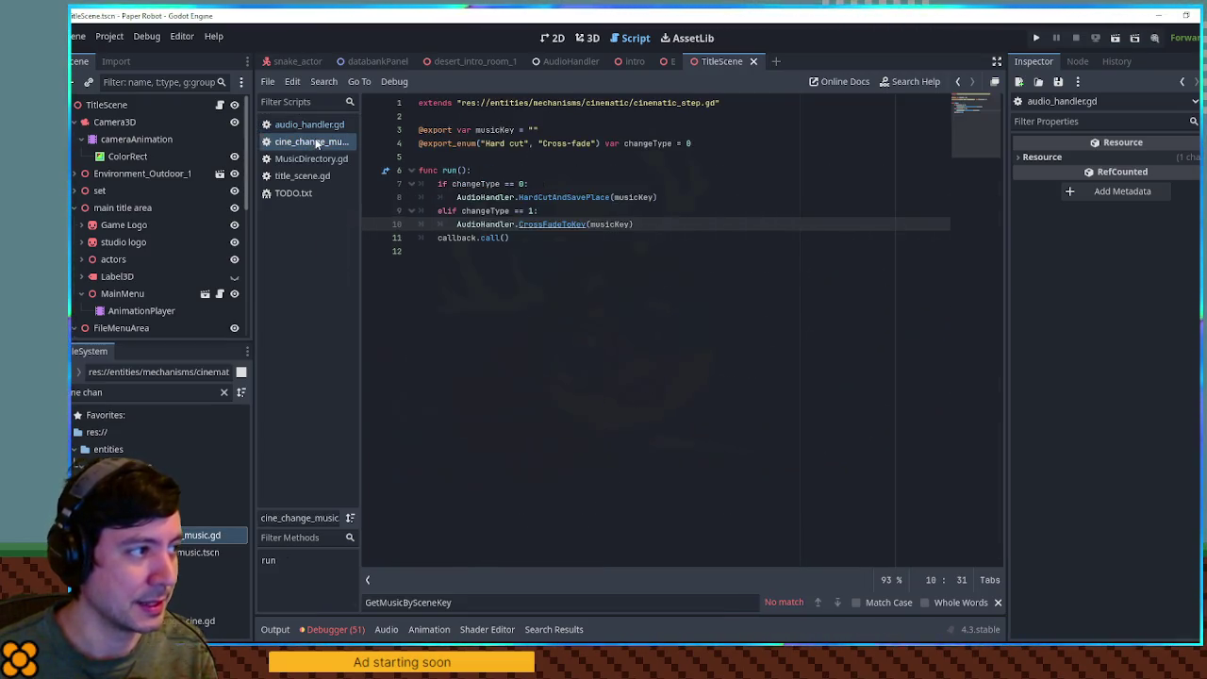
left_click(309, 125)
scroll(639, 239, "up", 10)
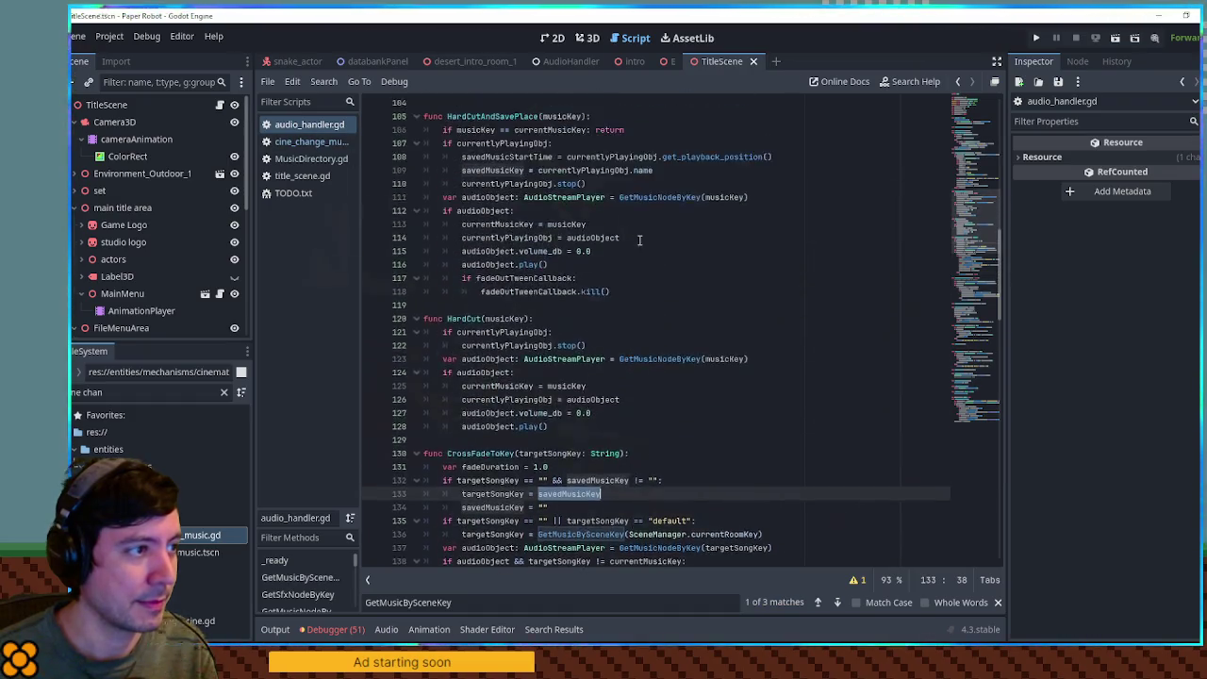
scroll(639, 239, "up", 5)
scroll(643, 239, "down", 12)
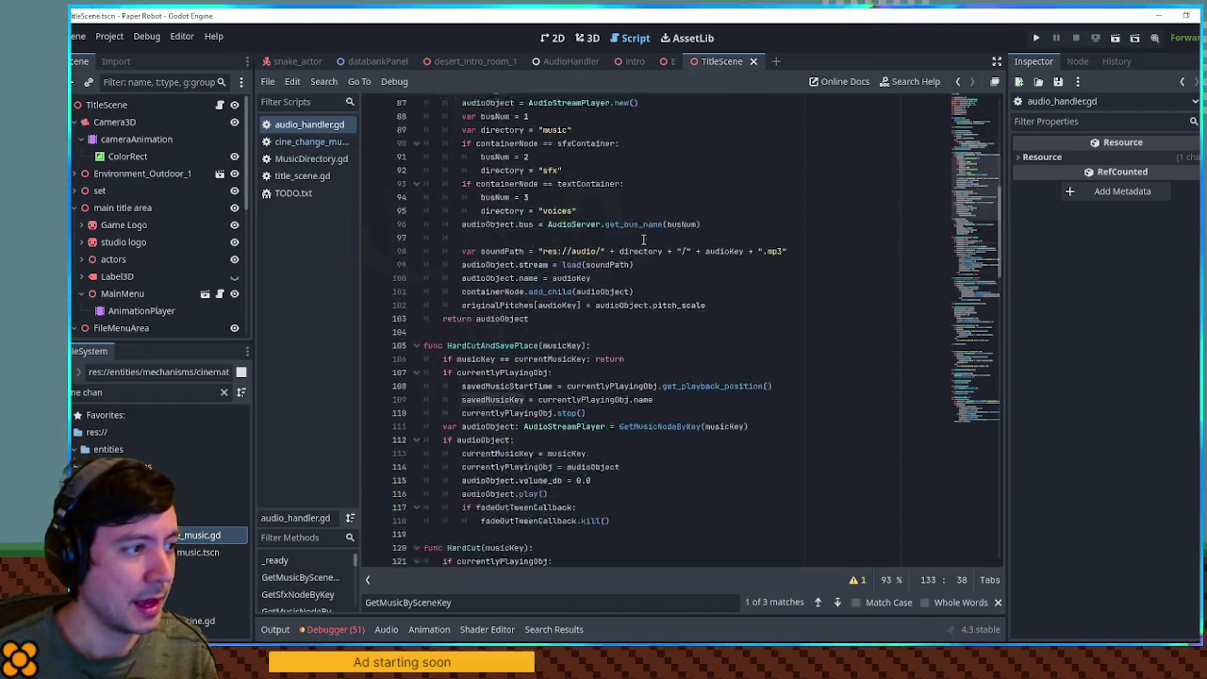
scroll(645, 240, "down", 14)
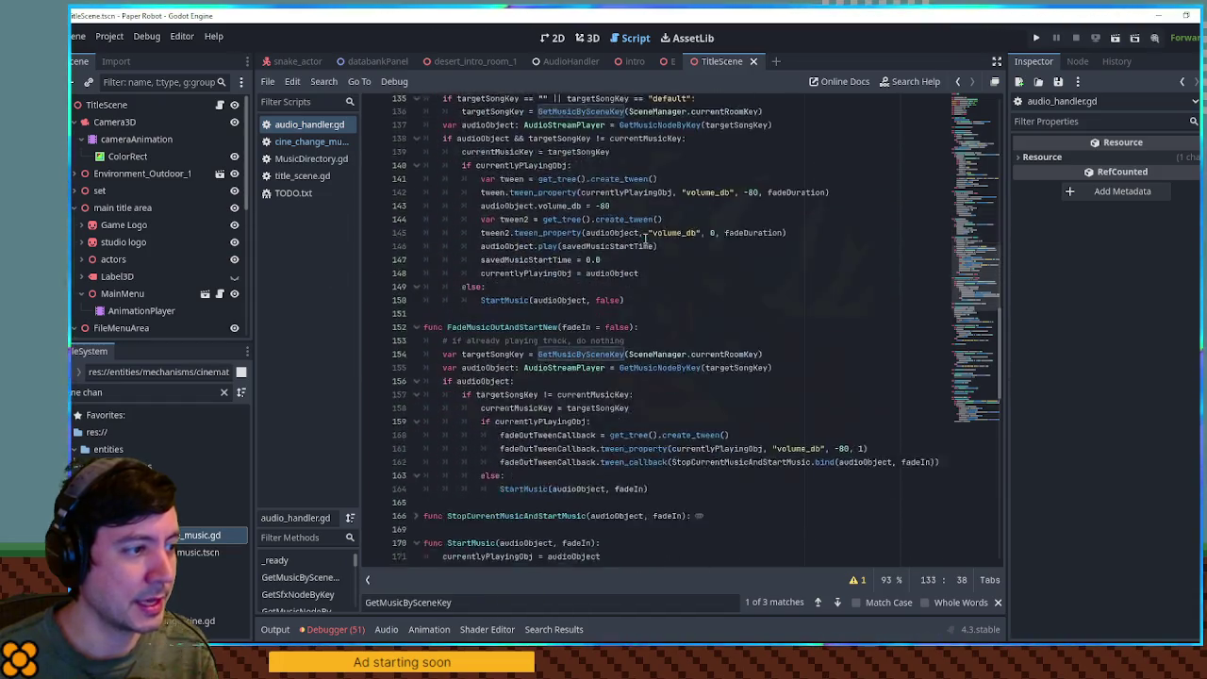
scroll(645, 238, "up", 1)
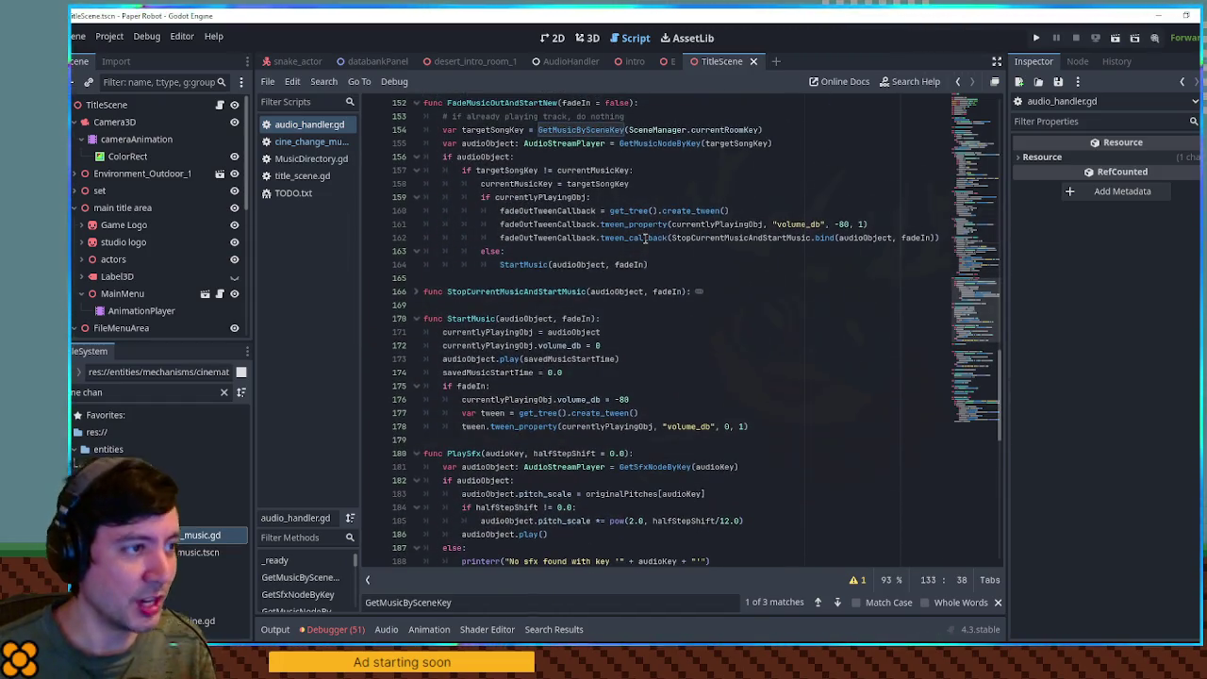
left_click(660, 165)
key("ctrl+f")
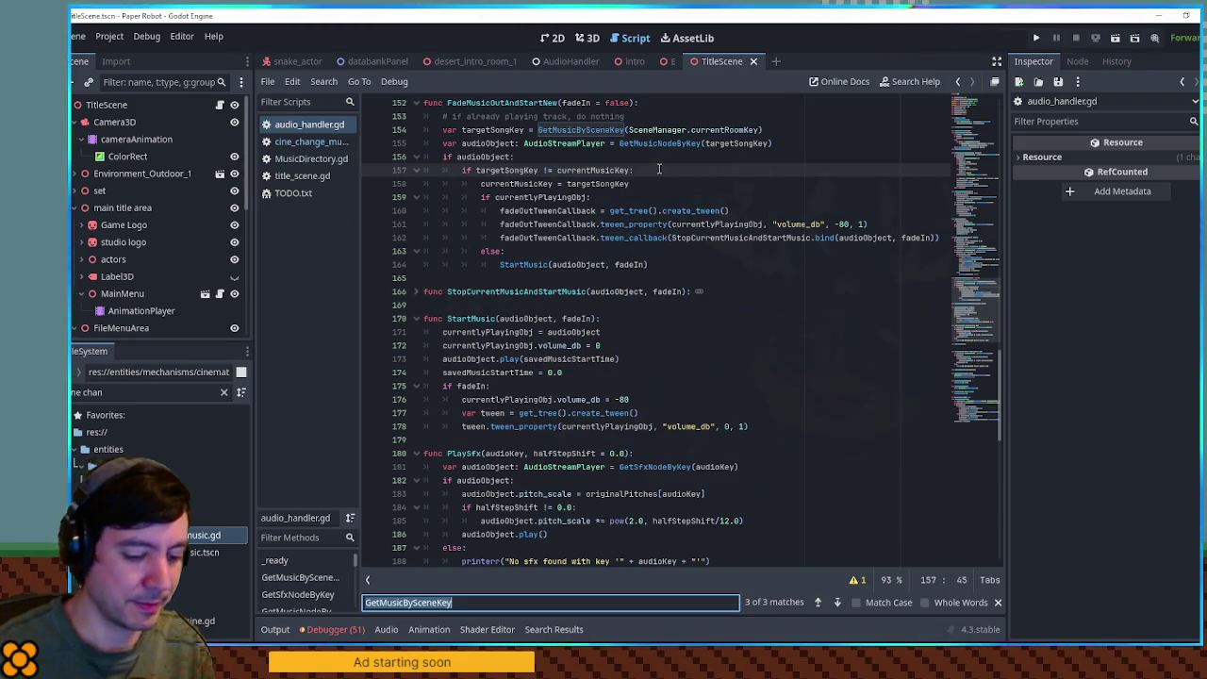
Find 'musicdirectory', rewrite line 73 as MusicDirectory.get(audioKey), and check the get() documentation.
type("musicdire")
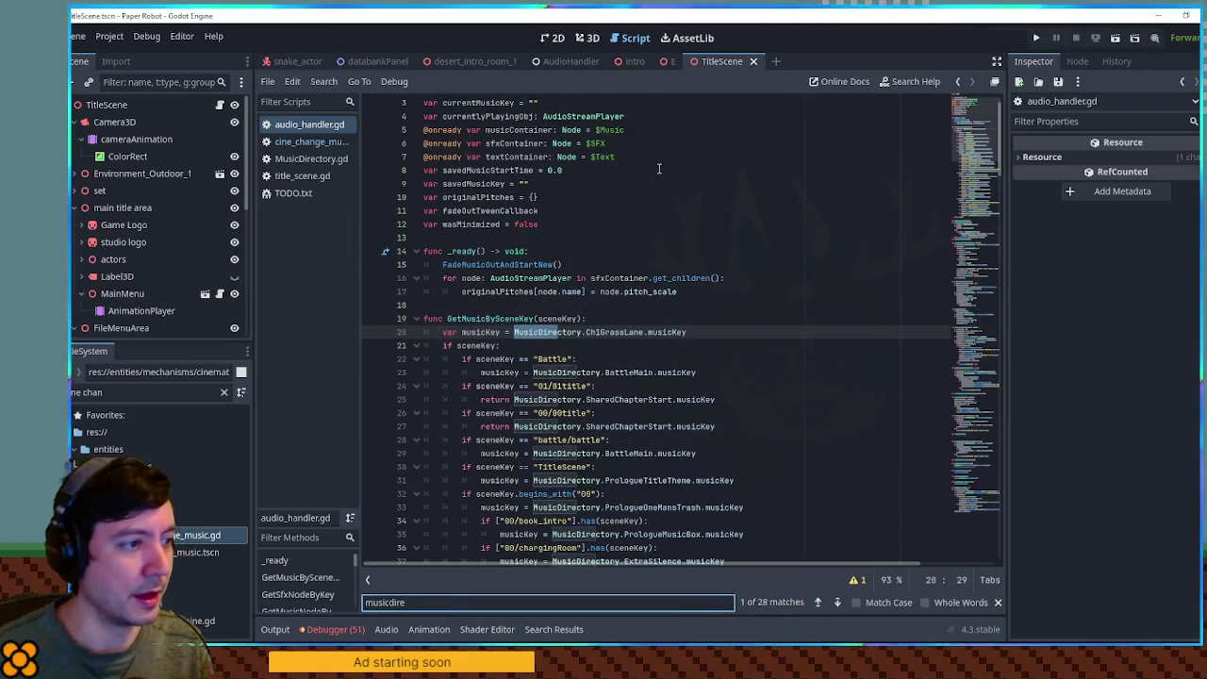
type("o")
key("BackSpace")
type("ctory[")
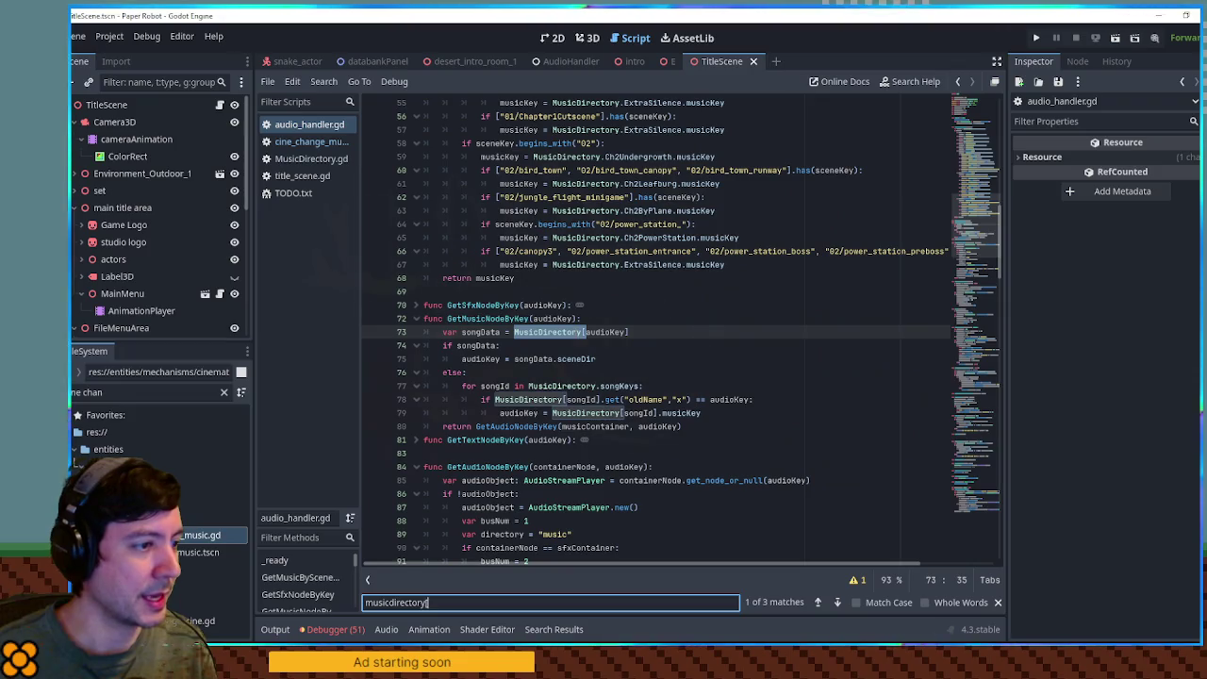
left_click(579, 333)
key("Delete")
type(".get(")
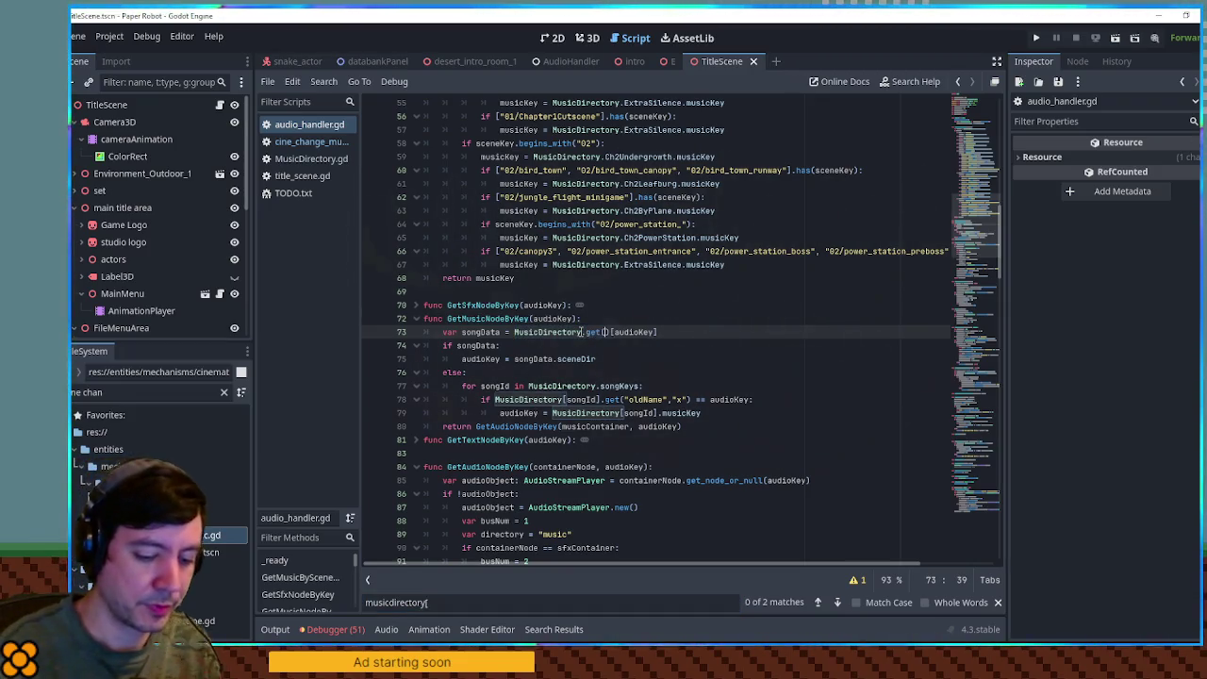
key("End")
key("BackSpace")
type(")")
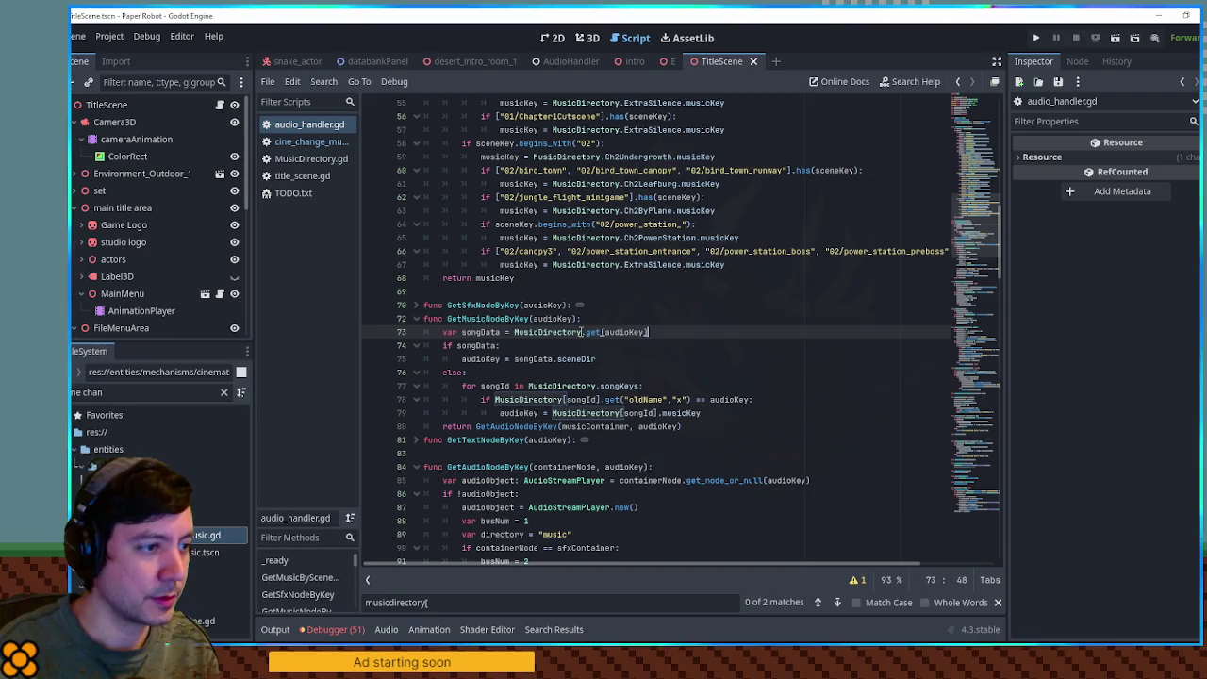
left_click(589, 334, "ctrl")
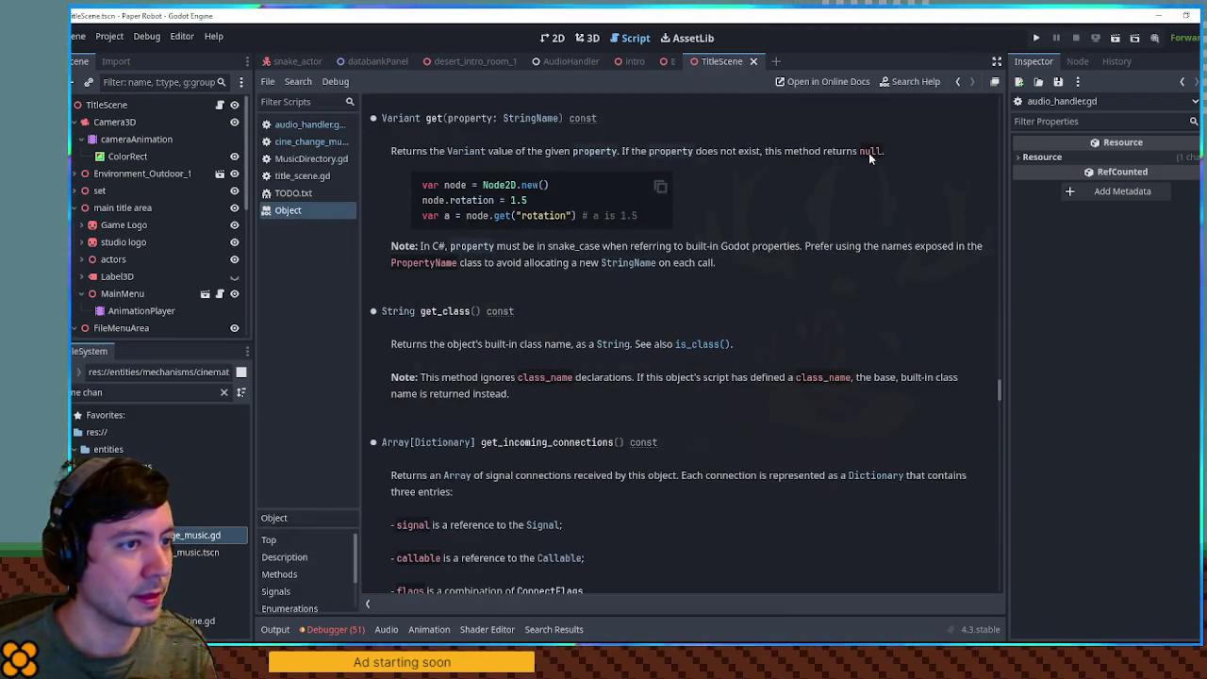
left_click(308, 124)
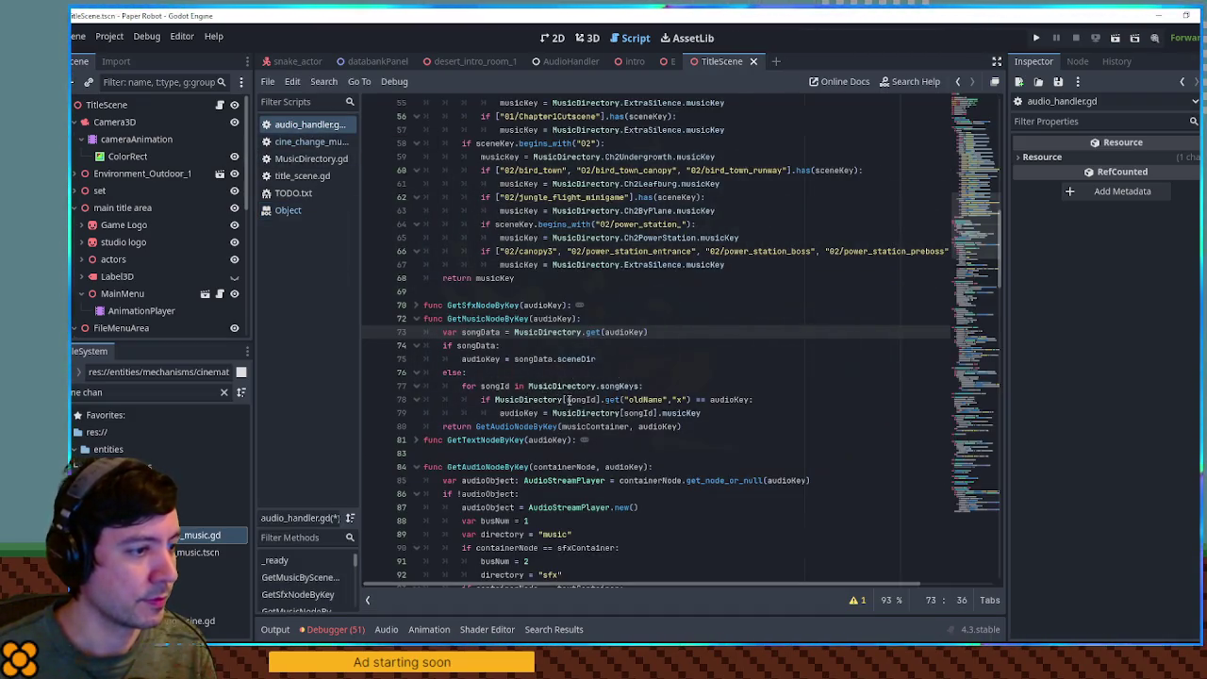
Replace oldName and musicKey with sceneDir on lines 78–79, then run the E scene to test the music.
double_click(637, 400)
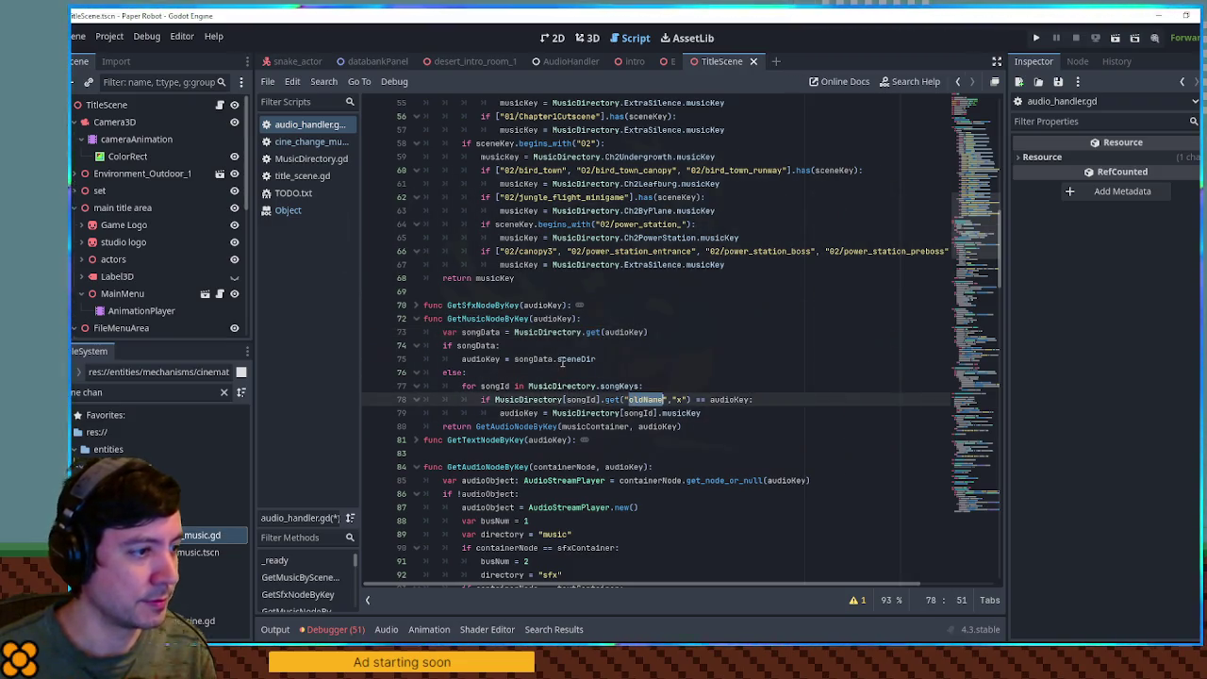
double_click(576, 358)
key("ctrl+c")
double_click(645, 399)
key("ctrl+v")
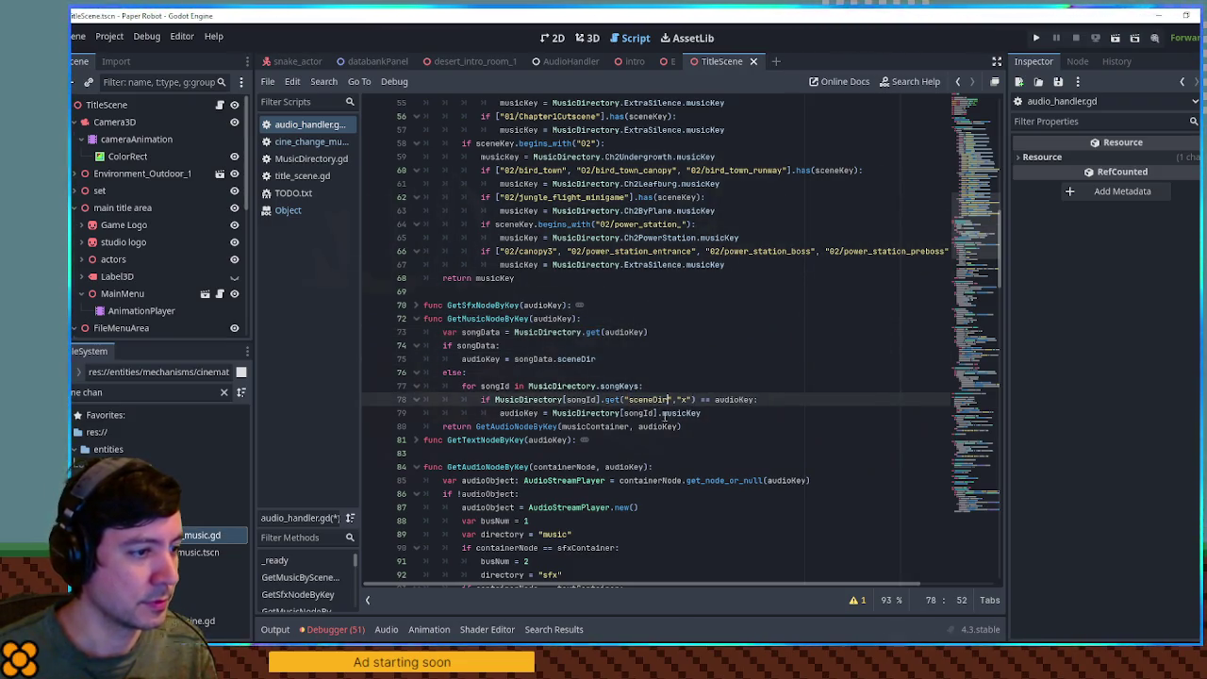
double_click(681, 413)
key("ctrl+v")
left_click(730, 366)
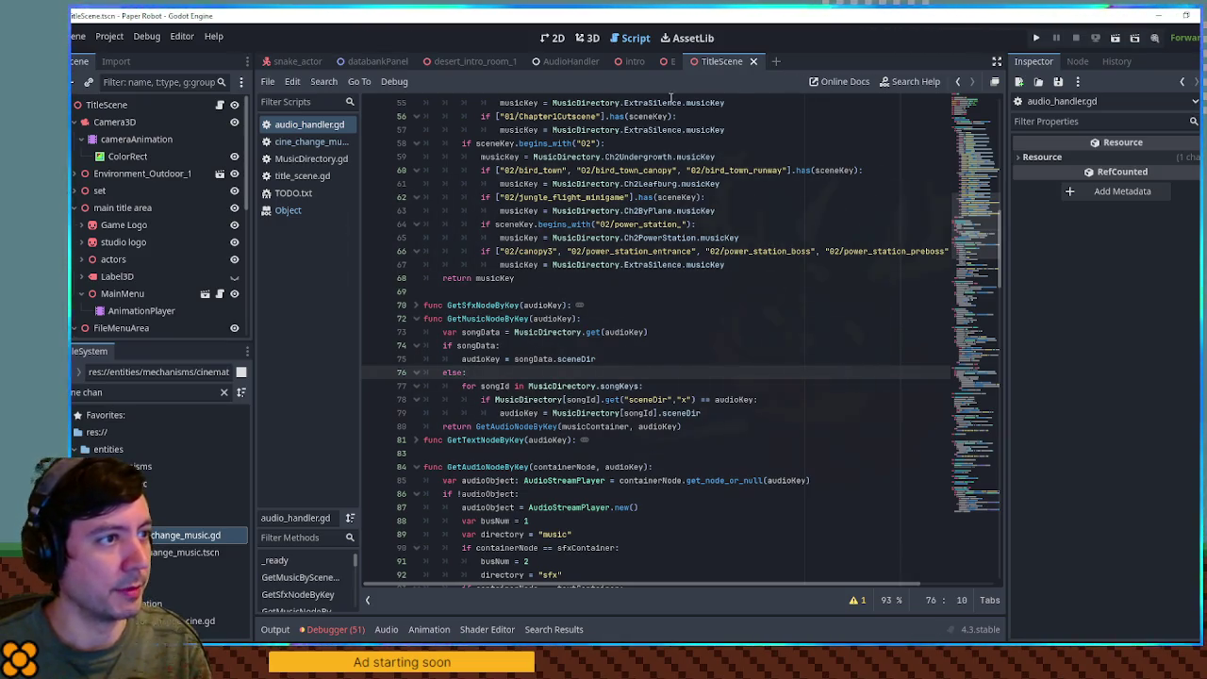
left_click(669, 62)
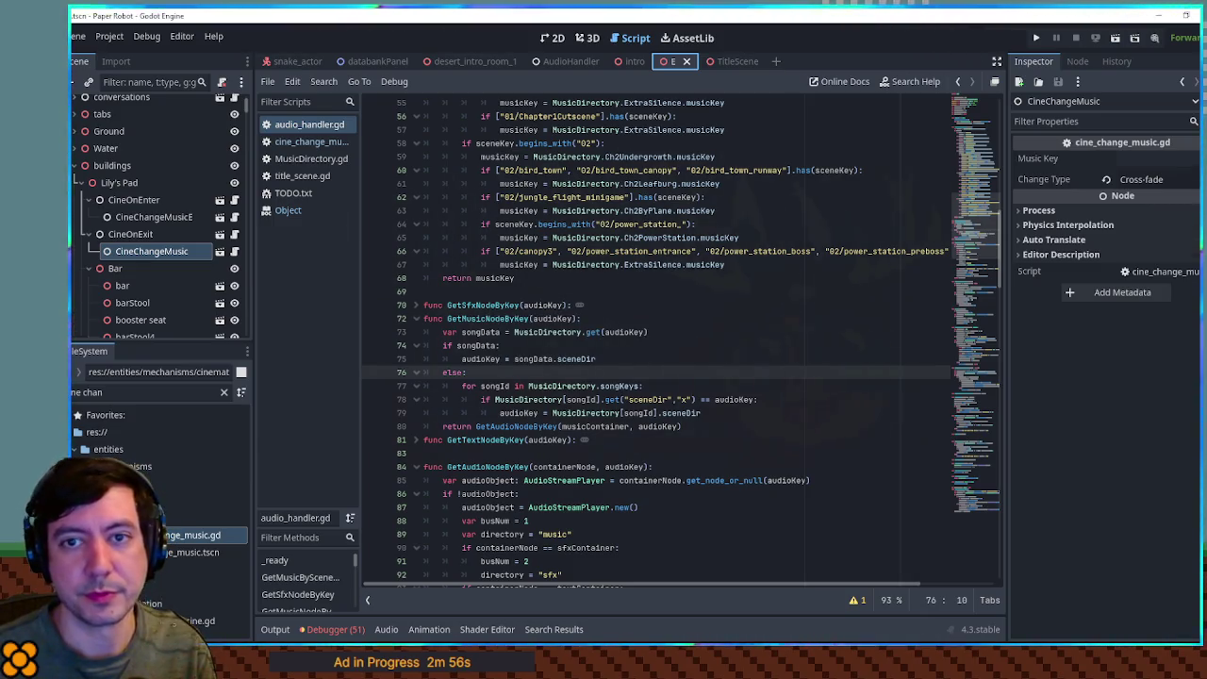
key("F6")
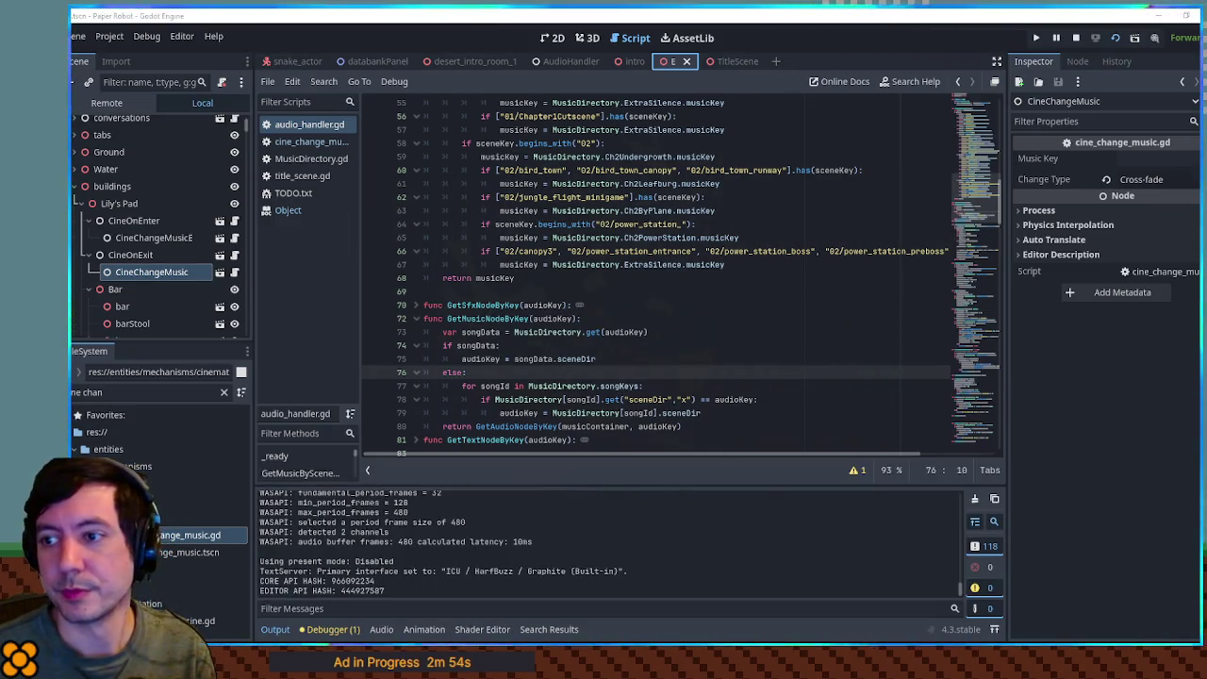
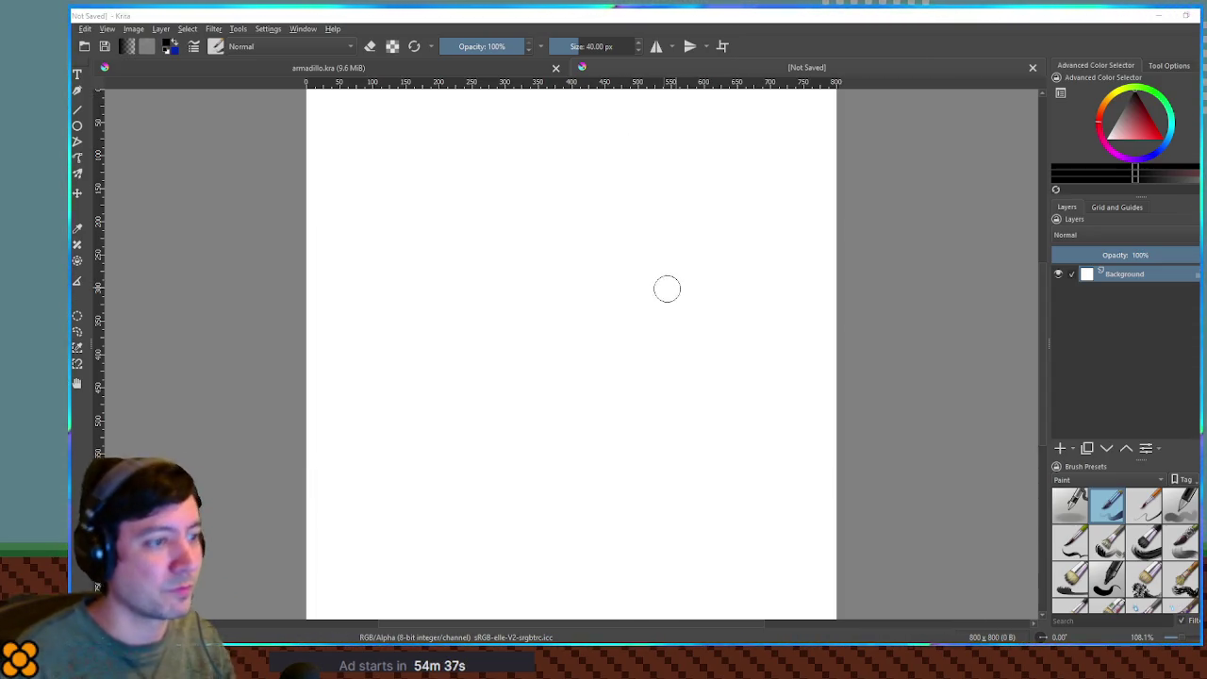
Undo a test dab on the blank canvas and add a new empty Paint Layer 1.
left_click(646, 238)
key("ctrl+z")
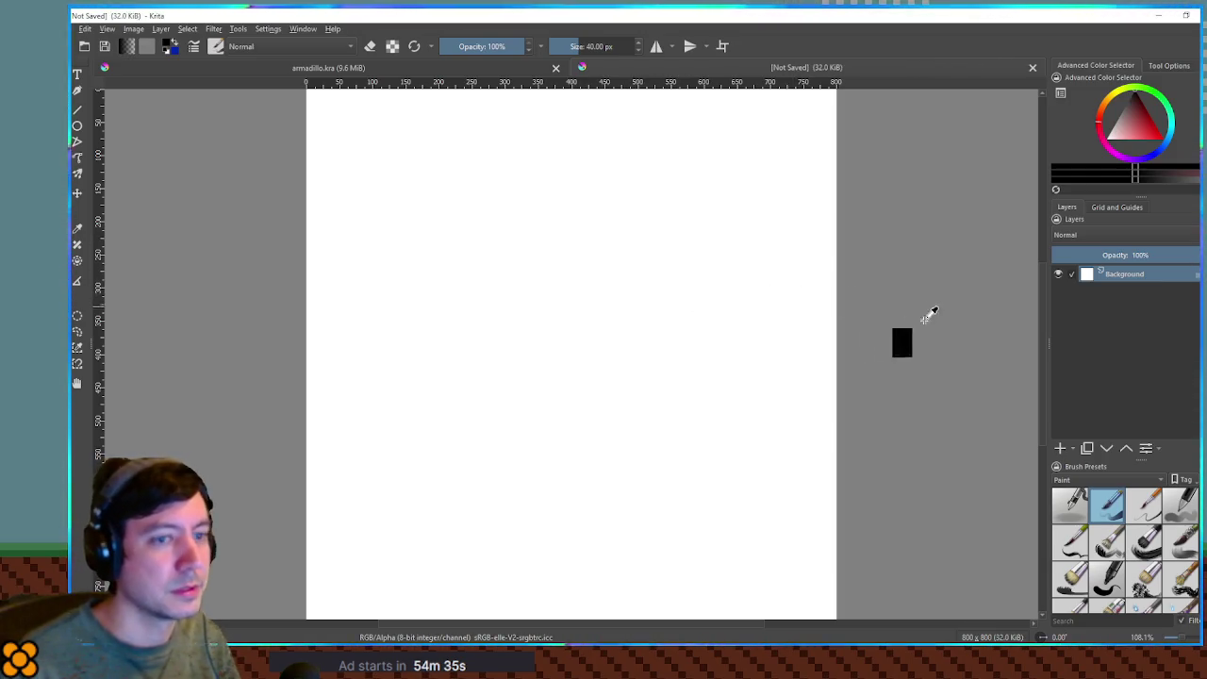
left_click(1060, 448)
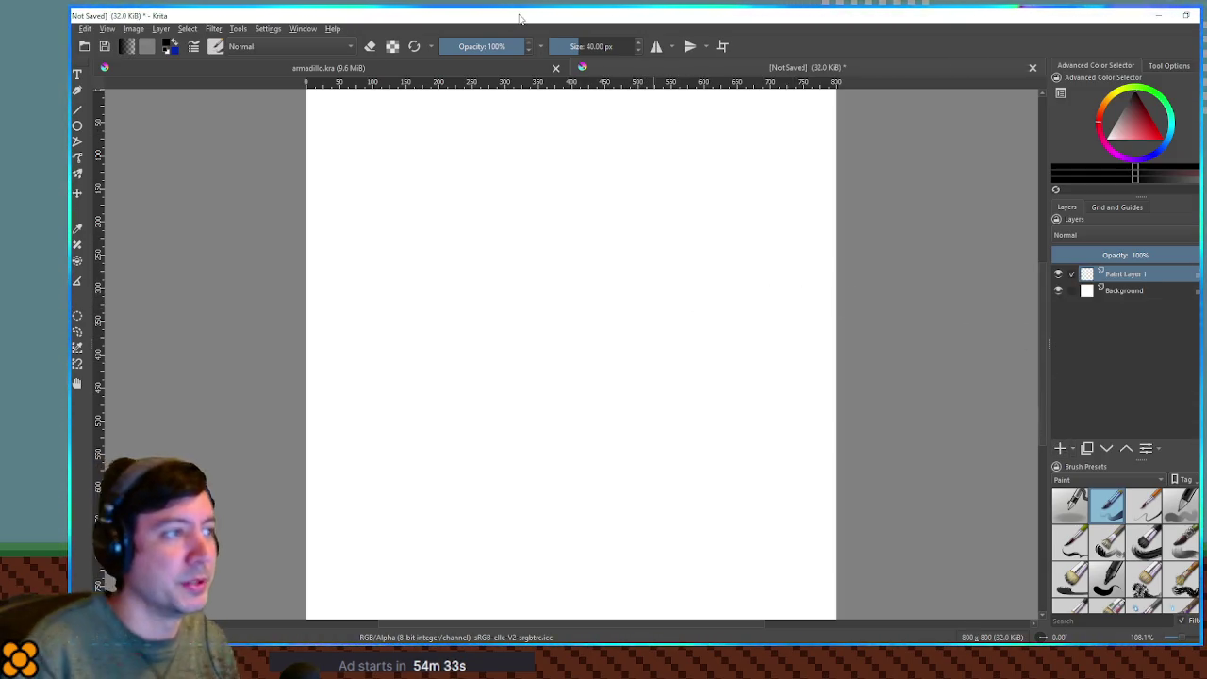
Check the armadillo document, then undo stray shapes and the extra layer in the unsaved one.
left_click(303, 29)
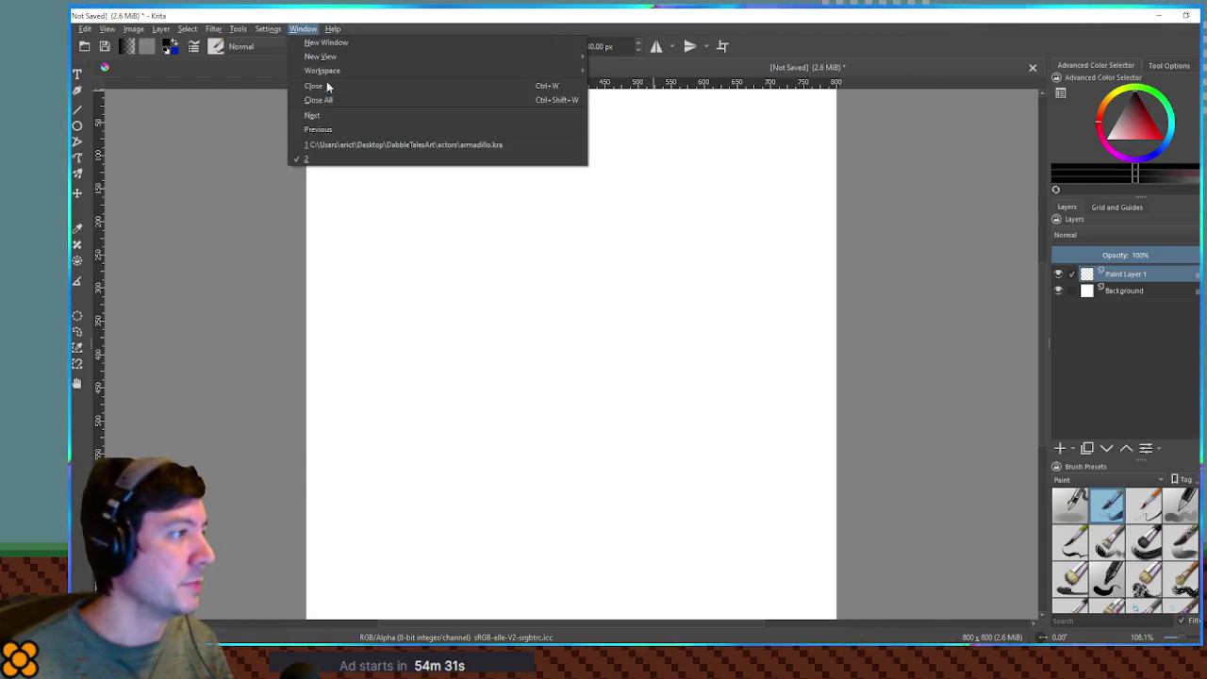
left_click(321, 145)
left_click(303, 28)
left_click(343, 158)
key("ctrl+z")
key("ctrl+z")
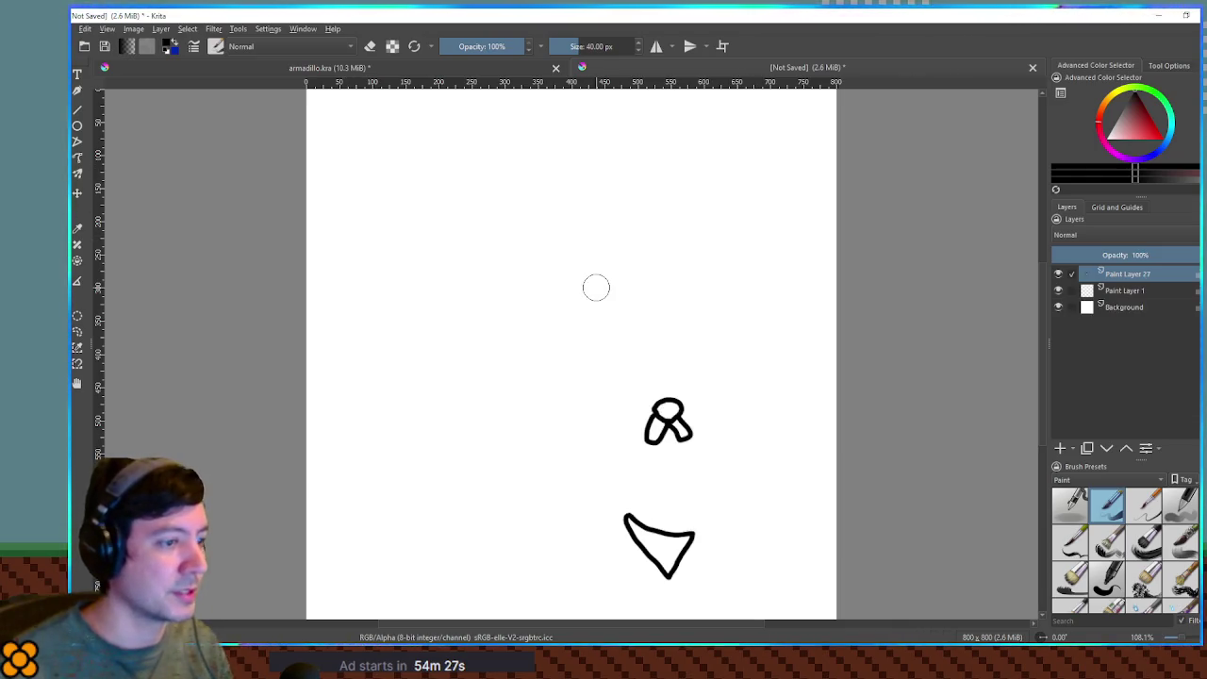
In armadillo.kra, select and delete the Selection Mask layer.
left_click(303, 29)
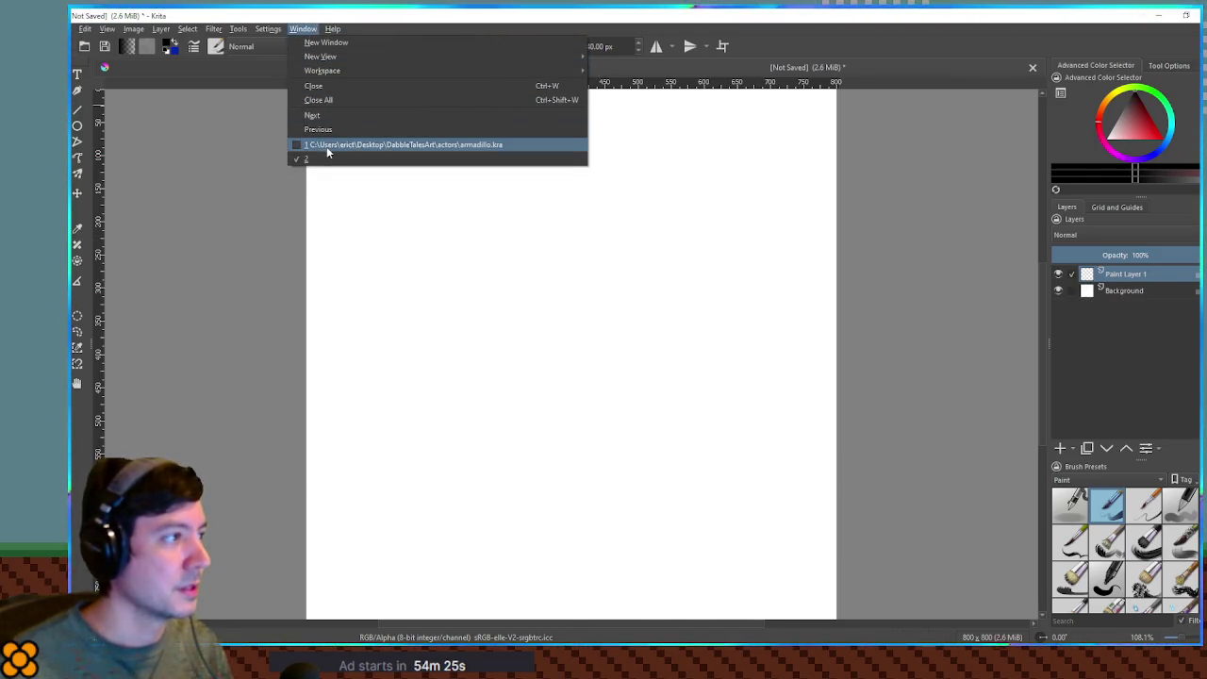
left_click(326, 144)
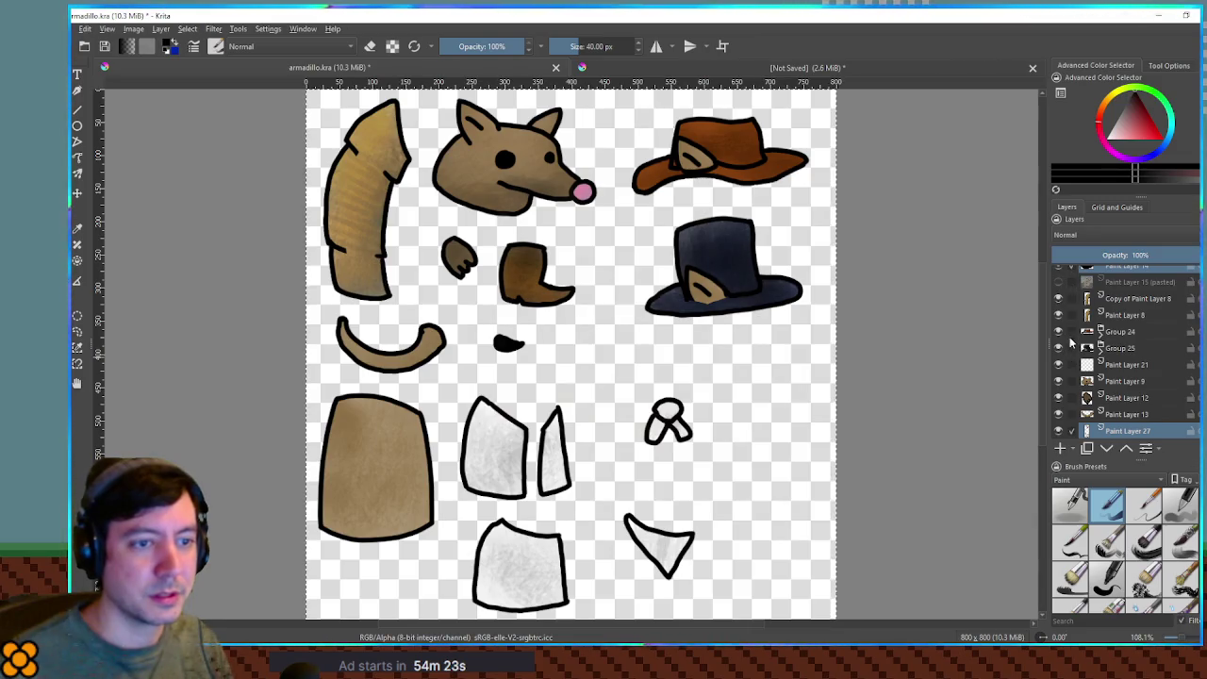
scroll(1069, 340, "up", 1)
left_click(1071, 290)
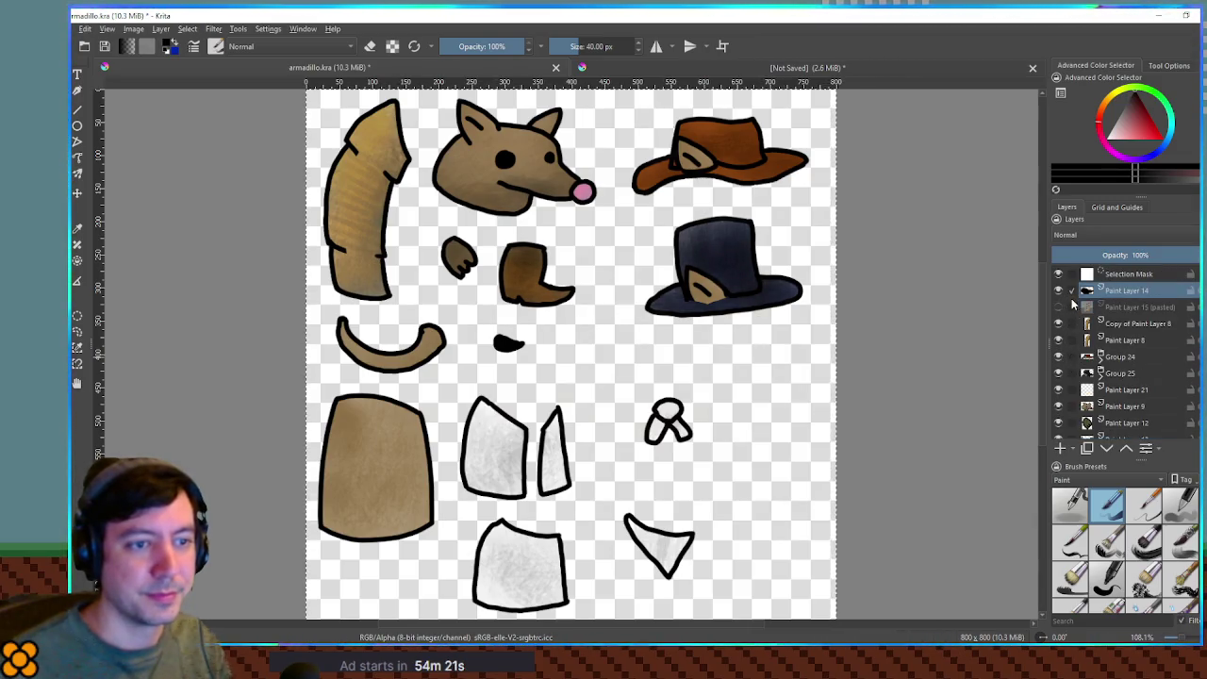
left_click(1070, 292)
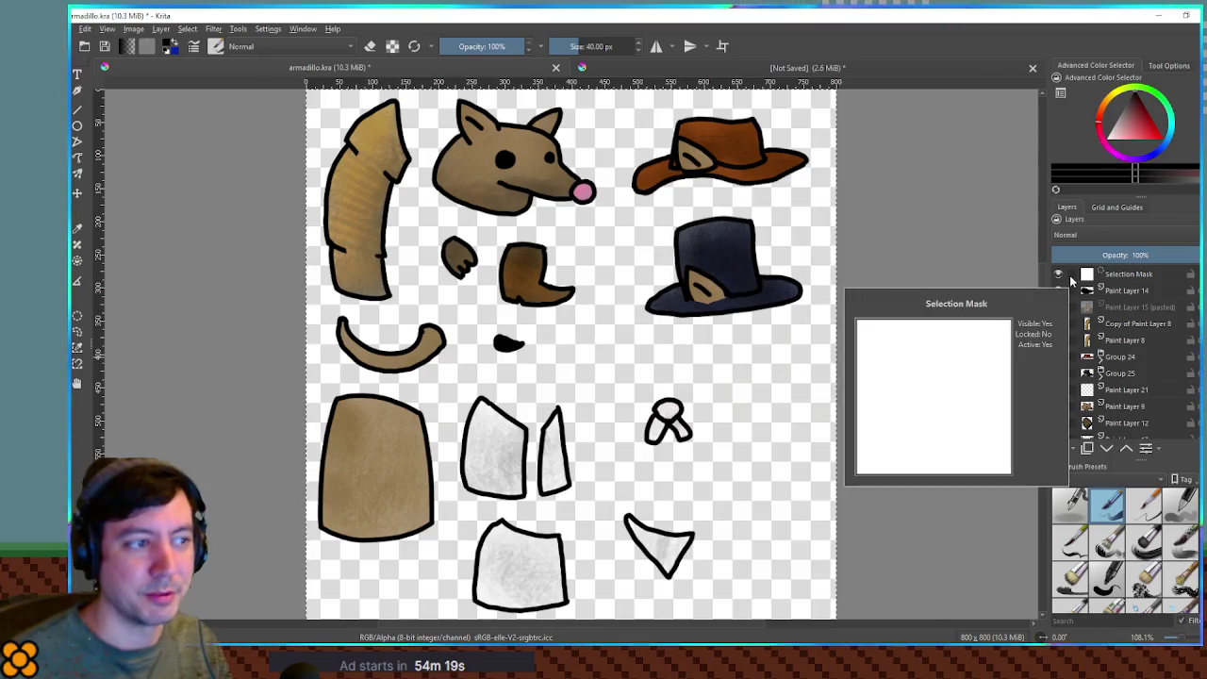
key("ctrl+shift+a")
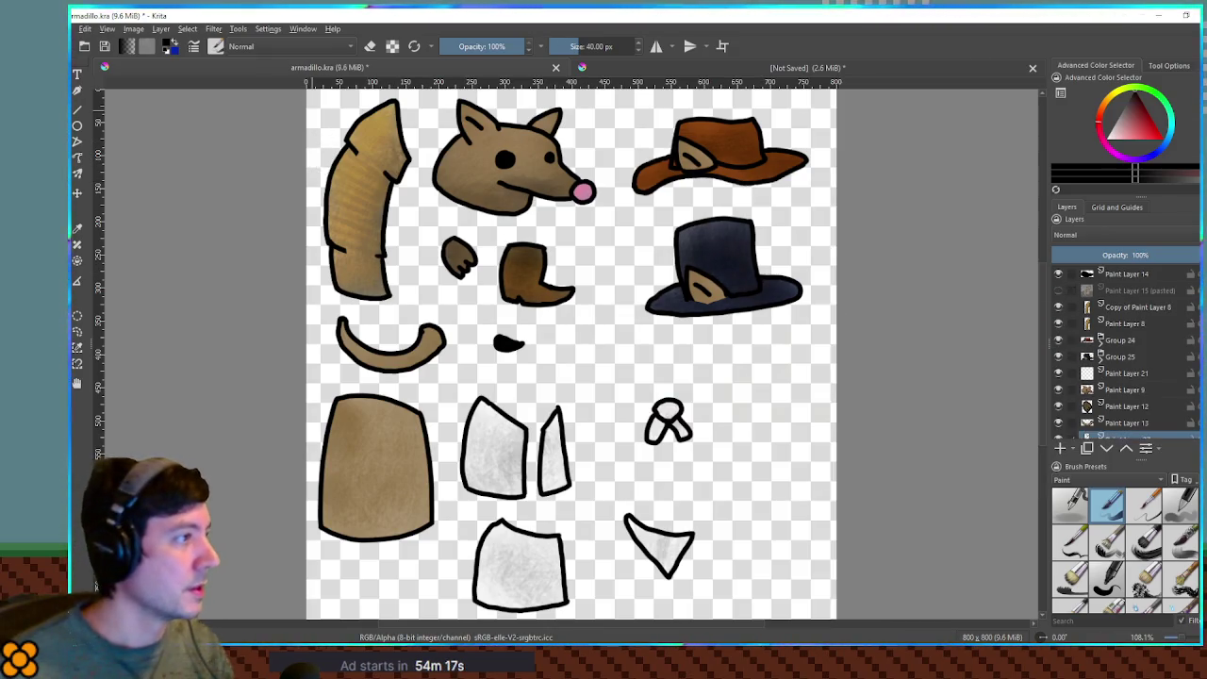
Capture the whole armadillo parts sheet and return to the unsaved document.
scroll(308, 95, "down", 1)
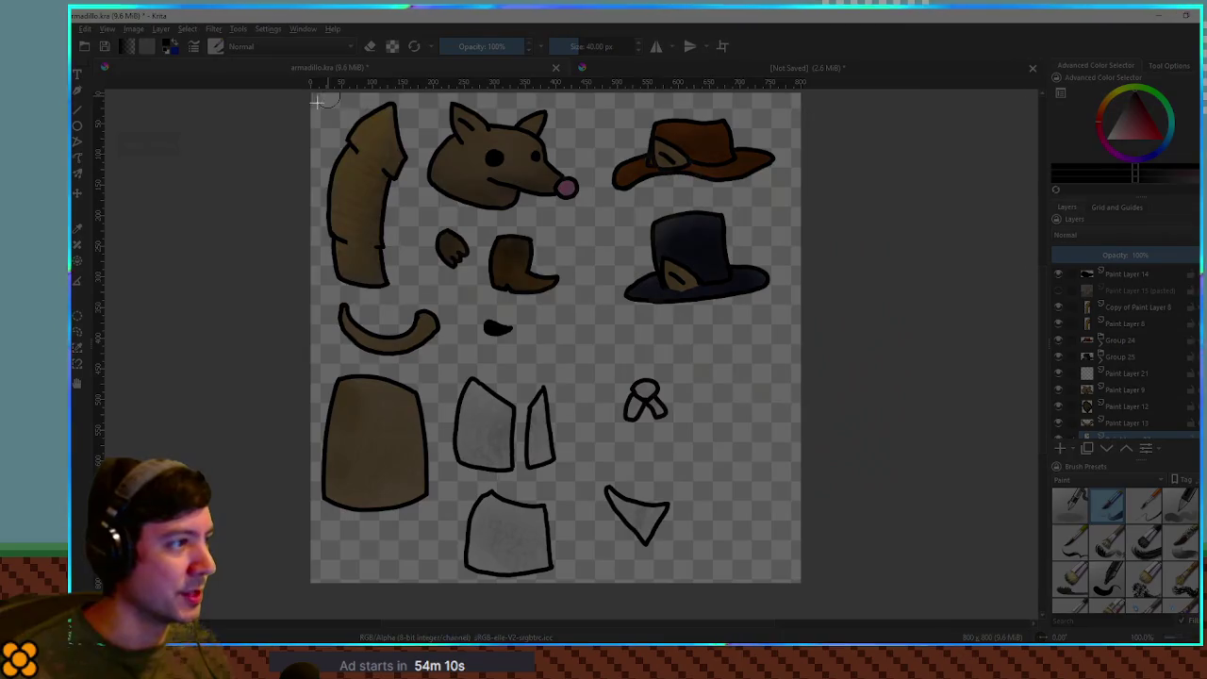
mouse_move(320, 94)
left_mouse_down()
mouse_move(815, 584)
mouse_move(799, 582)
left_mouse_up()
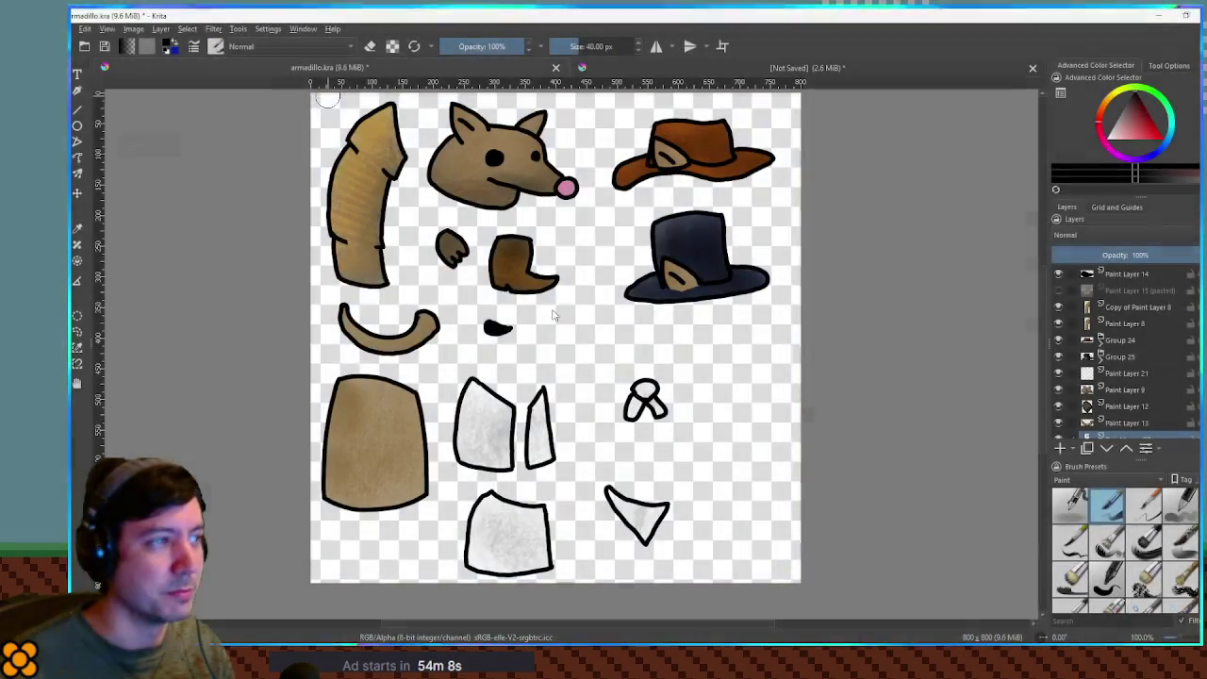
left_click(302, 28)
left_click(344, 158)
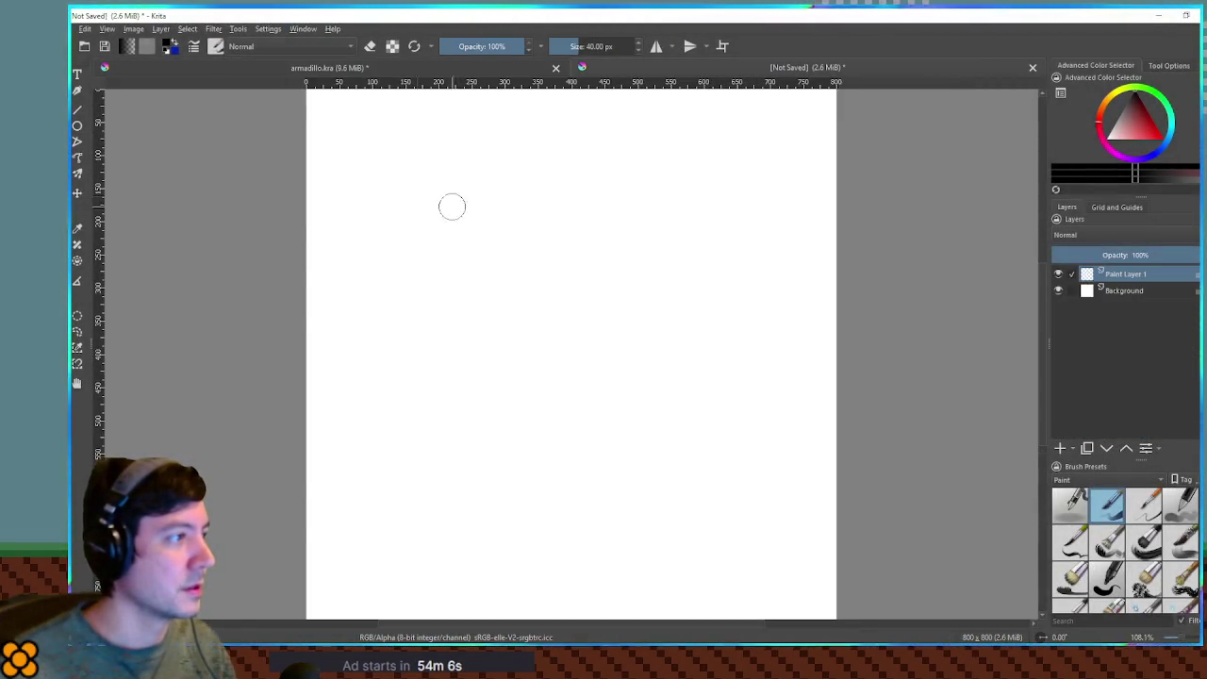
Paste the armadillo sheet as a layer, add Paint Layer 2 above, shrink the brush to 8 px, and hide the sheet.
key("ctrl+v")
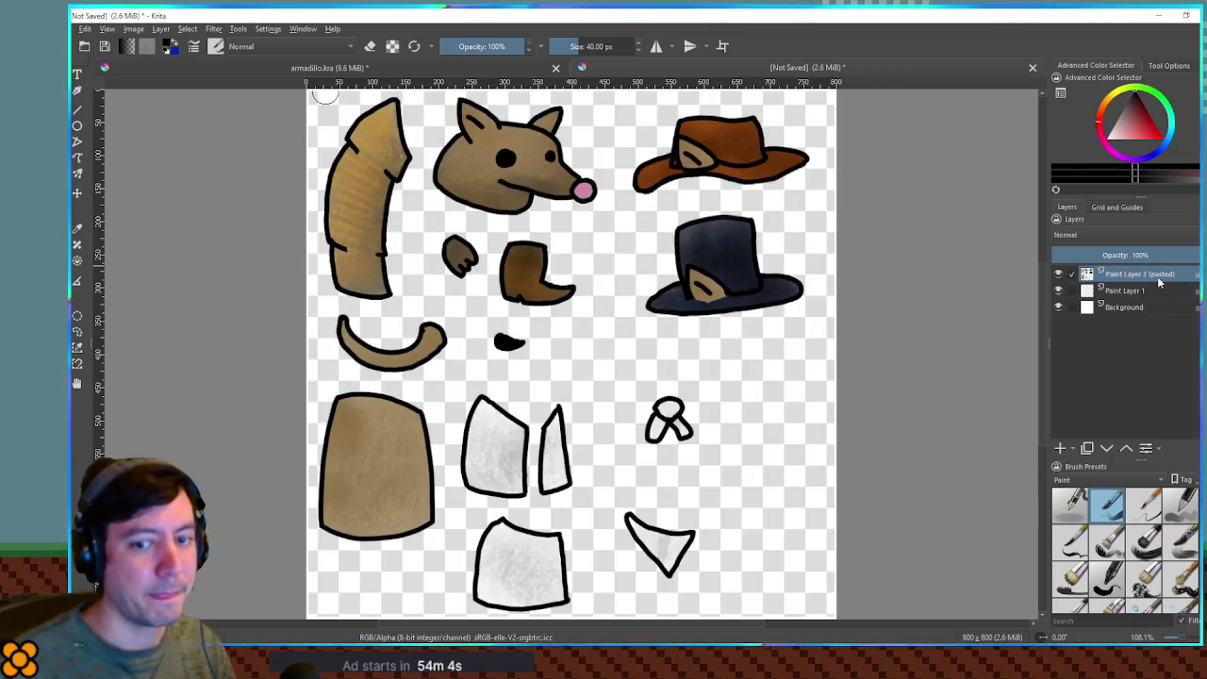
left_click(1059, 449)
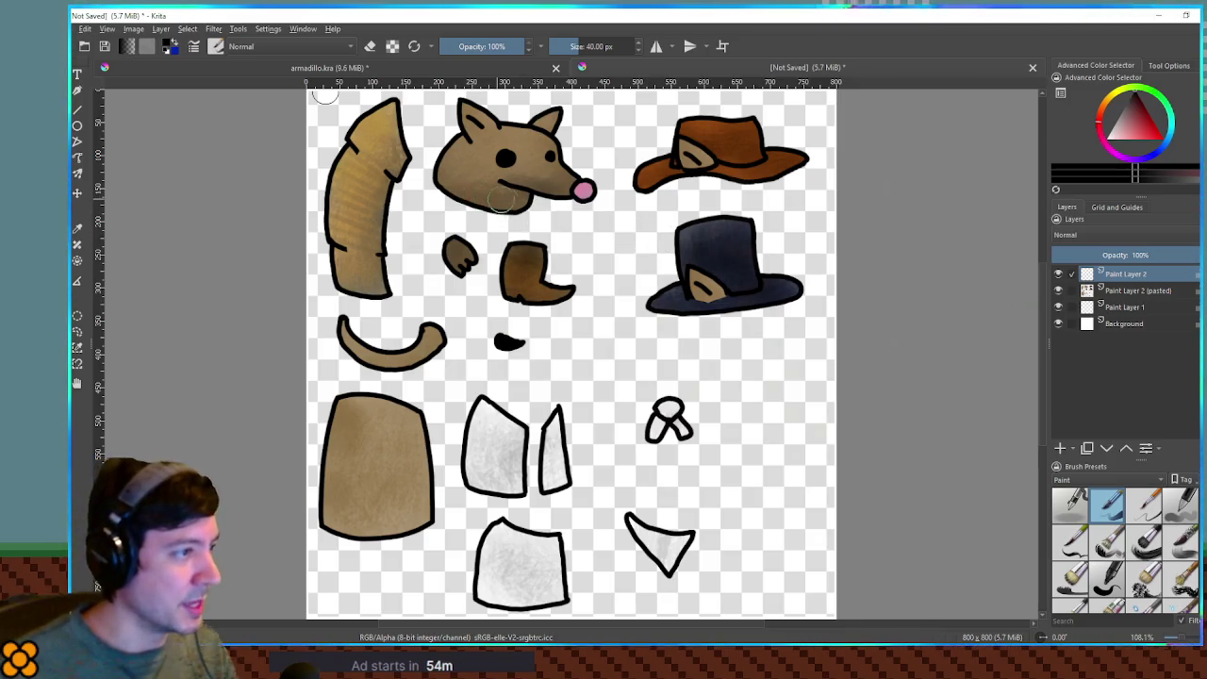
key("bracketleft")
key("bracketleft")
key("bracketleft")
key("bracketleft")
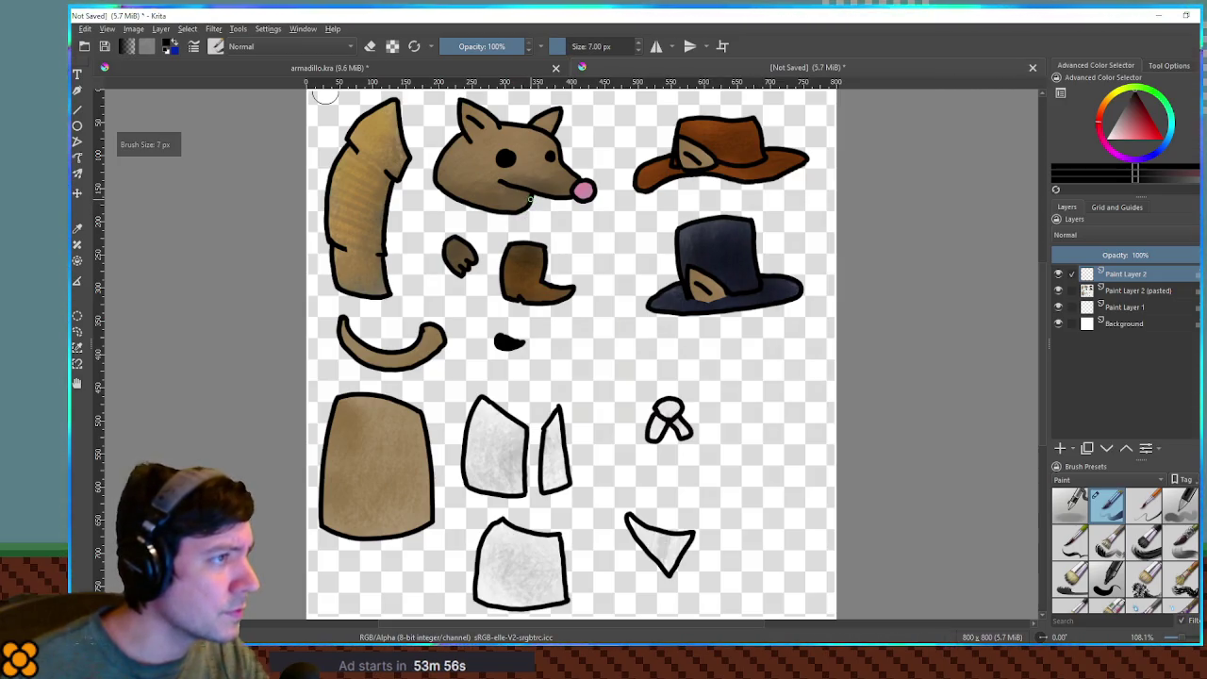
left_click_drag(531, 199, 569, 230)
key("ctrl+z")
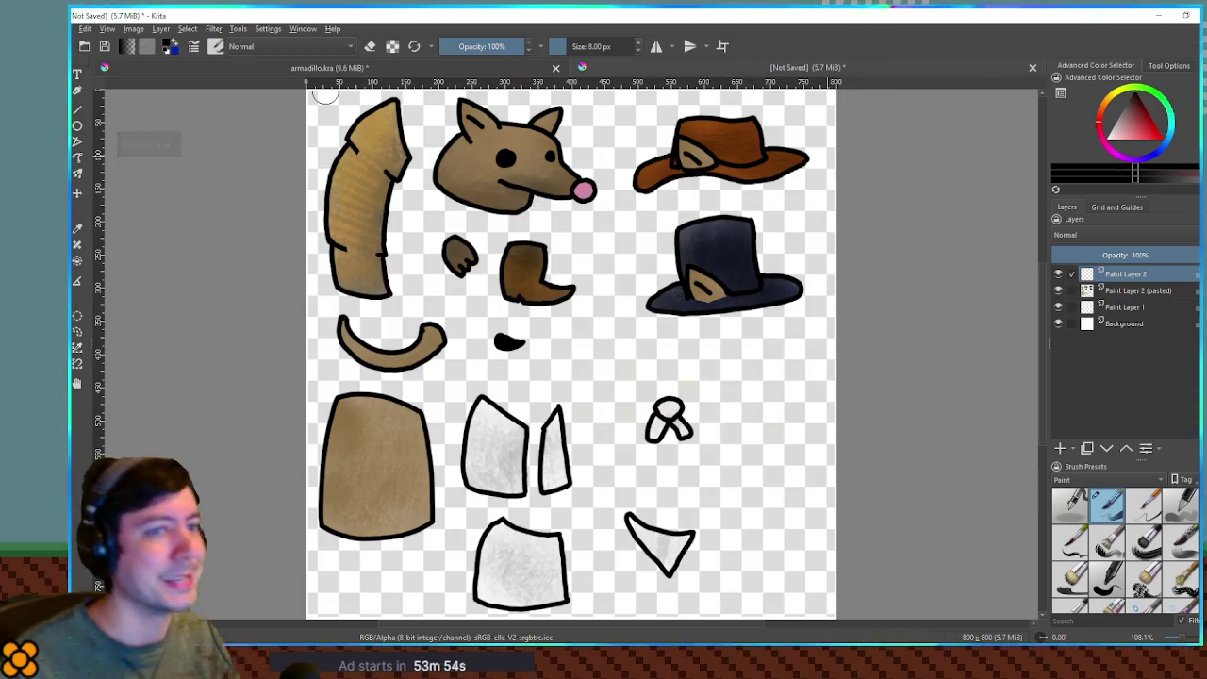
left_click(1058, 291)
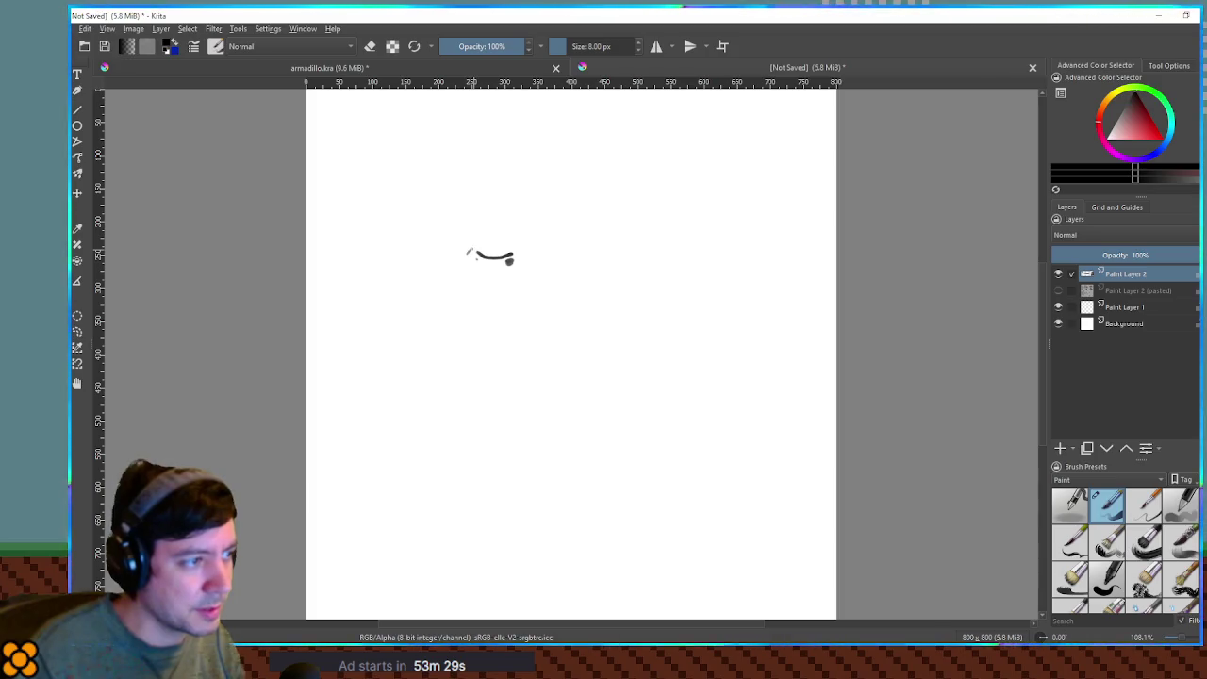
Draw the underside line of the crocodile's snout, discarding stray arcs and extra lines.
key("ctrl+z")
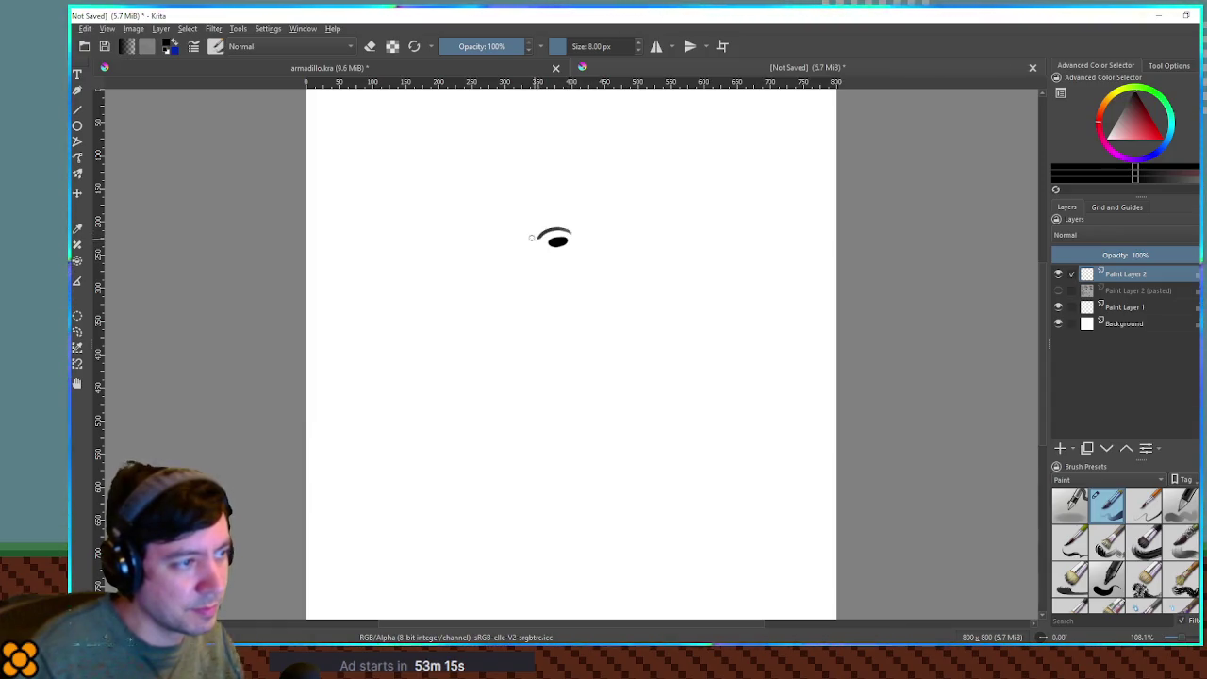
mouse_move(507, 237)
left_mouse_down()
mouse_move(524, 231)
mouse_move(481, 247)
left_mouse_up()
key("ctrl+z")
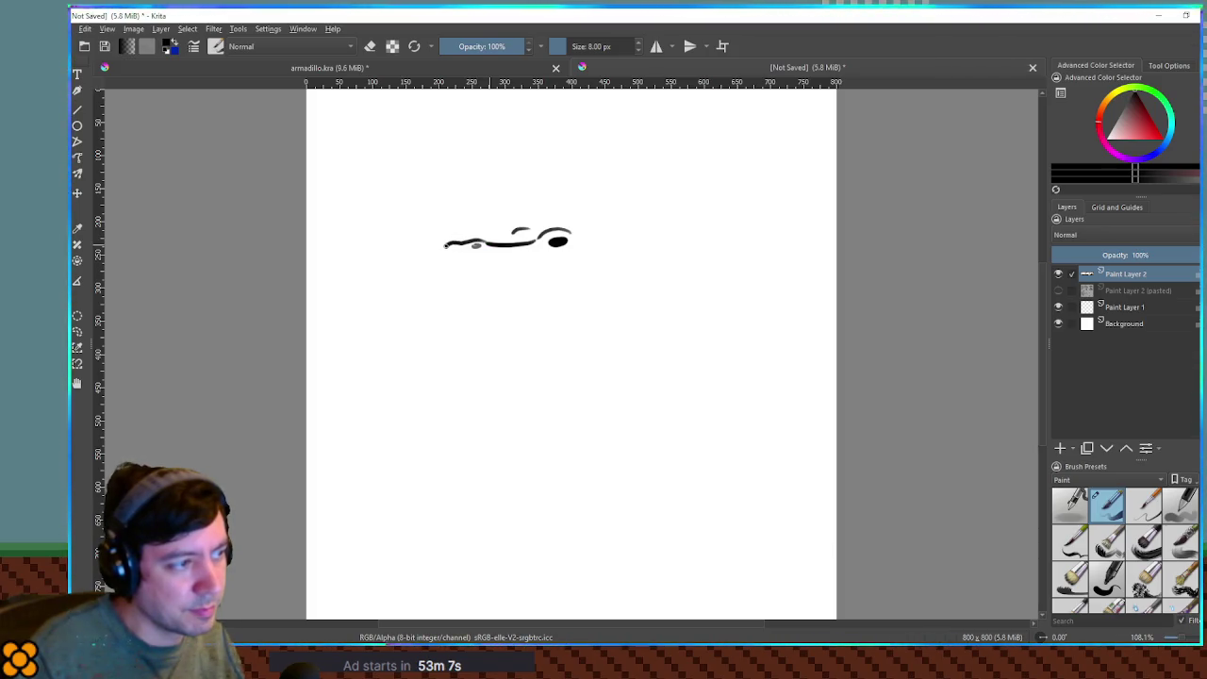
left_click_drag(449, 261, 543, 258)
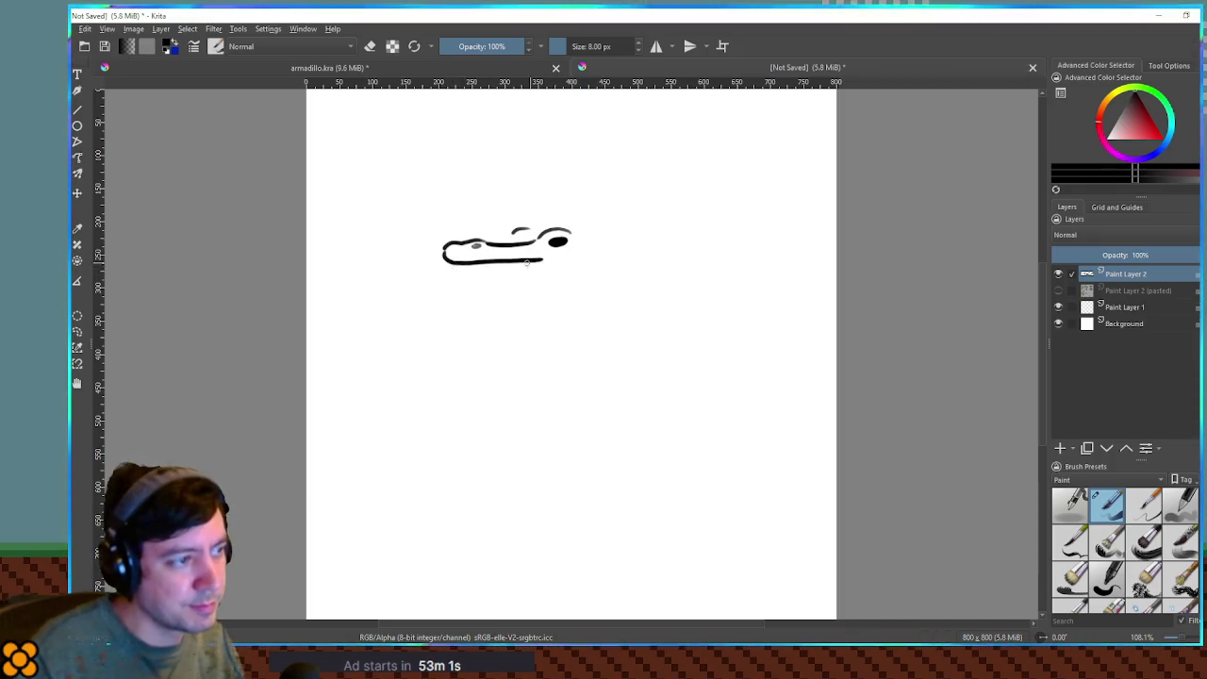
left_click_drag(485, 263, 554, 273)
key("ctrl+z")
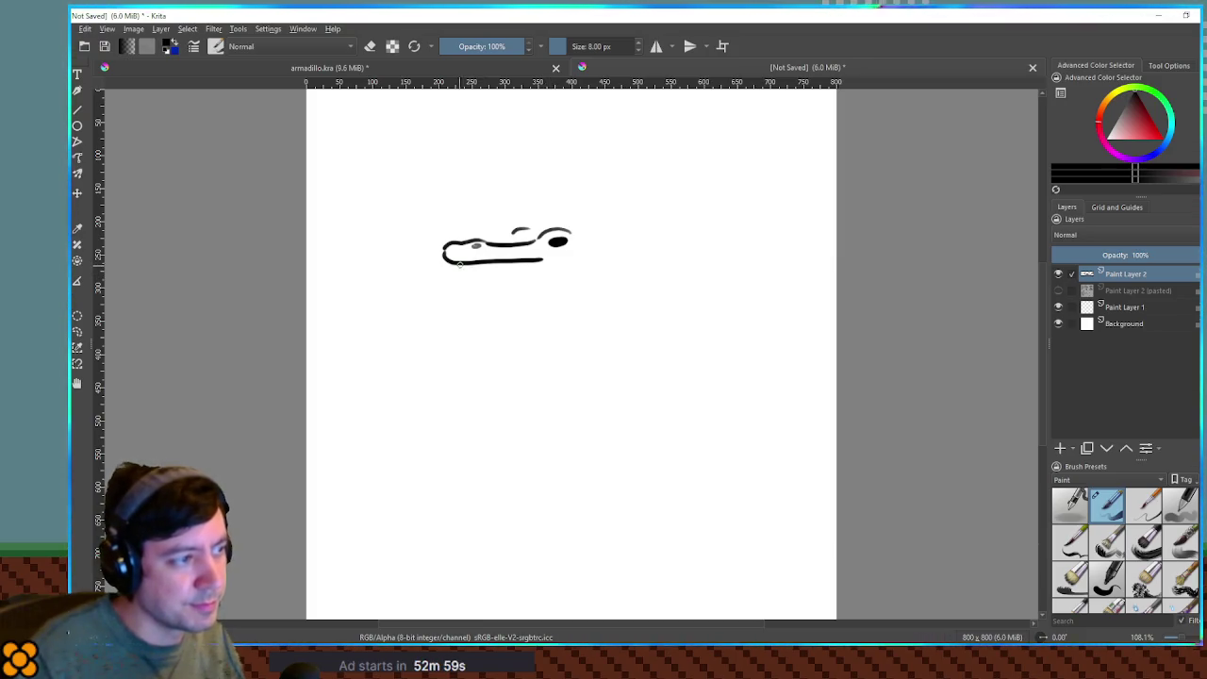
Erase the lower curve, then draw the lower jaw, the line between the jaws and a tooth.
key("e")
left_click_drag(472, 270, 535, 258)
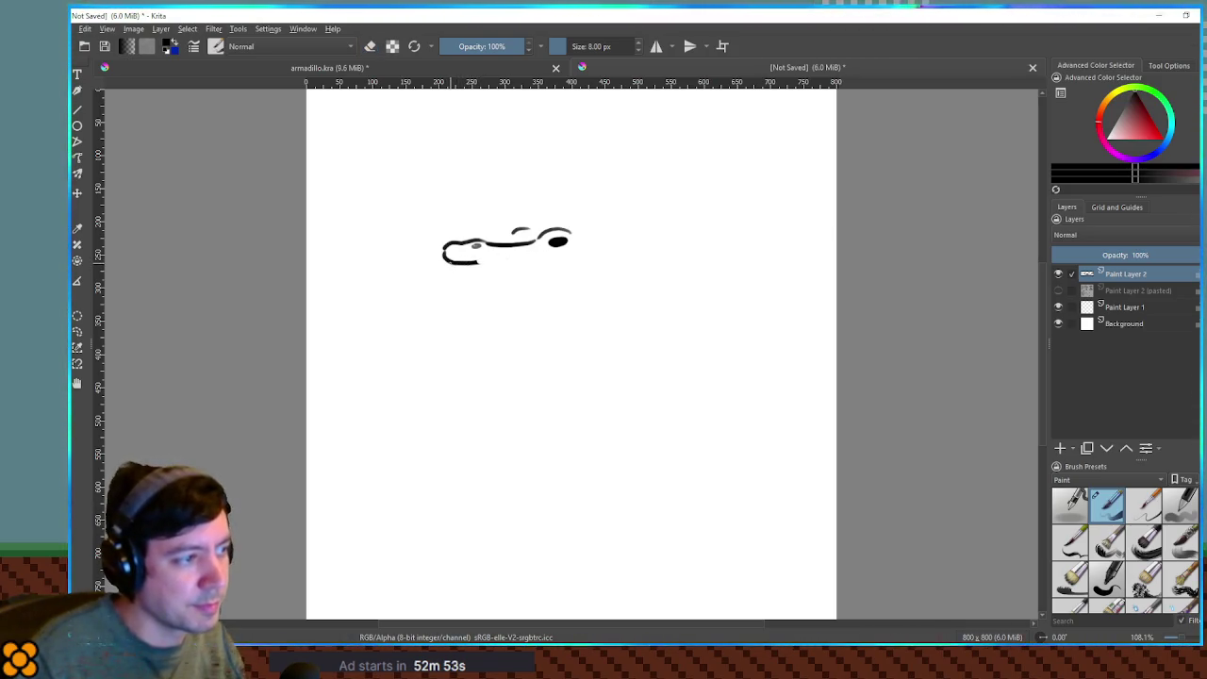
left_click_drag(446, 271, 548, 273)
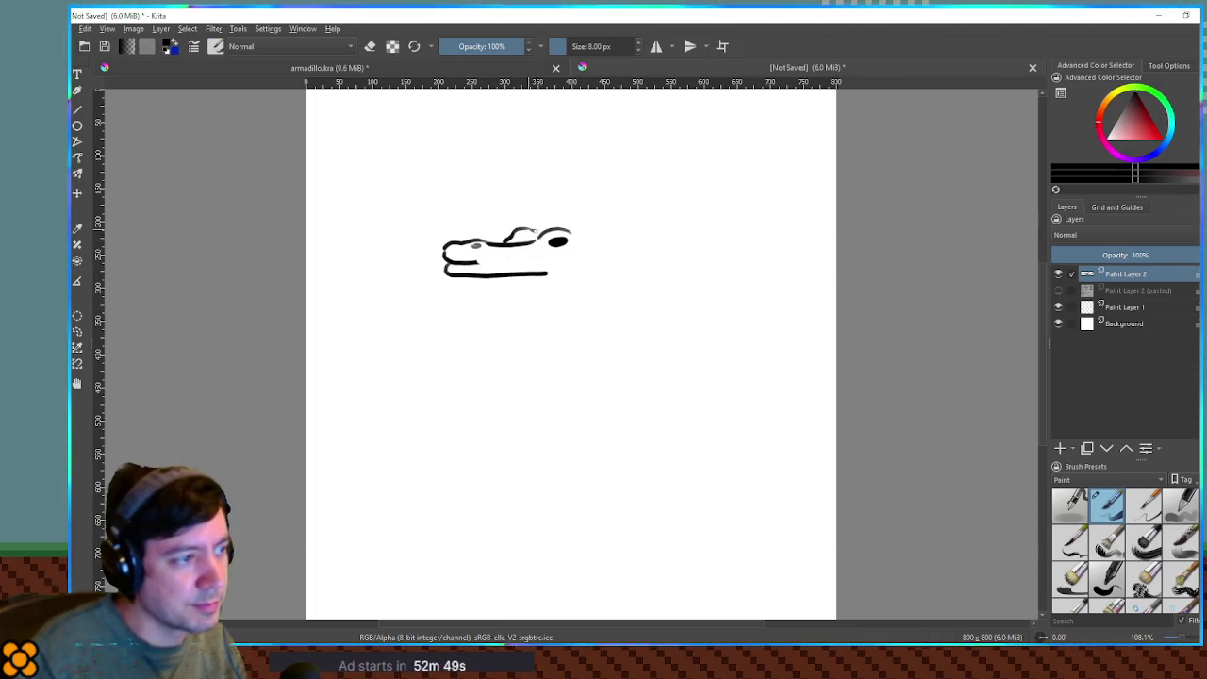
mouse_move(475, 262)
left_mouse_down()
mouse_move(595, 267)
mouse_move(596, 287)
mouse_move(538, 294)
left_mouse_up()
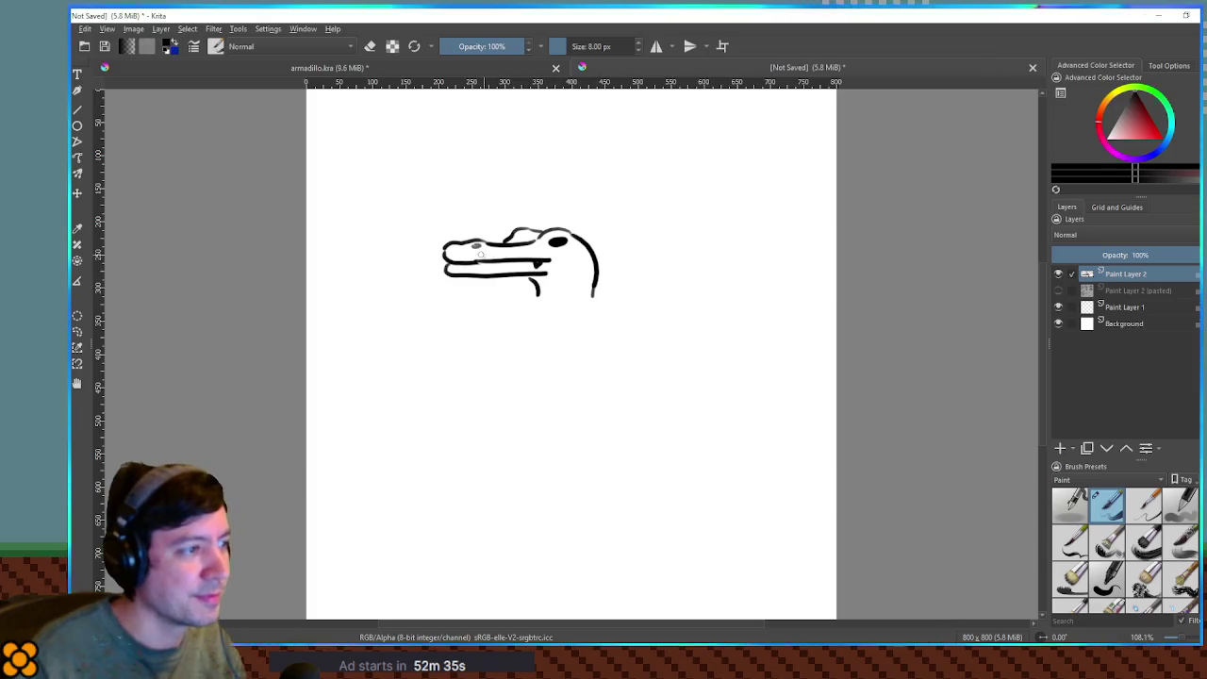
left_click_drag(474, 264, 485, 265)
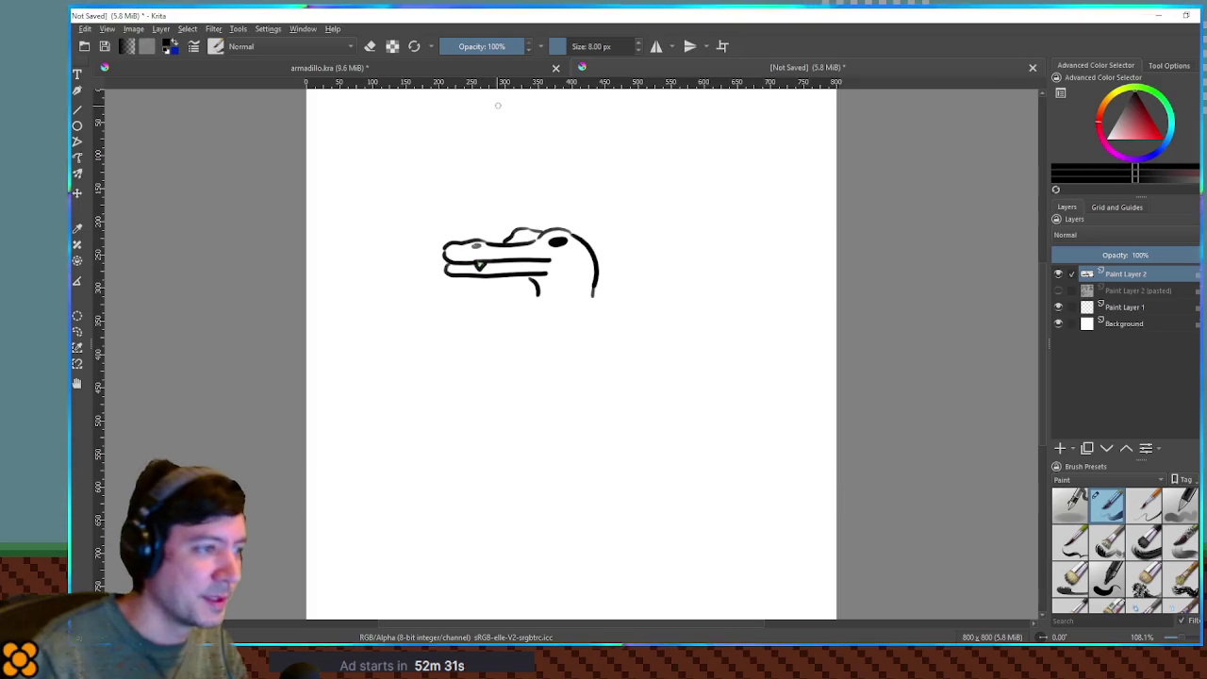
key("e")
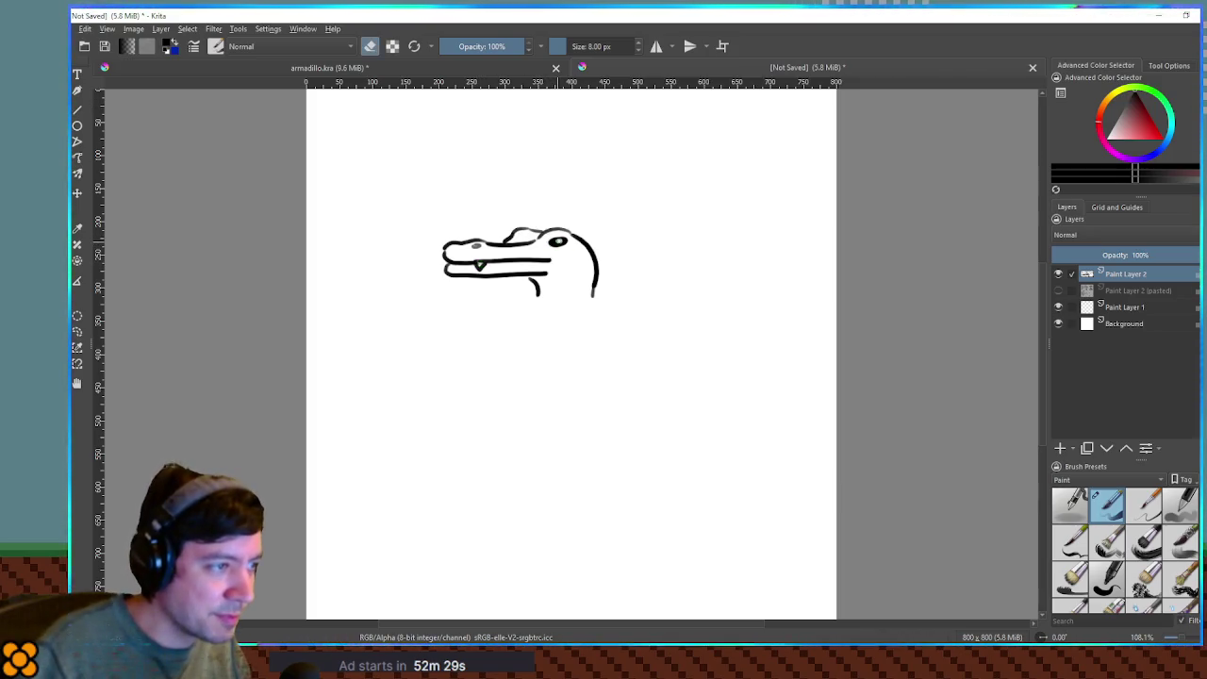
Repaint the crocodile's eye as a solid black dot, discarding a trial stroke below.
left_click_drag(554, 242, 553, 244)
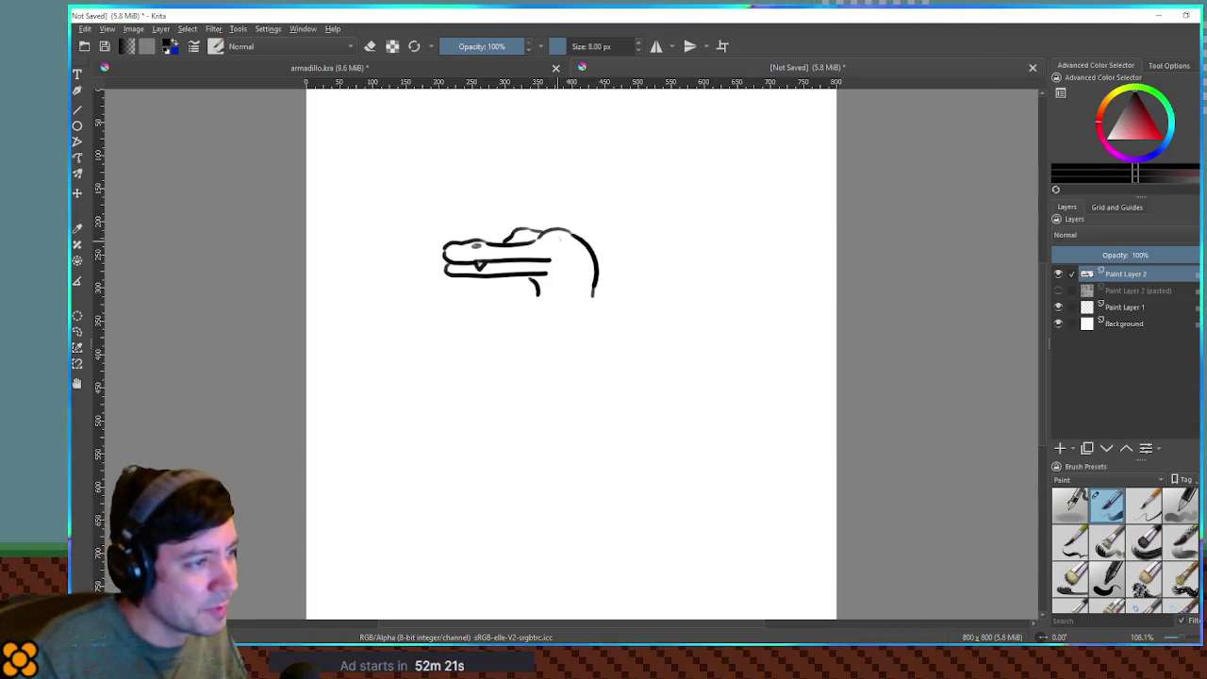
left_click_drag(556, 241, 557, 244)
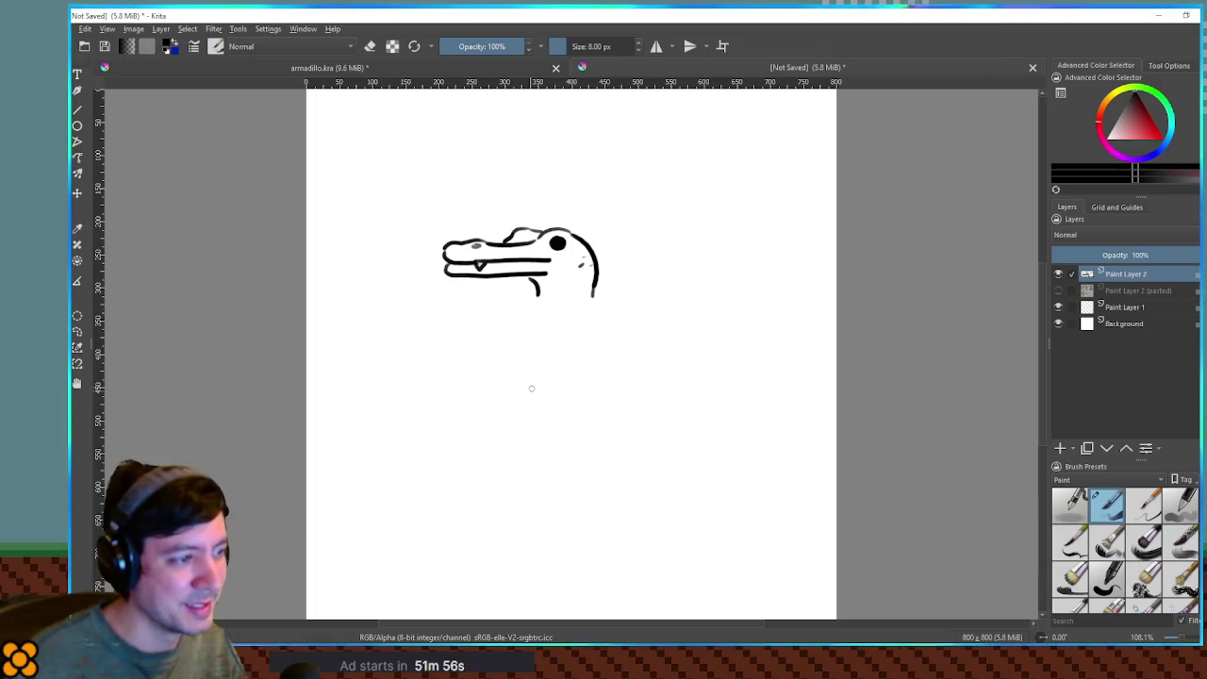
mouse_move(547, 379)
left_mouse_down()
mouse_move(523, 403)
mouse_move(578, 379)
mouse_move(589, 403)
mouse_move(601, 382)
mouse_move(528, 398)
mouse_move(560, 398)
mouse_move(553, 377)
left_mouse_up()
key("ctrl+z")
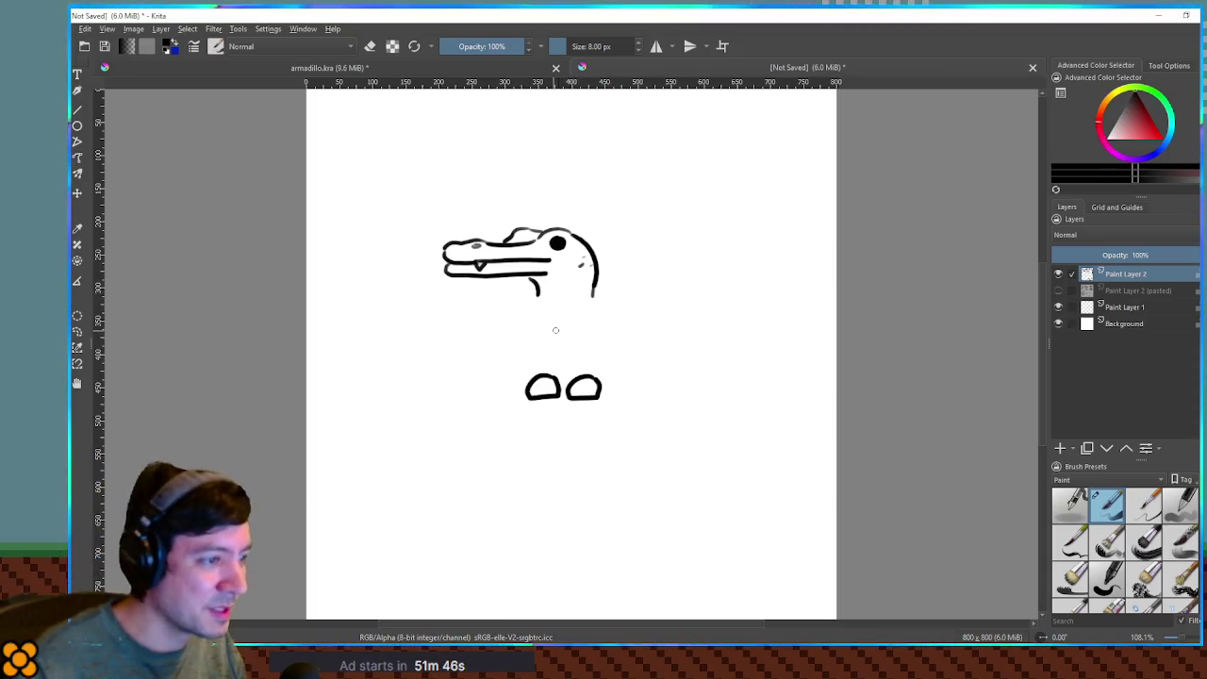
Undo the stray dome strokes under the head and begin a neck line below the jaw.
key("ctrl+z")
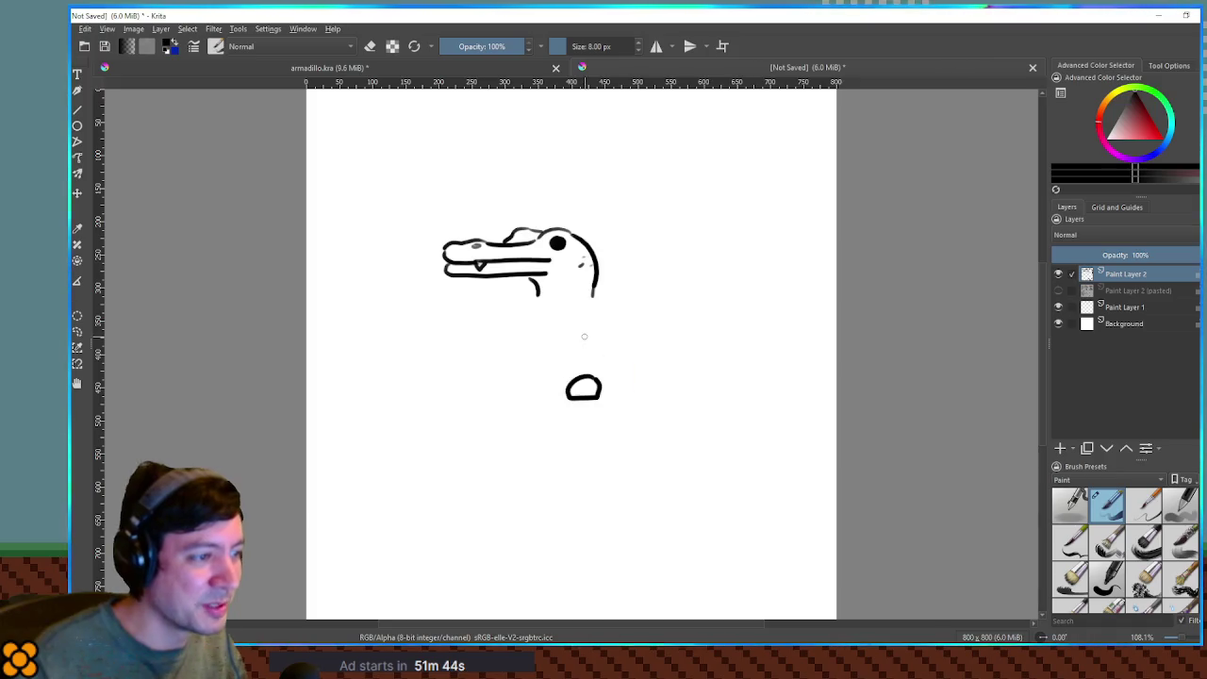
key("ctrl+z")
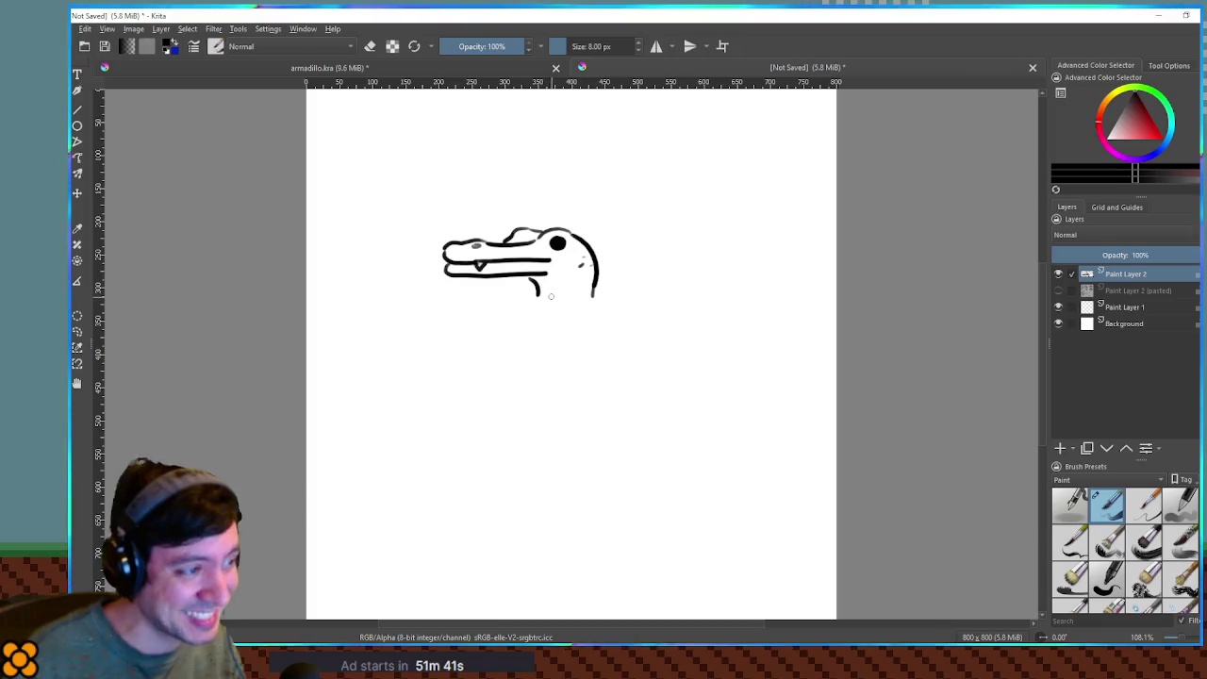
left_click_drag(539, 295, 552, 320)
key("ctrl+z")
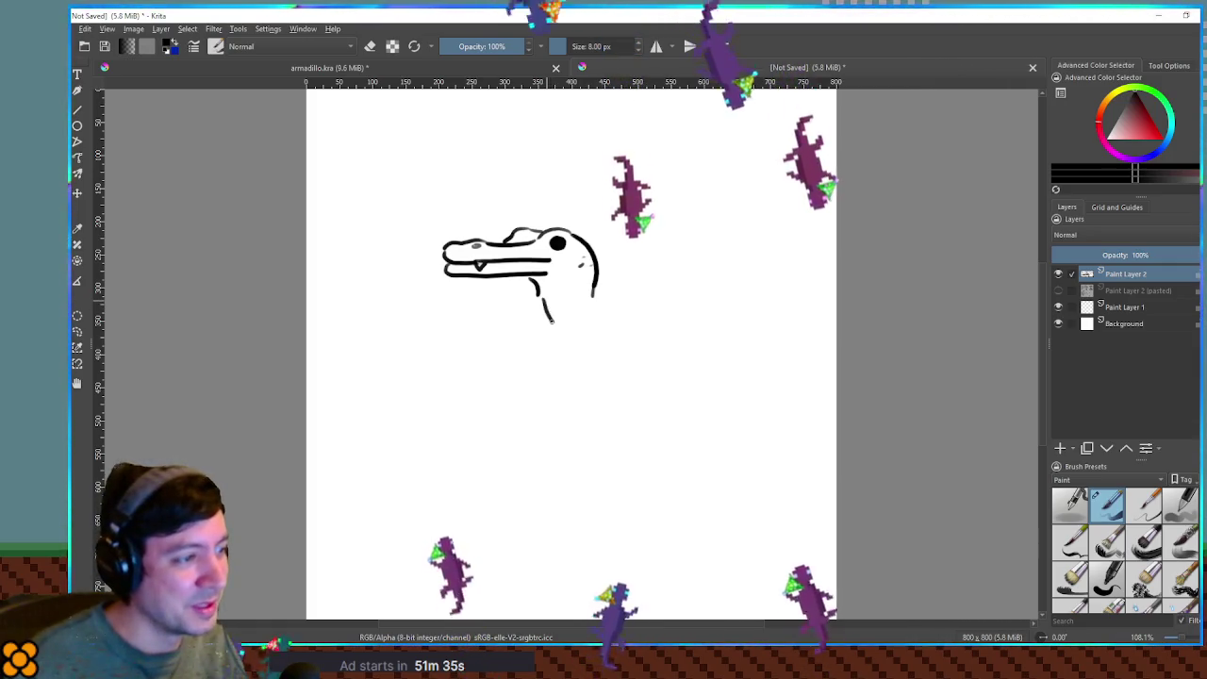
Discard the earlier jaw-line attempt and draw a V-shaped throat notch beneath the jaw.
left_click_drag(543, 314, 566, 302)
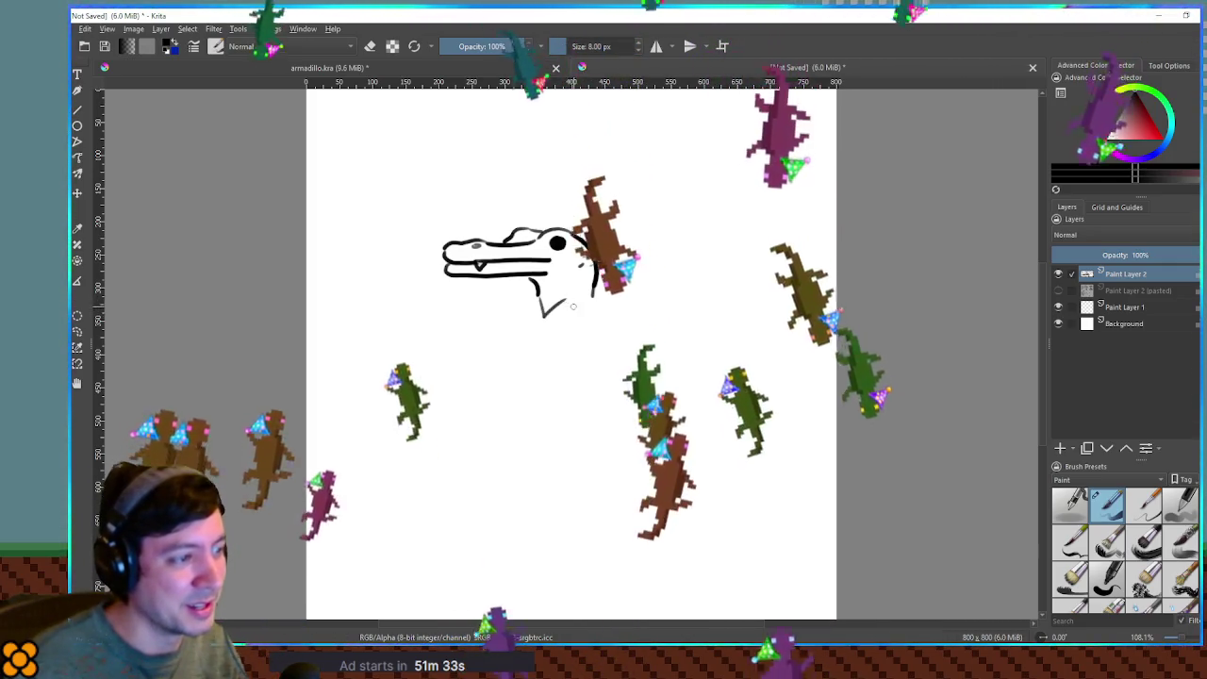
key("ctrl+z")
key("ctrl+z")
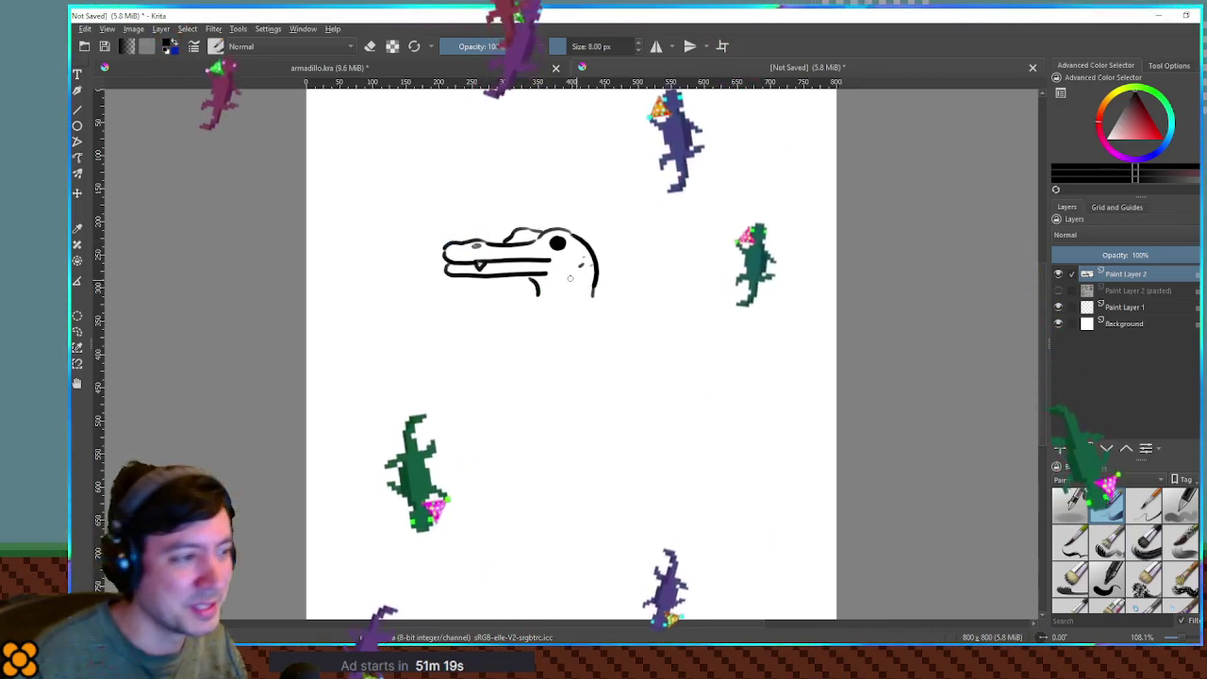
mouse_move(539, 292)
left_mouse_down()
mouse_move(563, 304)
mouse_move(594, 294)
mouse_move(584, 326)
mouse_move(527, 322)
left_mouse_up()
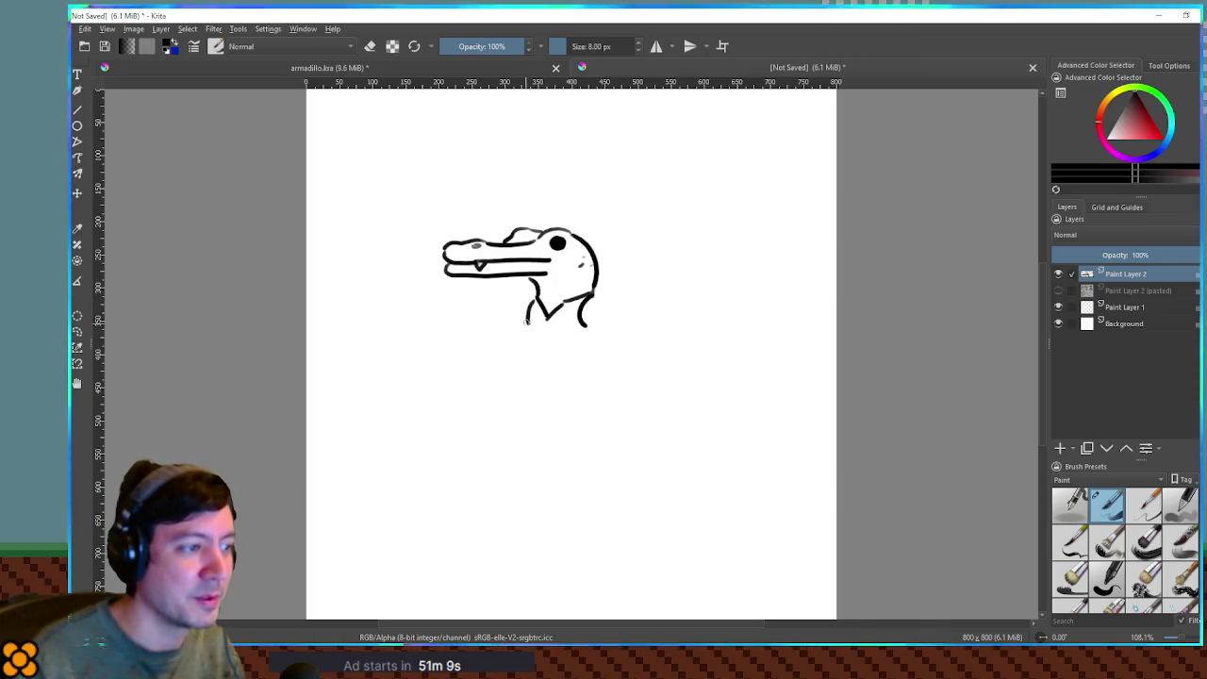
Draw both sides of the neck, a V-shaped collar, a right shoulder line and the body's bottom.
left_click_drag(527, 319, 532, 347)
left_click_drag(596, 326, 591, 358)
mouse_move(532, 304)
left_mouse_down()
mouse_move(543, 325)
mouse_move(566, 306)
left_mouse_up()
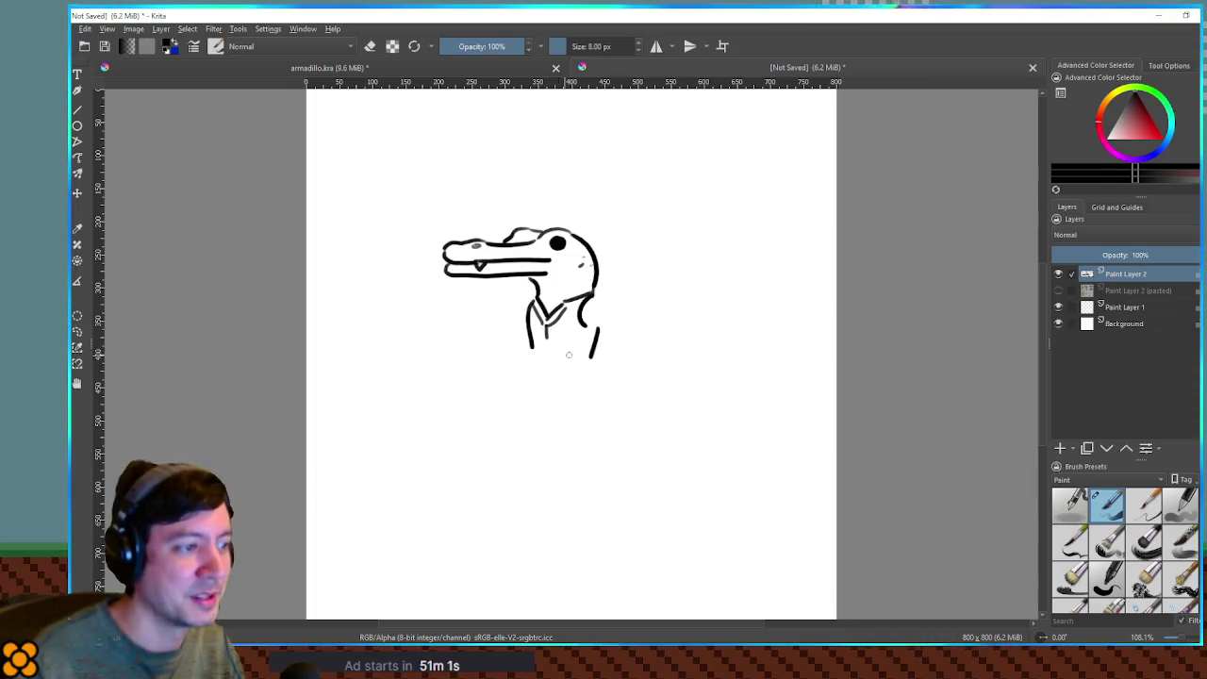
left_click_drag(596, 296, 598, 330)
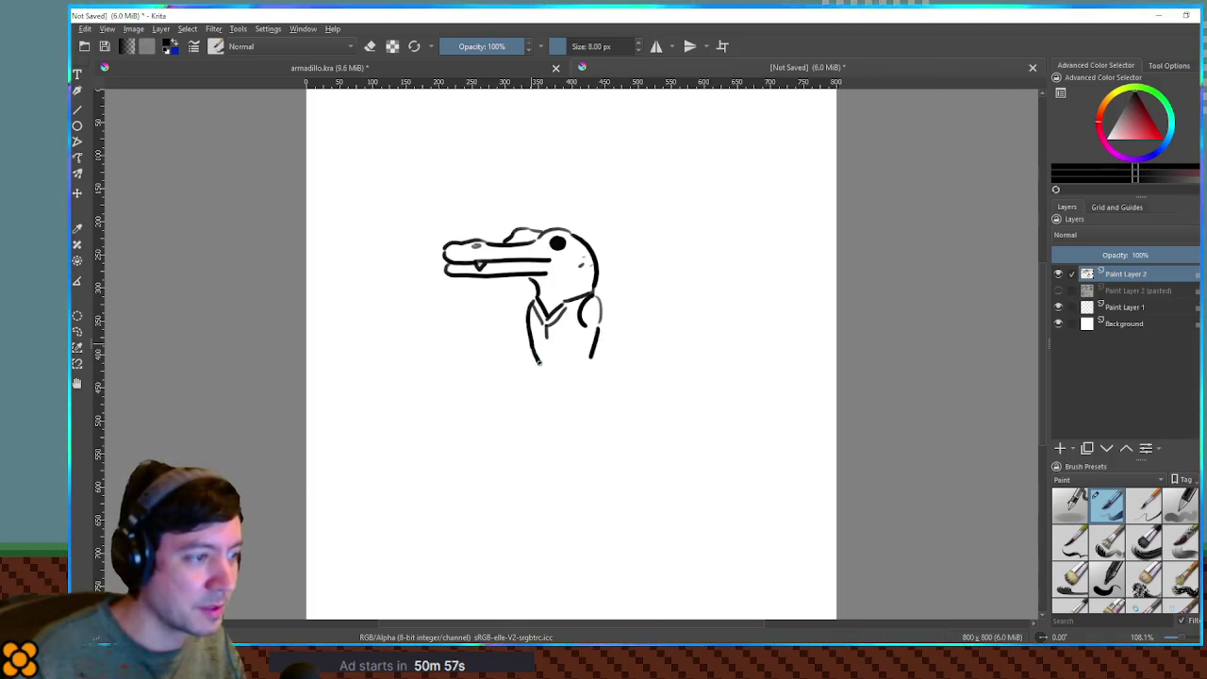
left_click_drag(550, 369, 579, 369)
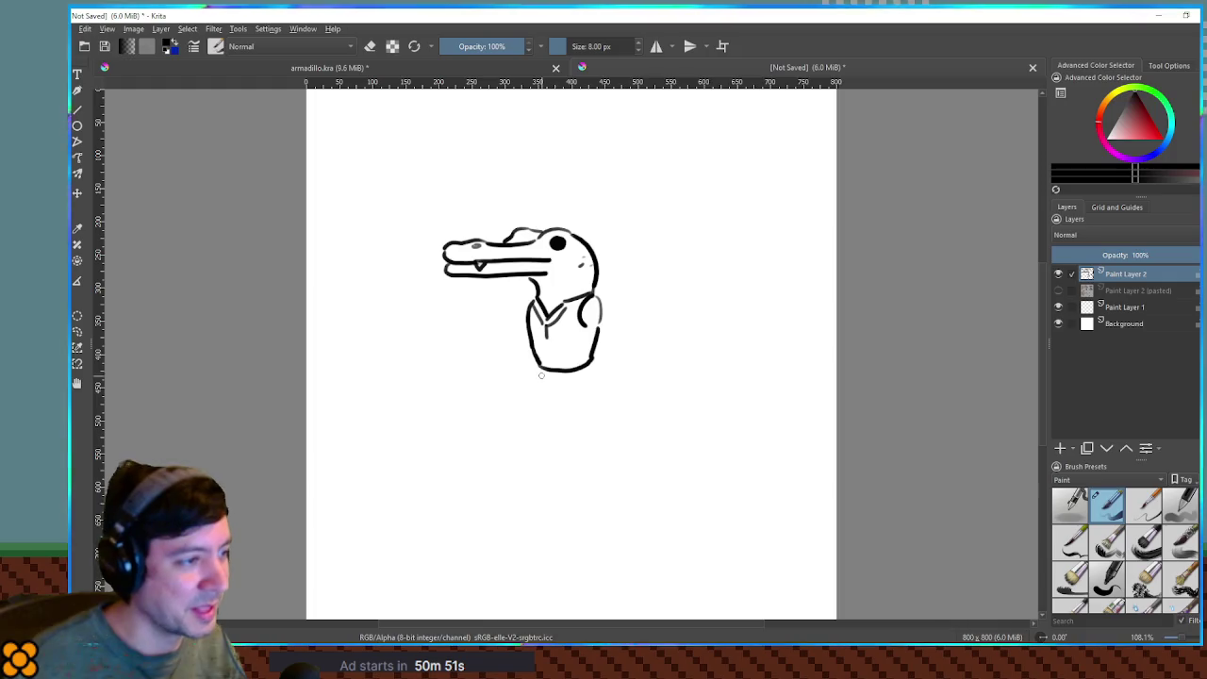
key("ctrl+z")
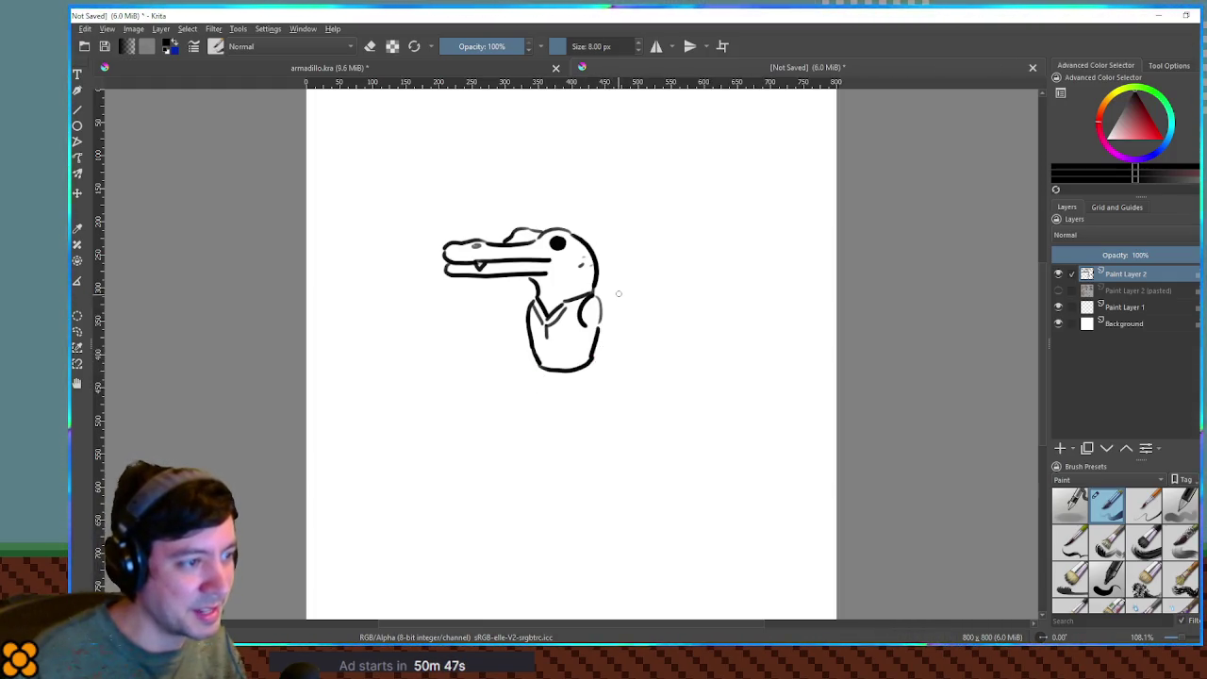
Add the curved tail, two feet under the body and a thick dark belt at the waist.
mouse_move(618, 286)
left_mouse_down()
mouse_move(596, 396)
mouse_move(559, 412)
left_mouse_up()
left_click_drag(534, 369, 527, 404)
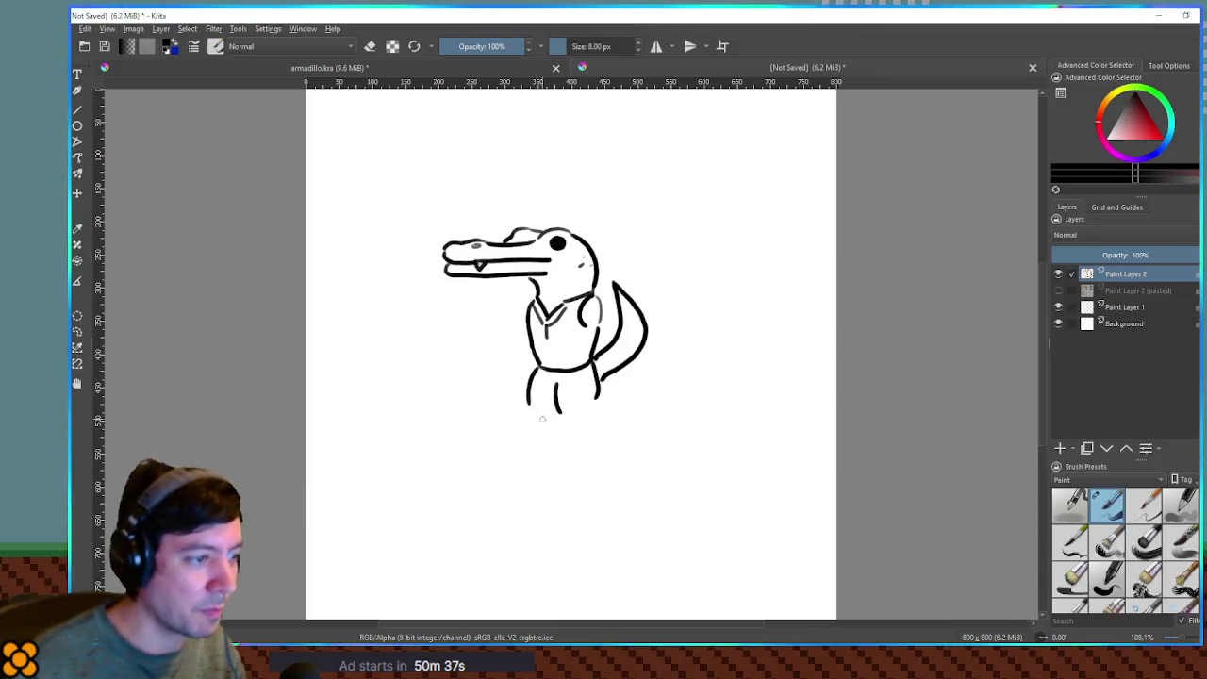
key("ctrl+z")
key("ctrl+z")
key("ctrl+z")
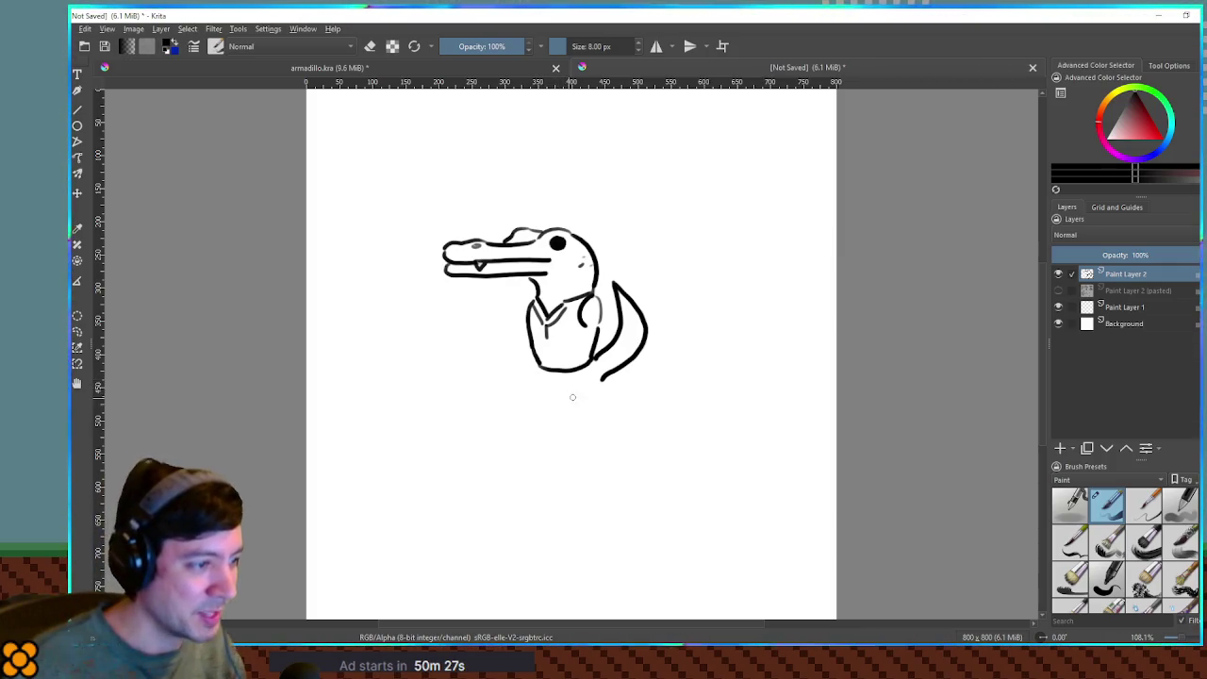
mouse_move(598, 390)
left_mouse_down()
mouse_move(553, 400)
mouse_move(577, 416)
mouse_move(606, 407)
left_mouse_up()
mouse_move(536, 380)
left_mouse_down()
mouse_move(506, 402)
mouse_move(596, 402)
left_mouse_up()
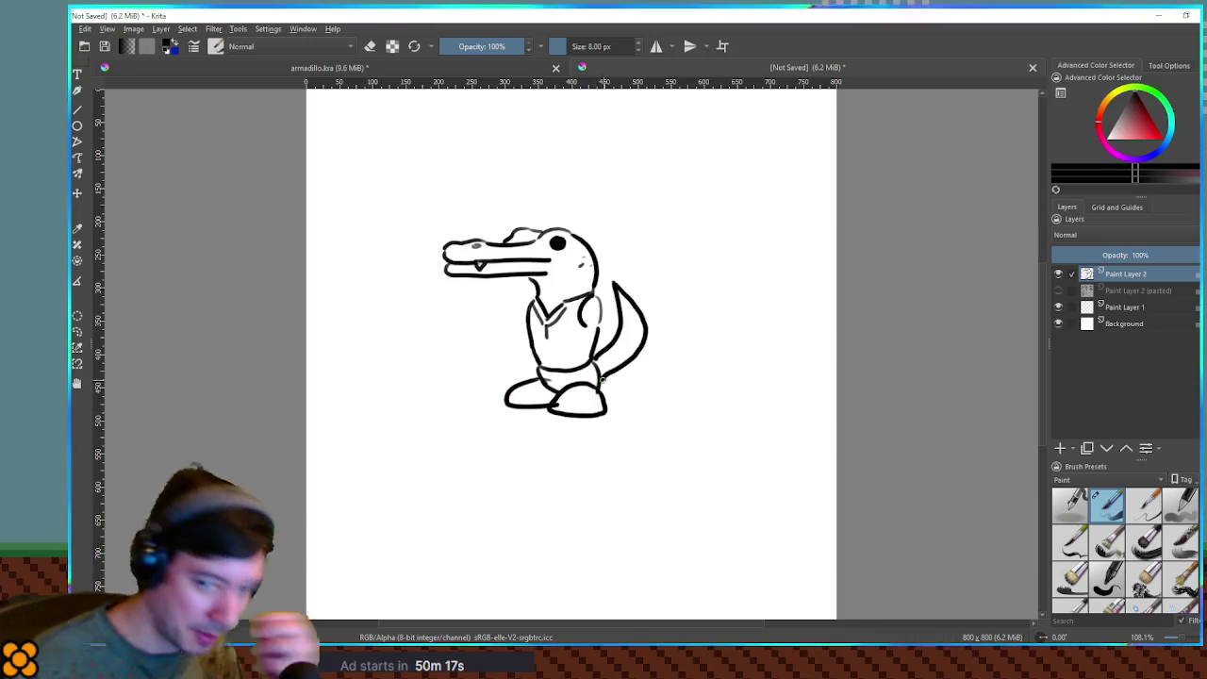
mouse_move(599, 385)
left_mouse_down()
mouse_move(598, 370)
mouse_move(574, 367)
mouse_move(590, 357)
mouse_move(540, 361)
left_mouse_up()
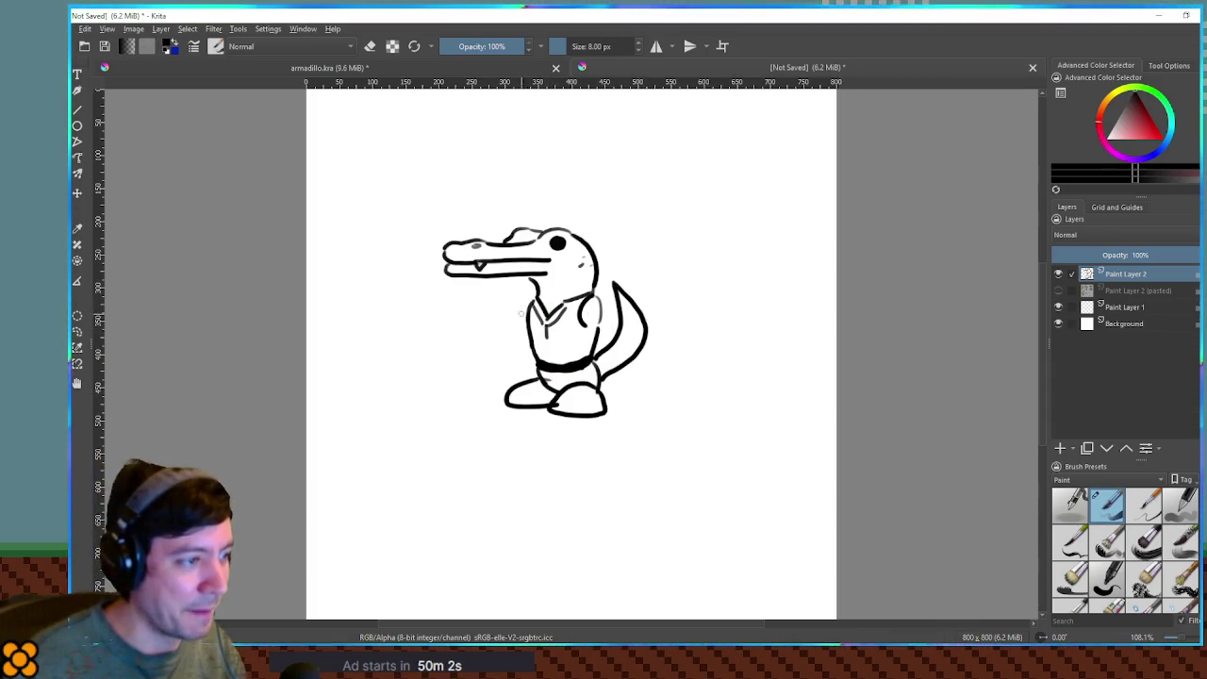
Draw the left arm and redraw the right arm and hand along the body.
mouse_move(527, 302)
left_mouse_down()
mouse_move(509, 338)
mouse_move(525, 350)
mouse_move(627, 347)
left_mouse_up()
key("ctrl+z")
mouse_move(594, 300)
left_mouse_down()
mouse_move(611, 326)
mouse_move(596, 330)
mouse_move(641, 363)
mouse_move(594, 345)
mouse_move(602, 319)
left_mouse_up()
key("ctrl+z")
key("ctrl+z")
key("ctrl+z")
key("ctrl+z")
key("ctrl+z")
left_click_drag(580, 309, 585, 346)
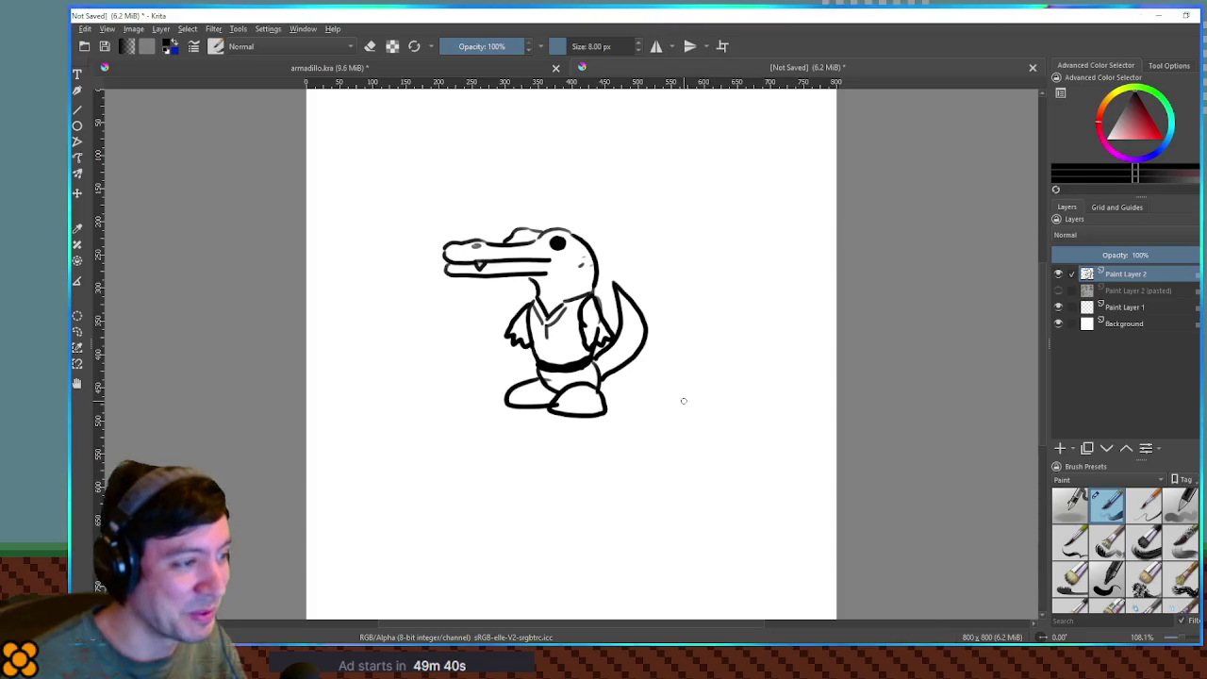
scroll(545, 336, "up", 3)
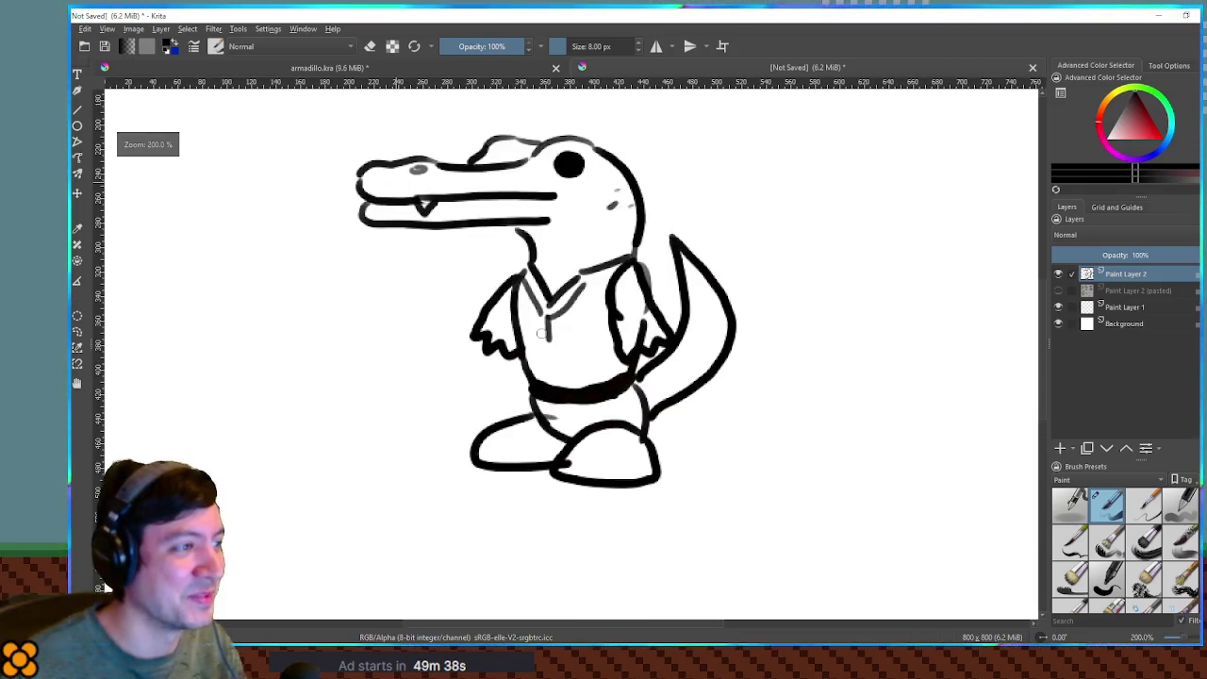
scroll(569, 338, "down", 2)
scroll(569, 338, "up", 4)
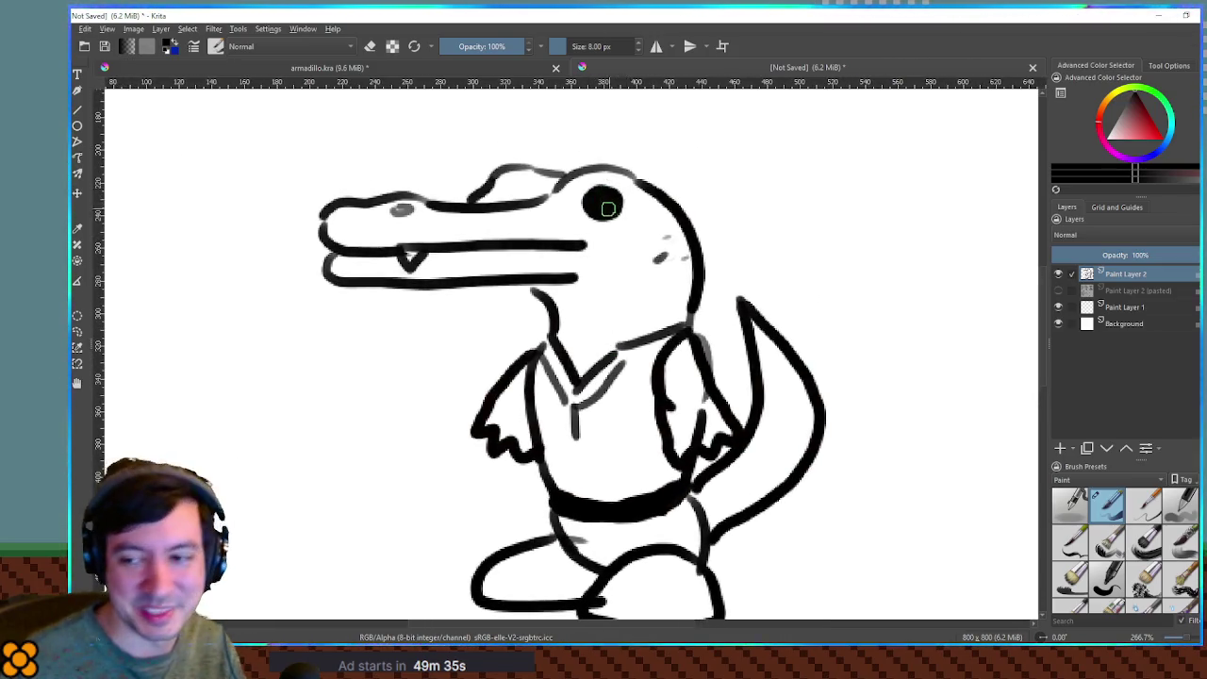
scroll(632, 226, "down", 3)
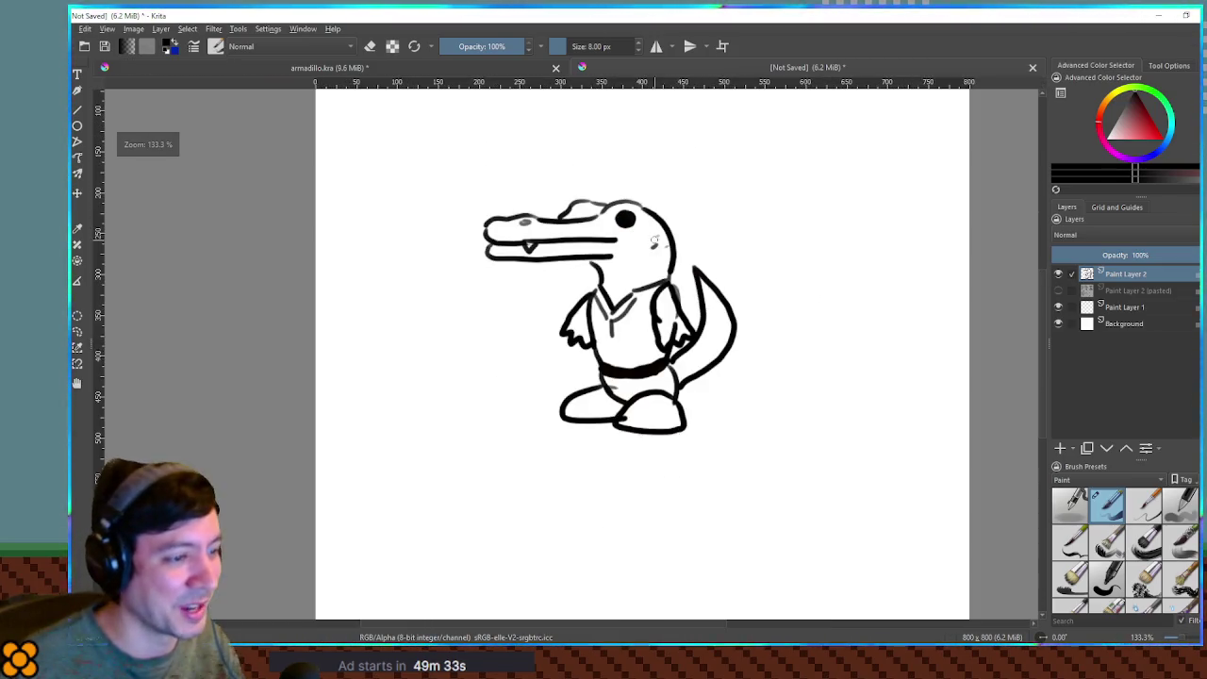
left_click_drag(684, 231, 671, 288)
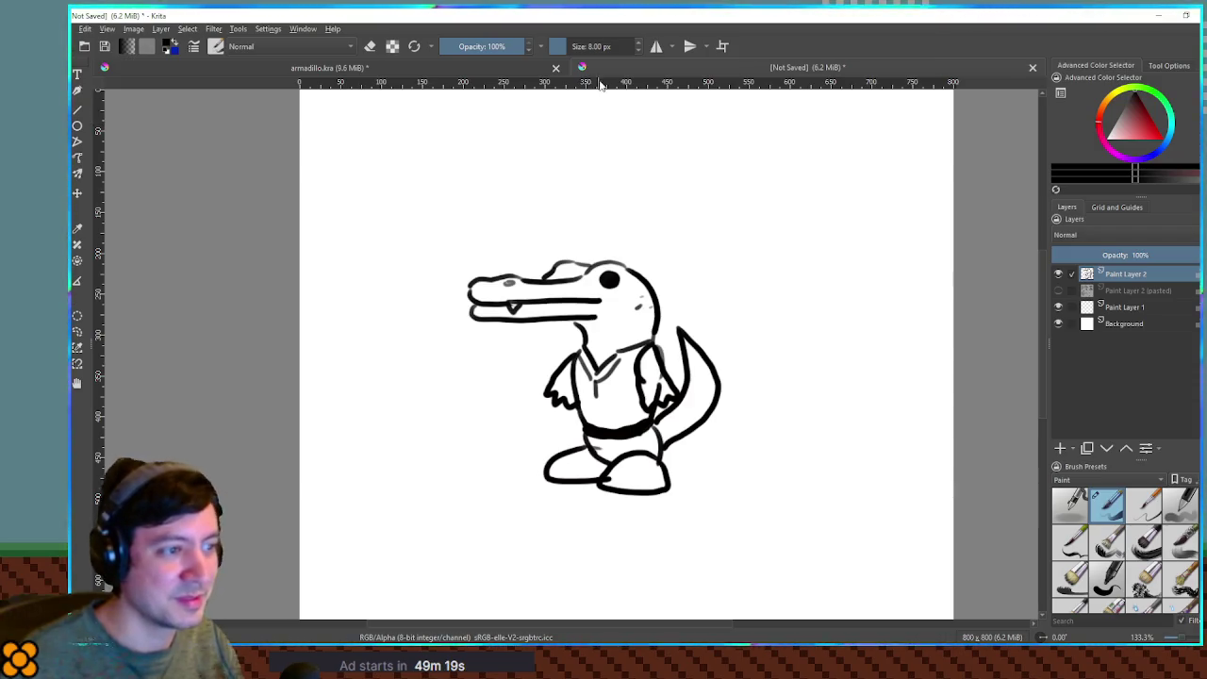
left_click(1091, 255)
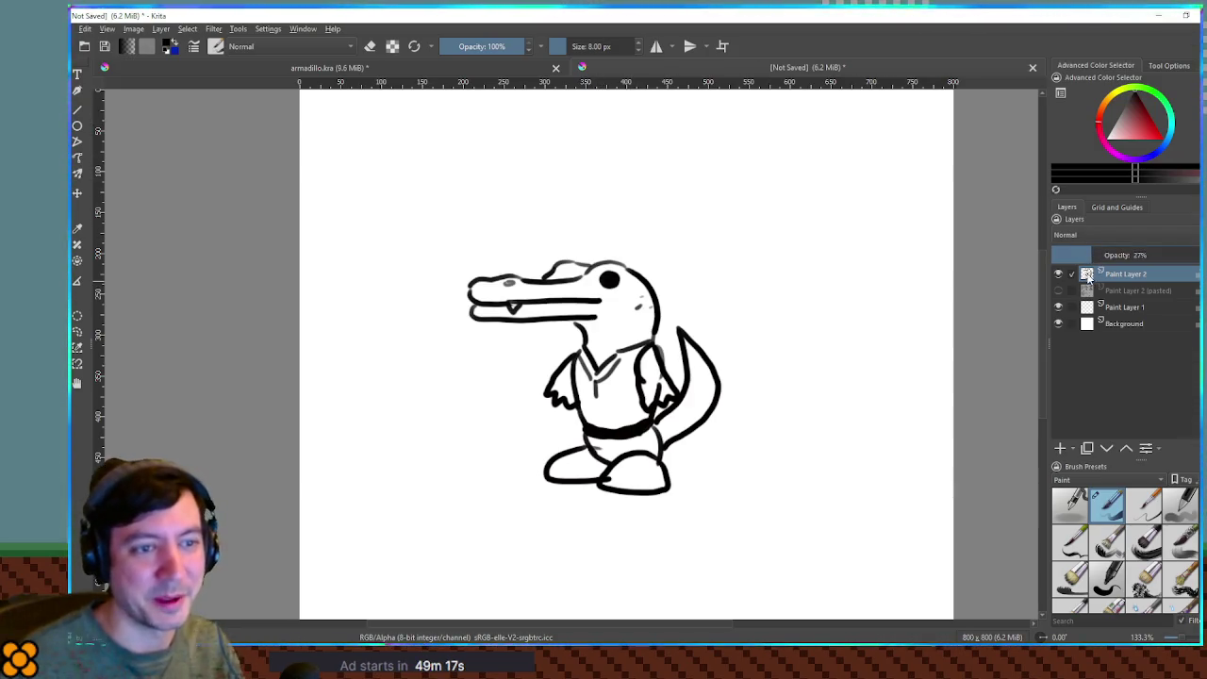
Drop the crocodile sketch layer's opacity to 37% and add an empty Paint Layer 3 on top.
left_click(1114, 255)
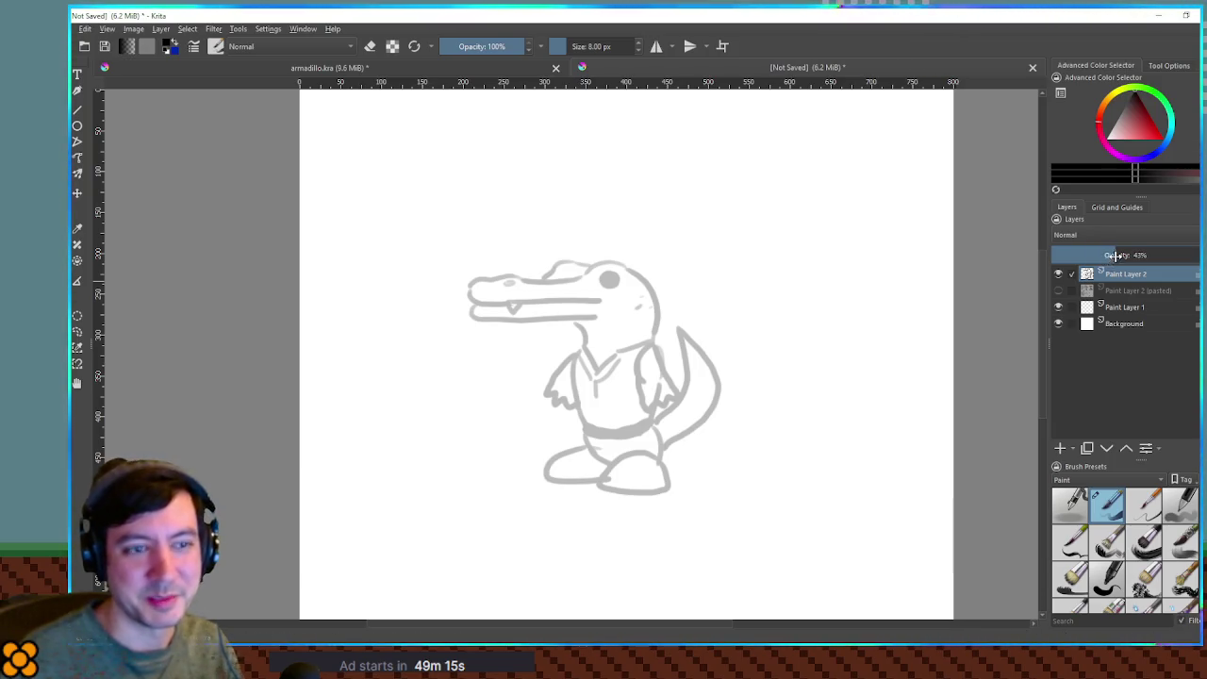
left_click(1106, 256)
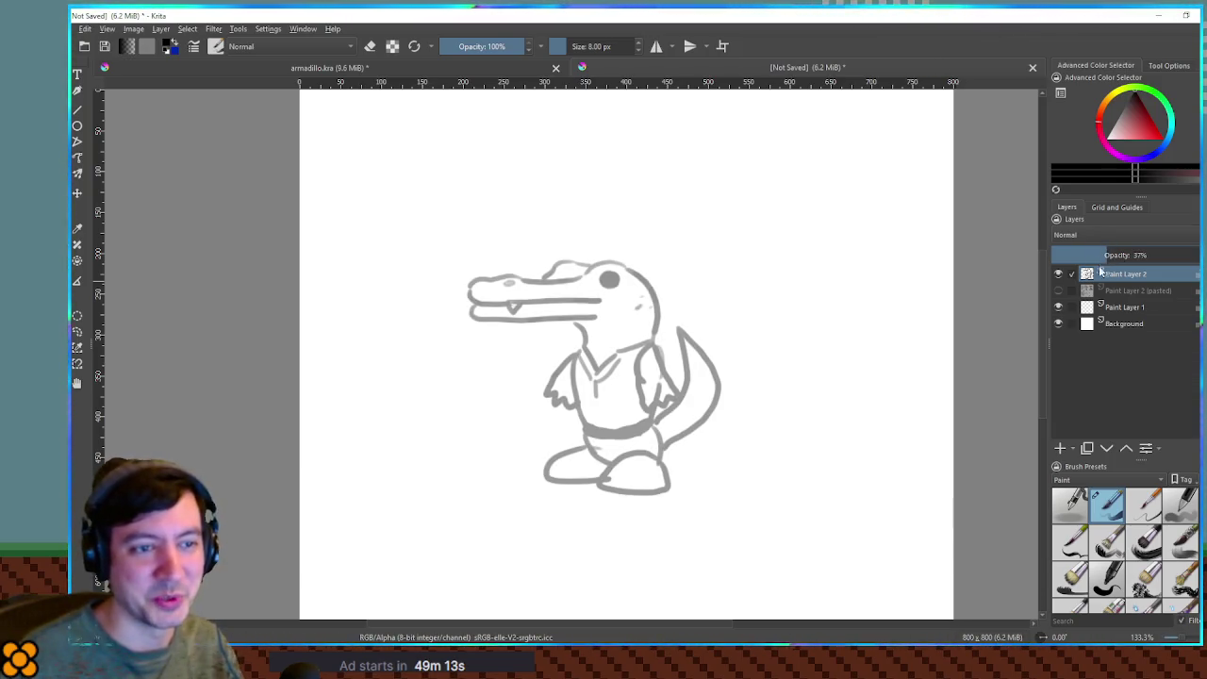
left_click(1062, 450)
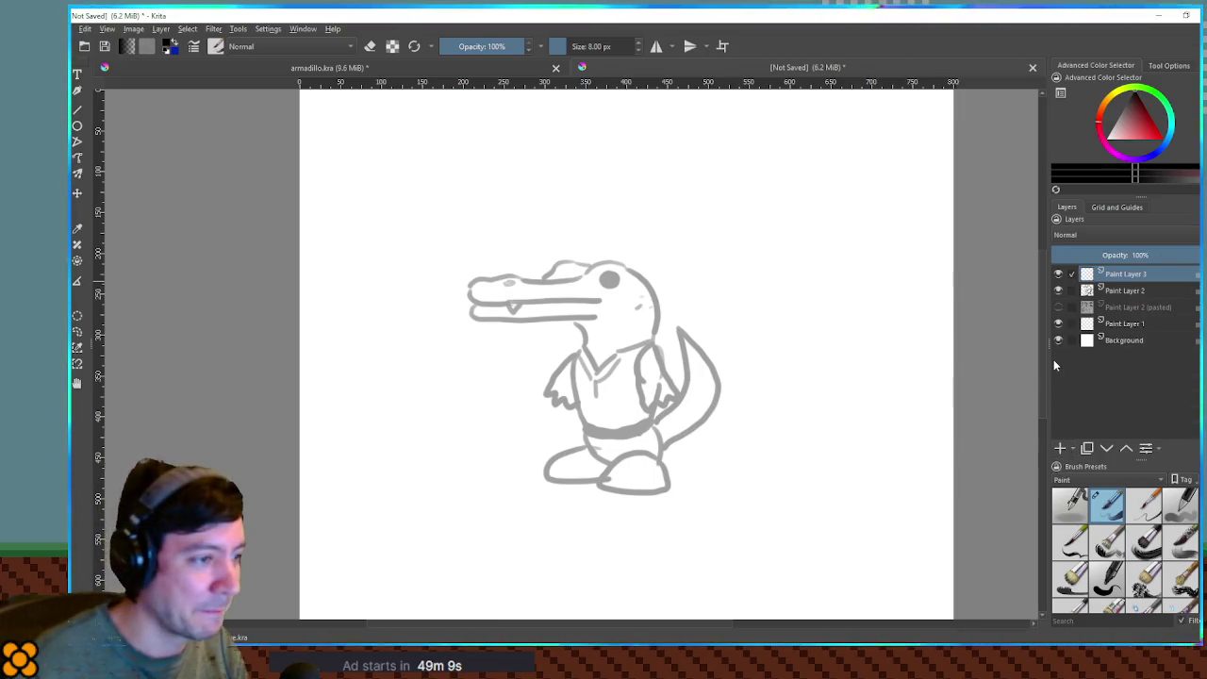
scroll(563, 256, "up", 1)
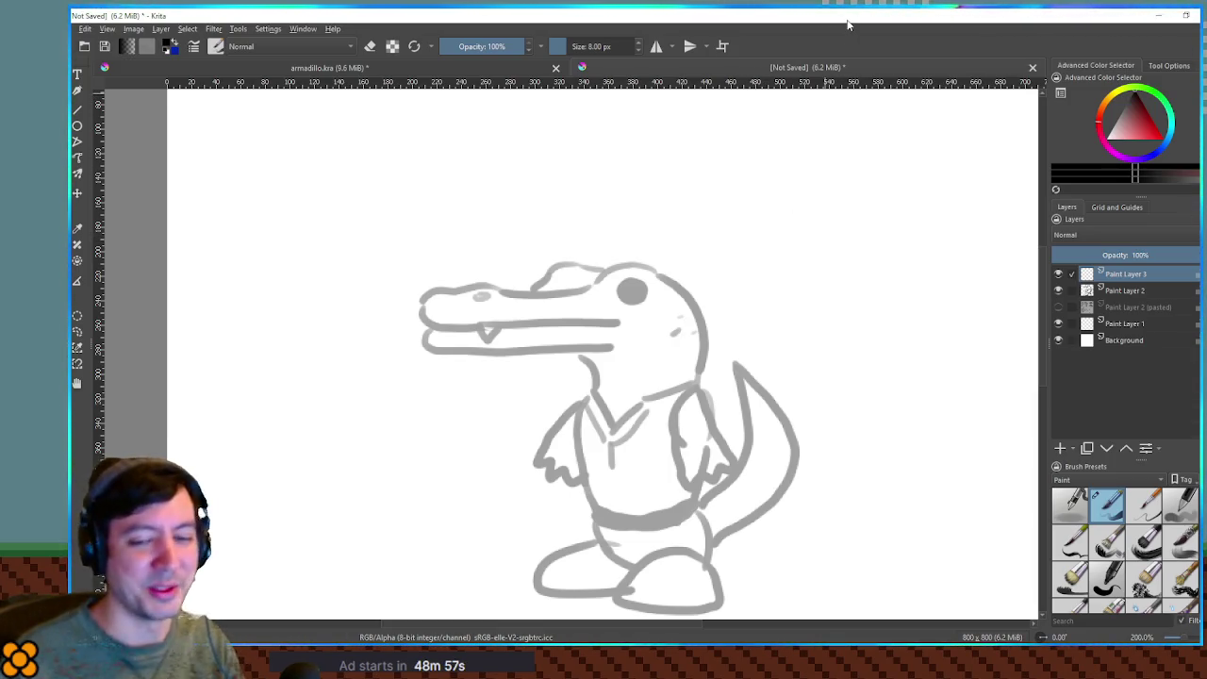
left_click_drag(974, 293, 960, 221)
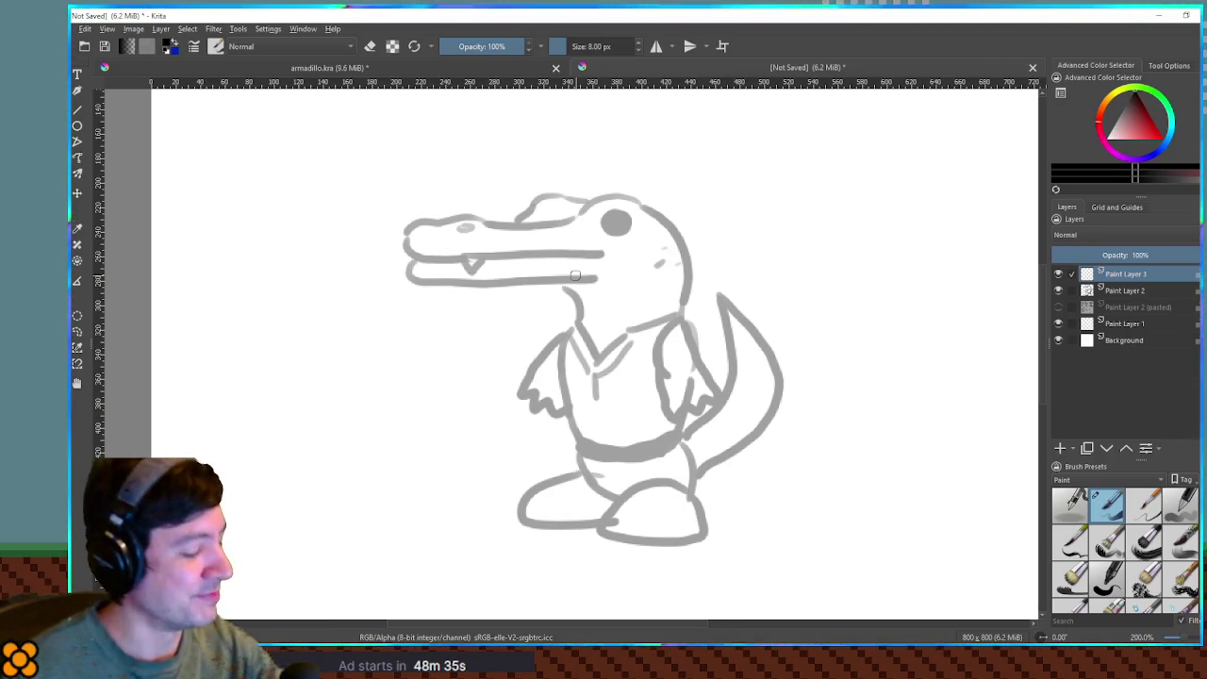
mouse_move(428, 258)
left_mouse_down()
mouse_move(598, 255)
mouse_move(460, 147)
mouse_move(496, 139)
mouse_move(604, 230)
mouse_move(647, 197)
mouse_move(679, 238)
mouse_move(694, 302)
left_mouse_up()
mouse_move(617, 221)
left_mouse_down()
mouse_move(627, 226)
mouse_move(596, 185)
mouse_move(563, 175)
left_mouse_up()
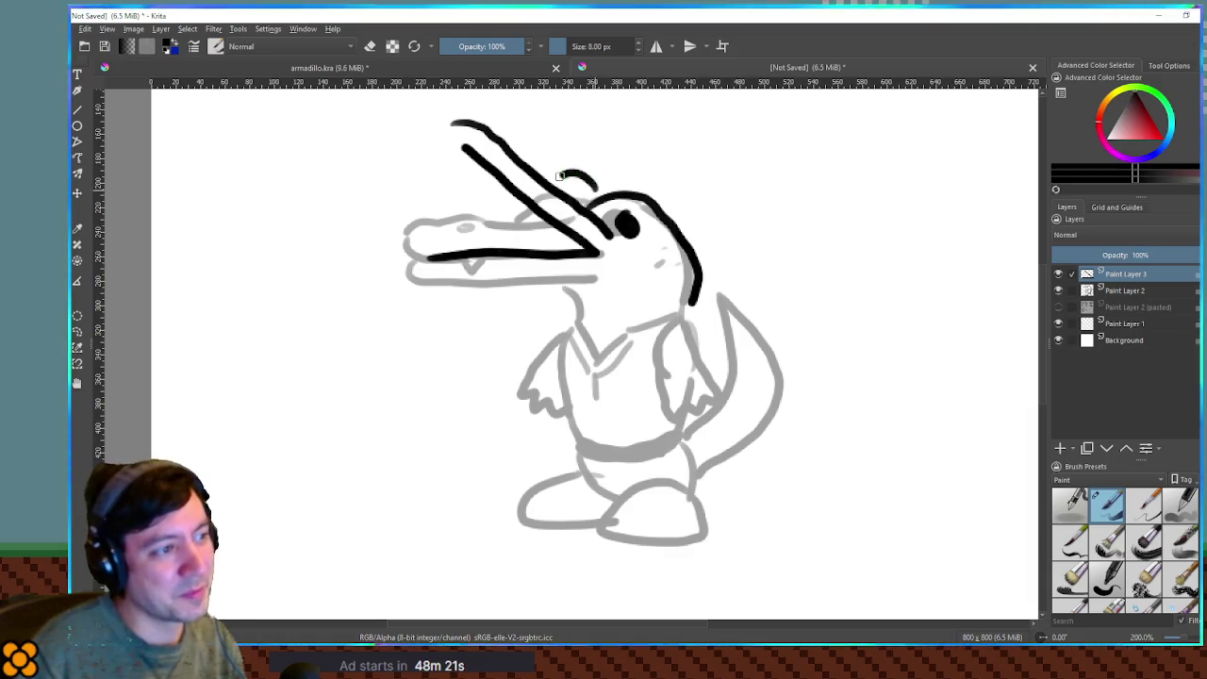
mouse_move(454, 137)
left_mouse_down()
mouse_move(471, 202)
mouse_move(516, 249)
left_mouse_up()
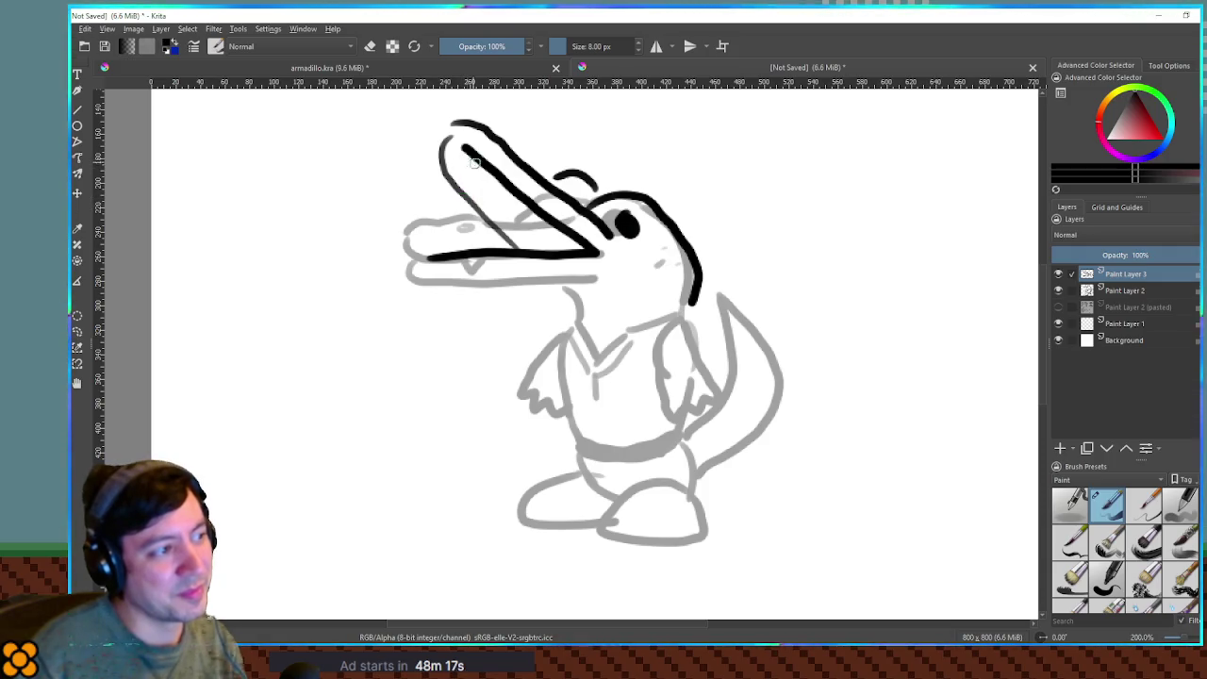
left_click_drag(490, 174, 504, 193)
mouse_move(429, 255)
left_mouse_down()
mouse_move(416, 266)
mouse_move(462, 283)
mouse_move(618, 279)
left_mouse_up()
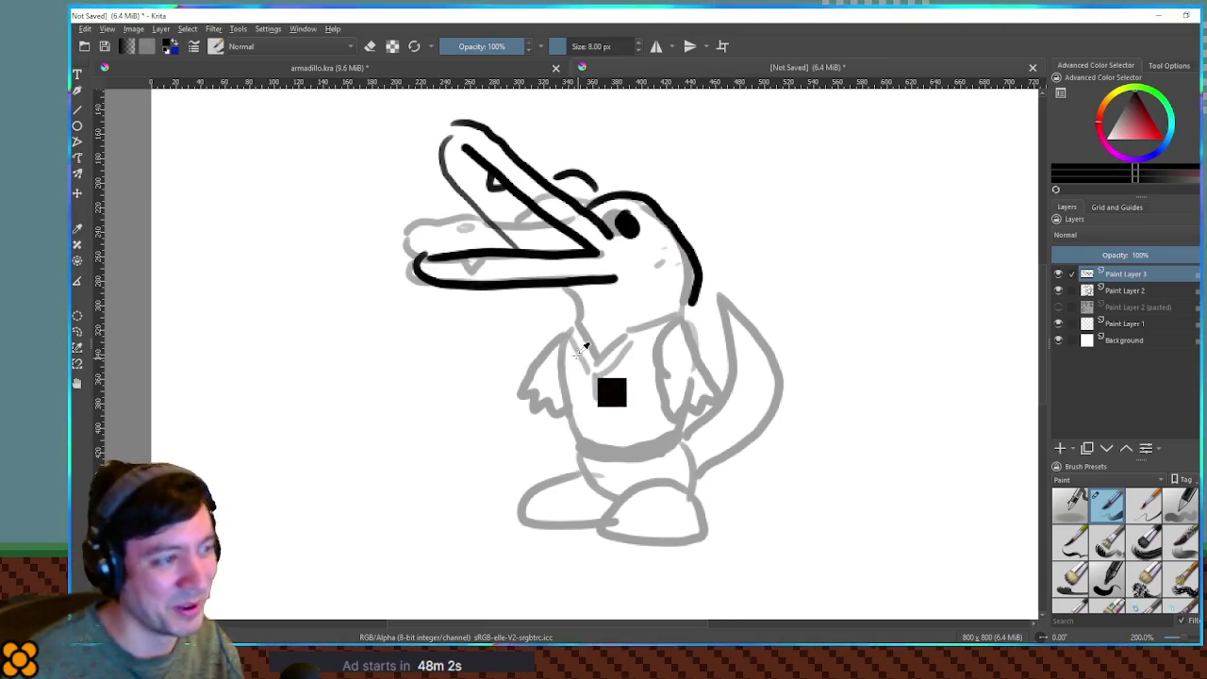
key("ctrl+z")
key("ctrl+z")
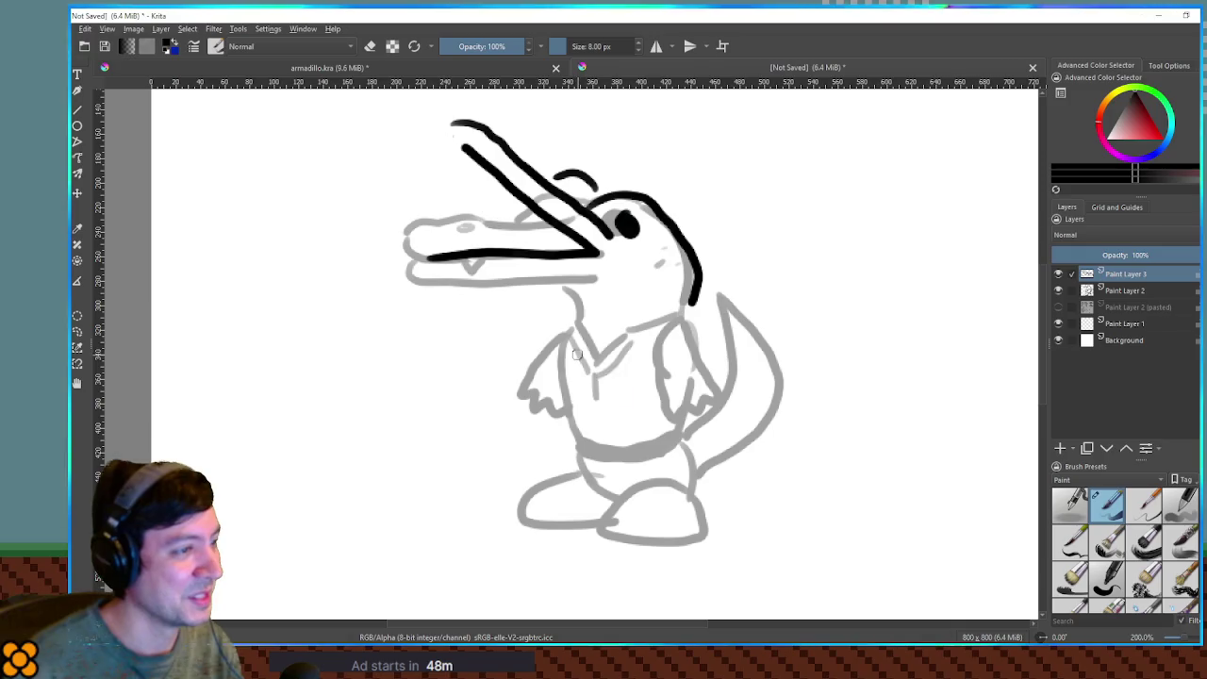
key("ctrl+z")
key("ctrl+z")
key("ctrl+z")
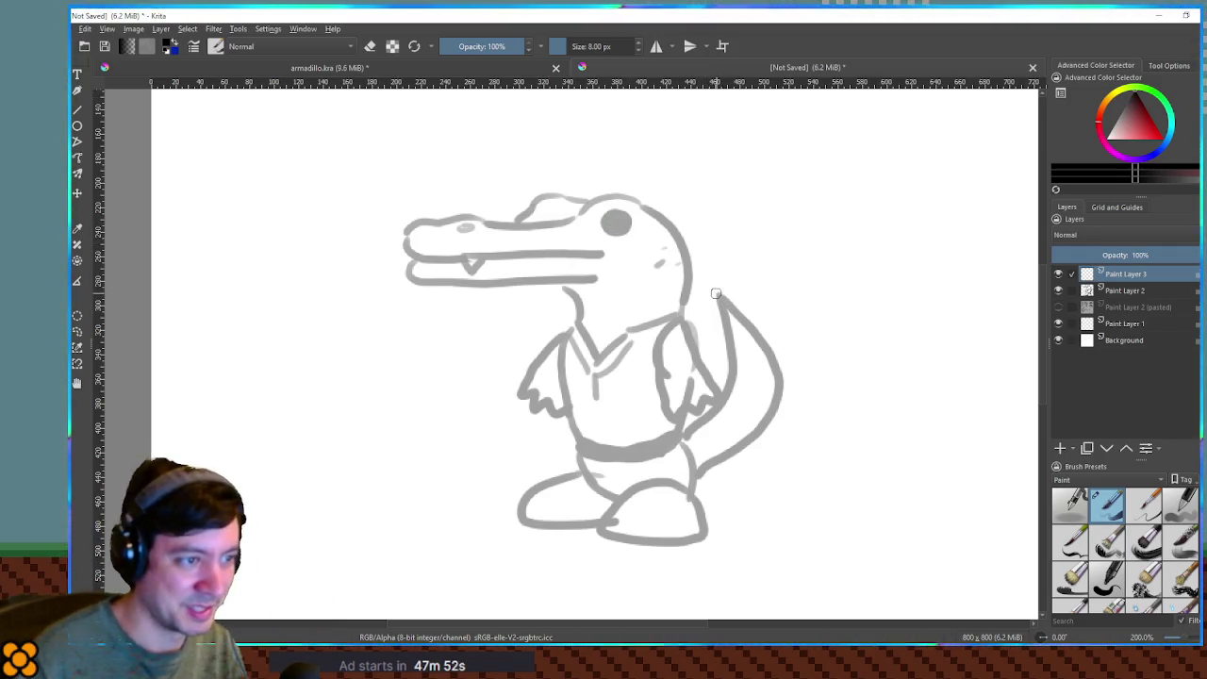
Ink the tail curve in bold black, redraw its lower end further down, and add Paint Layer 4.
mouse_move(717, 287)
left_mouse_down()
mouse_move(736, 391)
mouse_move(669, 450)
left_mouse_up()
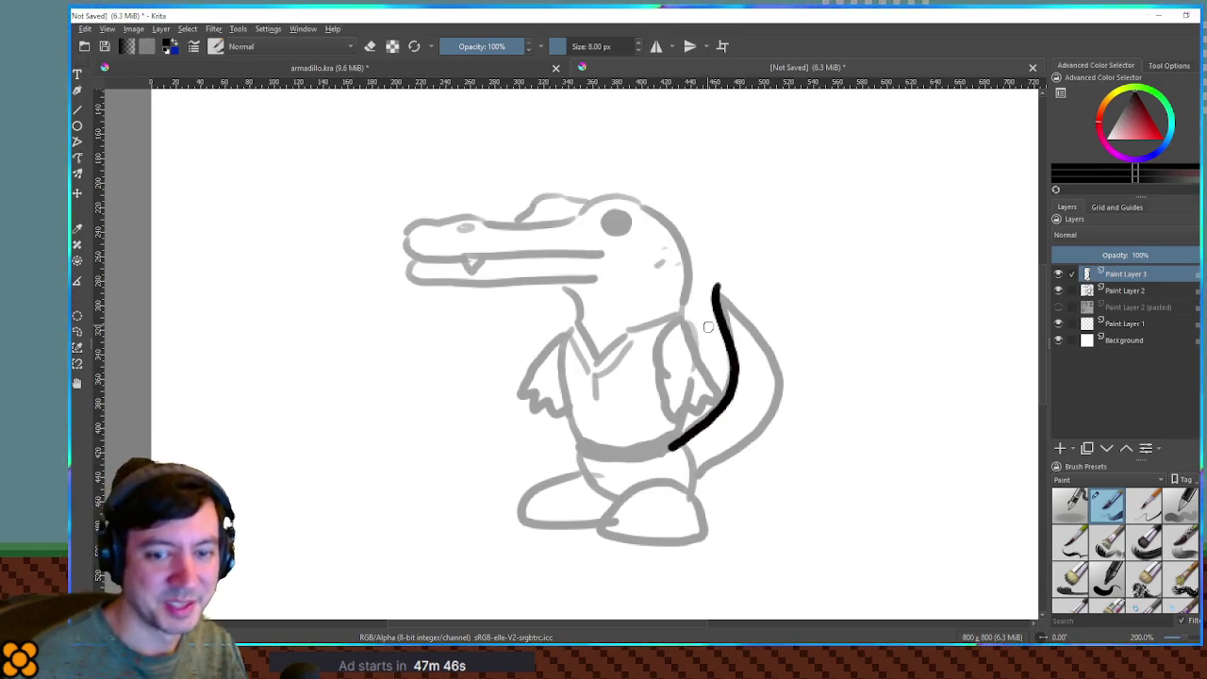
left_click_drag(683, 432, 671, 485)
key("ctrl+z")
mouse_move(675, 443)
left_mouse_down()
mouse_move(672, 481)
mouse_move(707, 474)
mouse_move(753, 431)
mouse_move(772, 391)
mouse_move(775, 347)
mouse_move(715, 285)
left_mouse_up()
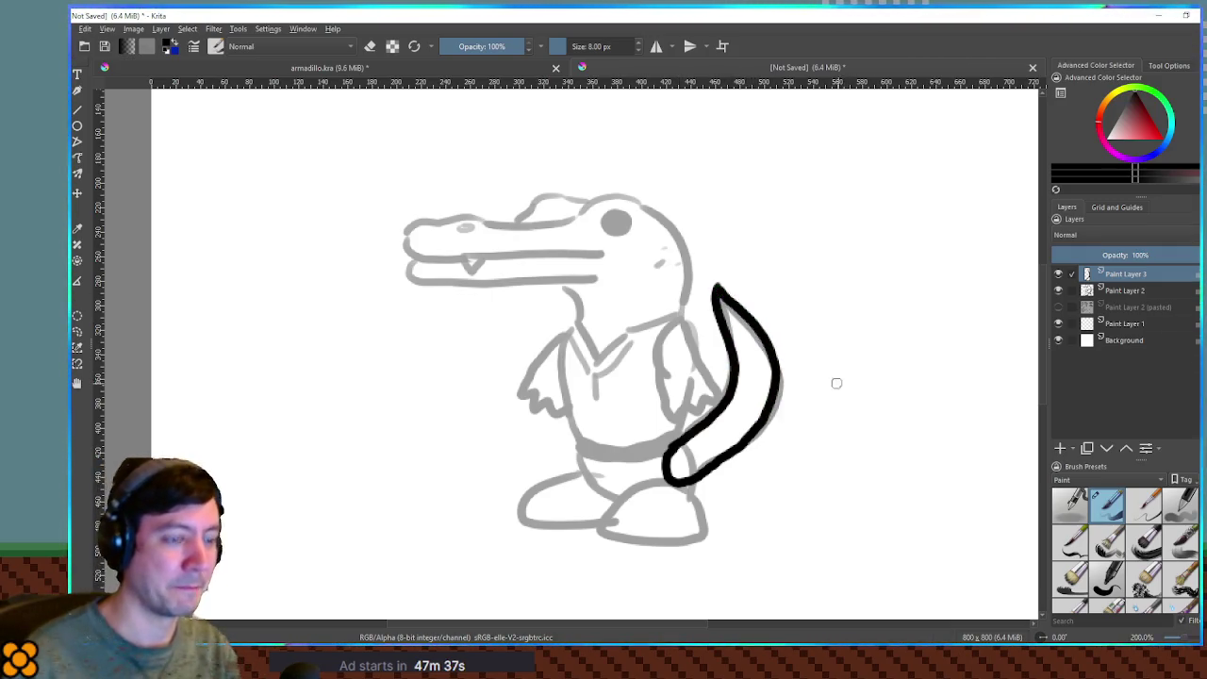
left_click(1060, 448)
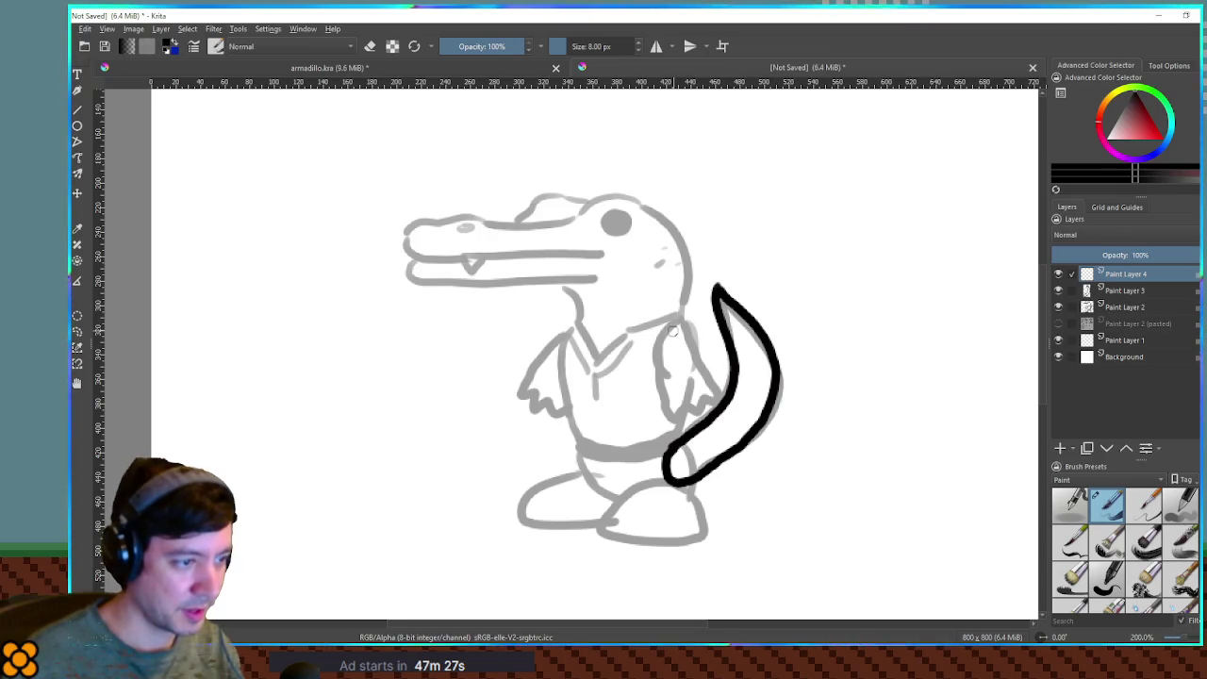
Ink the front foot on Paint Layer 4, then add Paint Layer 5 and try the leg line.
mouse_move(594, 470)
left_mouse_down()
mouse_move(542, 481)
mouse_move(526, 506)
mouse_move(536, 522)
mouse_move(623, 516)
mouse_move(633, 481)
mouse_move(605, 471)
left_mouse_up()
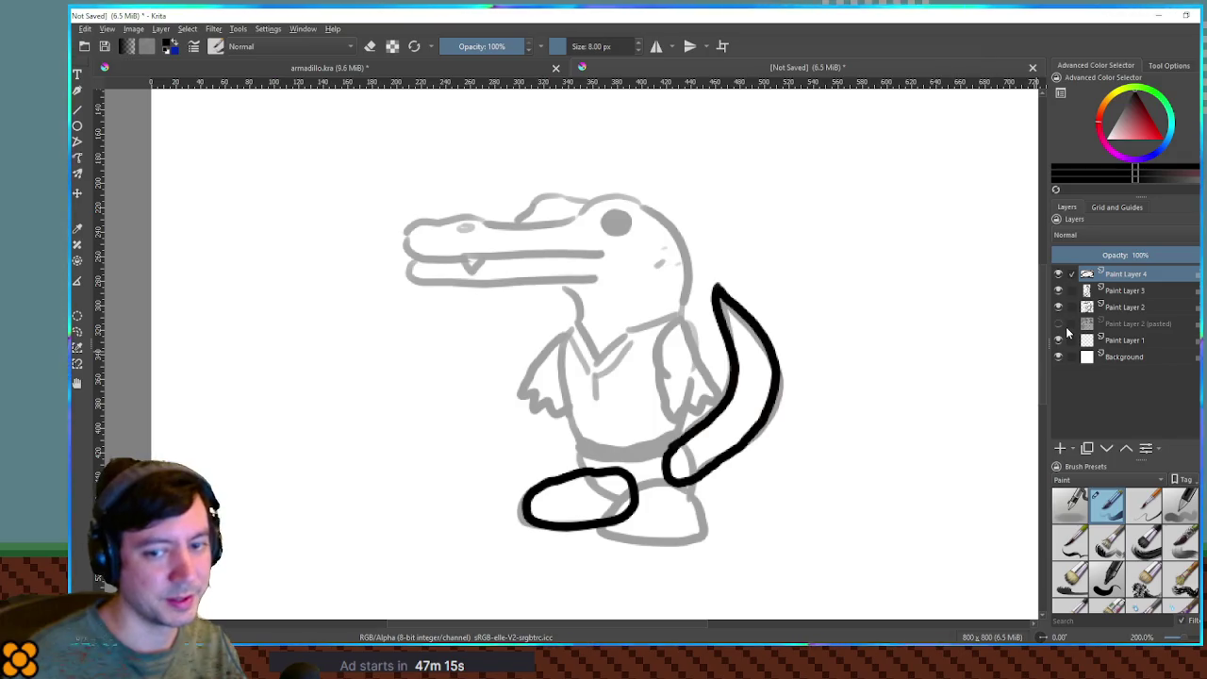
left_click(1060, 449)
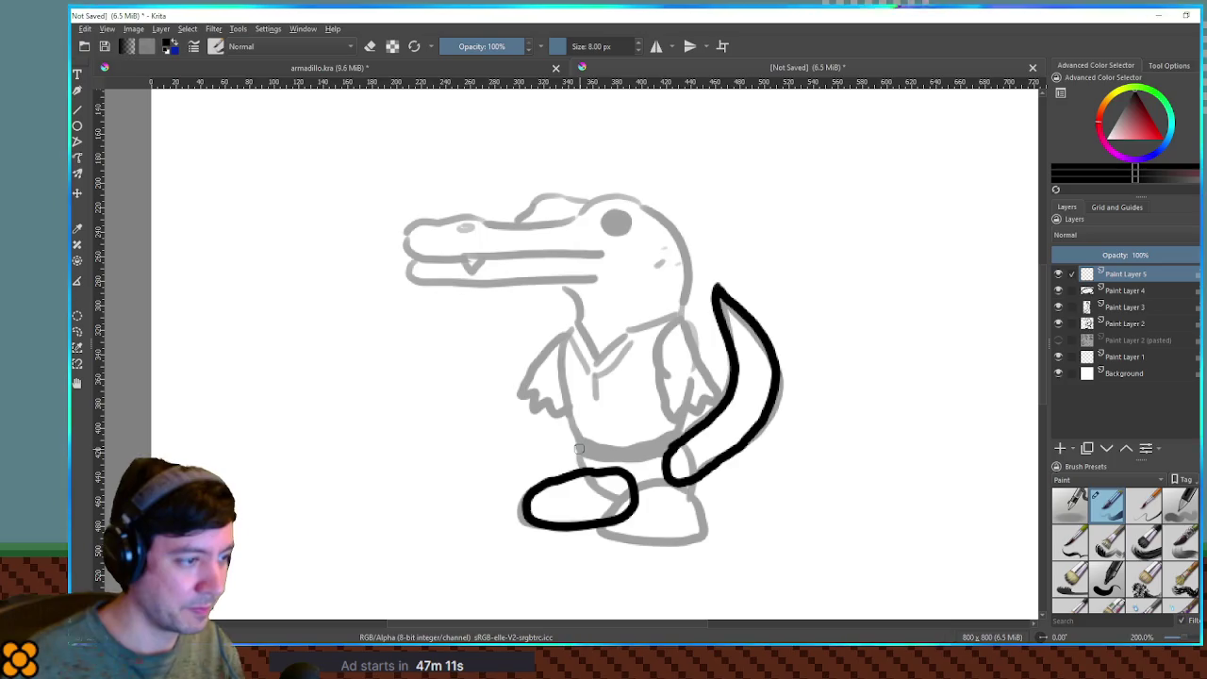
mouse_move(580, 439)
left_mouse_down()
mouse_move(583, 481)
mouse_move(623, 497)
left_mouse_up()
key("ctrl+z")
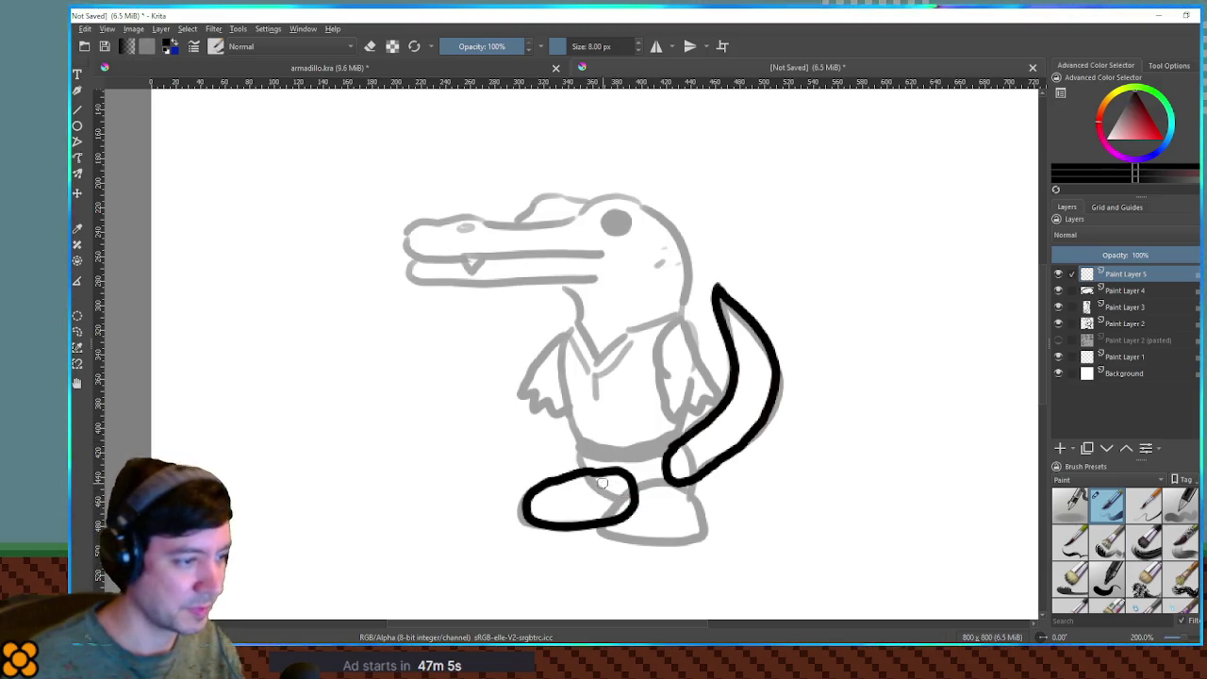
mouse_move(583, 450)
left_mouse_down()
mouse_move(594, 481)
mouse_move(622, 504)
left_mouse_up()
key("ctrl+z")
Trace the leg along the back foot and the waist line to the tail, then add Paint Layer 6.
mouse_move(586, 447)
left_mouse_down()
mouse_move(592, 490)
mouse_move(636, 505)
mouse_move(680, 498)
mouse_move(690, 450)
left_mouse_up()
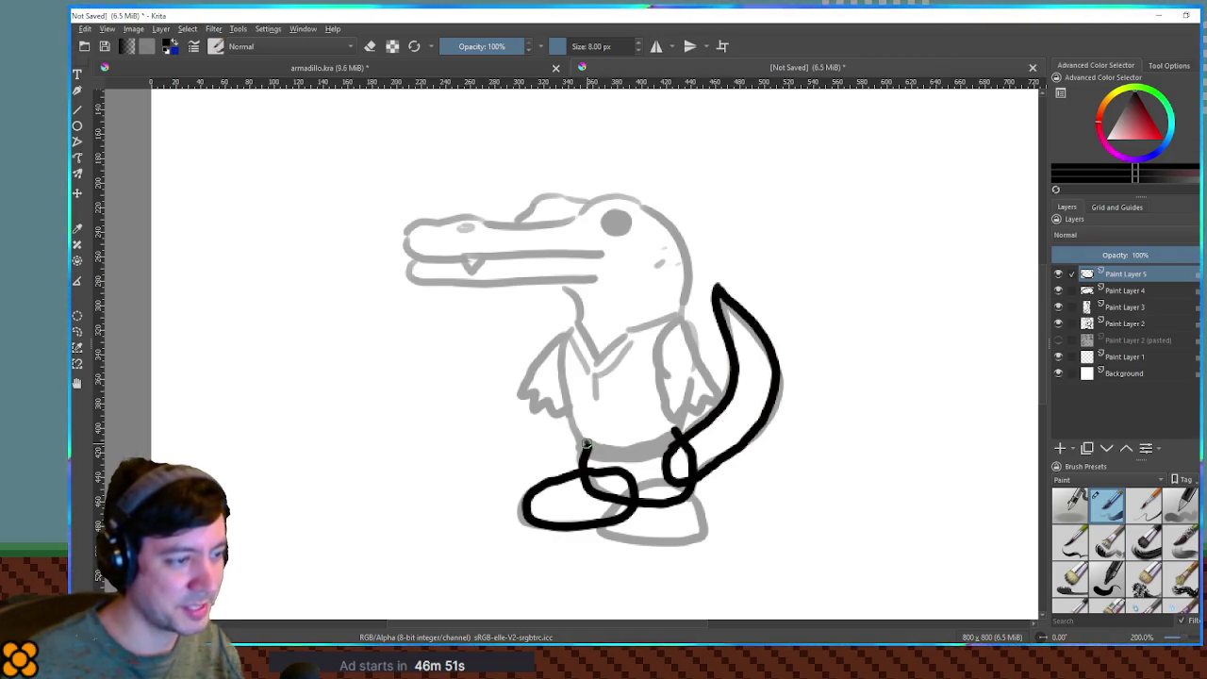
left_click_drag(586, 448, 669, 433)
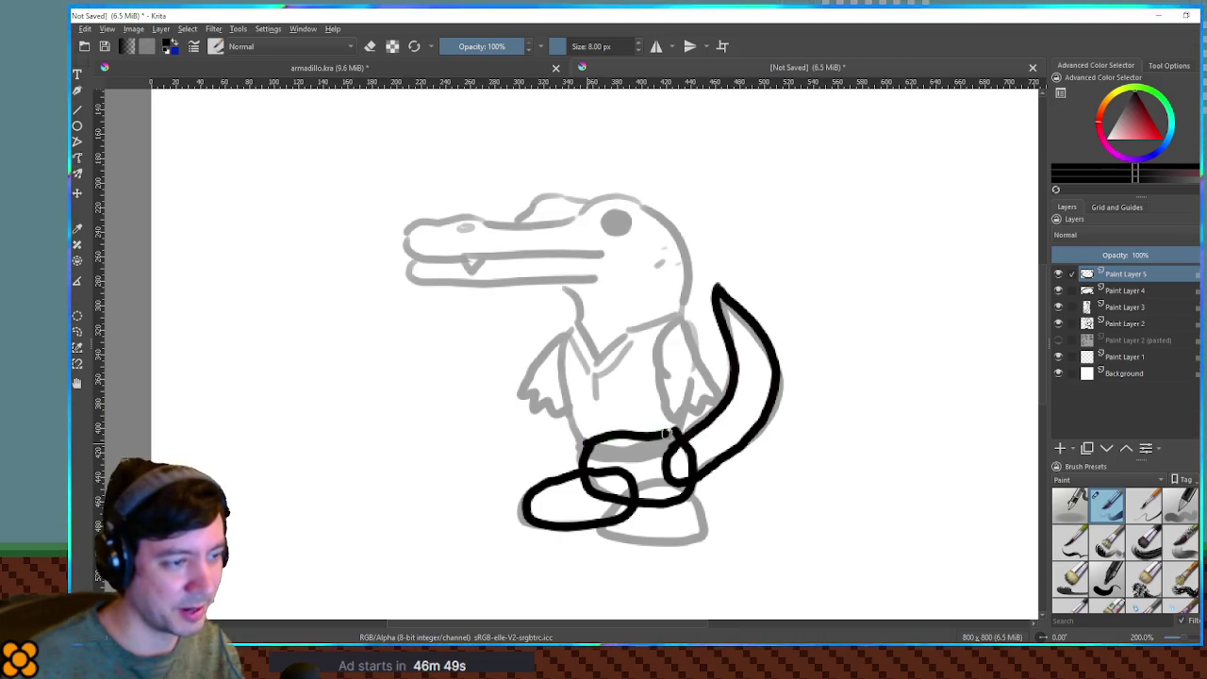
left_click(1059, 449)
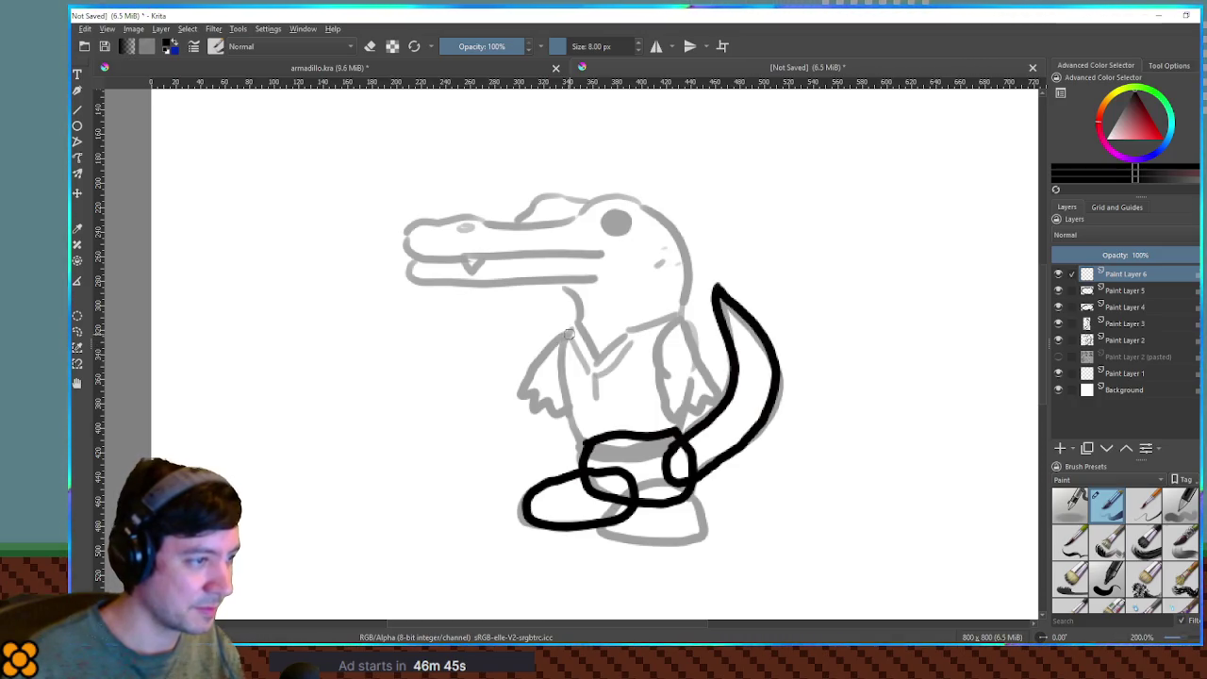
Ink the near arm on Paint Layer 6, then the collar, torso sides and belly on Paint Layer 7.
mouse_move(578, 334)
left_mouse_down()
mouse_move(520, 396)
mouse_move(564, 418)
mouse_move(591, 363)
mouse_move(577, 331)
left_mouse_up()
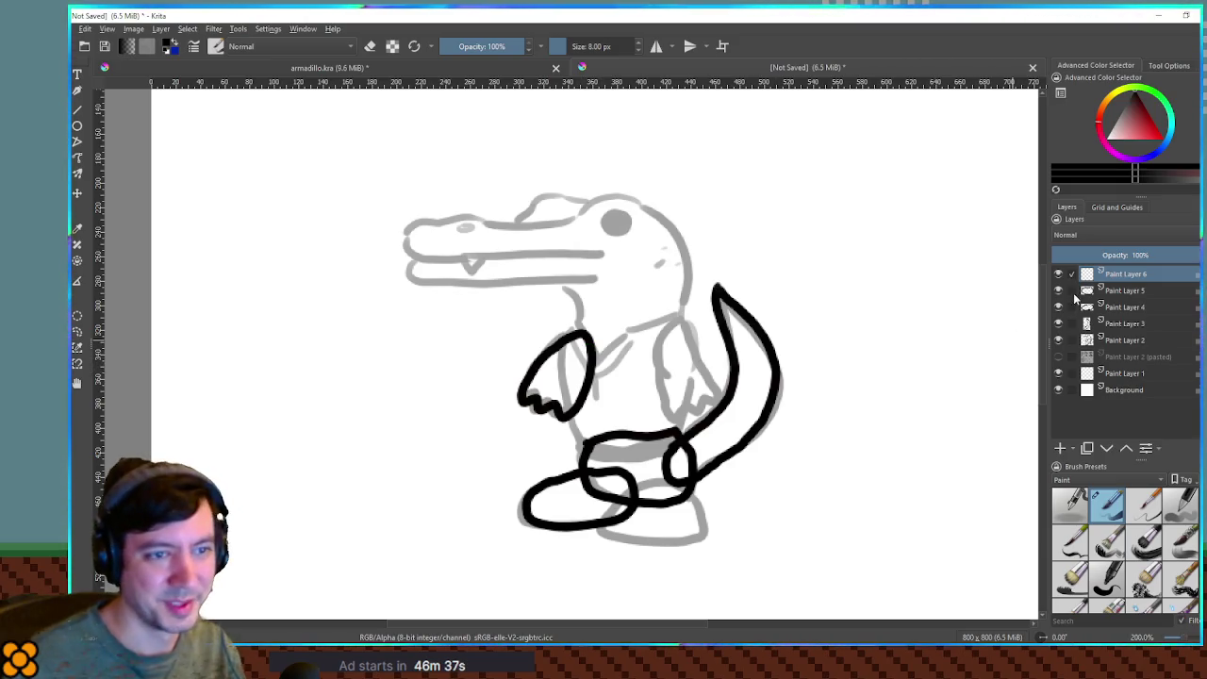
left_click(1059, 448)
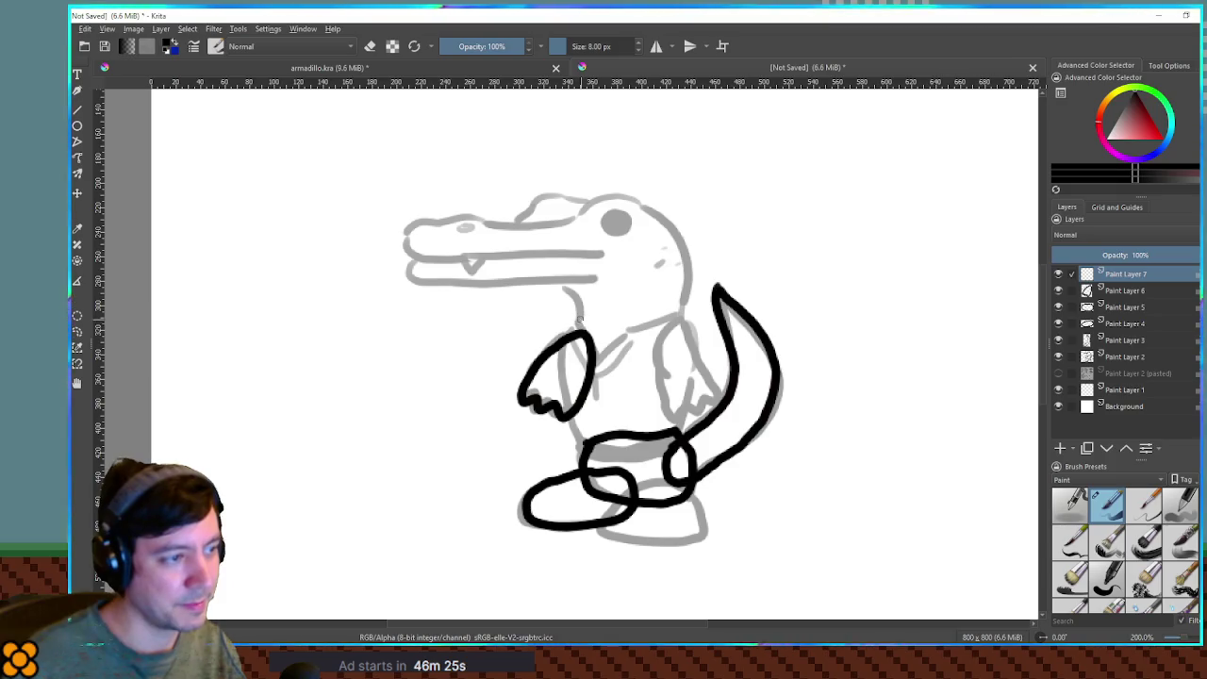
mouse_move(582, 323)
left_mouse_down()
mouse_move(632, 332)
mouse_move(681, 311)
left_mouse_up()
mouse_move(580, 322)
left_mouse_down()
mouse_move(556, 380)
mouse_move(573, 426)
left_mouse_up()
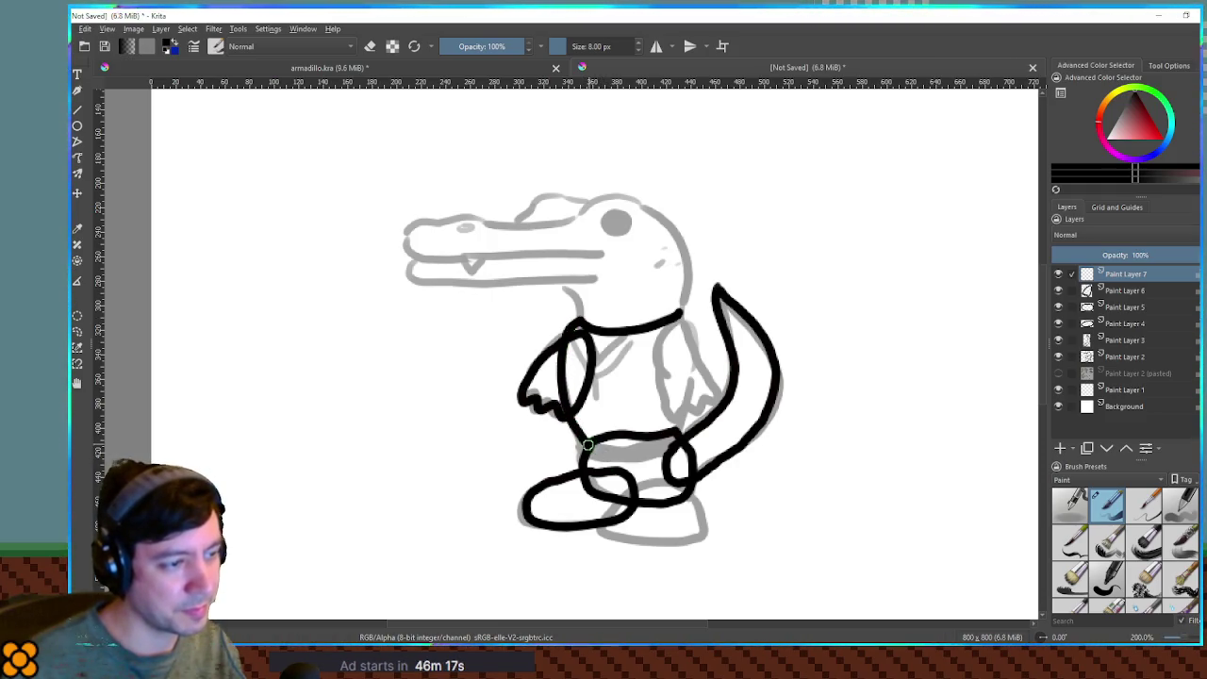
left_click_drag(596, 449, 649, 444)
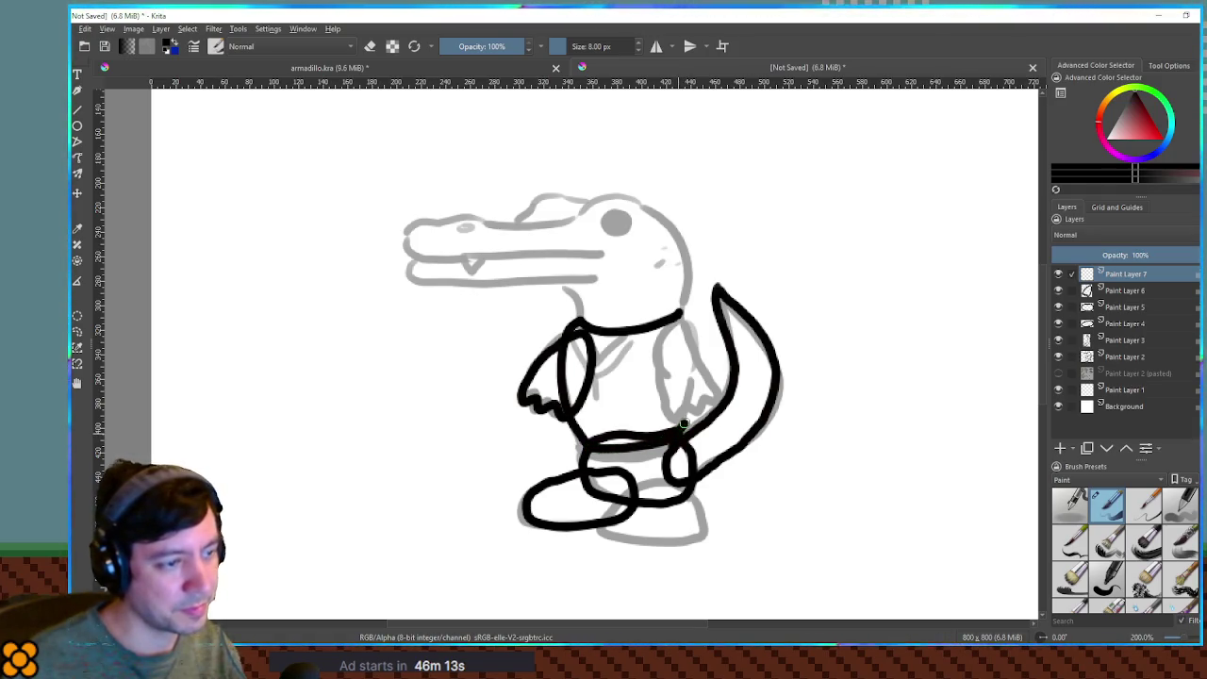
left_click_drag(689, 407, 697, 354)
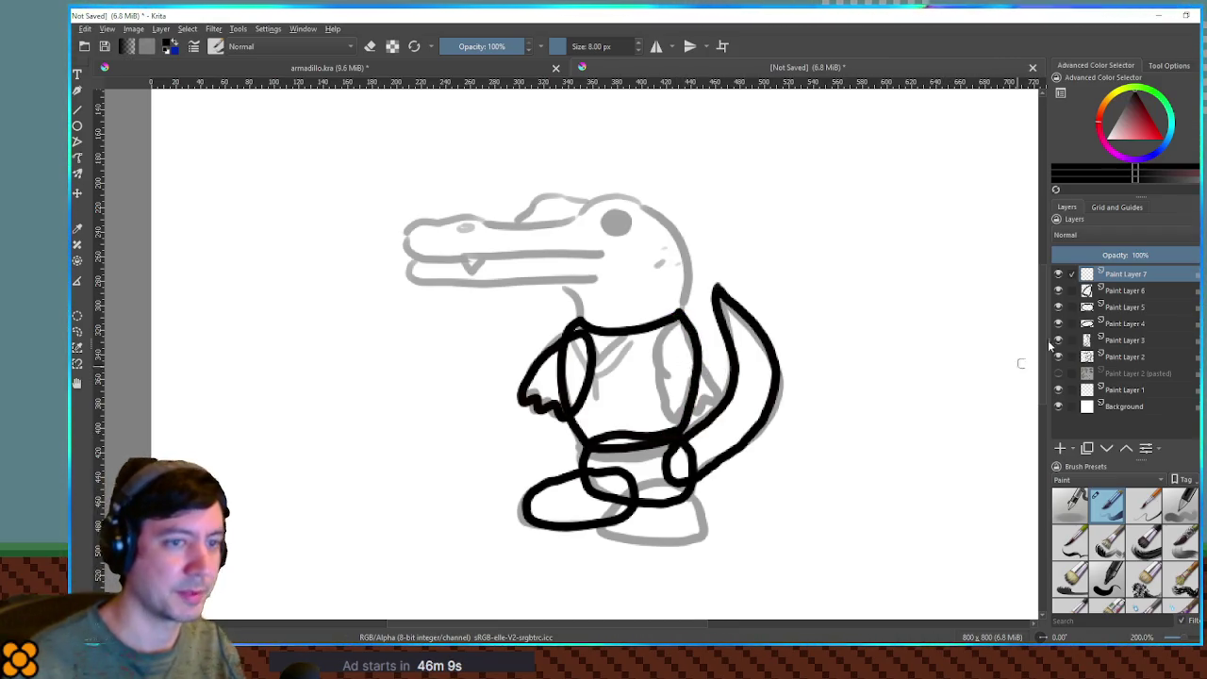
On a new Paint Layer 8, ink both edges of the far arm, then add Paint Layer 9.
left_click(1060, 449)
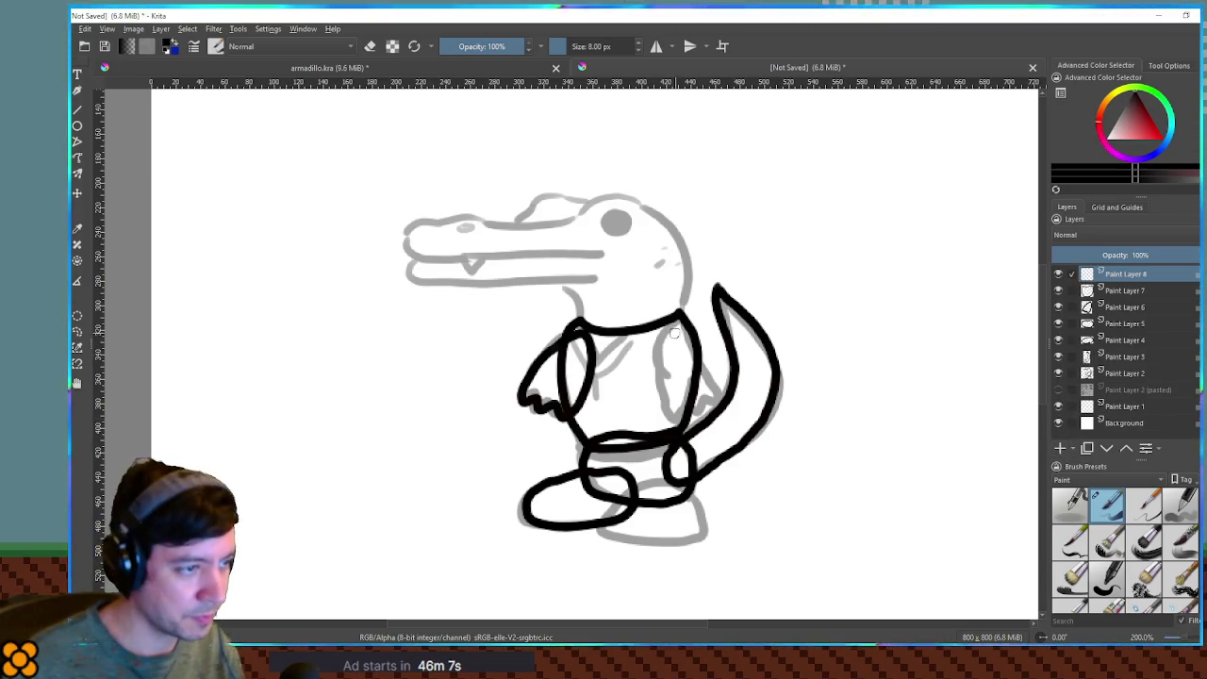
mouse_move(677, 325)
left_mouse_down()
mouse_move(657, 351)
mouse_move(668, 404)
left_mouse_up()
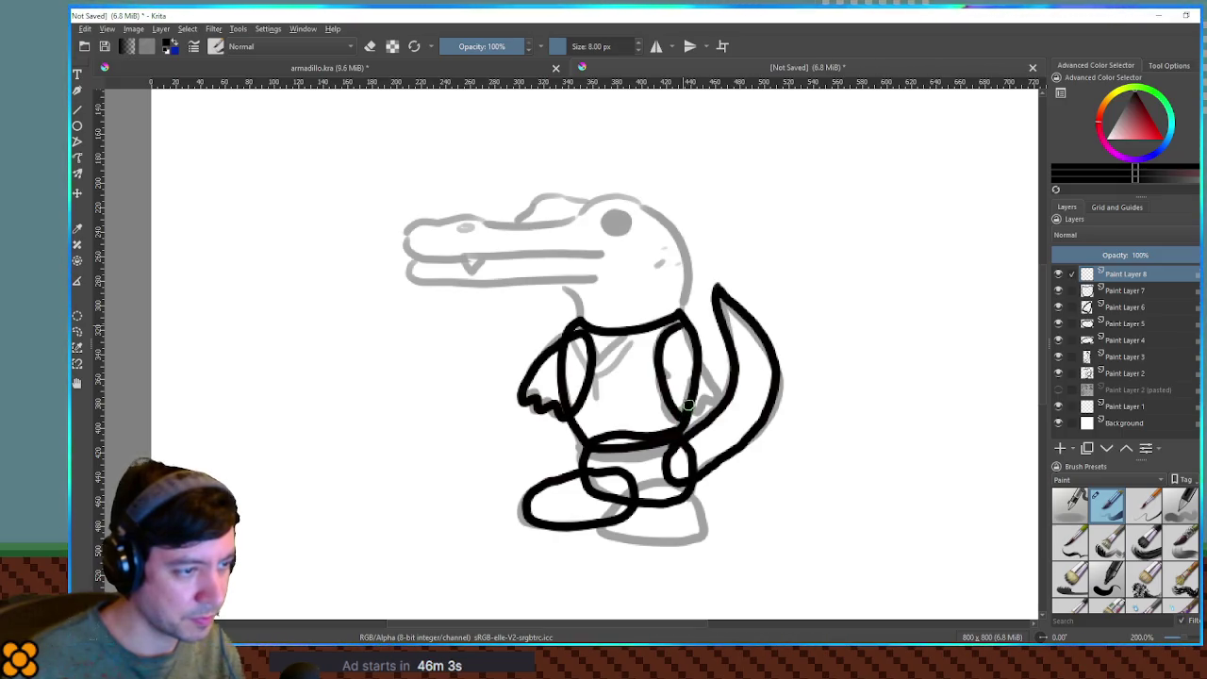
left_click_drag(719, 383, 694, 347)
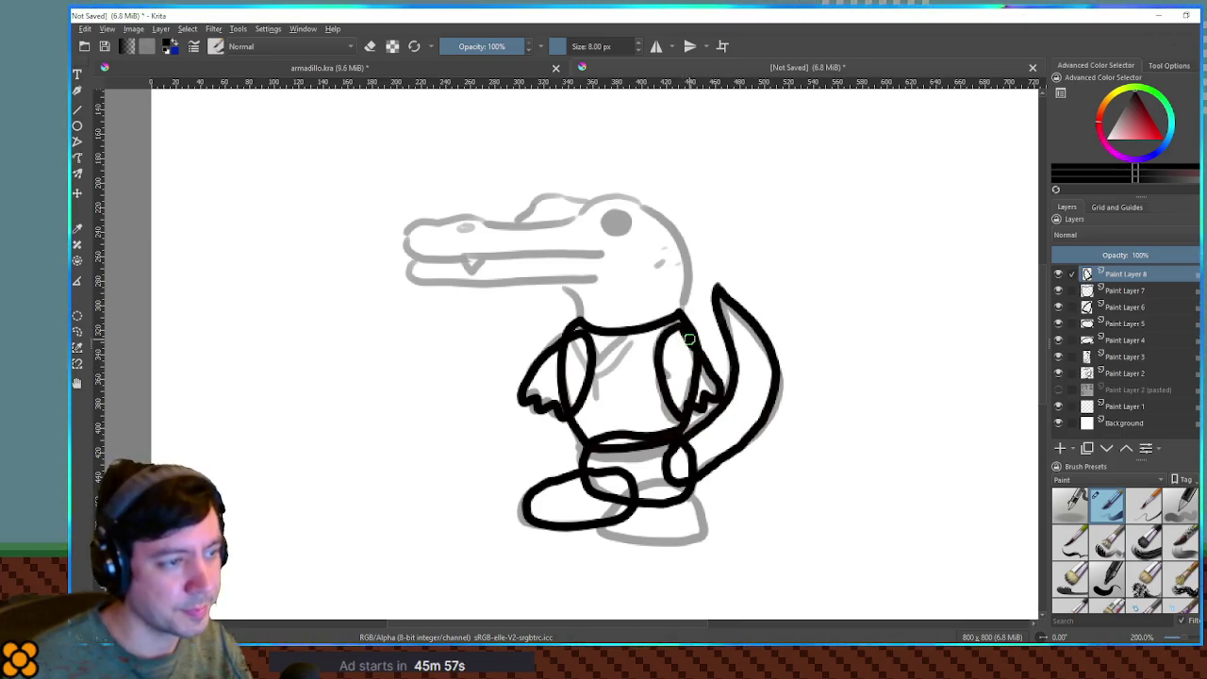
left_click(1059, 449)
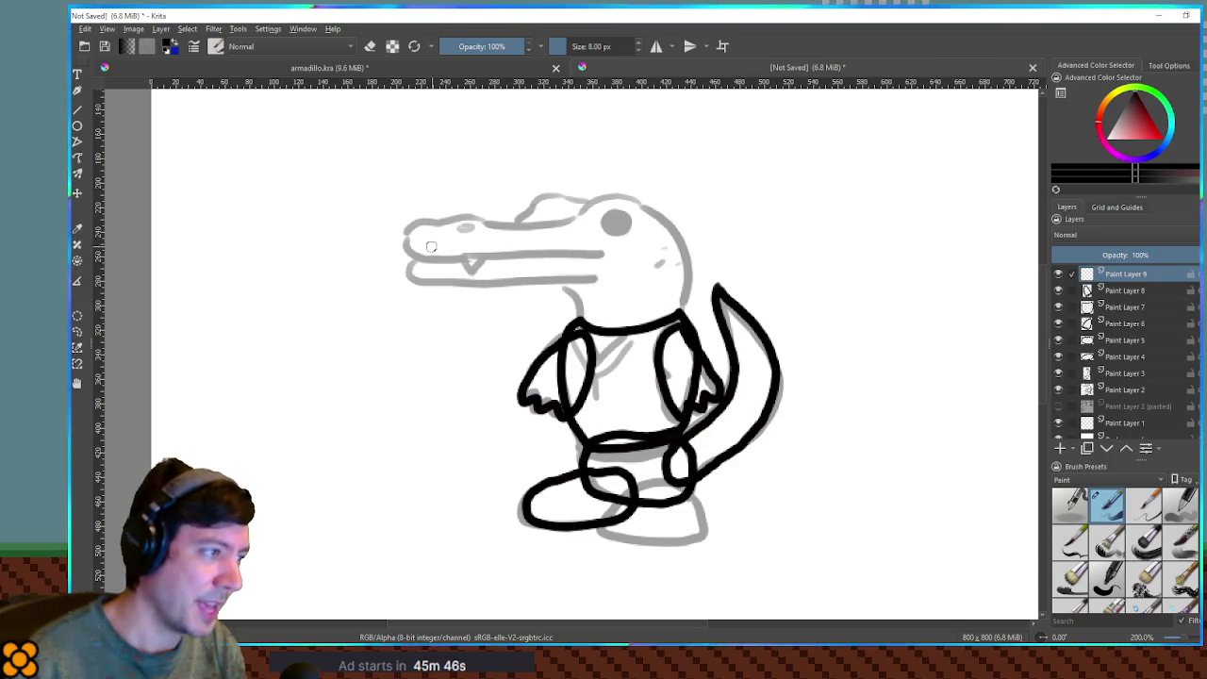
Ink the lower jaw, neck line, head top and snout with black strokes on Paint Layer 9.
mouse_move(420, 257)
left_mouse_down()
mouse_move(420, 279)
mouse_move(594, 274)
mouse_move(572, 295)
left_mouse_up()
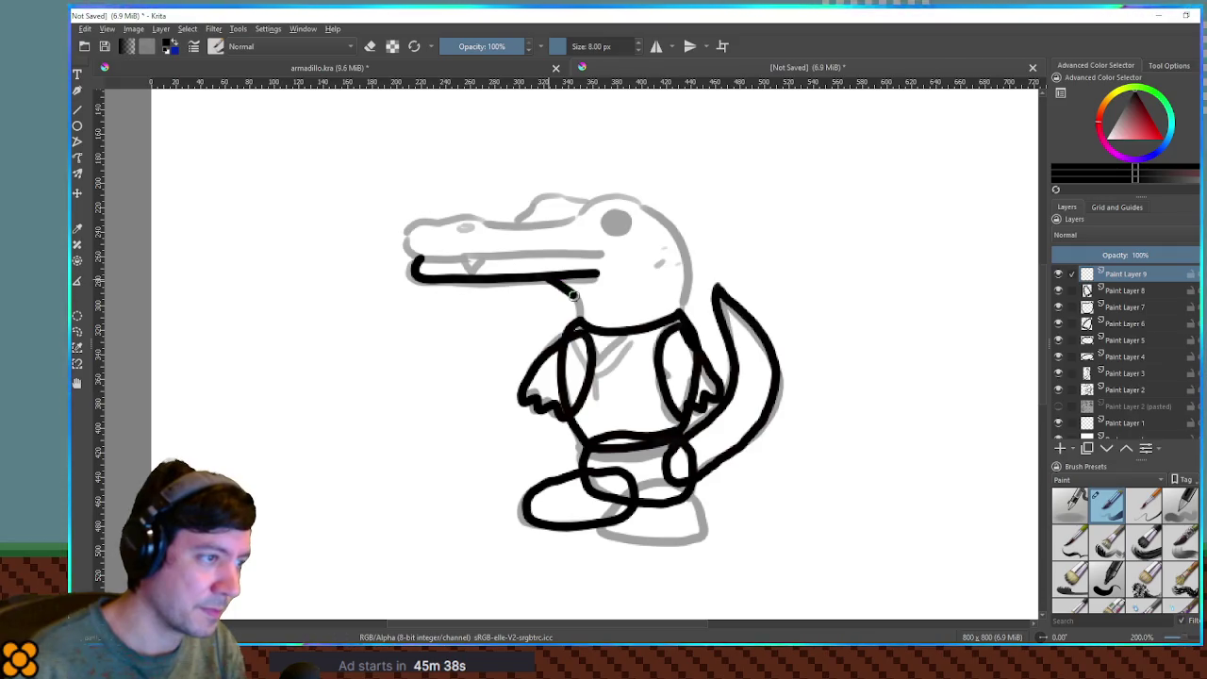
mouse_move(590, 343)
left_mouse_down()
mouse_move(629, 359)
mouse_move(675, 336)
mouse_move(685, 278)
left_mouse_up()
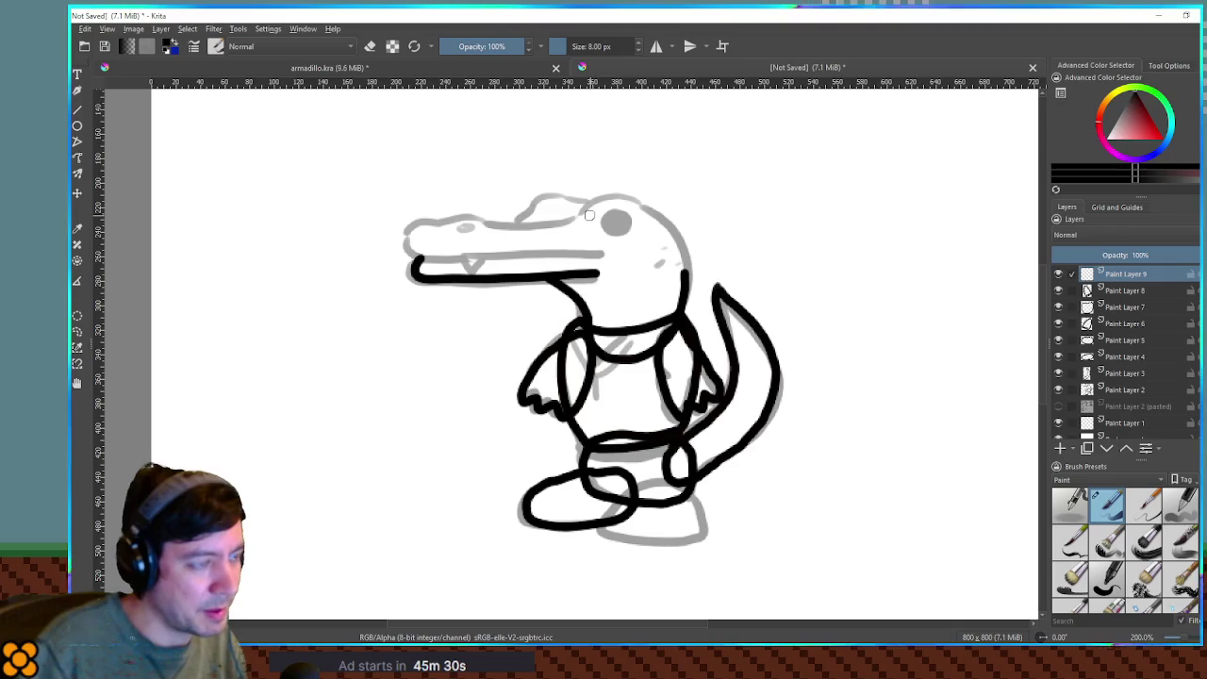
mouse_move(584, 209)
left_mouse_down()
mouse_move(637, 200)
mouse_move(673, 230)
mouse_move(684, 267)
left_mouse_up()
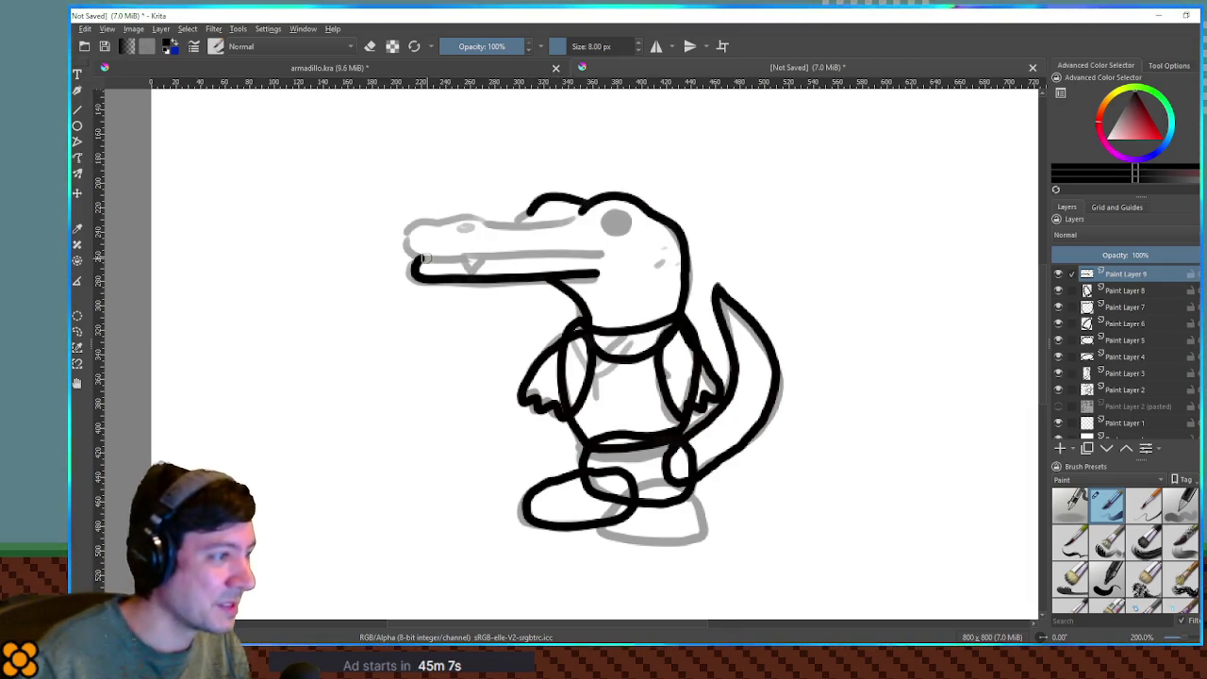
left_click_drag(418, 257, 558, 249)
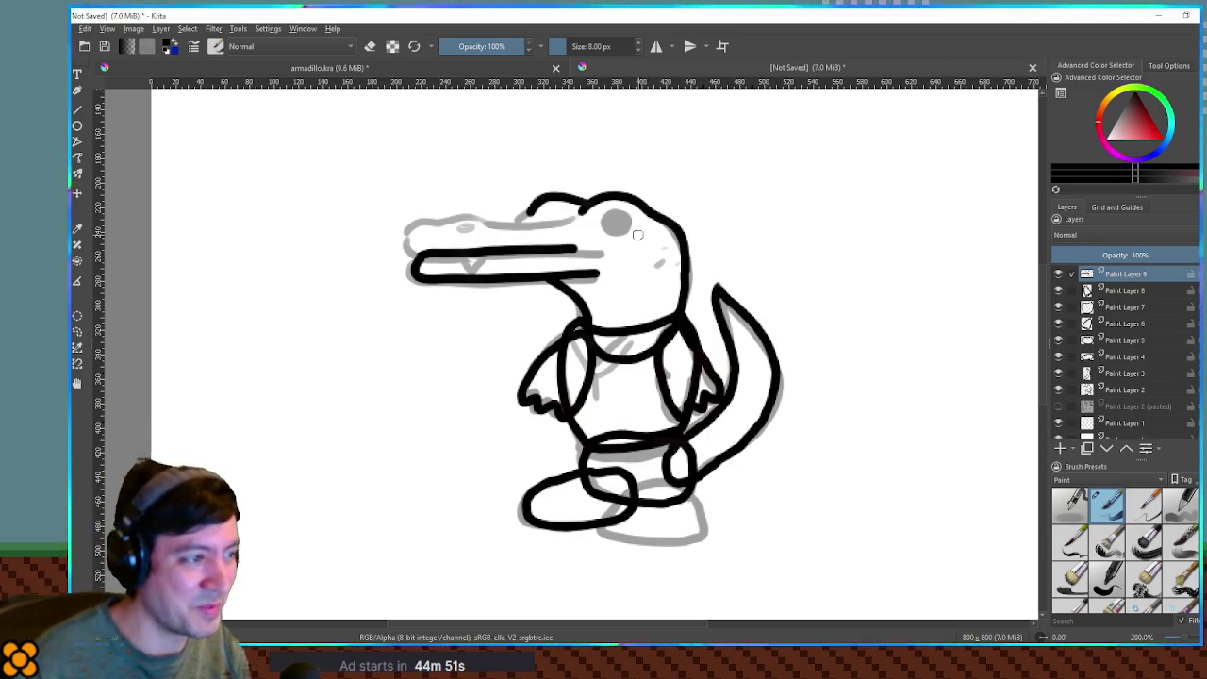
Copy a rectangular selection of the upper head onto its own layer and trace the snout top.
key("ctrl+r")
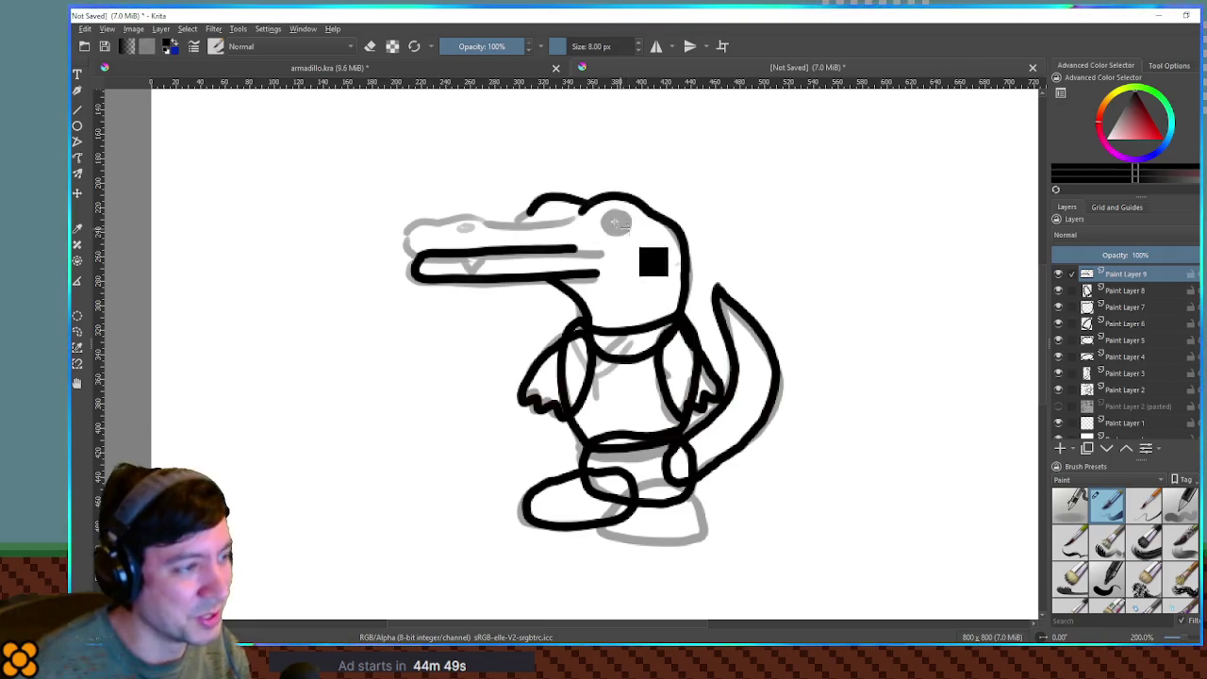
mouse_move(511, 175)
left_mouse_down()
mouse_move(629, 230)
mouse_move(714, 247)
left_mouse_up()
key("ctrl+alt+j")
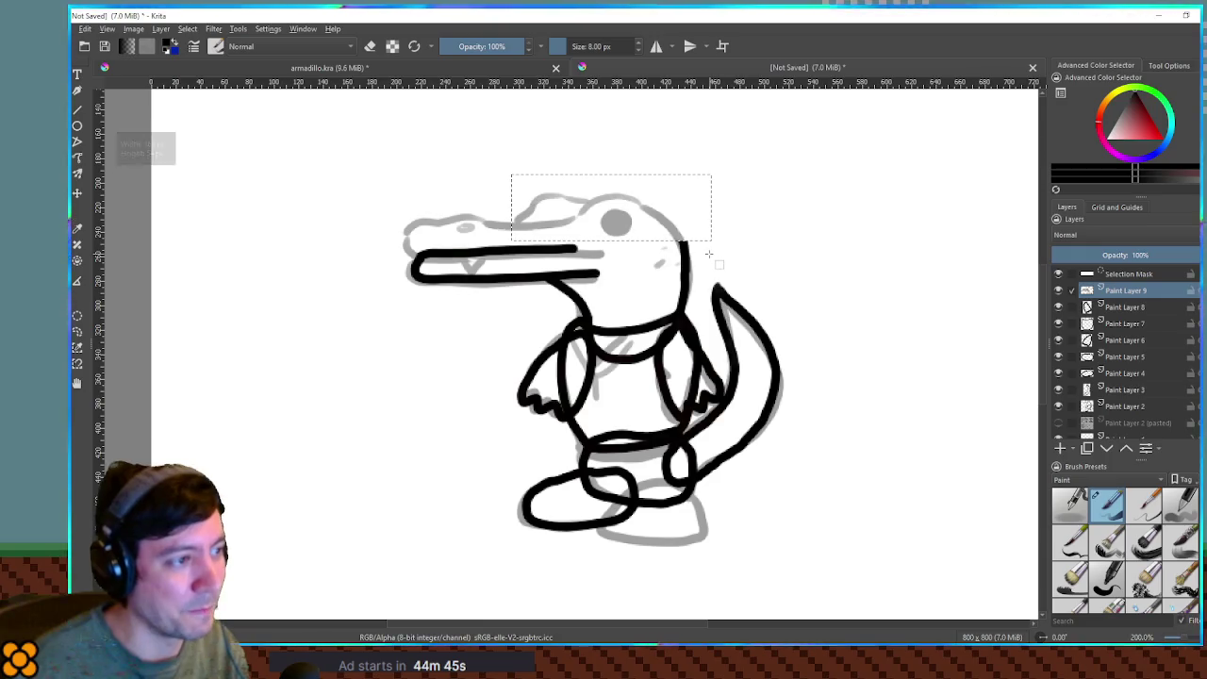
key("ctrl+shift+a")
left_click(1058, 274)
left_click(1058, 274)
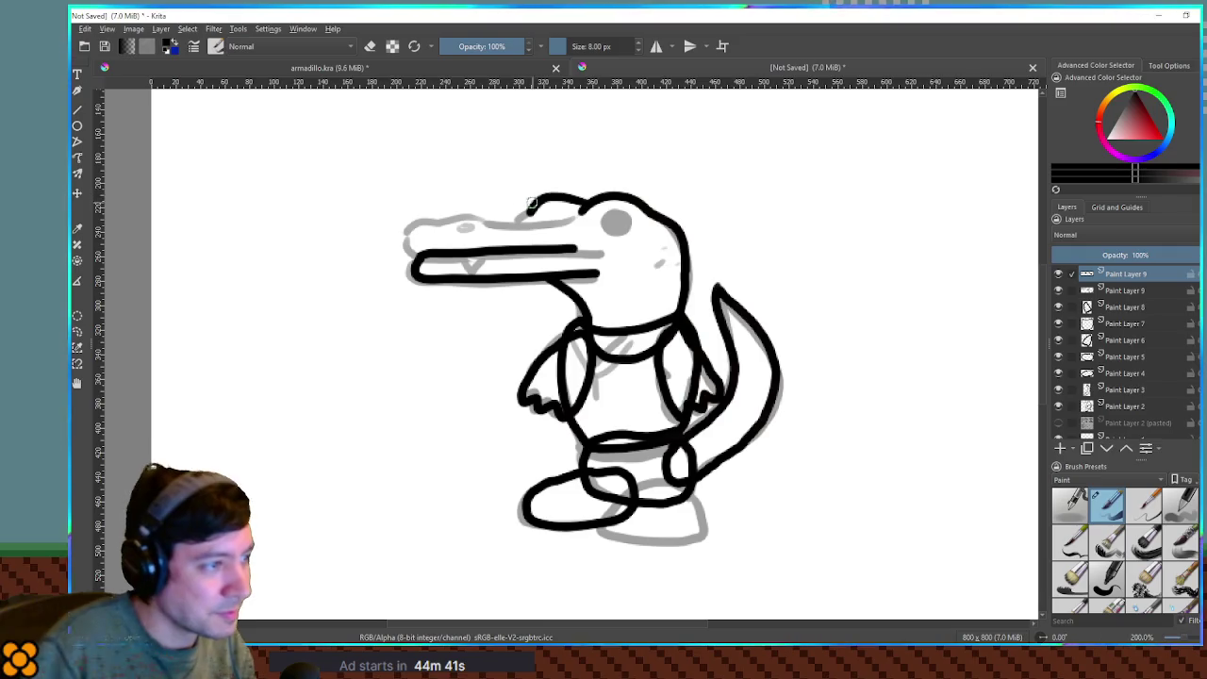
mouse_move(576, 217)
left_mouse_down()
mouse_move(423, 216)
mouse_move(404, 237)
mouse_move(472, 253)
mouse_move(579, 249)
left_mouse_up()
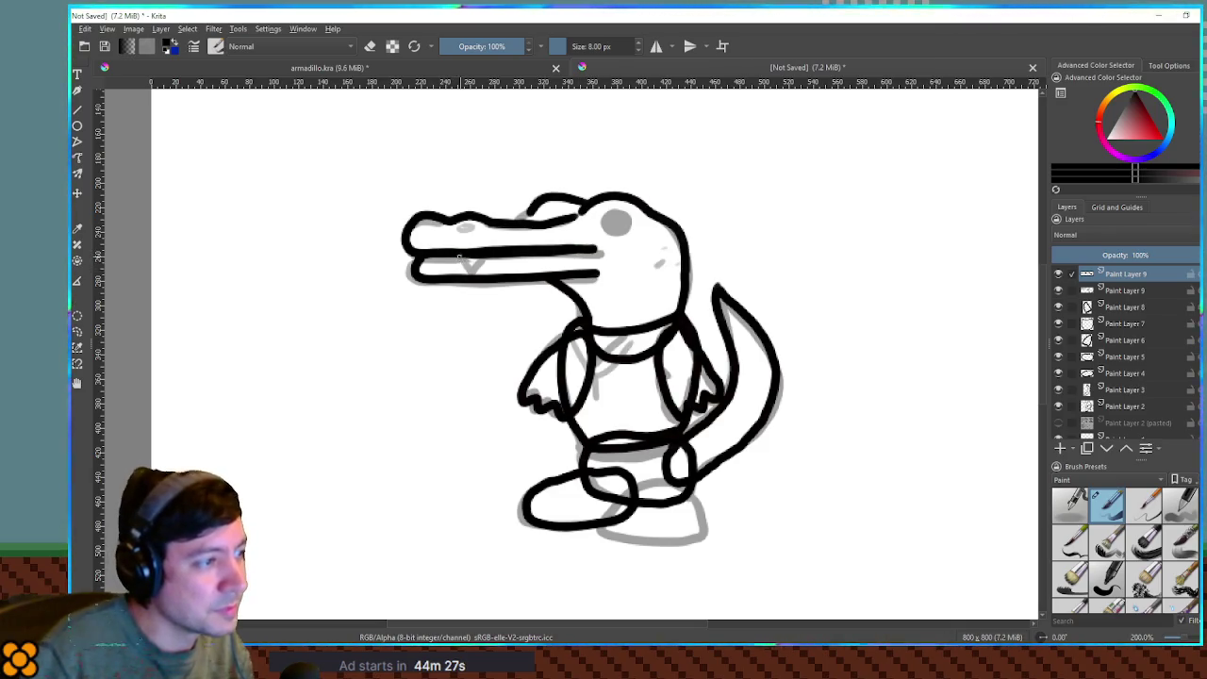
Try rotating the upper jaw upward, undo it, and switch to the lower jaw layer.
key("ctrl+t")
left_click_drag(744, 188, 736, 231)
mouse_move(651, 273)
left_mouse_down()
mouse_move(666, 194)
mouse_move(654, 199)
left_mouse_up()
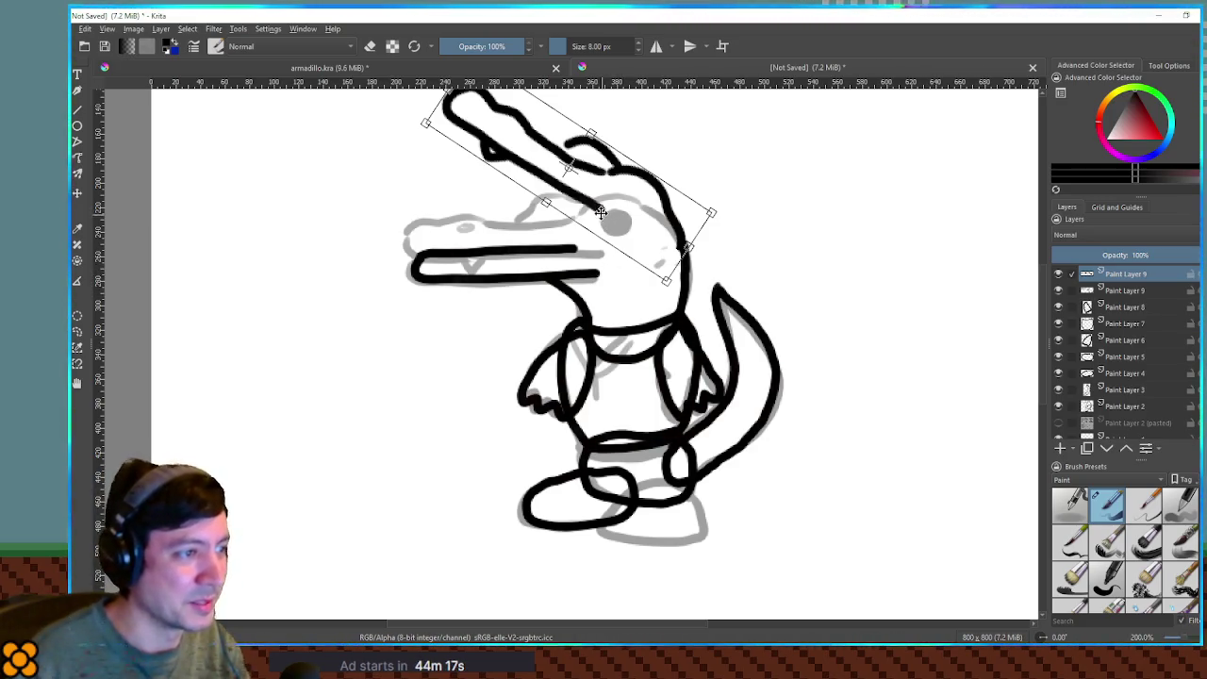
key("ctrl+z")
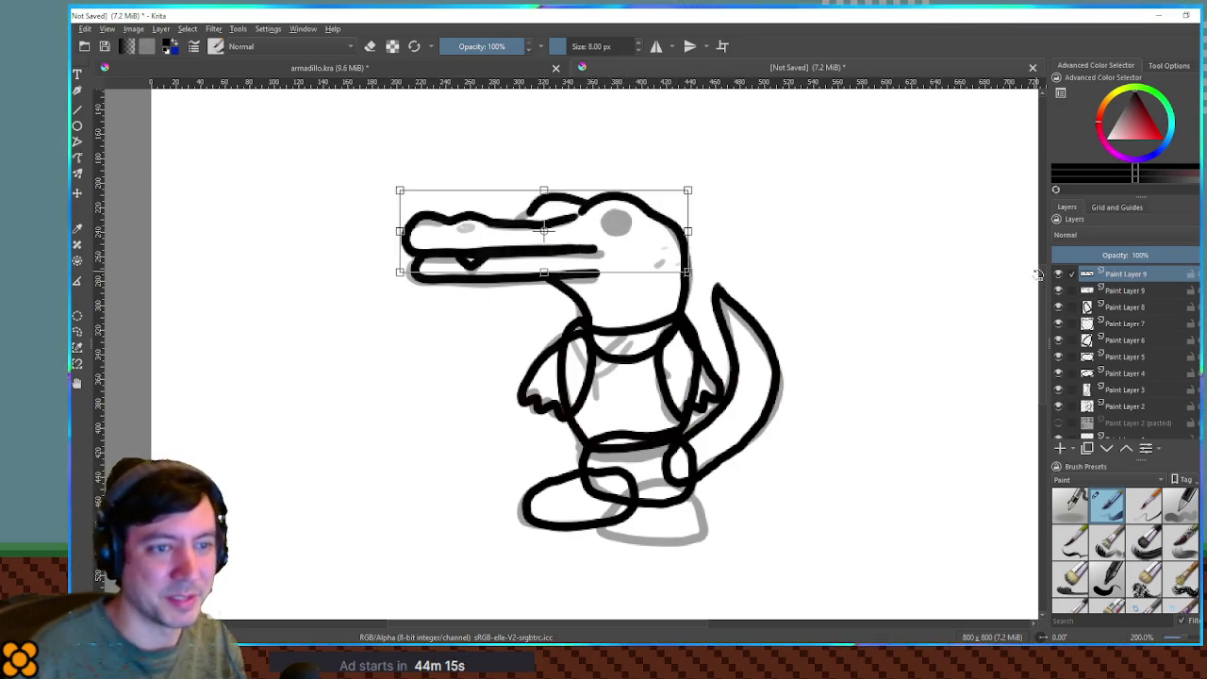
left_click(1058, 274)
left_click(1072, 288)
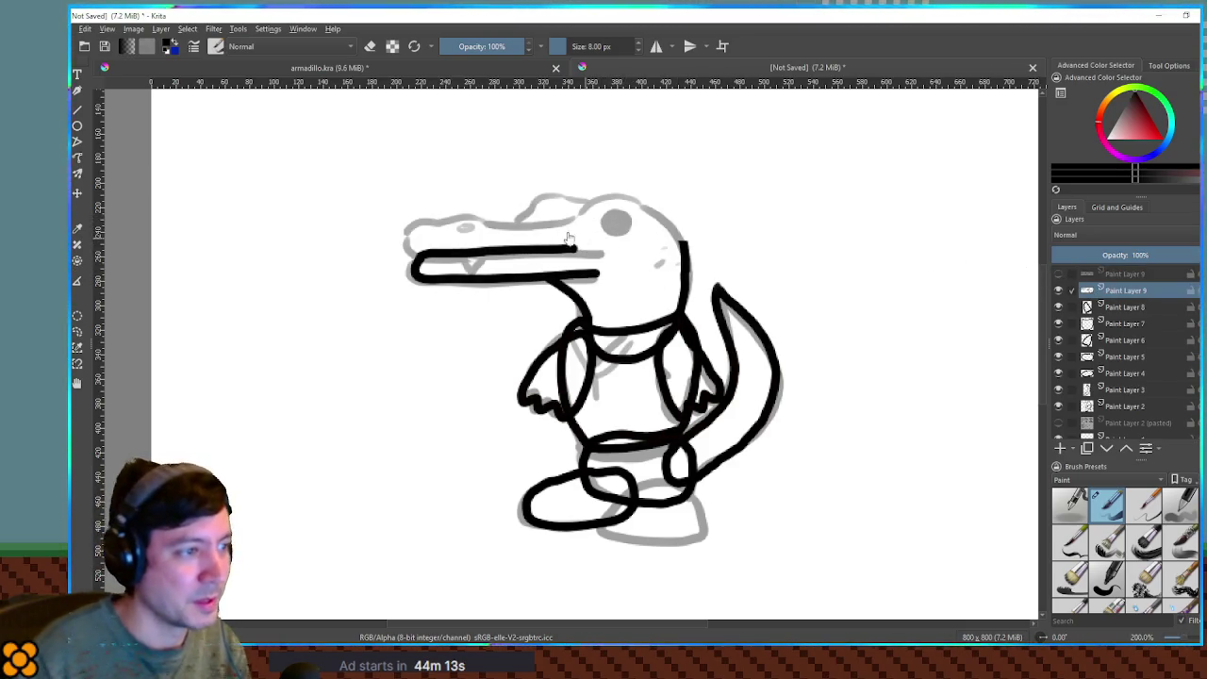
key("b")
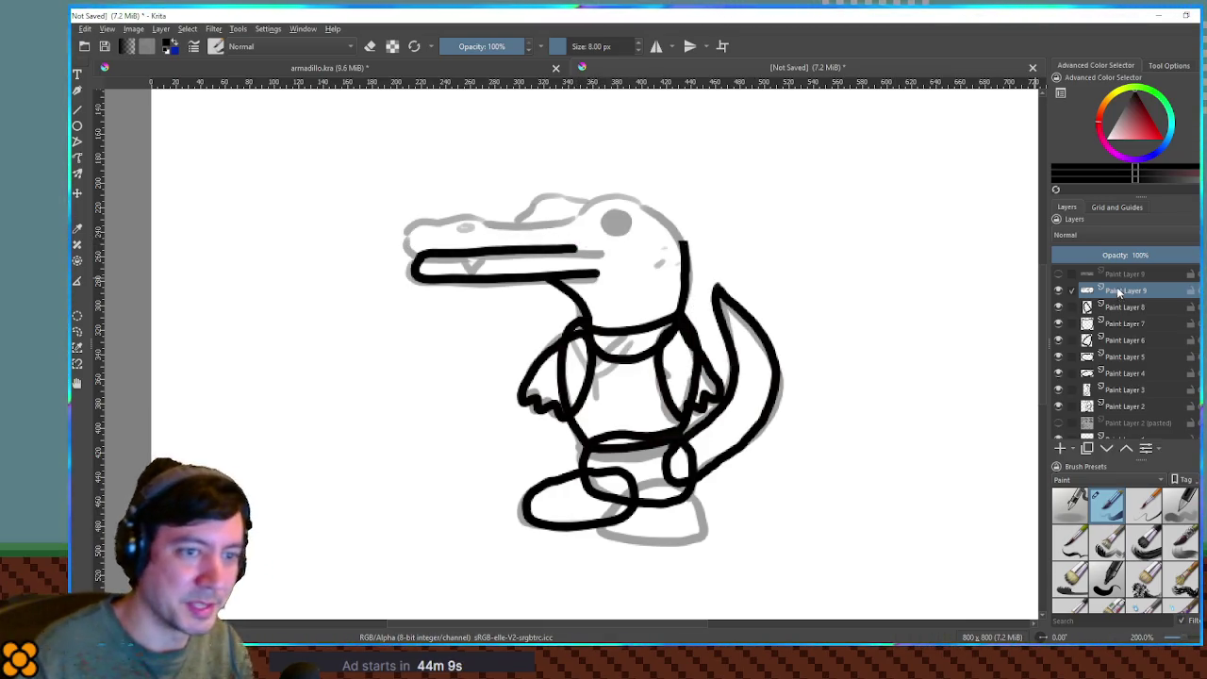
Duplicate the lower jaw layer and cancel a trial snout rotation.
key("ctrl+j")
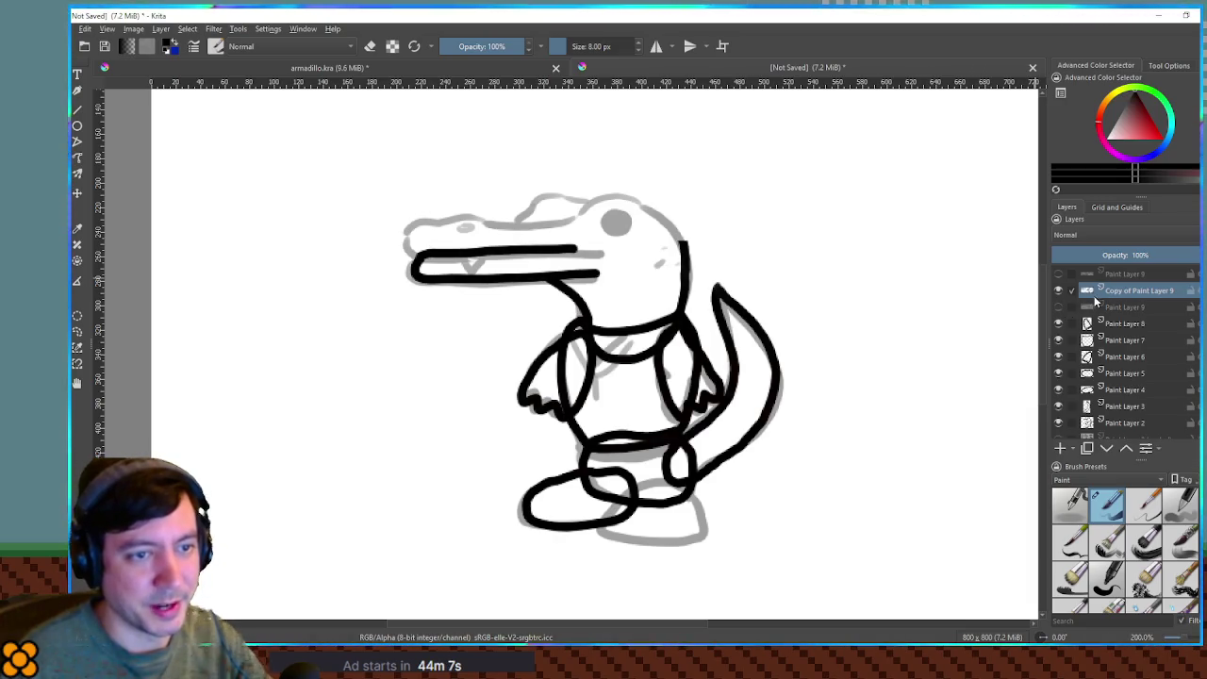
key("ctrl+t")
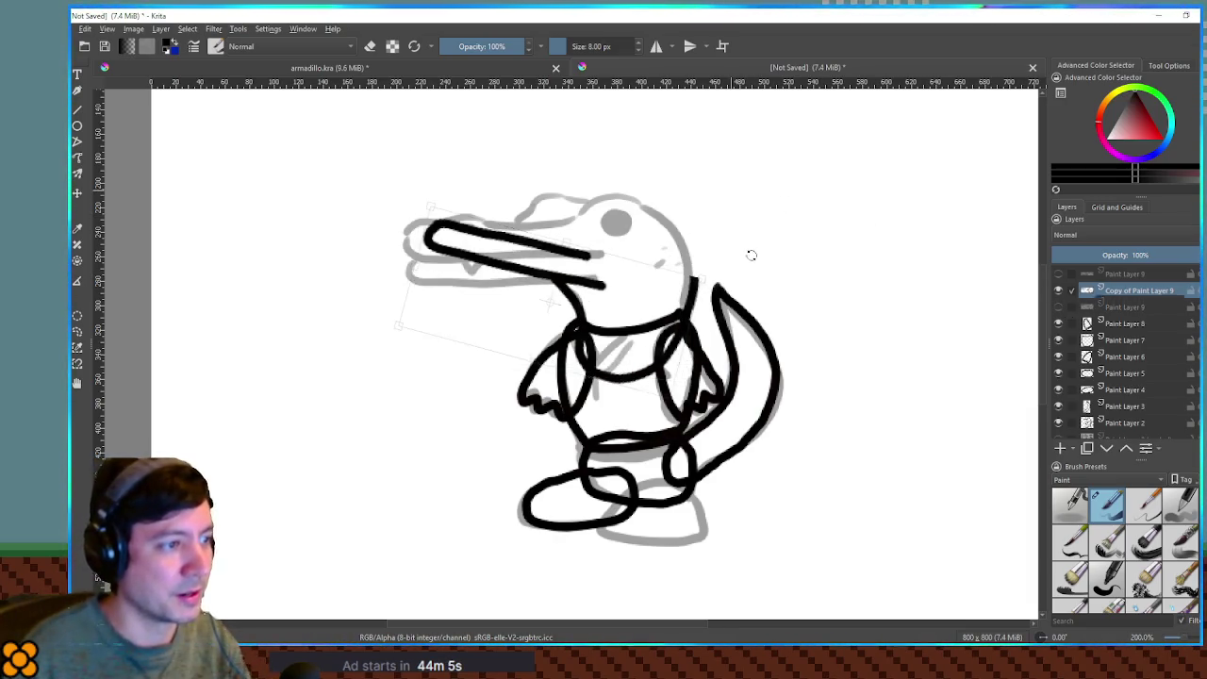
mouse_move(911, 272)
left_mouse_down()
mouse_move(901, 325)
mouse_move(910, 272)
left_mouse_up()
key("Return")
Duplicate the top Paint Layer 9, hide the original, and rotate the copy upward into an open jaw.
left_click(1058, 306)
left_click(1058, 273)
left_click(1110, 275)
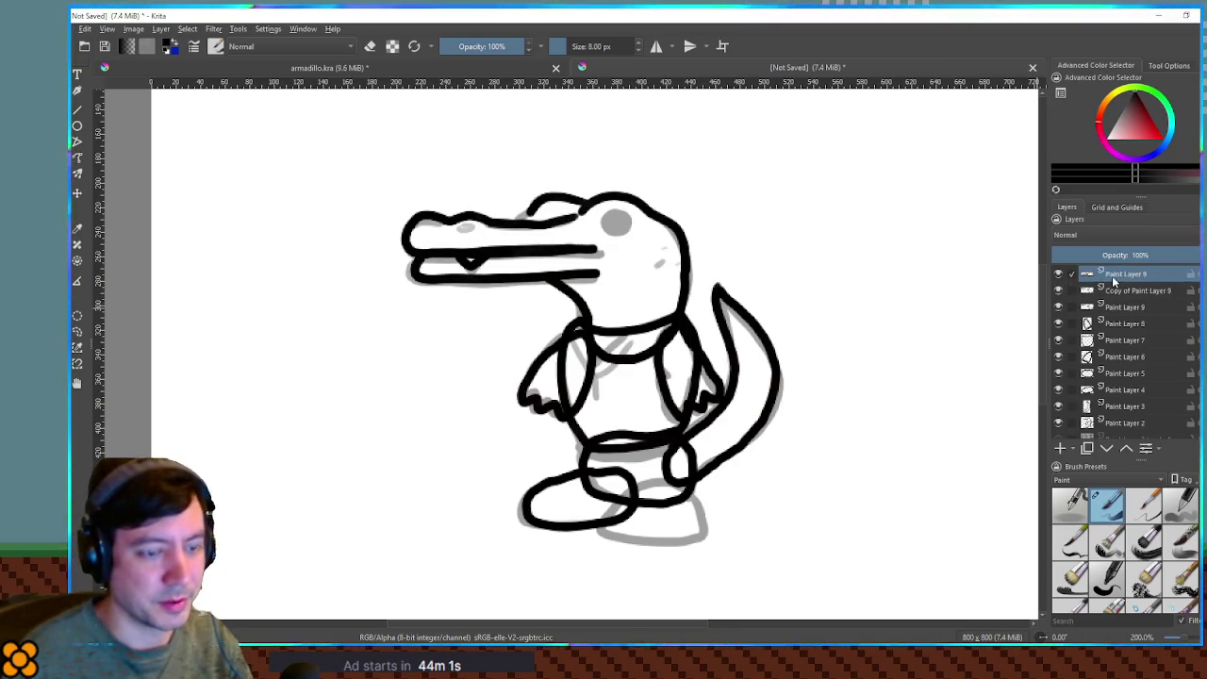
key("ctrl+j")
left_click(1057, 291)
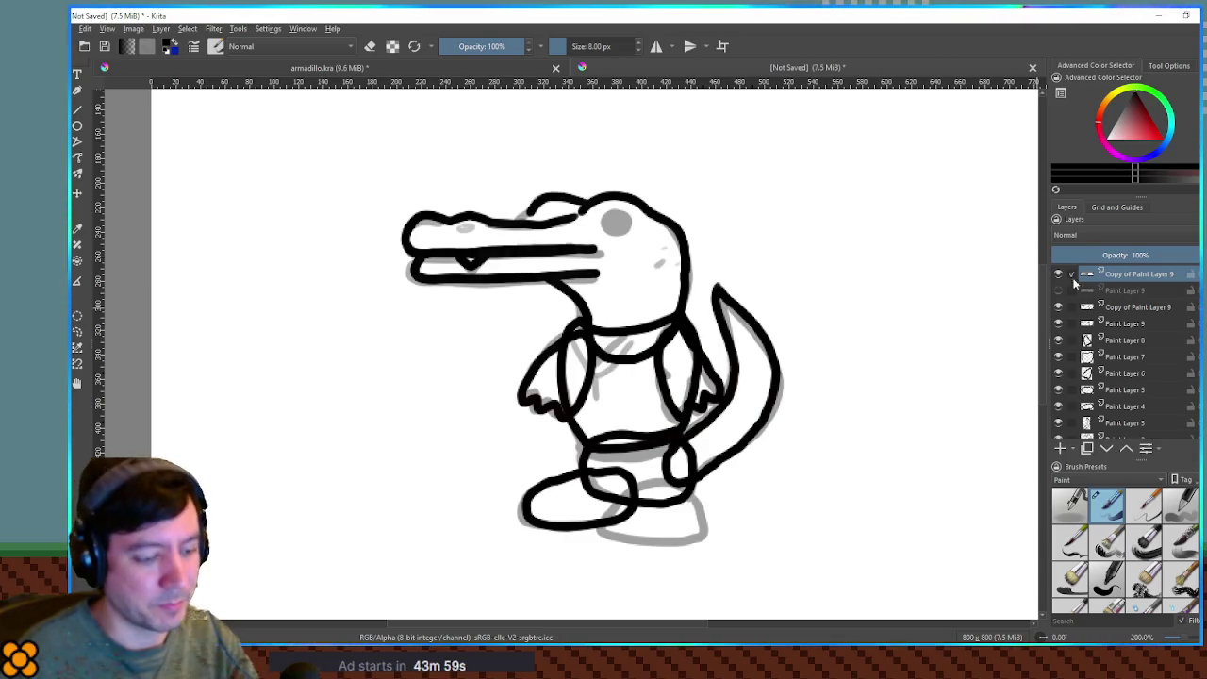
key("ctrl+t")
mouse_move(776, 220)
left_mouse_down()
mouse_move(767, 296)
mouse_move(642, 243)
mouse_move(660, 193)
mouse_move(686, 229)
left_mouse_up()
key("Return")
Draw a stroke joining the jaws by the eye, then undo the stray jaw strokes.
left_click(1117, 308)
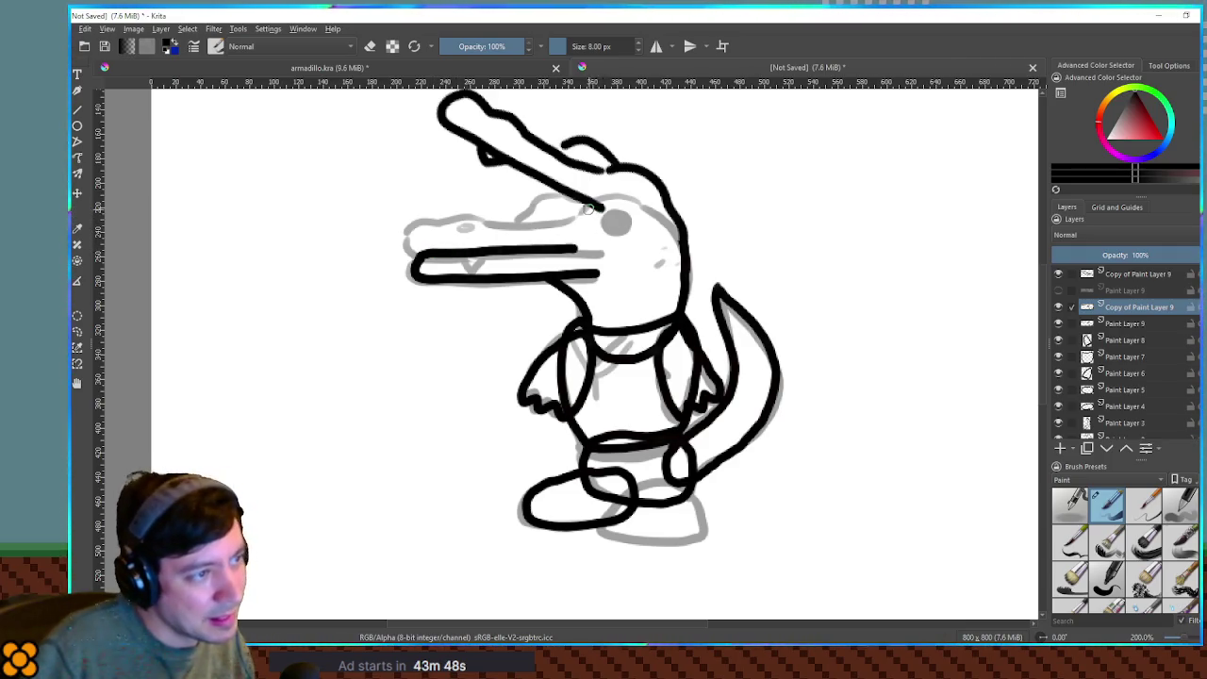
mouse_move(596, 207)
left_mouse_down()
mouse_move(586, 244)
mouse_move(602, 217)
mouse_move(605, 237)
mouse_move(578, 250)
left_mouse_up()
key("ctrl+z")
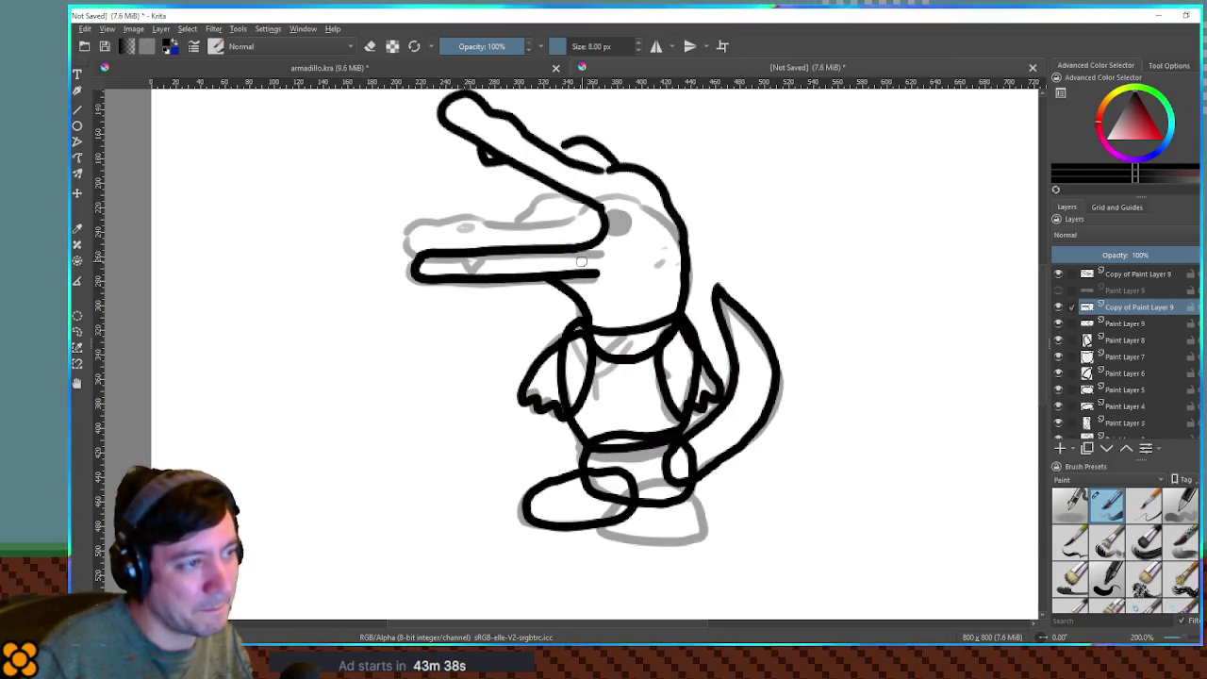
key("ctrl+z")
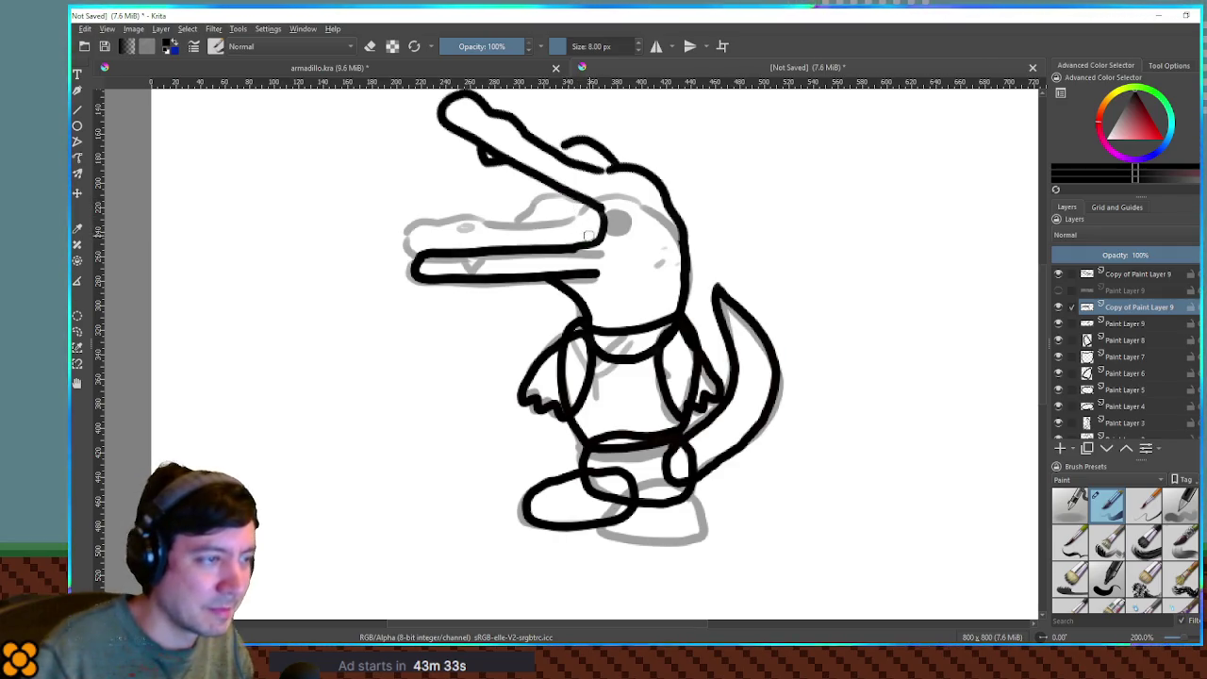
key("ctrl+z")
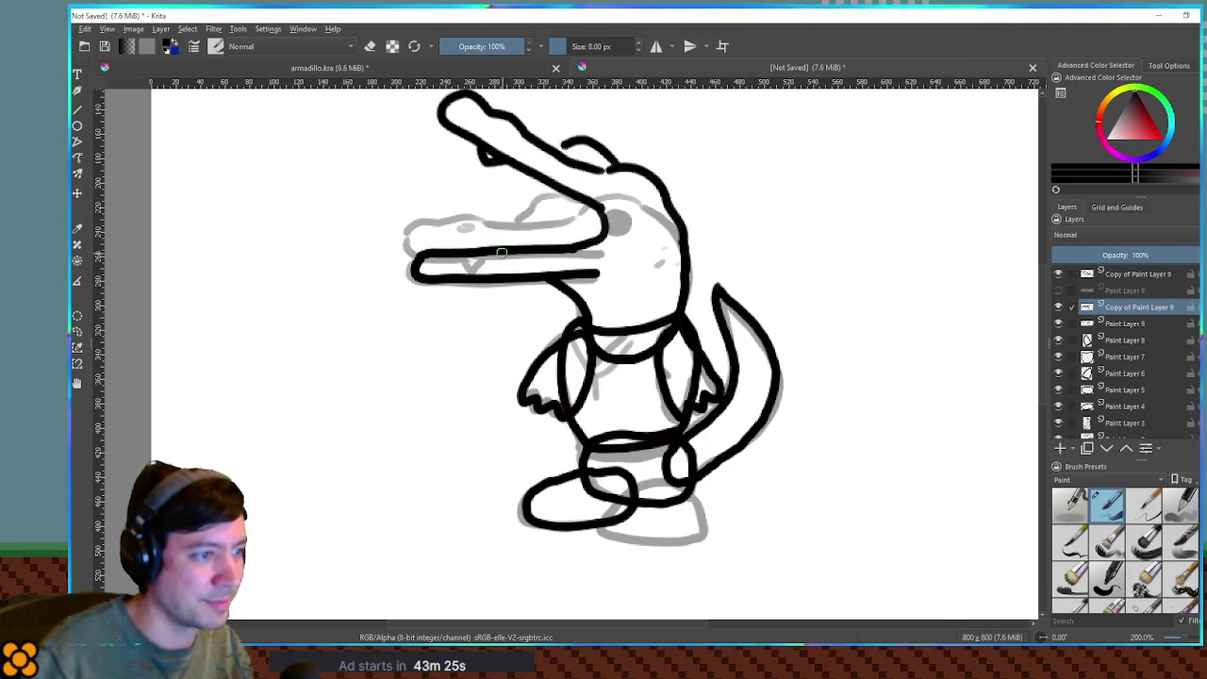
Hide the snout copies and Paint Layers 9–5, and add a new layer by tail layer Paint Layer 3.
left_click(1058, 306)
left_click(1058, 274)
left_click_drag(1058, 323, 1058, 390)
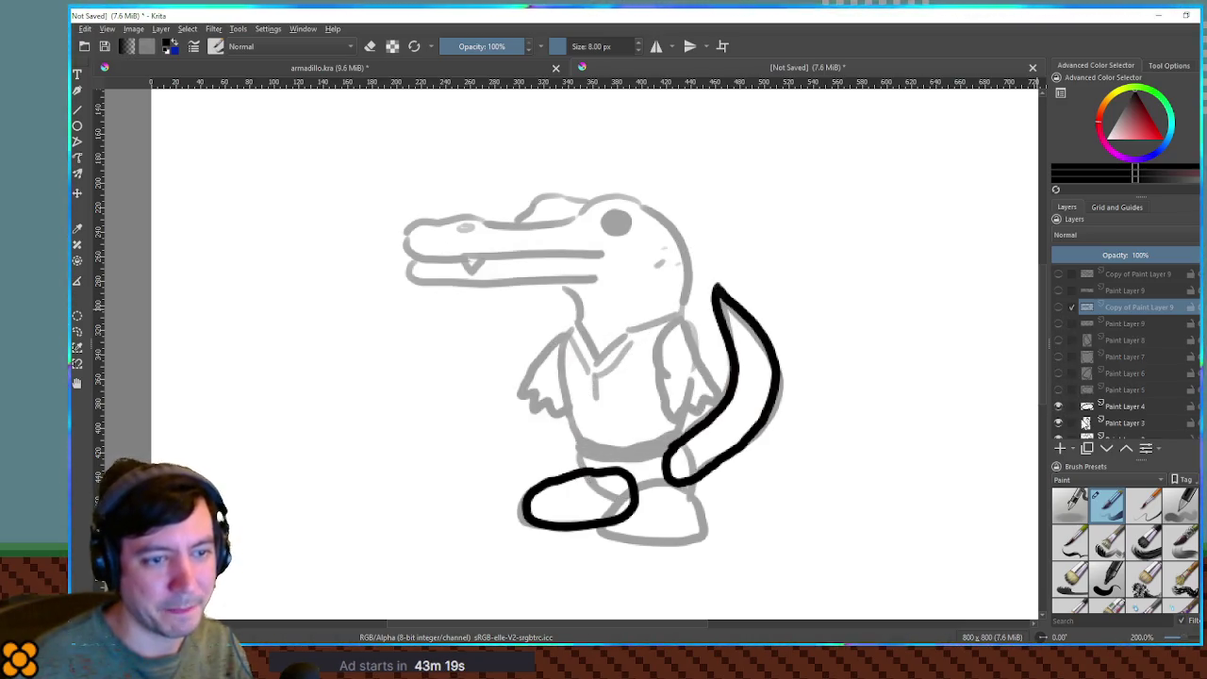
scroll(1122, 349, "down", 1)
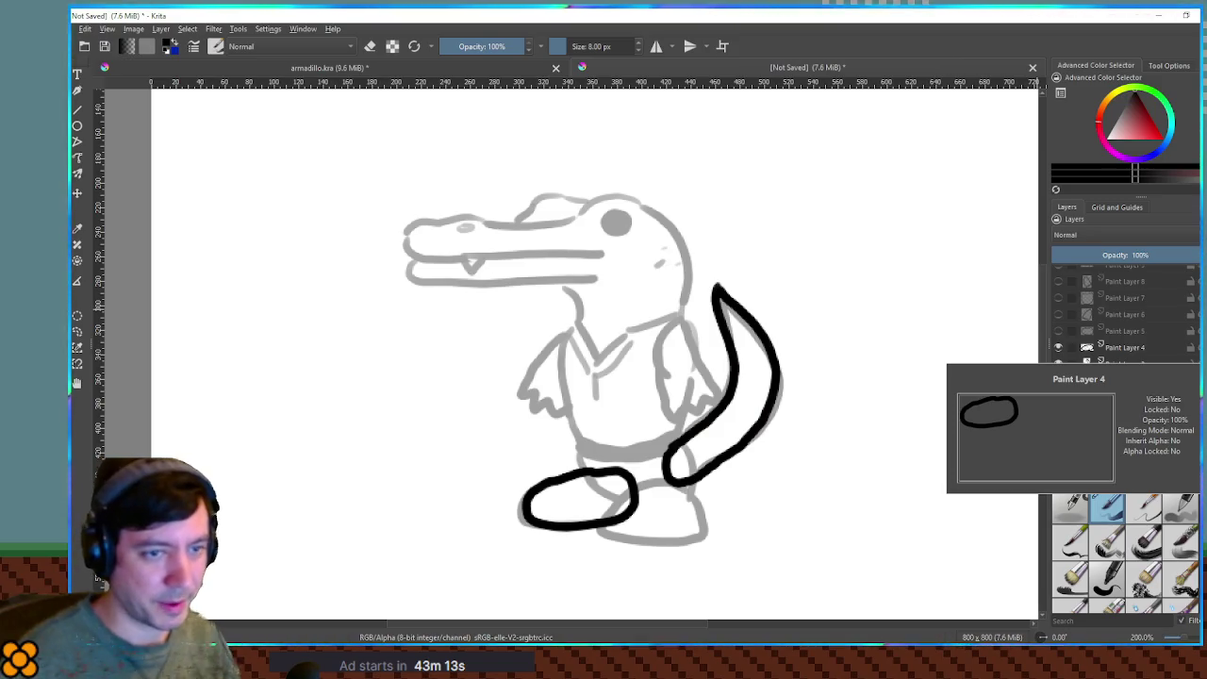
left_click(1115, 366)
left_click(1060, 449)
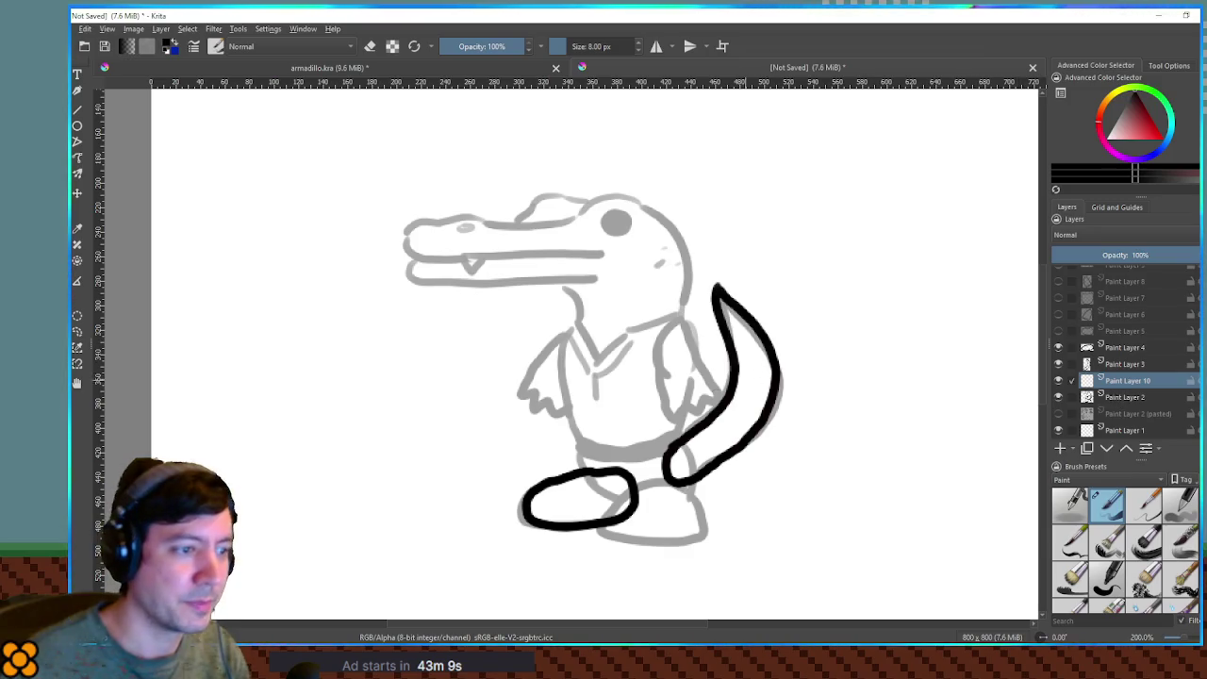
Select the tail, grow the selection, and make Paint Layer 10 active.
left_click(1150, 380)
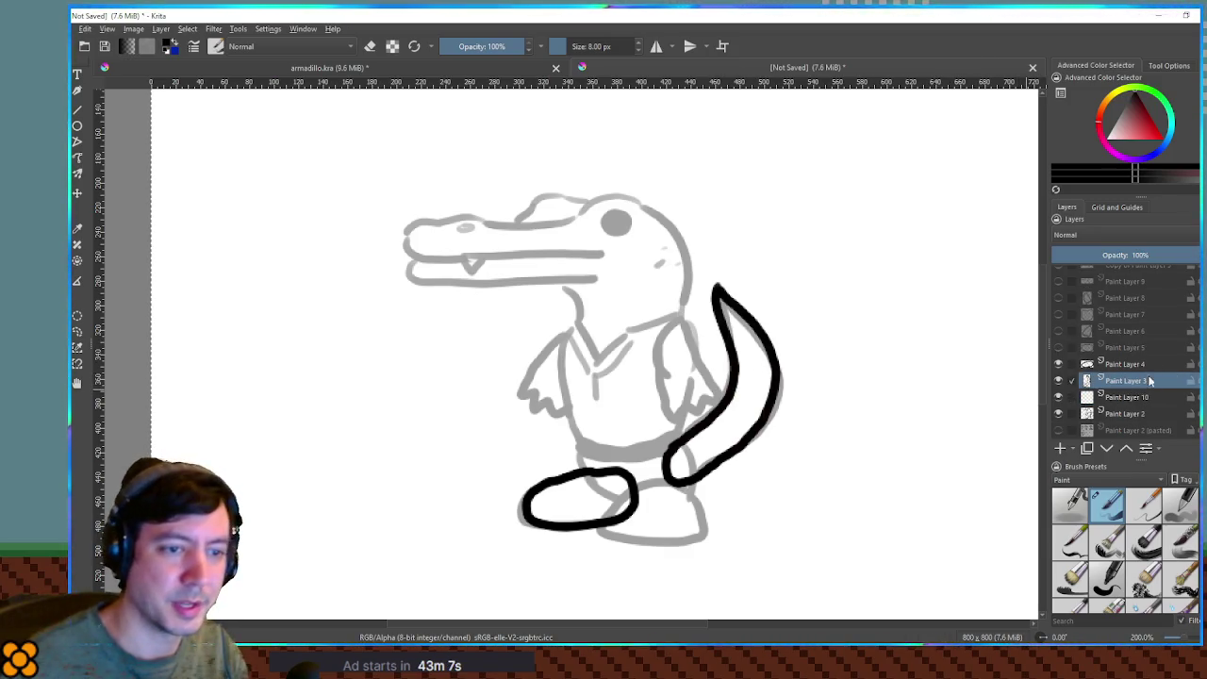
key("ctrl+shift+g")
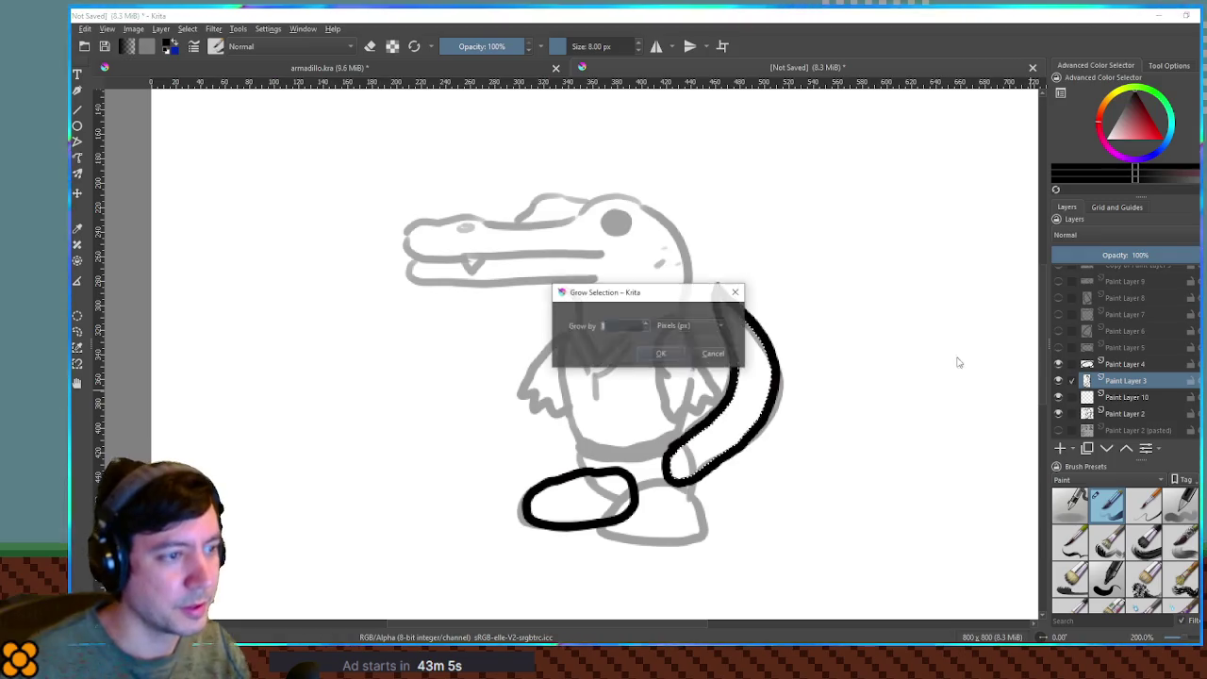
left_click(662, 355)
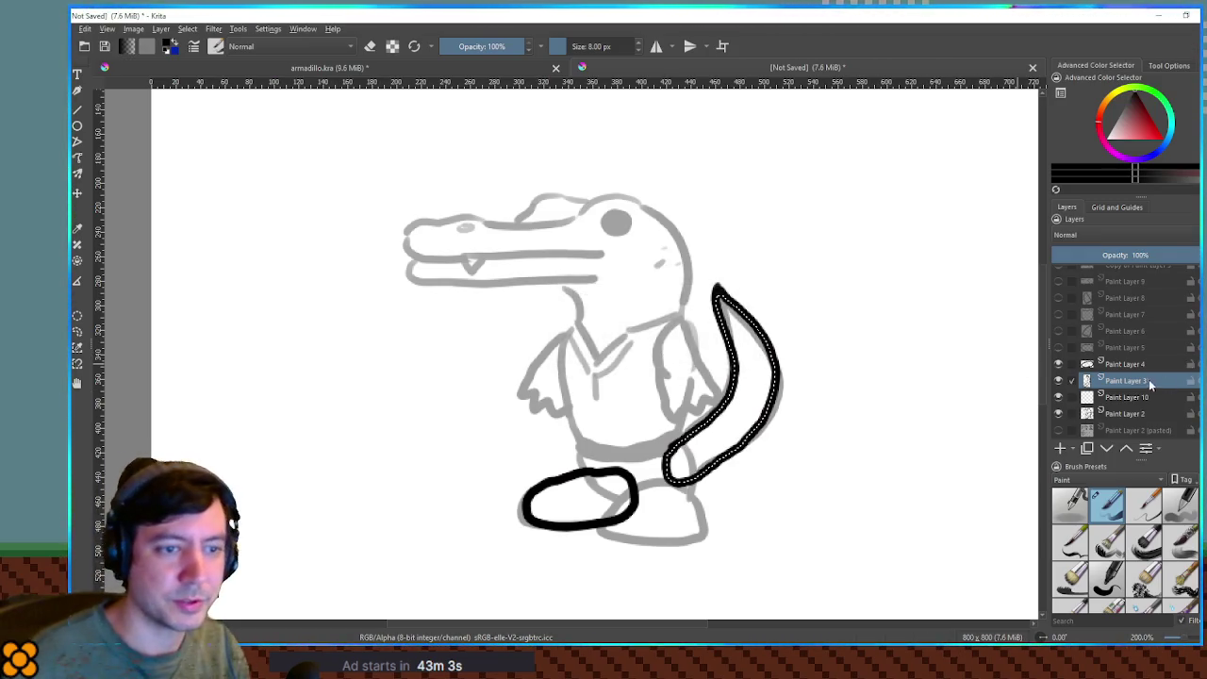
left_click(1113, 398)
Choose a pale green as the tail fill colour.
left_click(1166, 94)
left_click(1136, 118)
left_click_drag(1137, 119, 1140, 131)
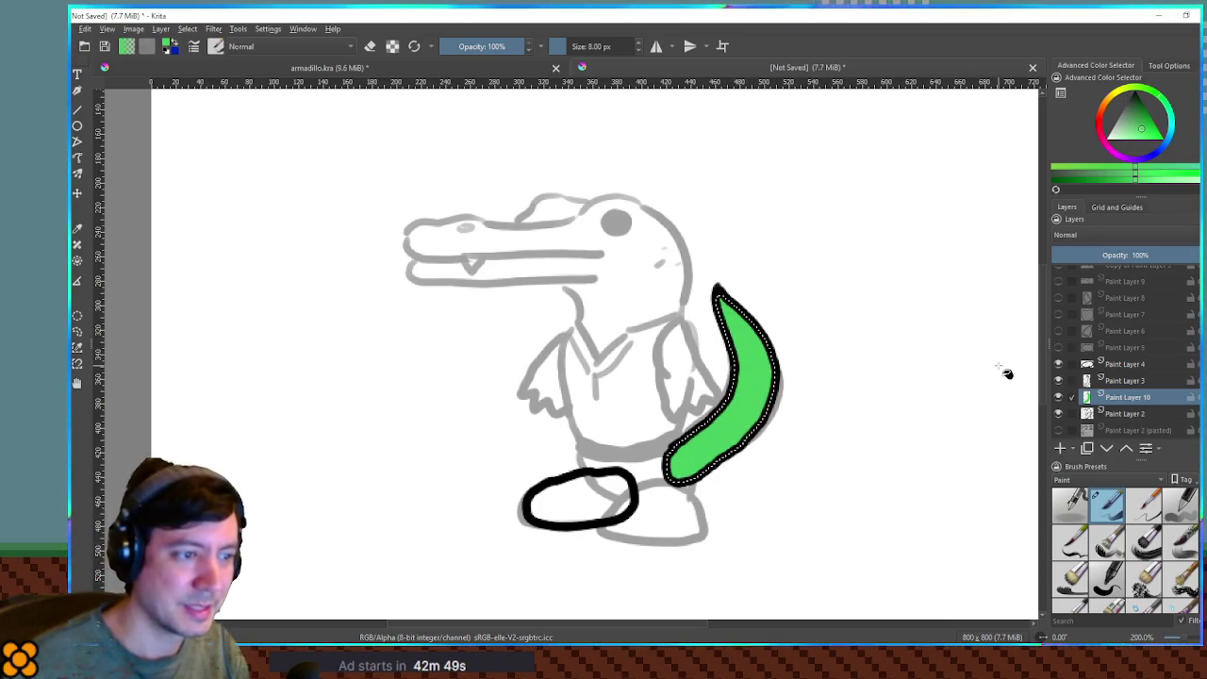
left_click_drag(1134, 129, 1120, 135)
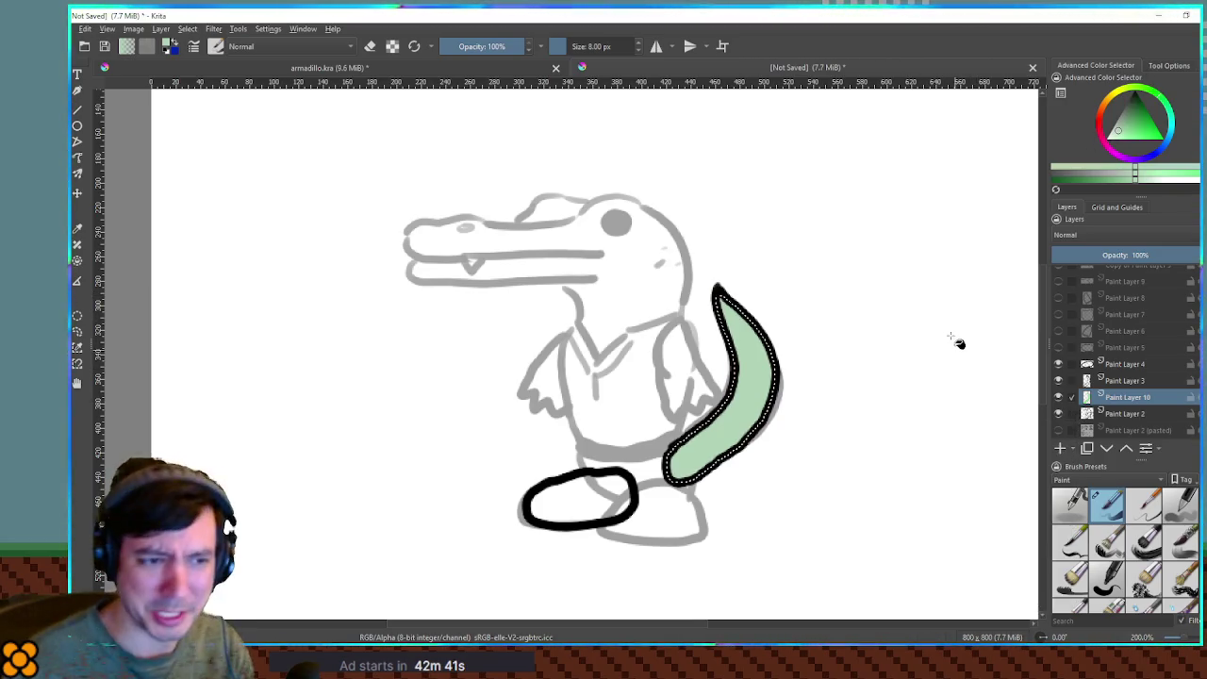
mouse_move(1116, 345)
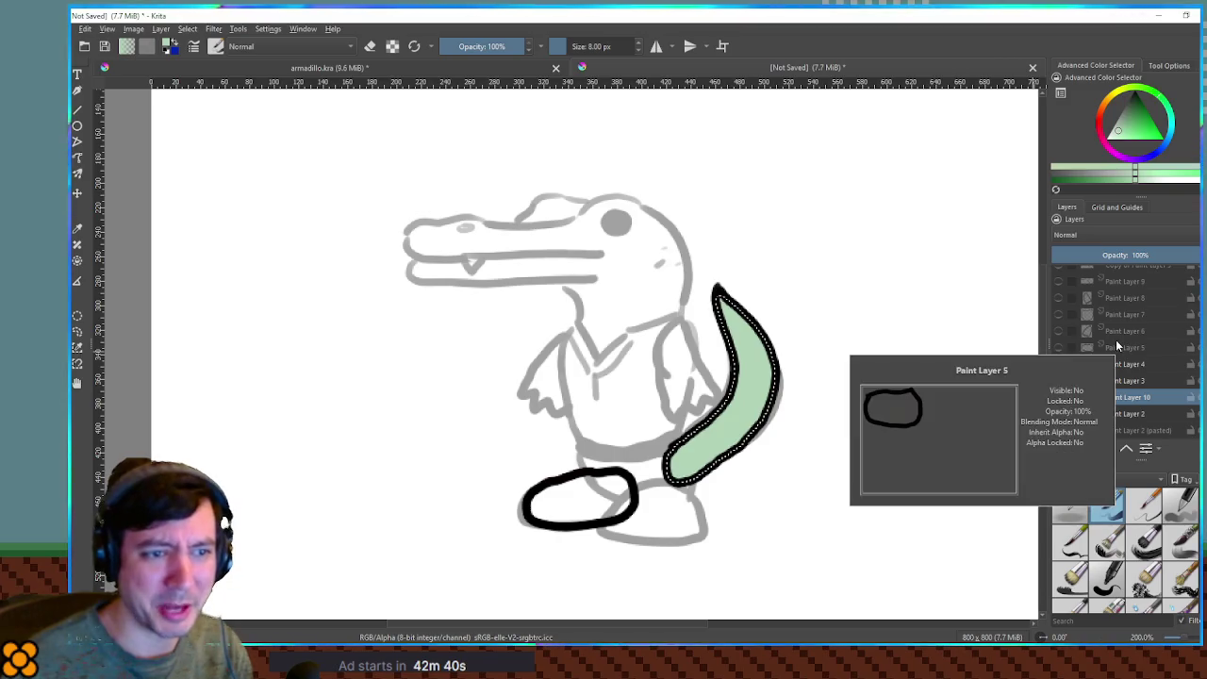
Show arm layers Paint Layer 6 and 8 and add a new colour layer for each arm.
left_click(1057, 331)
left_click(1057, 298)
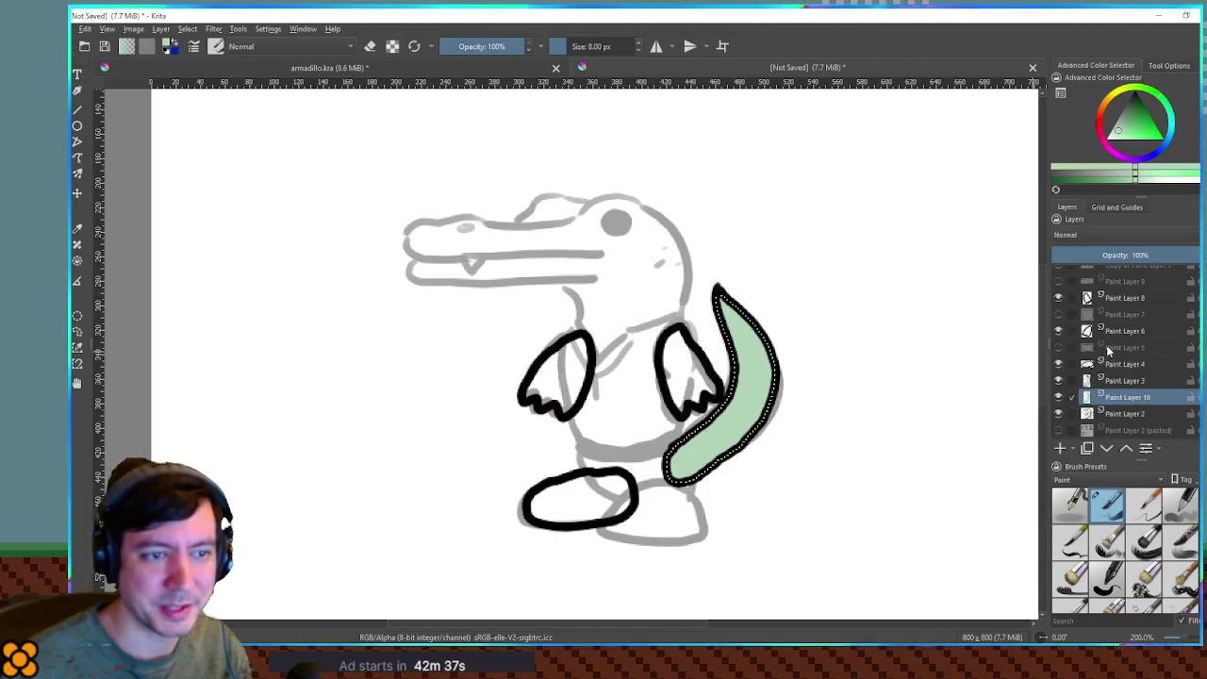
left_click(1106, 347)
key("Insert")
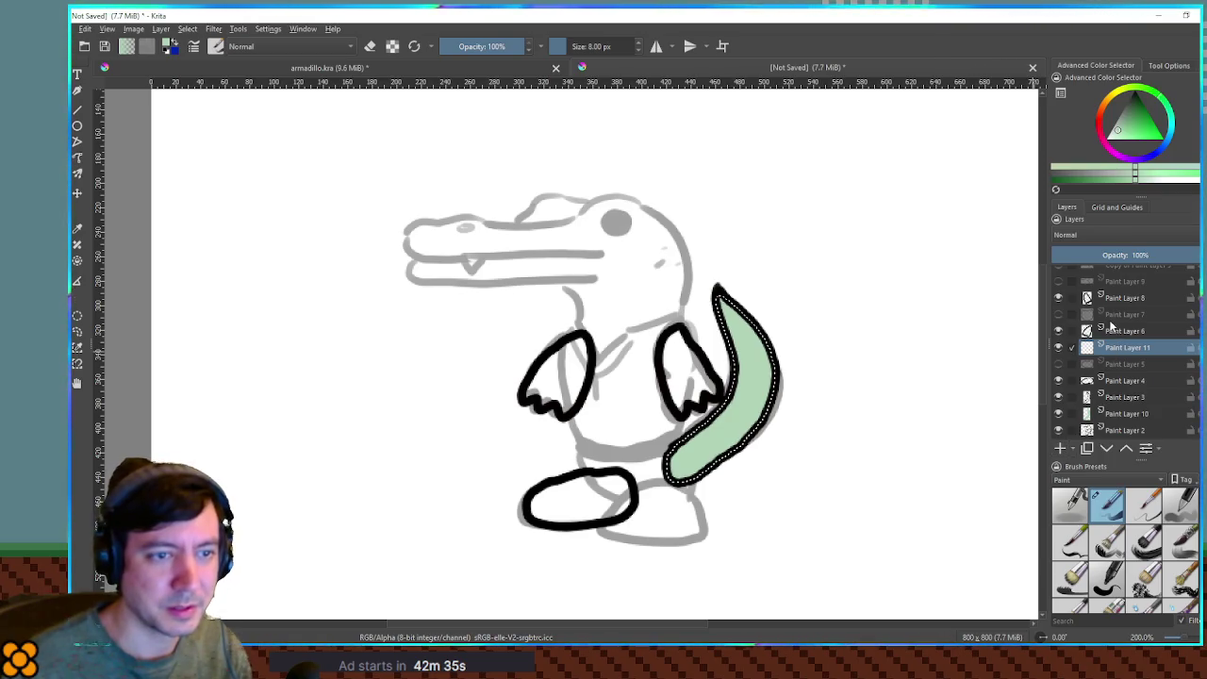
left_click(1112, 316)
left_click(1058, 450)
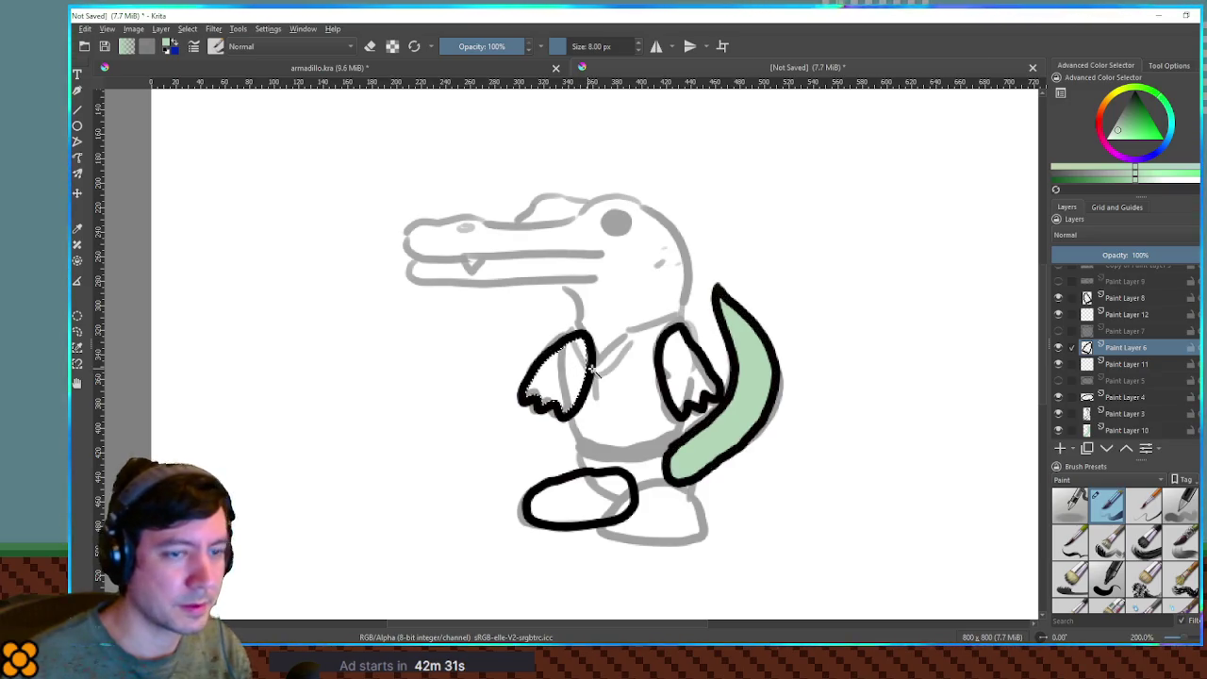
Grow the left arm selection and fill it with pale green on Paint Layer 11.
key("ctrl+shift+g")
key("Return")
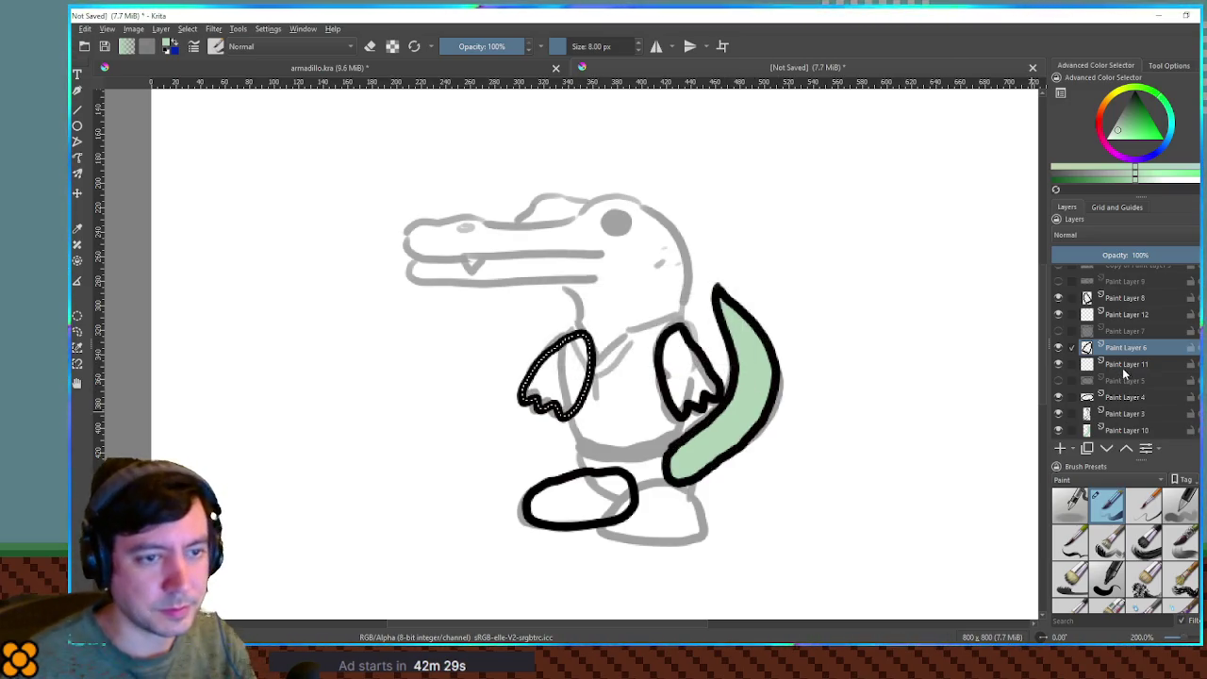
left_click(1123, 364)
key("shift+BackSpace")
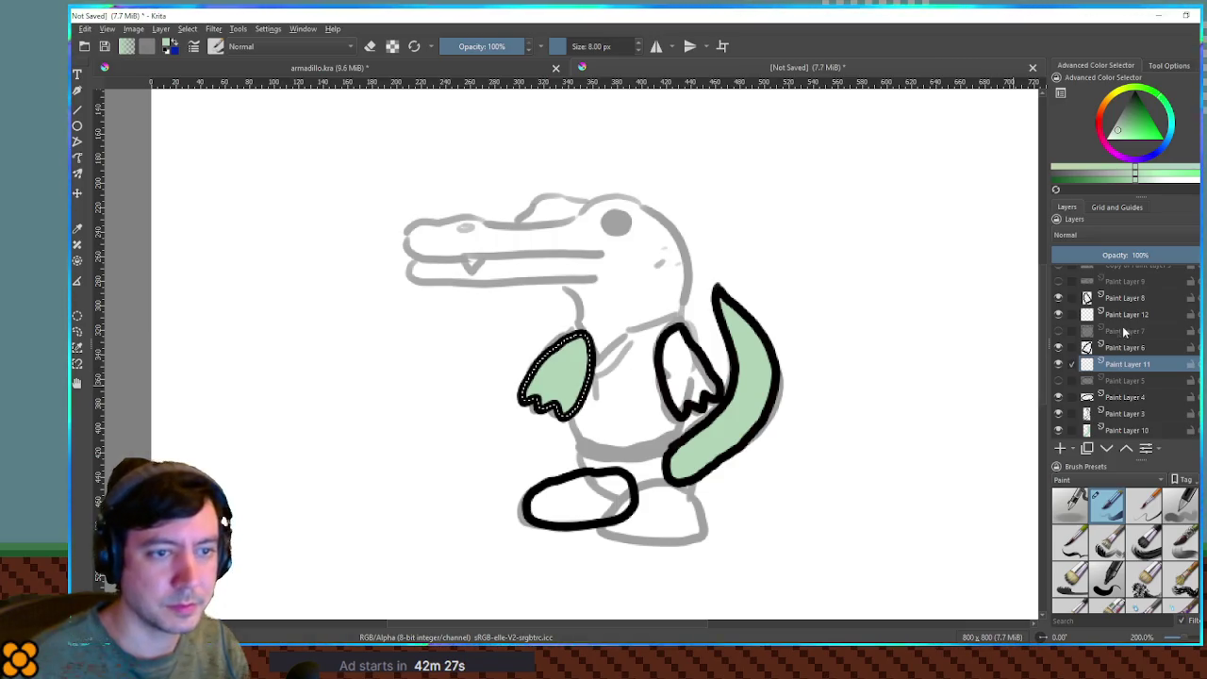
Grow the right arm selection and fill it with pale green on Paint Layer 12.
left_click(1115, 298)
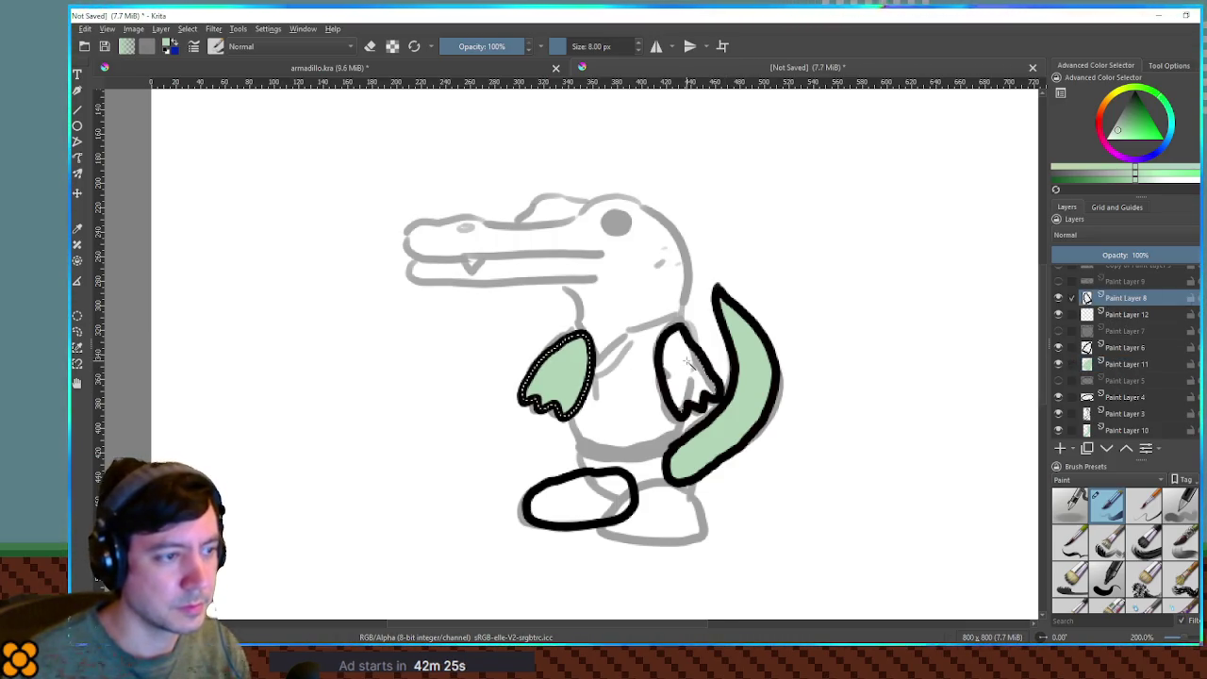
key("ctrl+shift+g")
key("Return")
key("Page_Down")
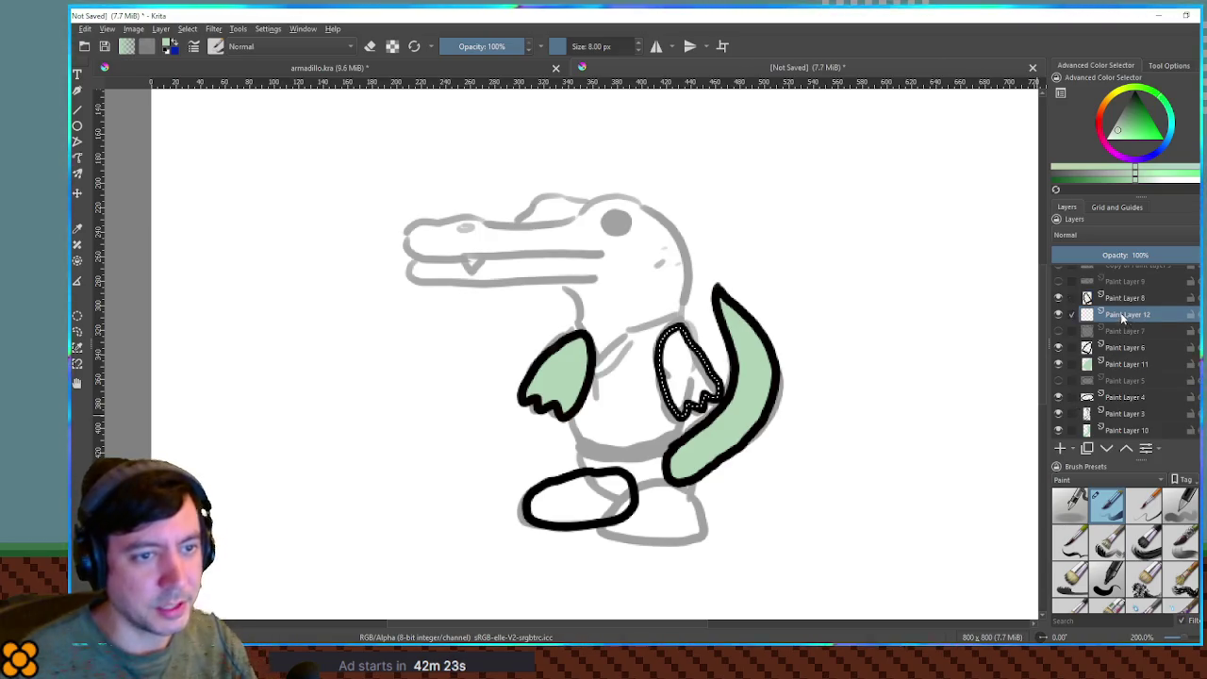
key("shift+BackSpace")
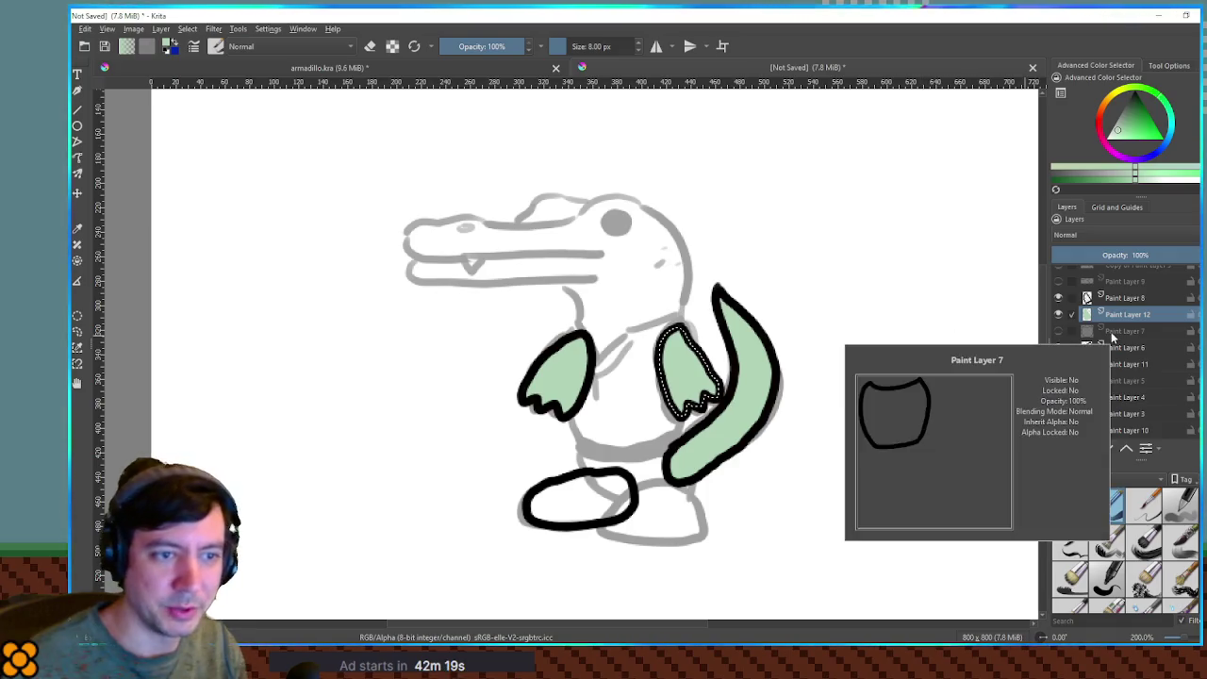
mouse_move(1144, 314)
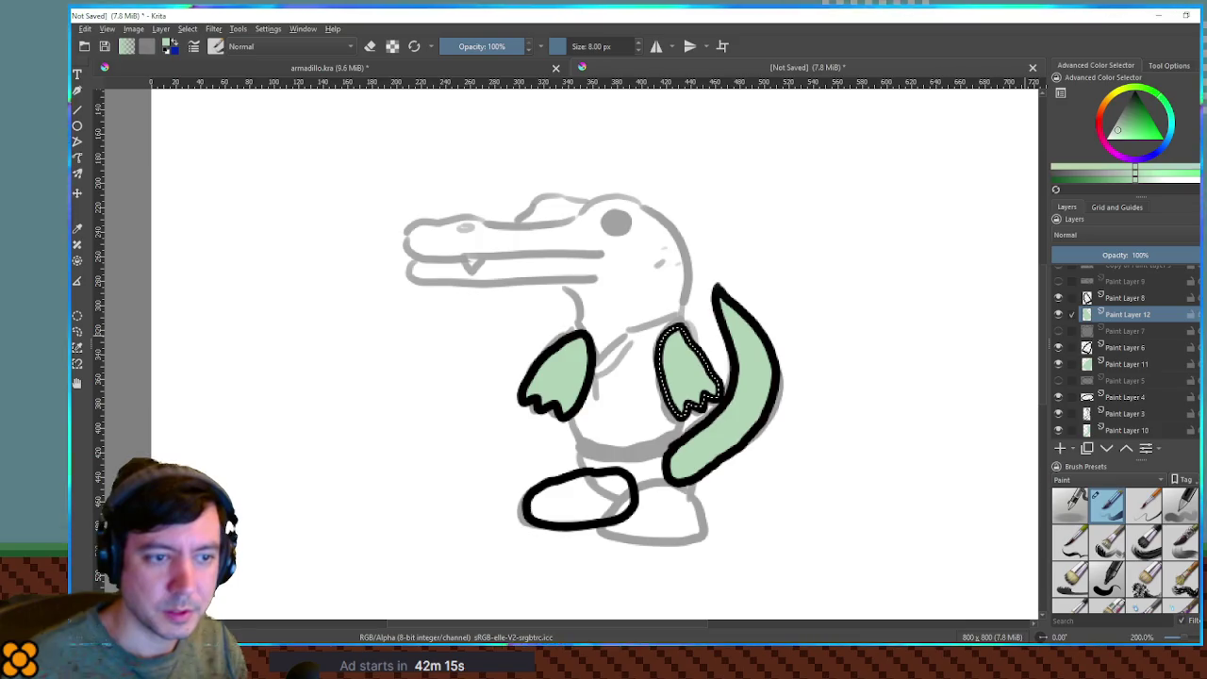
mouse_move(1127, 413)
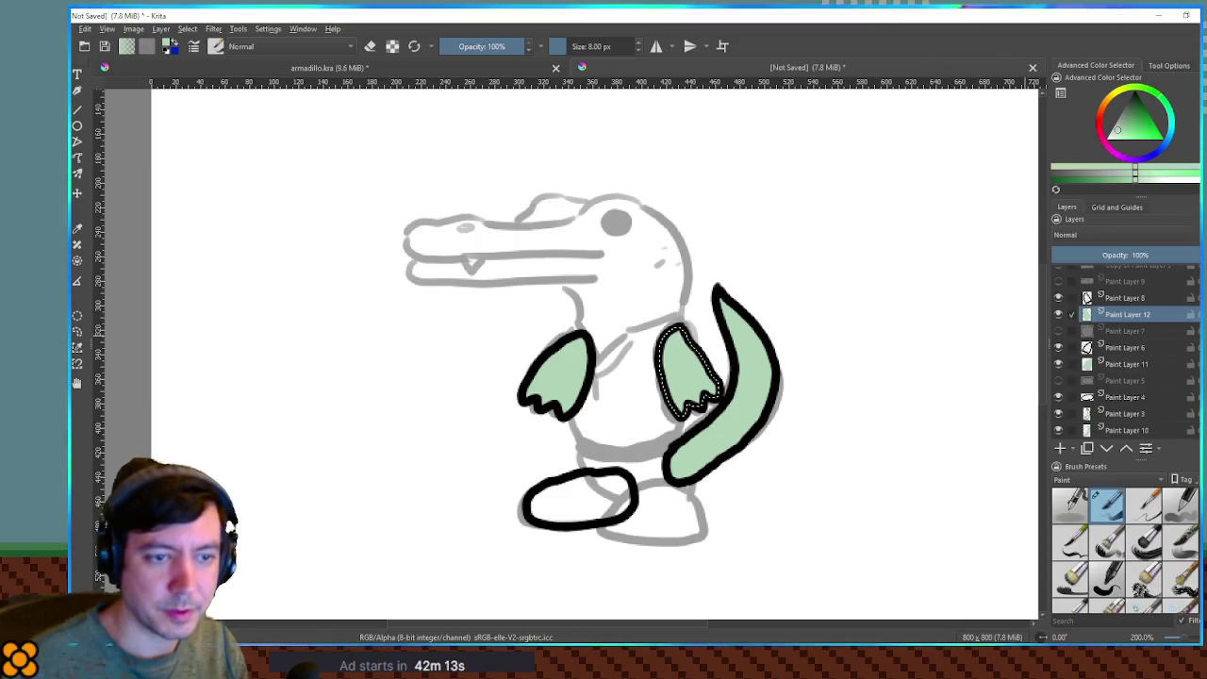
scroll(1086, 325, "down", 1)
scroll(1086, 326, "down", 1)
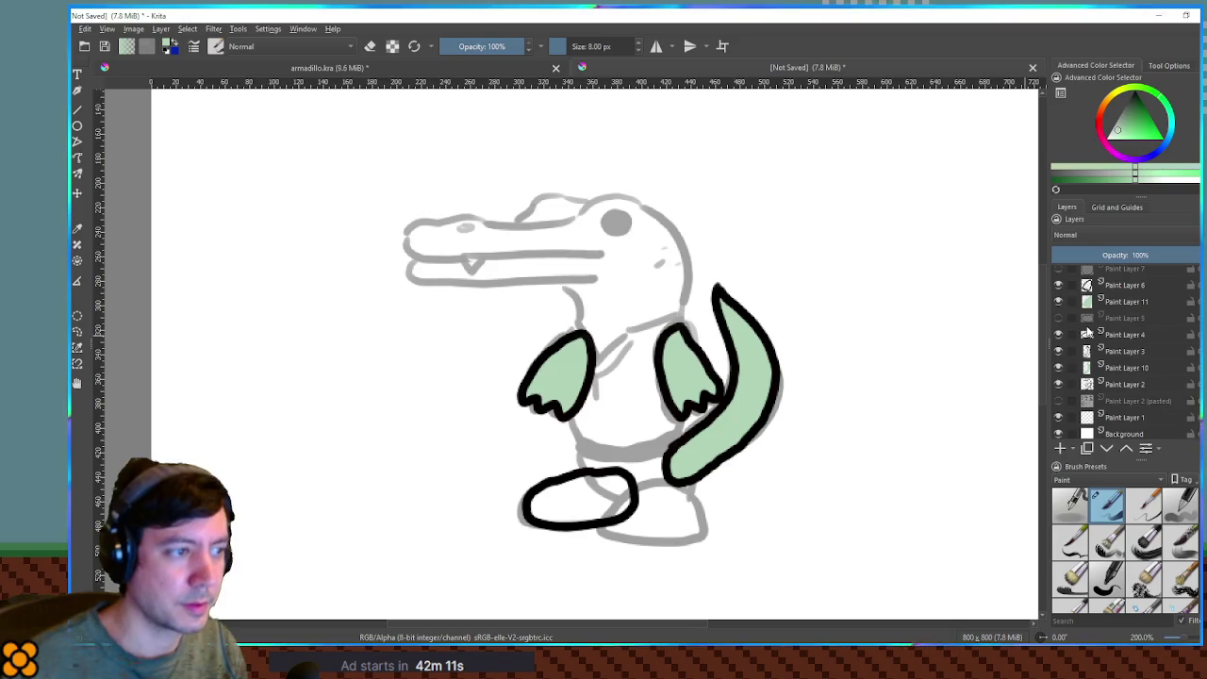
Show the Copy of Paint Layer 9 jaw-and-neck outline and select the area inside it.
mouse_move(1086, 332)
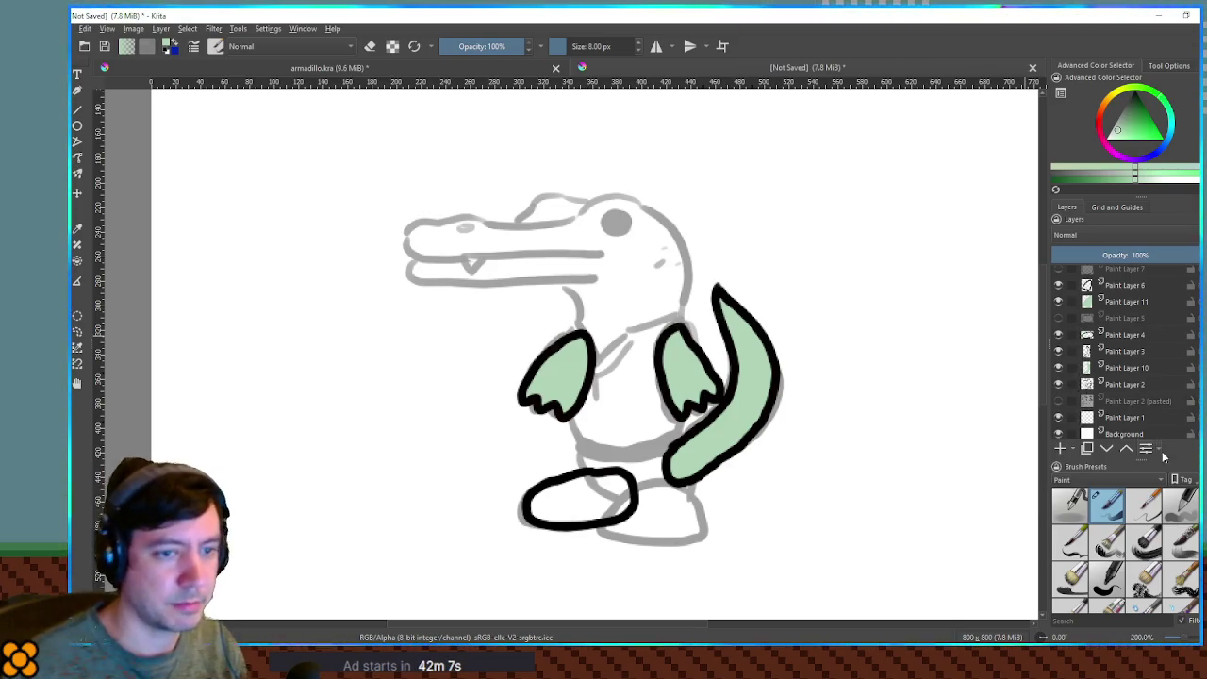
mouse_move(1127, 369)
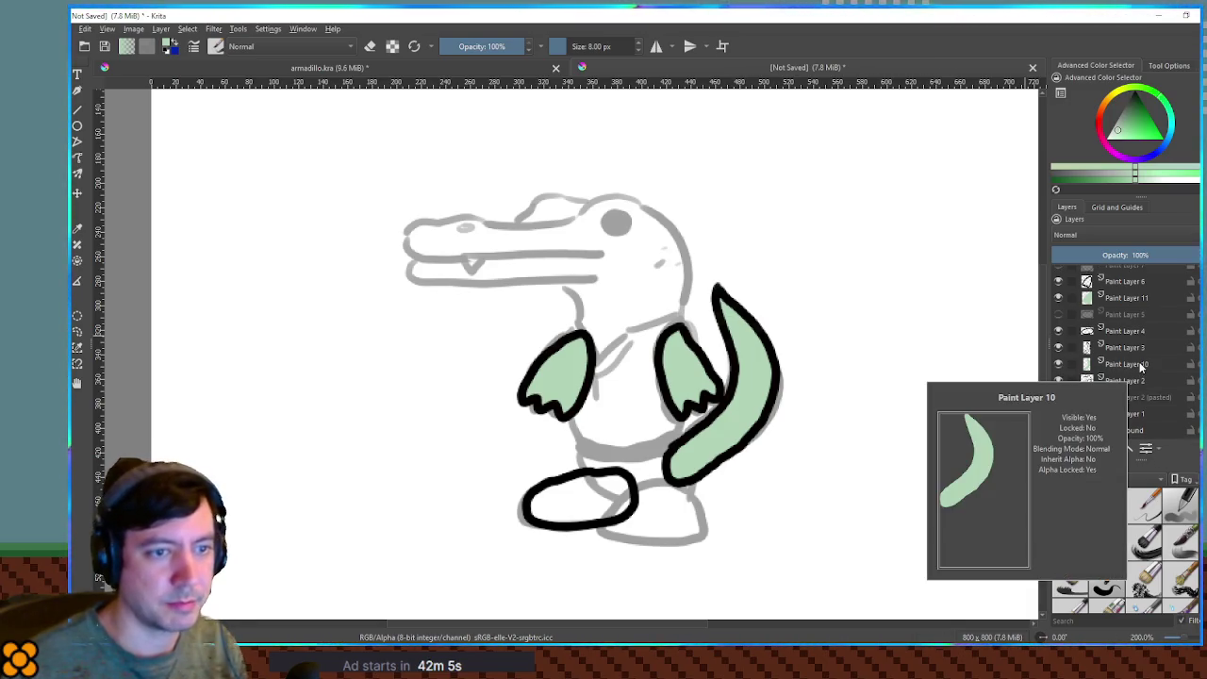
scroll(1131, 368, "up", 2)
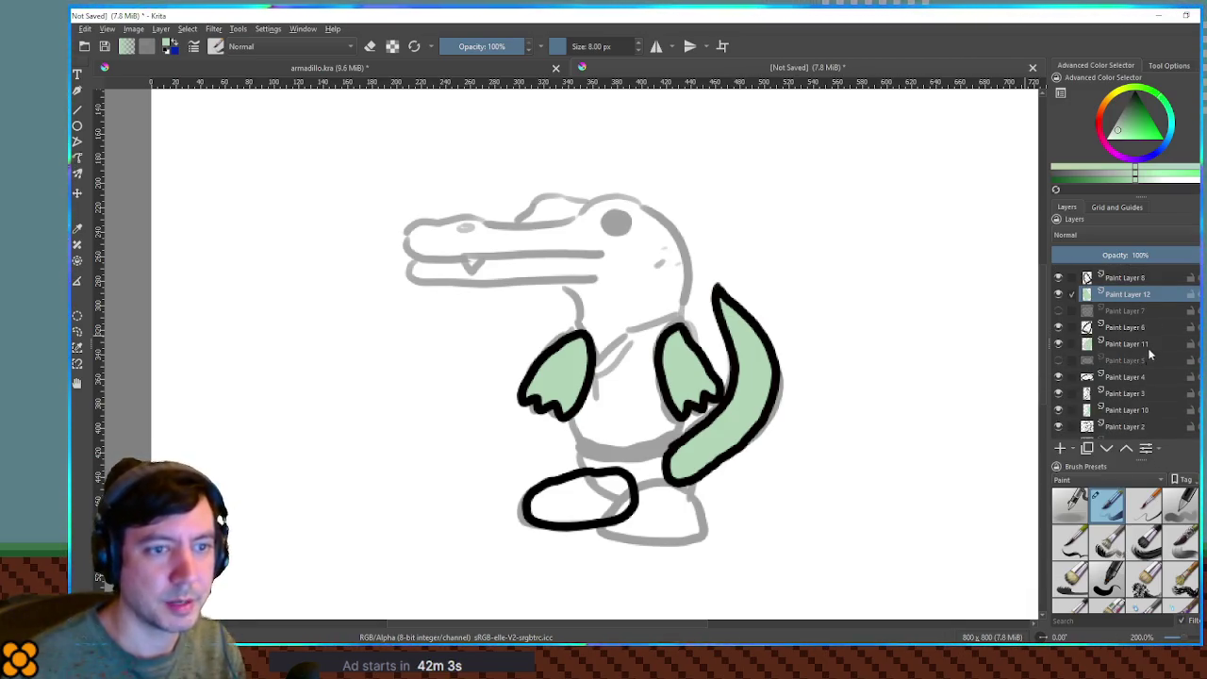
scroll(1143, 340, "up", 3)
left_click(1123, 292)
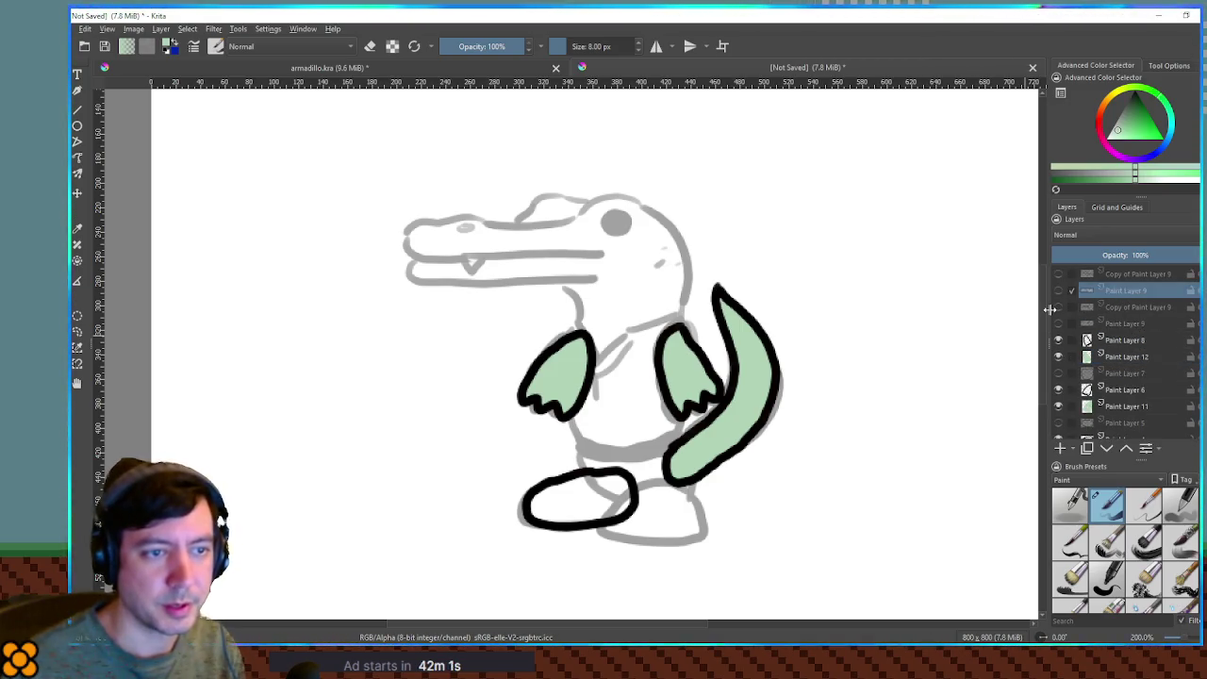
left_click(1058, 307)
left_click(1059, 311)
left_click(1059, 312)
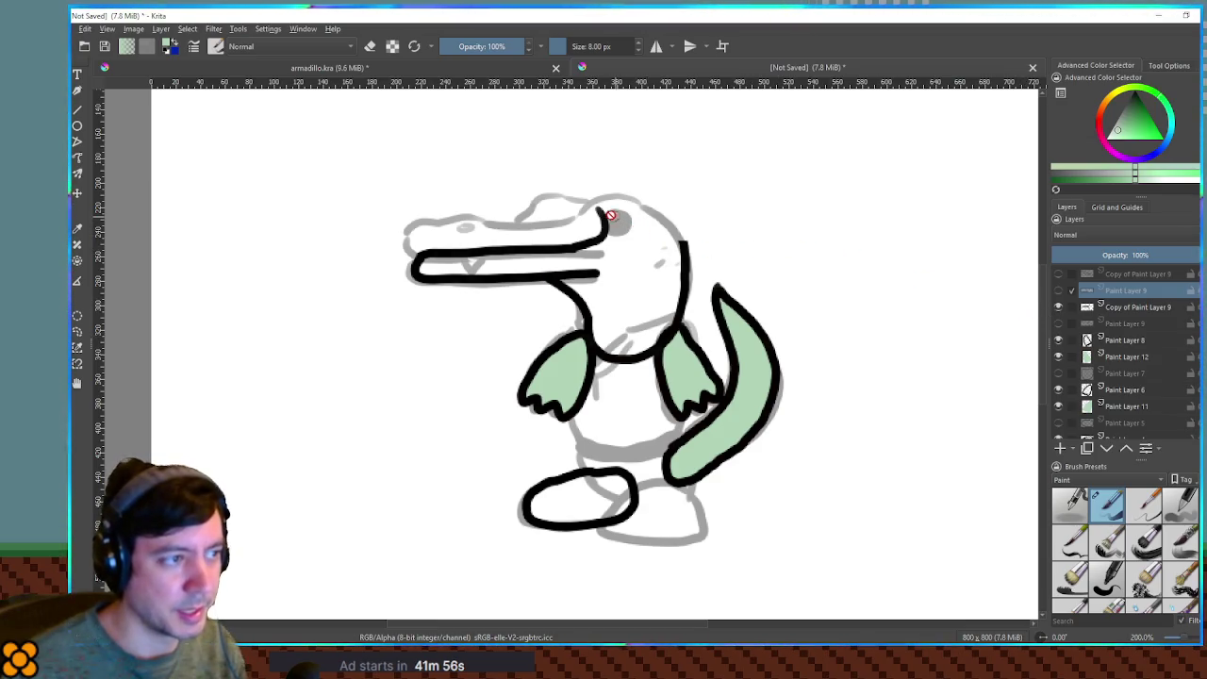
left_click(1129, 307)
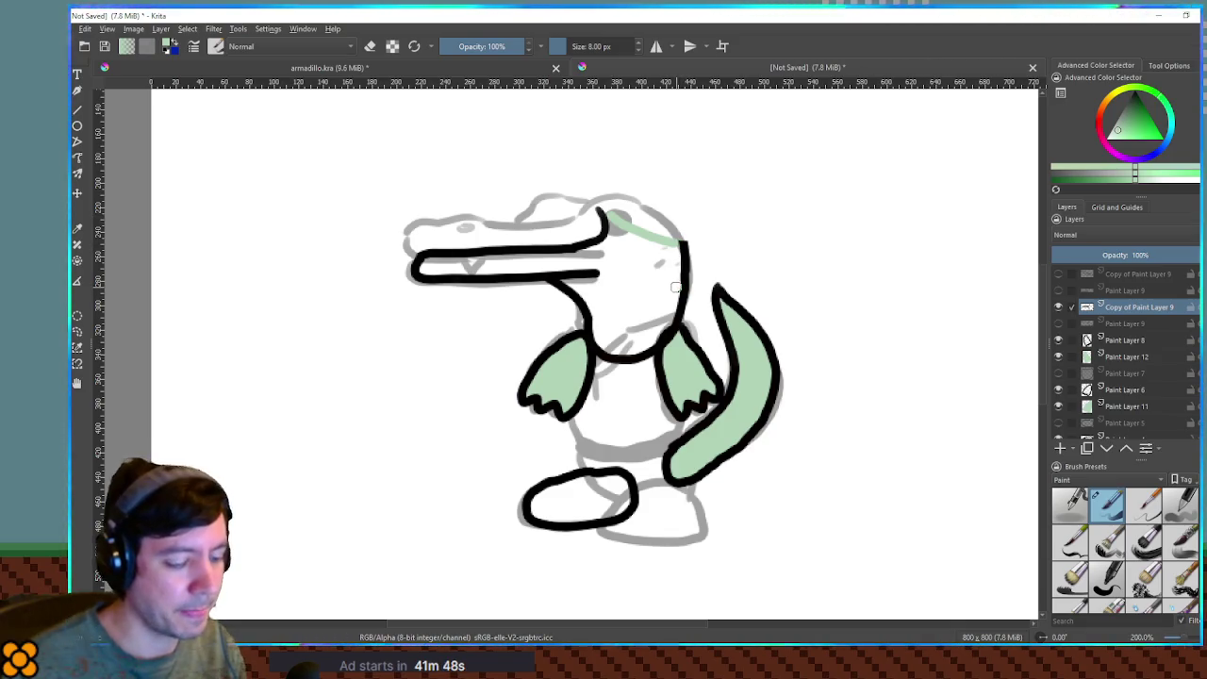
left_click(1086, 306, "ctrl")
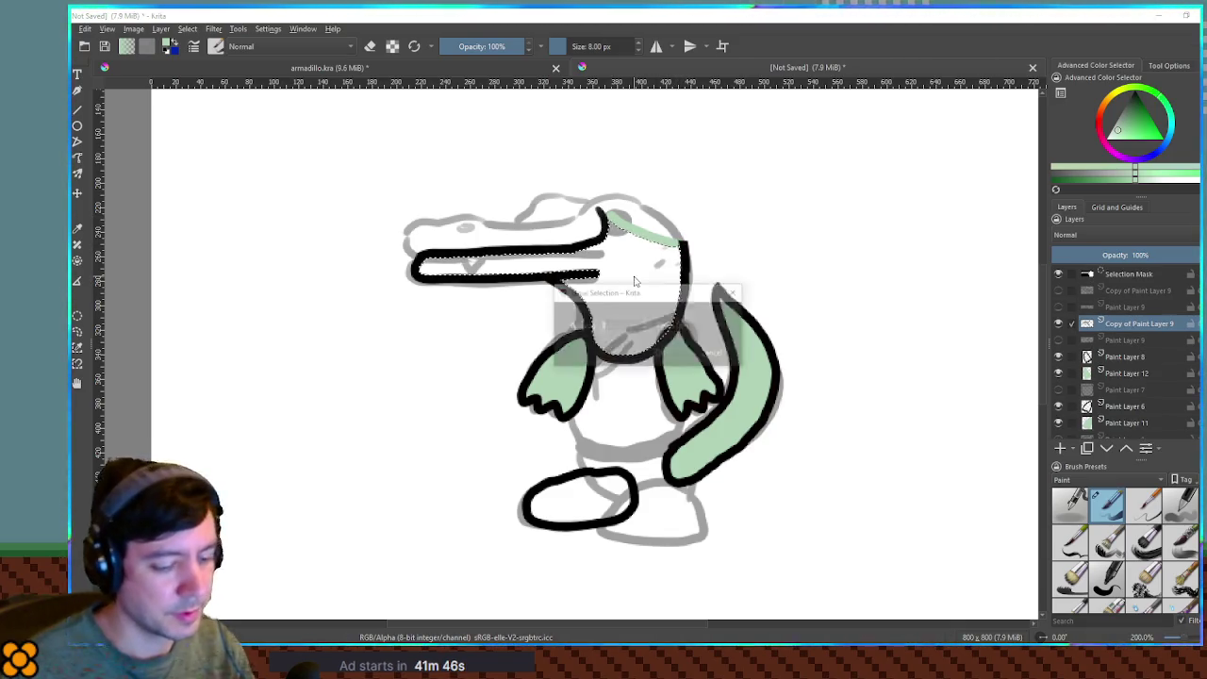
Fill the jaw-and-neck selection with light green on a new layer, then deselect.
key("Insert")
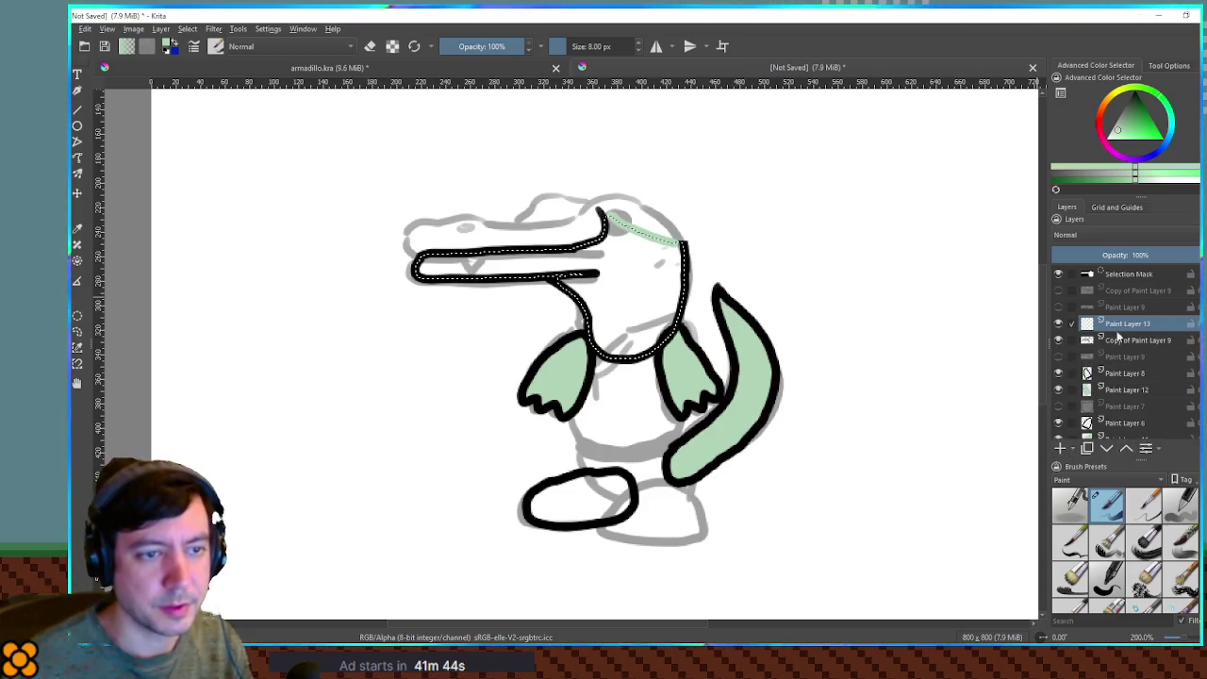
key("shift+BackSpace")
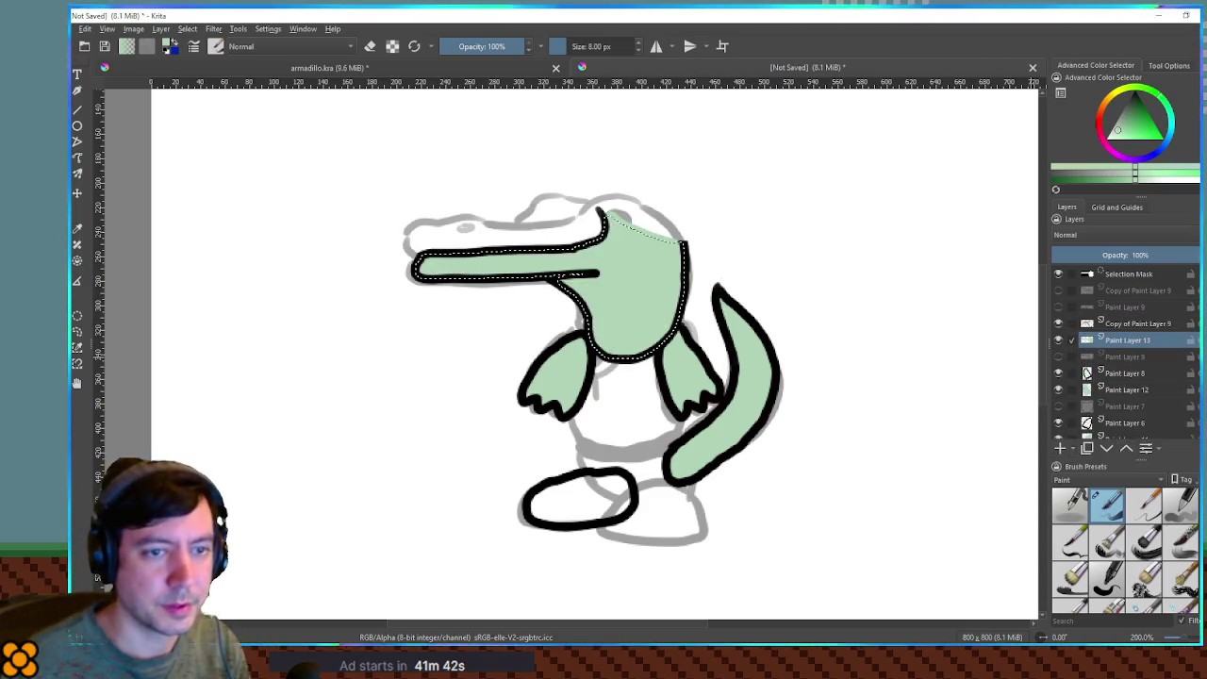
key("F2")
key("Return")
key("Page_Up")
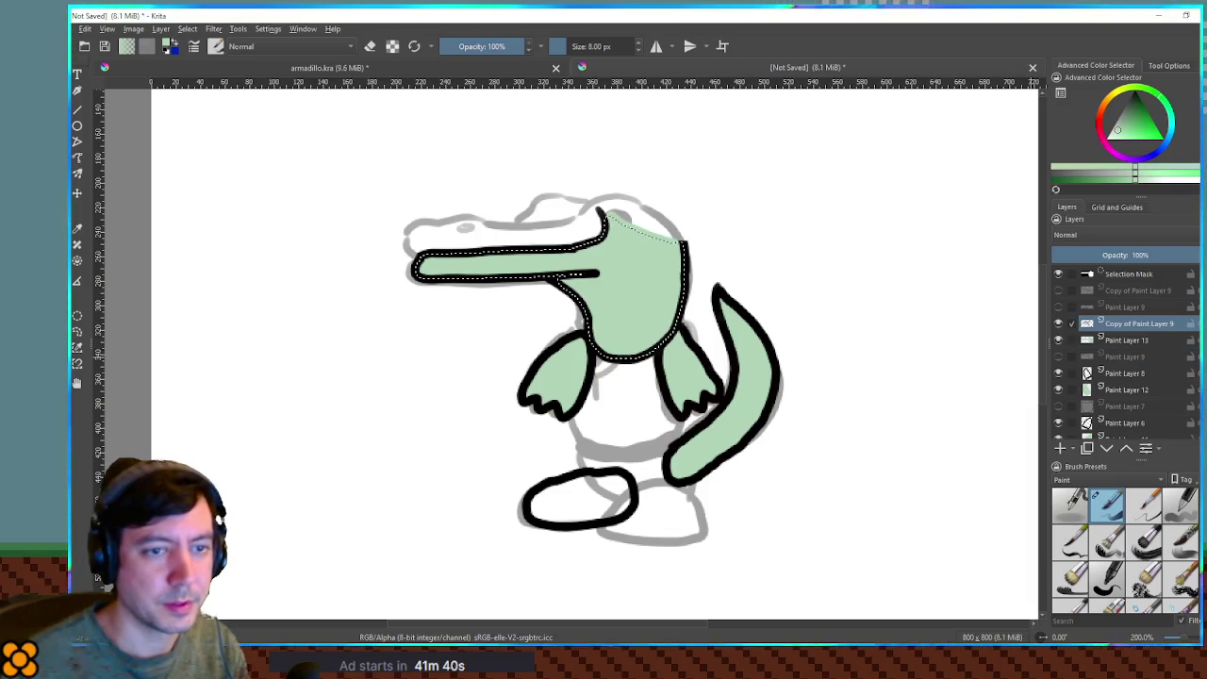
key("ctrl+shift+a")
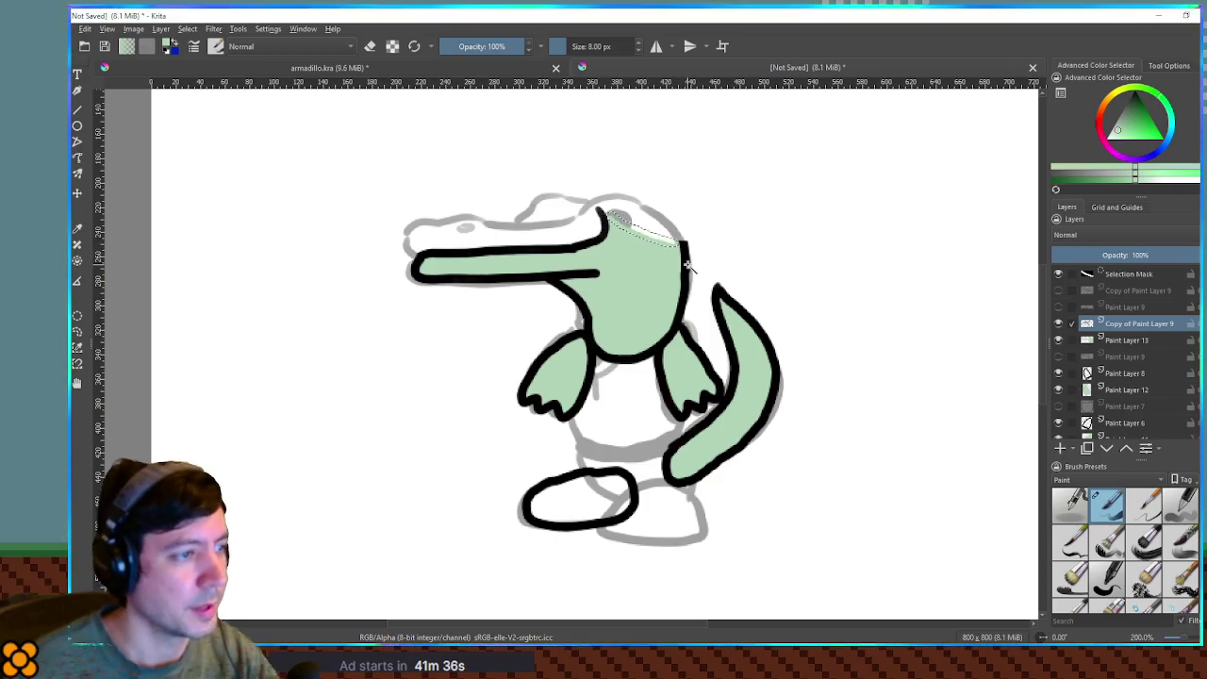
key("ctrl+shift+a")
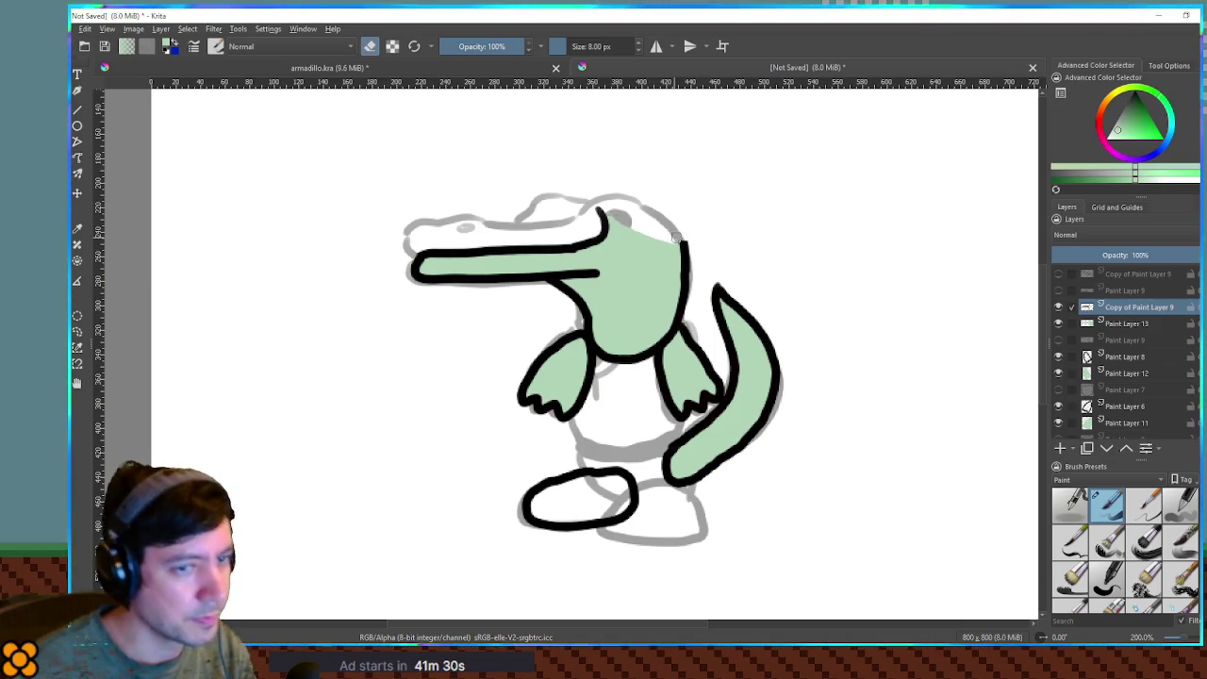
Leave only Paint Layer 9's upper head outline shown, hiding the jaw-and-neck outline and its green fill.
left_click(1058, 290)
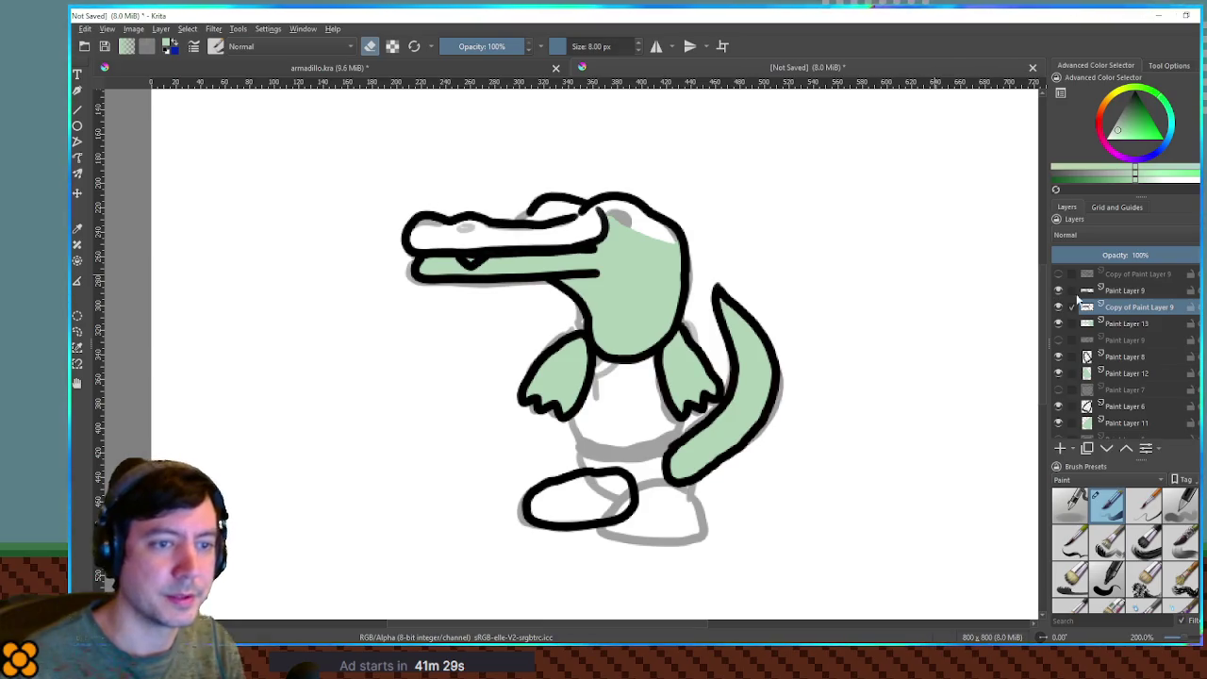
left_click(1141, 290)
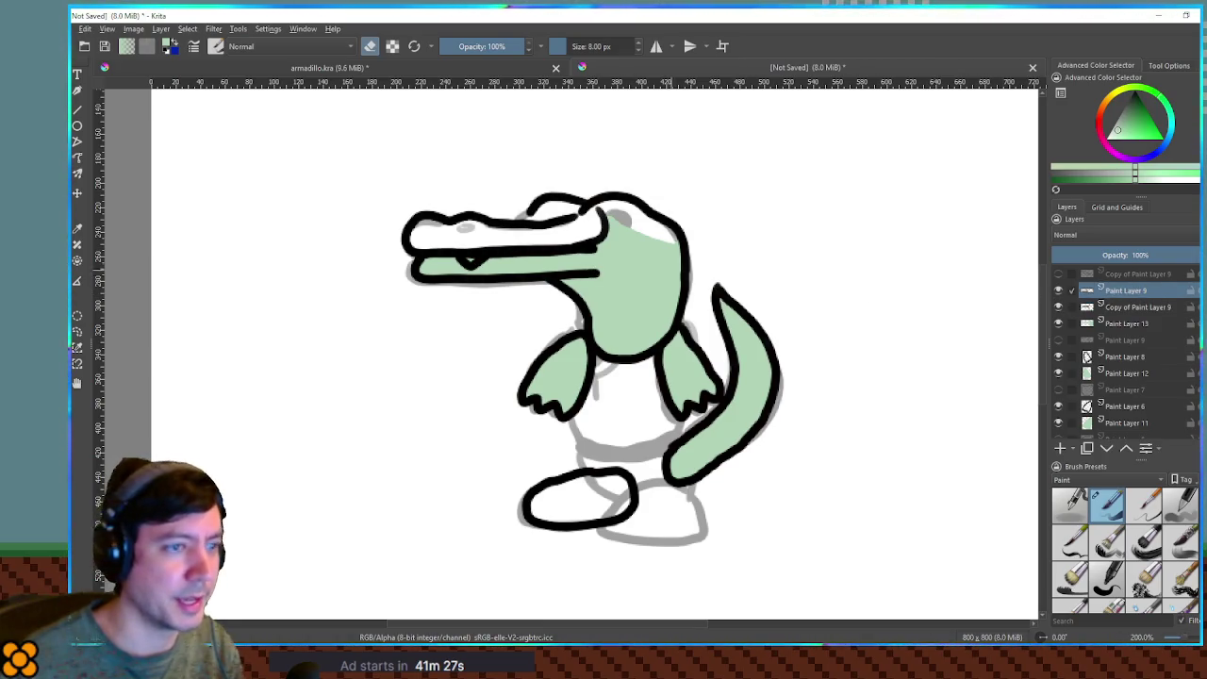
left_click(1058, 273)
left_click(1058, 274)
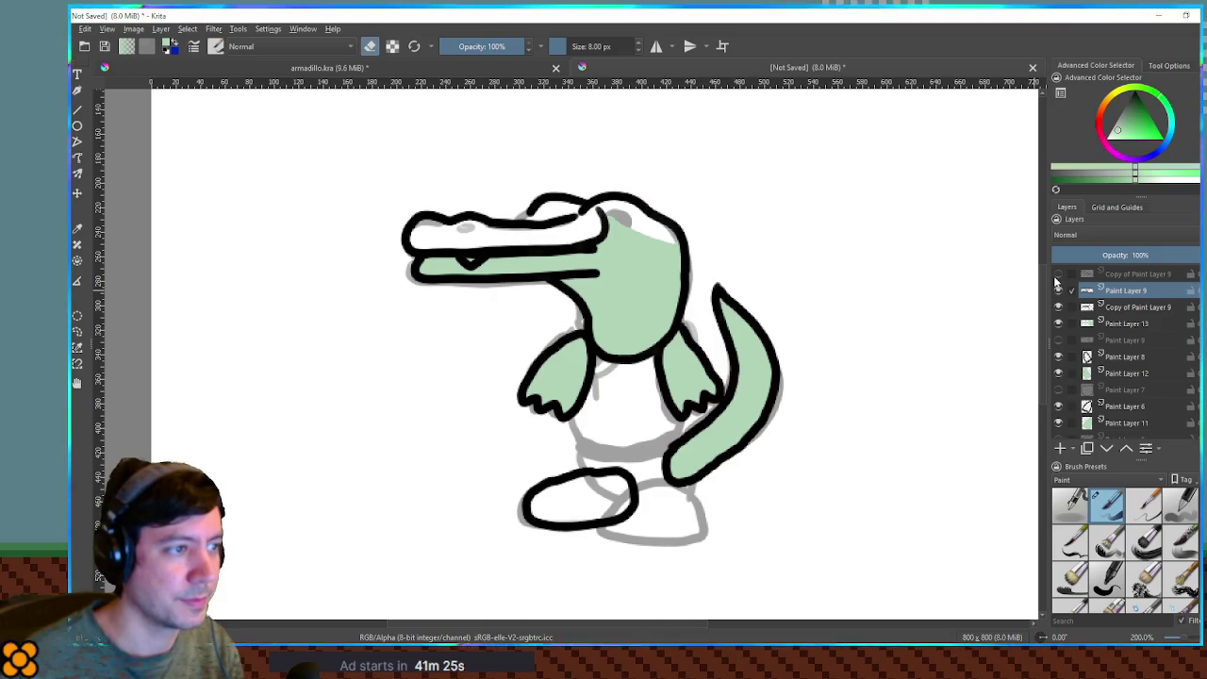
left_click(1058, 290)
left_click(1060, 291)
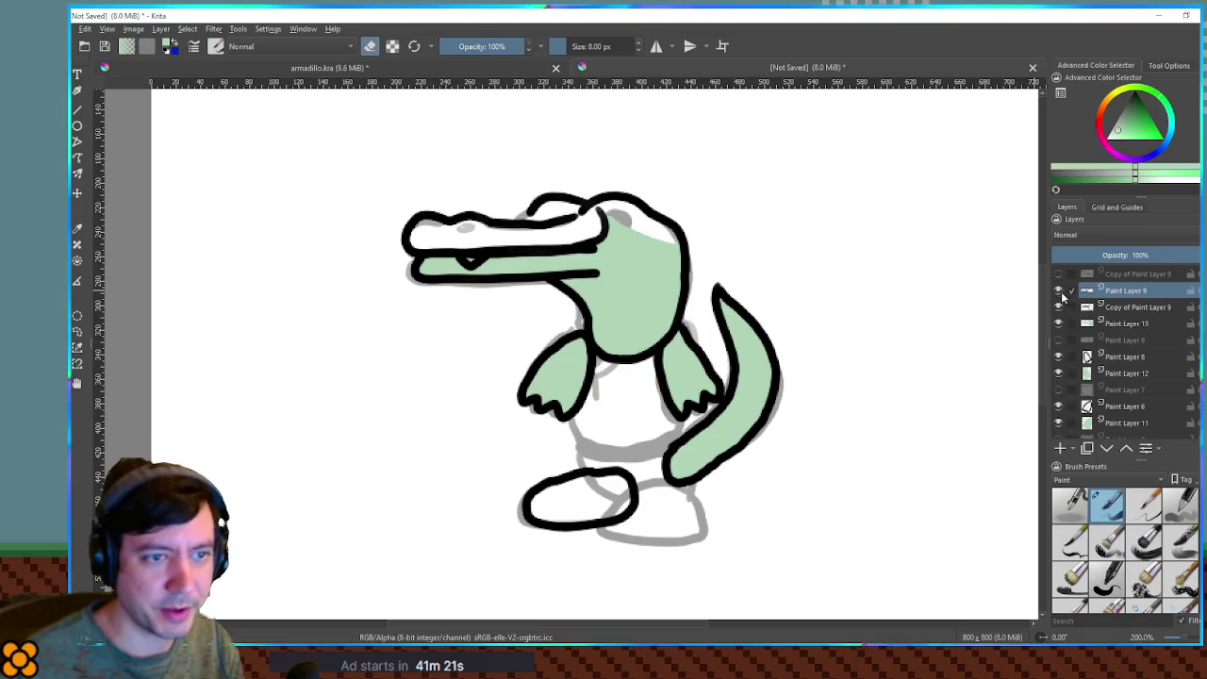
left_click(1058, 306)
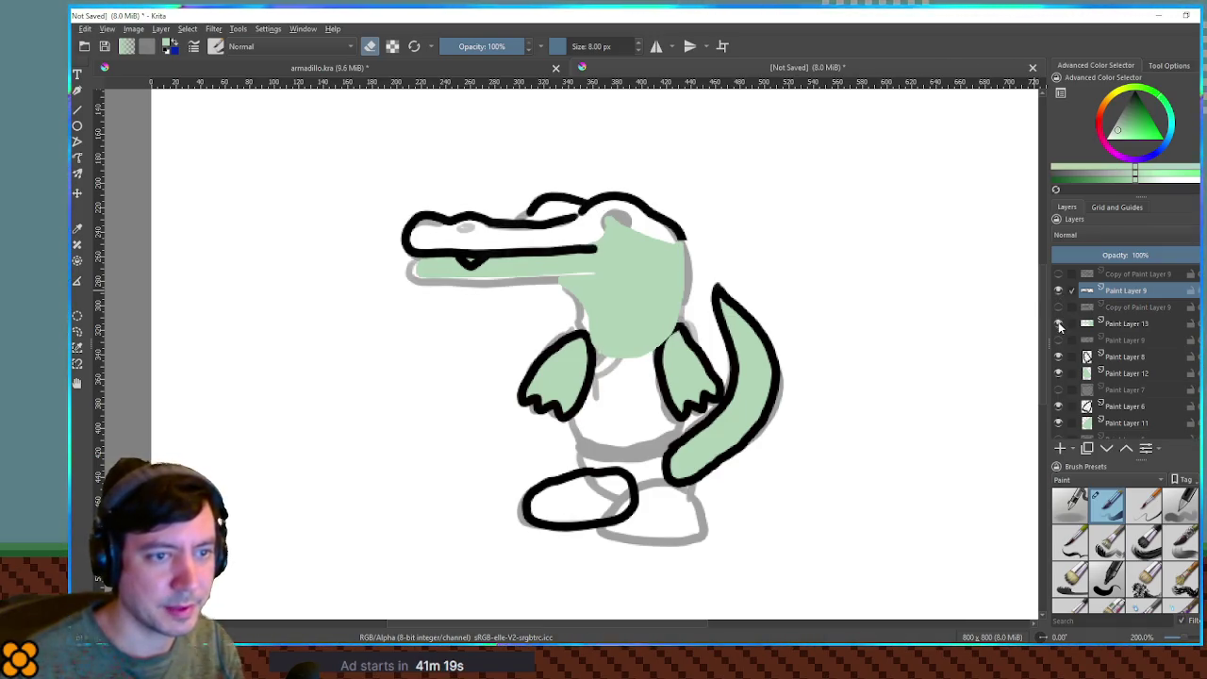
left_click(1058, 324)
left_click(1102, 311)
Add a new layer and close the gap along the jaw line with a green stroke.
key("Insert")
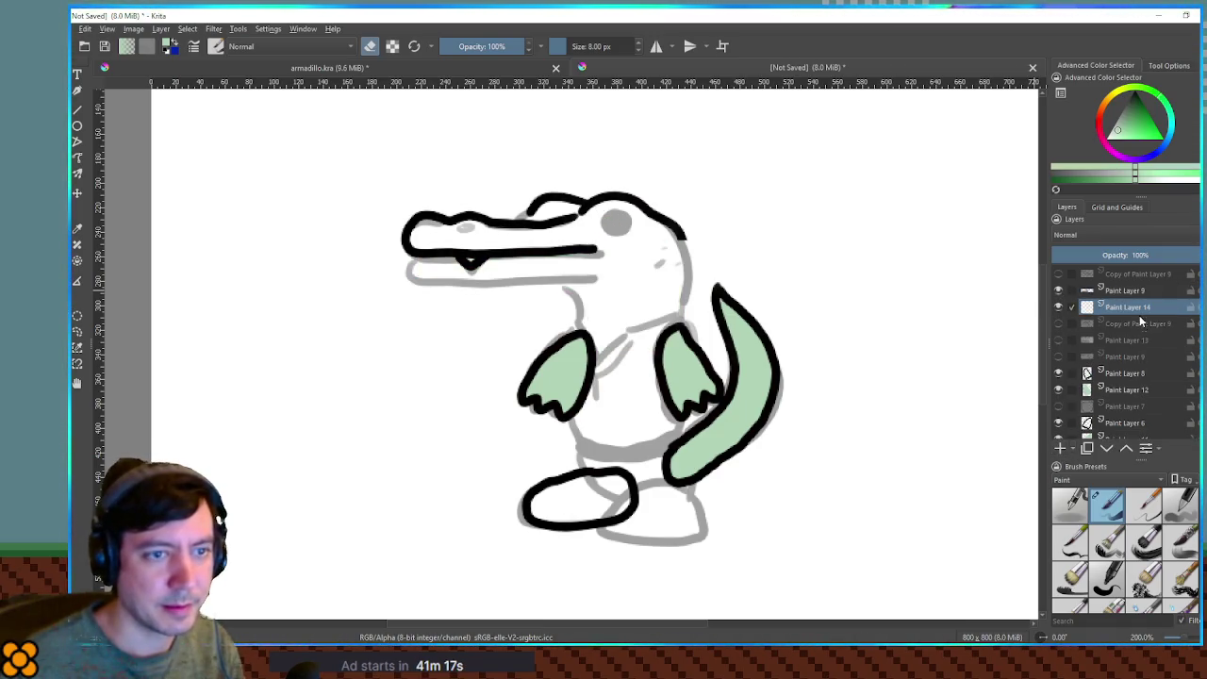
left_click(1134, 293)
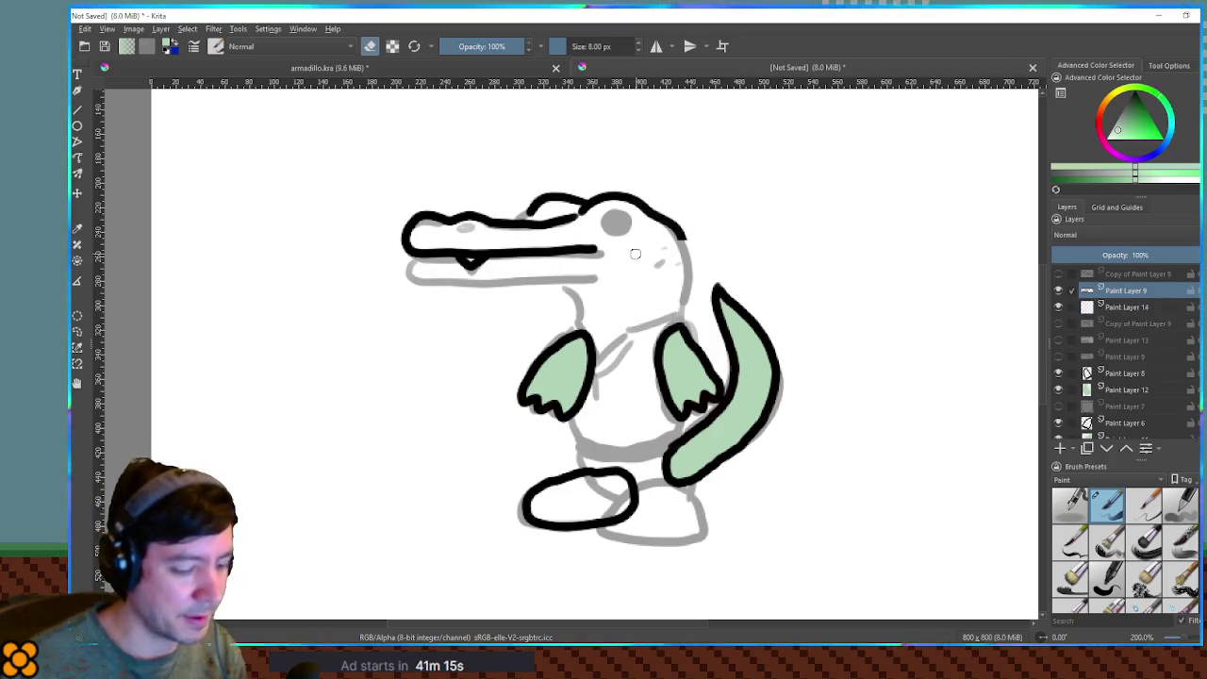
key("e")
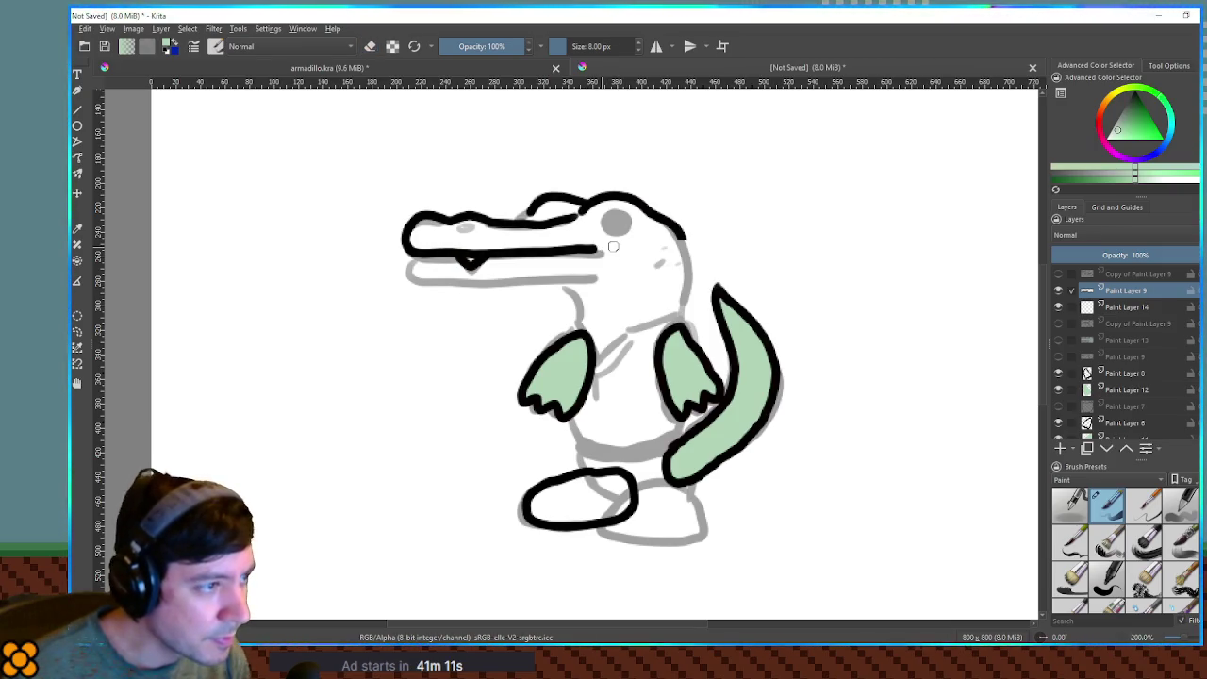
left_click_drag(602, 248, 658, 244)
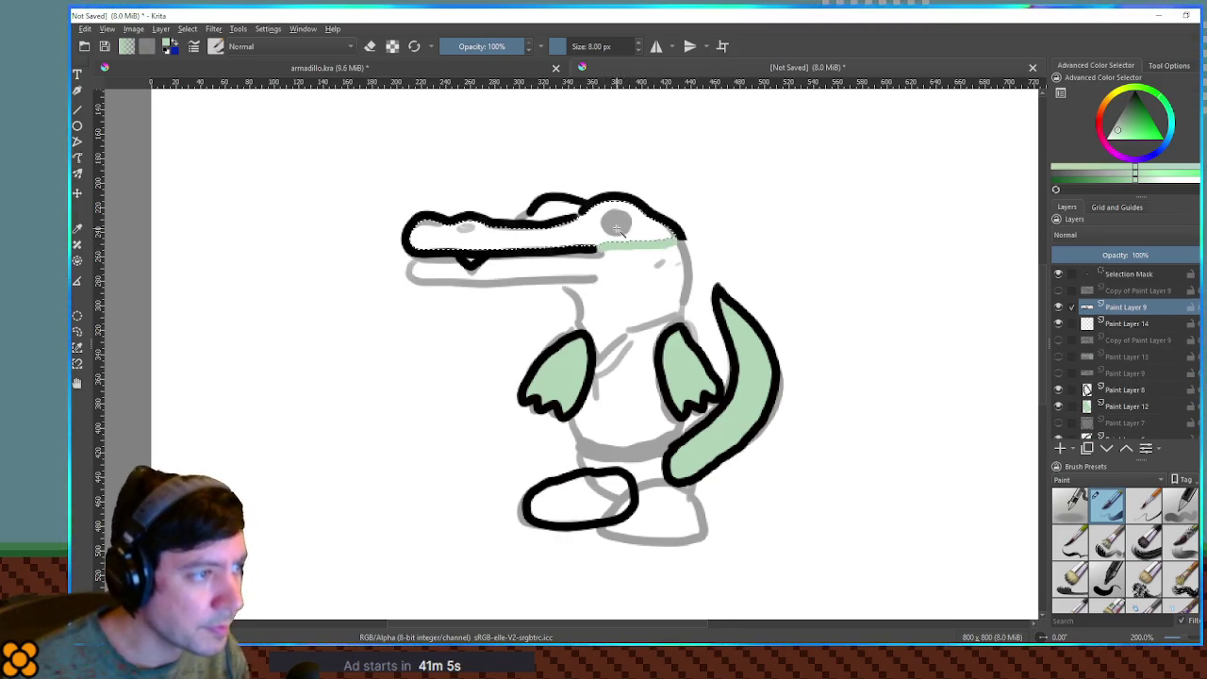
Grow a selection of the upper head and fill it with the tail's green on Paint Layer 14.
key("ctrl+shift+a")
key("ctrl+shift+a")
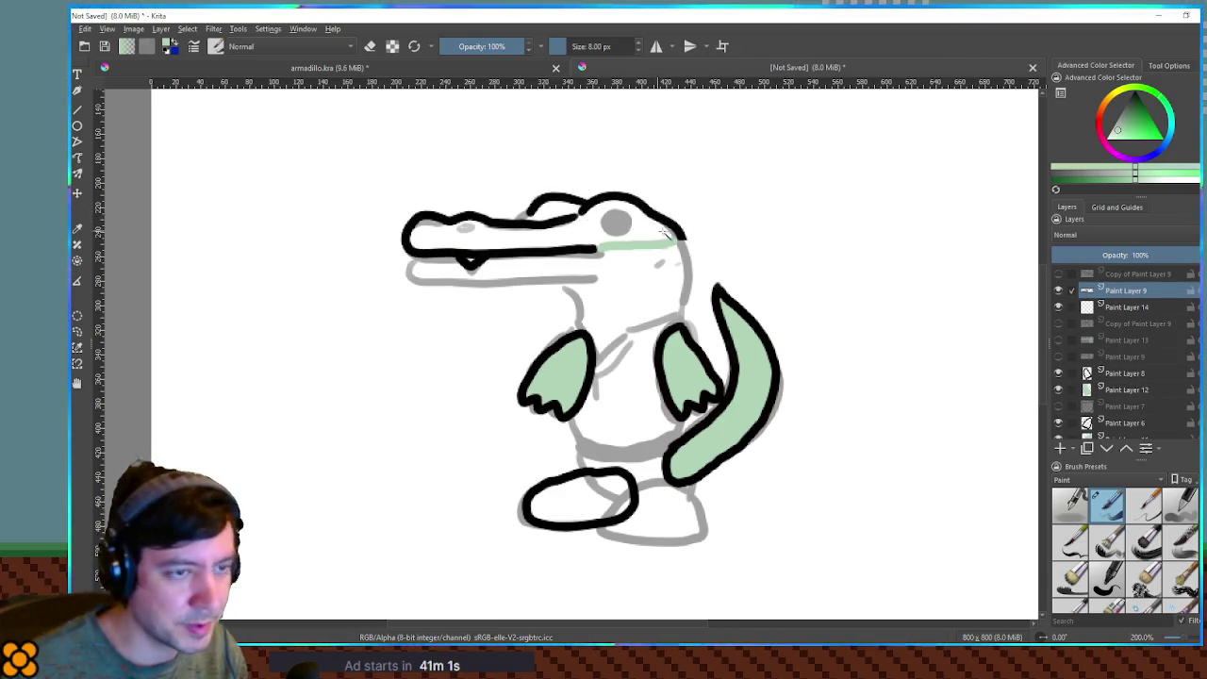
left_click(533, 212, "ctrl")
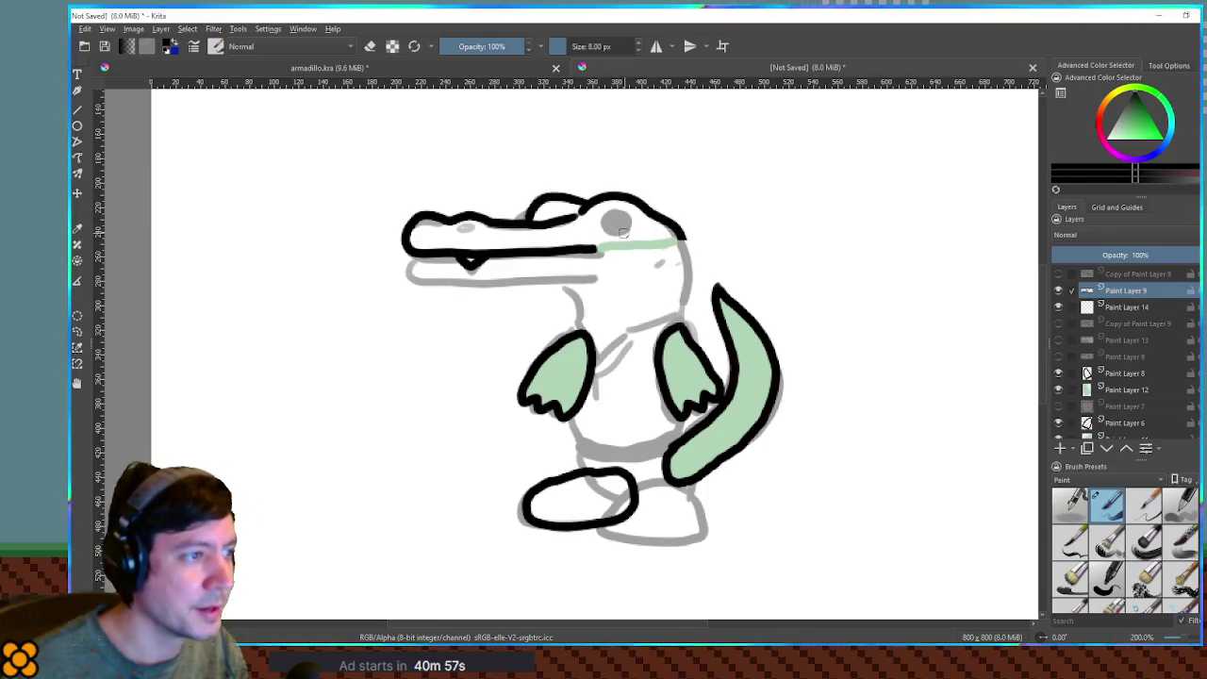
key("ctrl+shift+d")
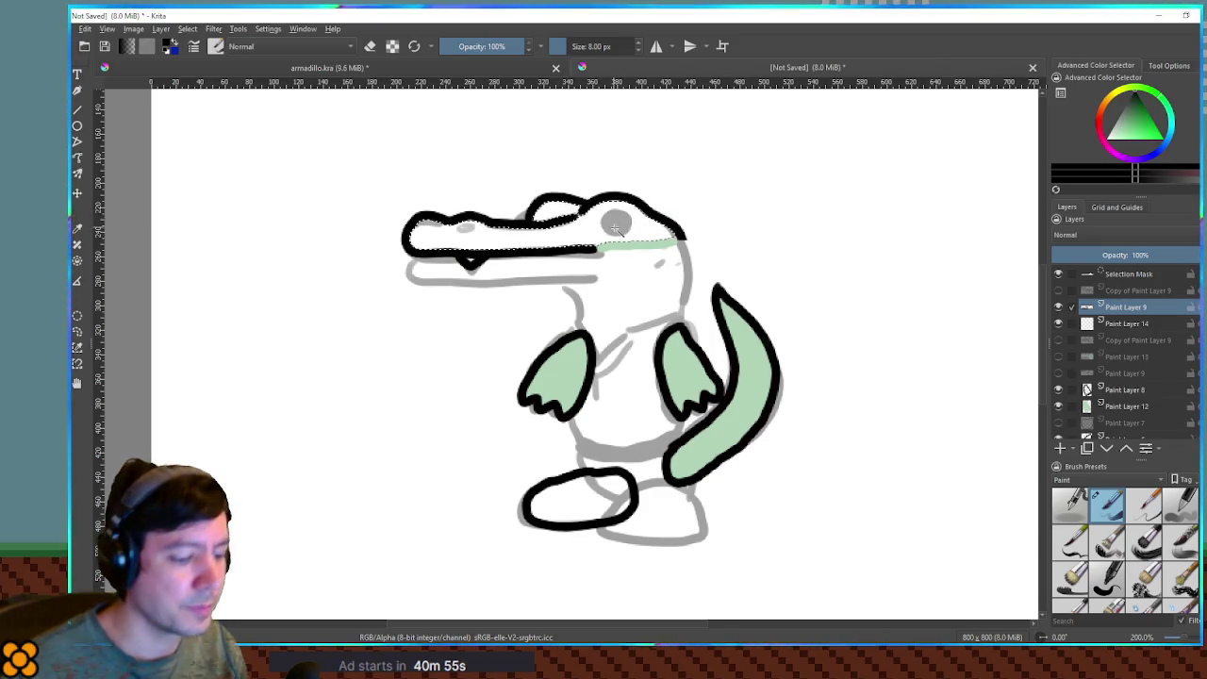
key("Return")
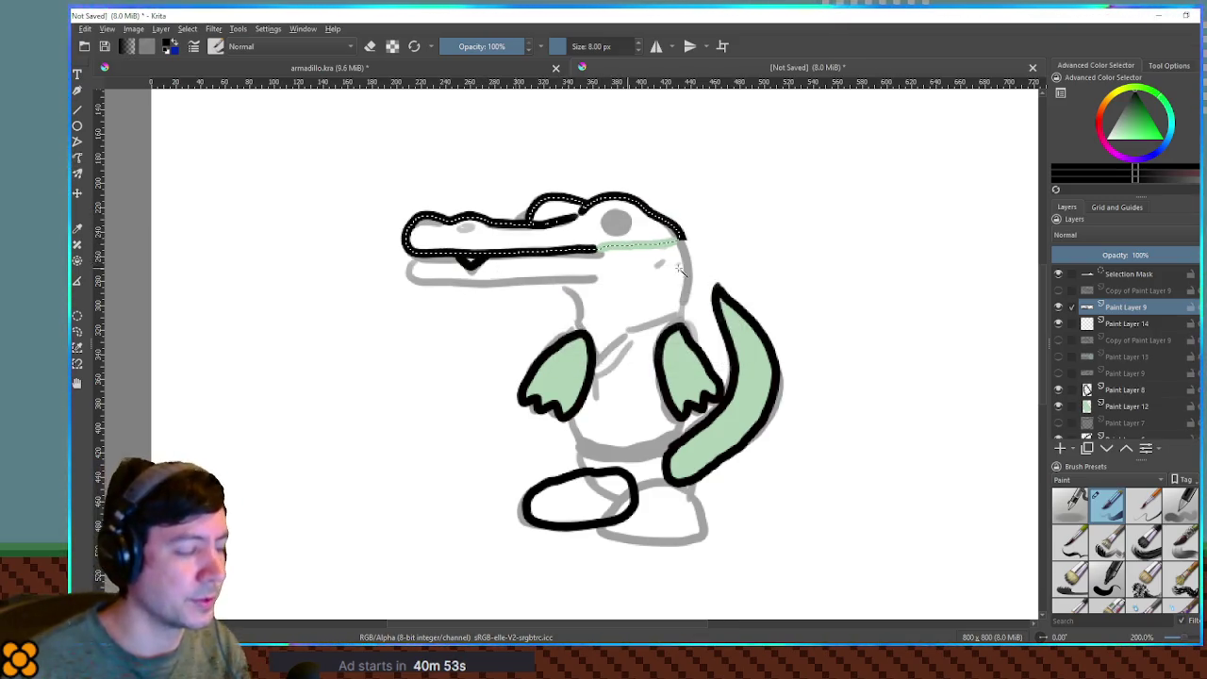
left_click(1152, 319)
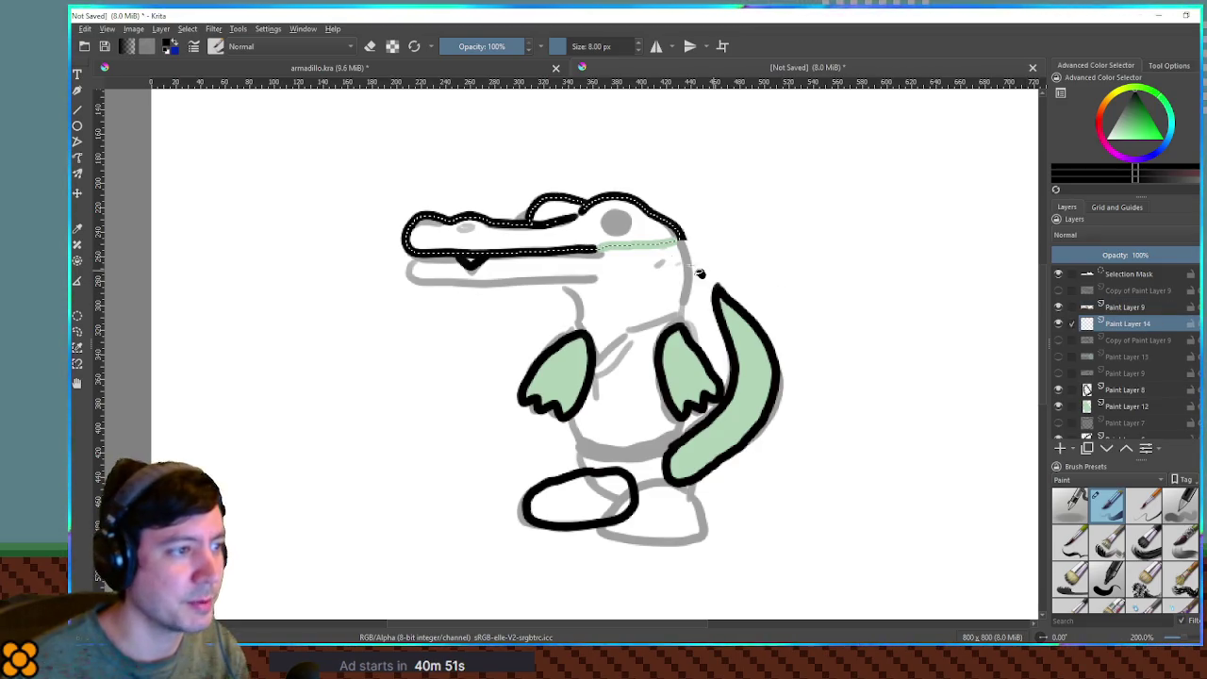
left_click(743, 413, "ctrl")
key("shift+BackSpace")
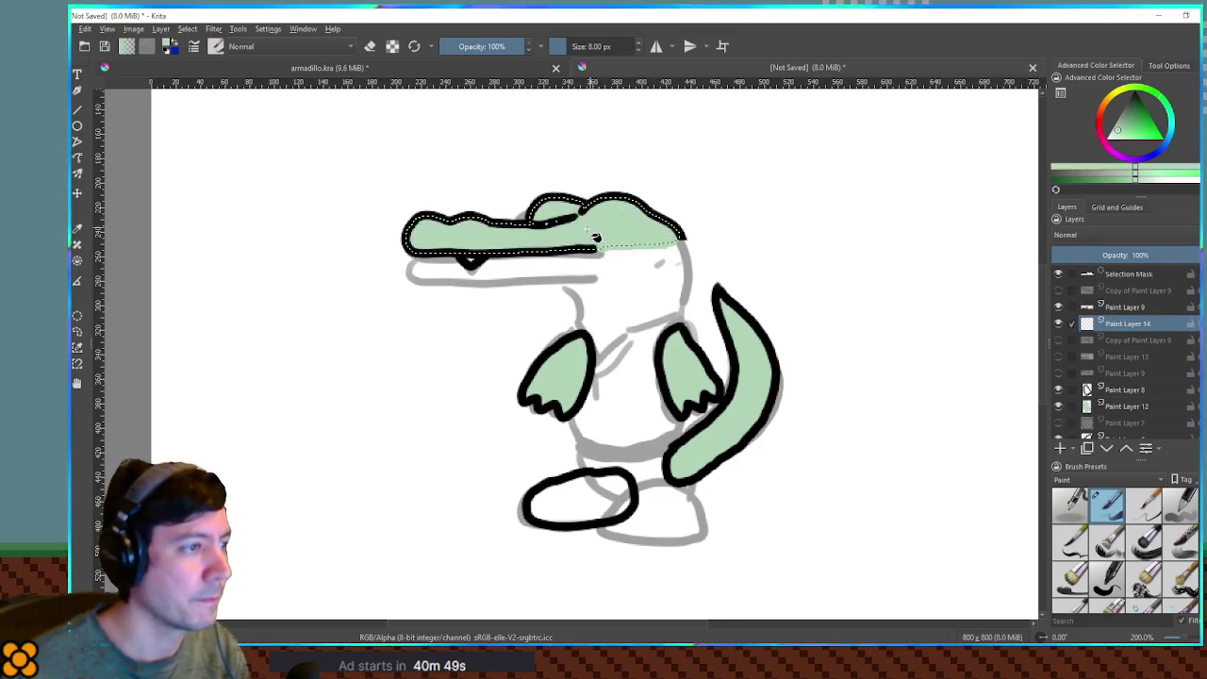
key("ctrl+shift+a")
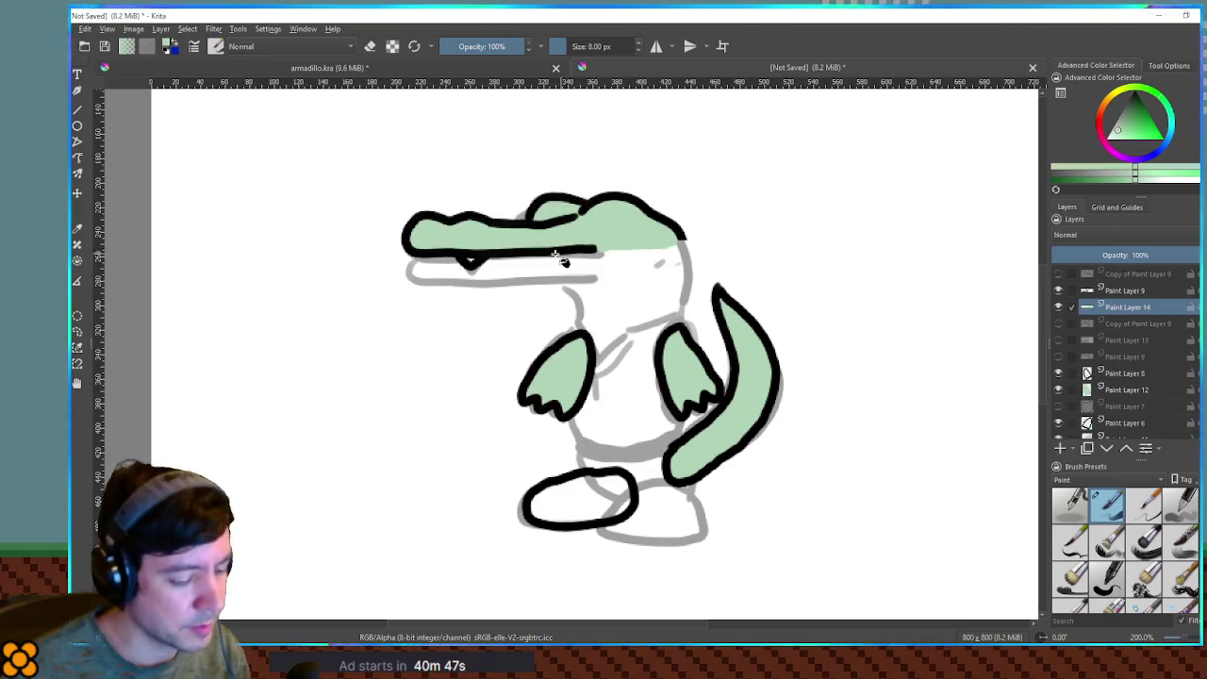
left_click(476, 256, "ctrl")
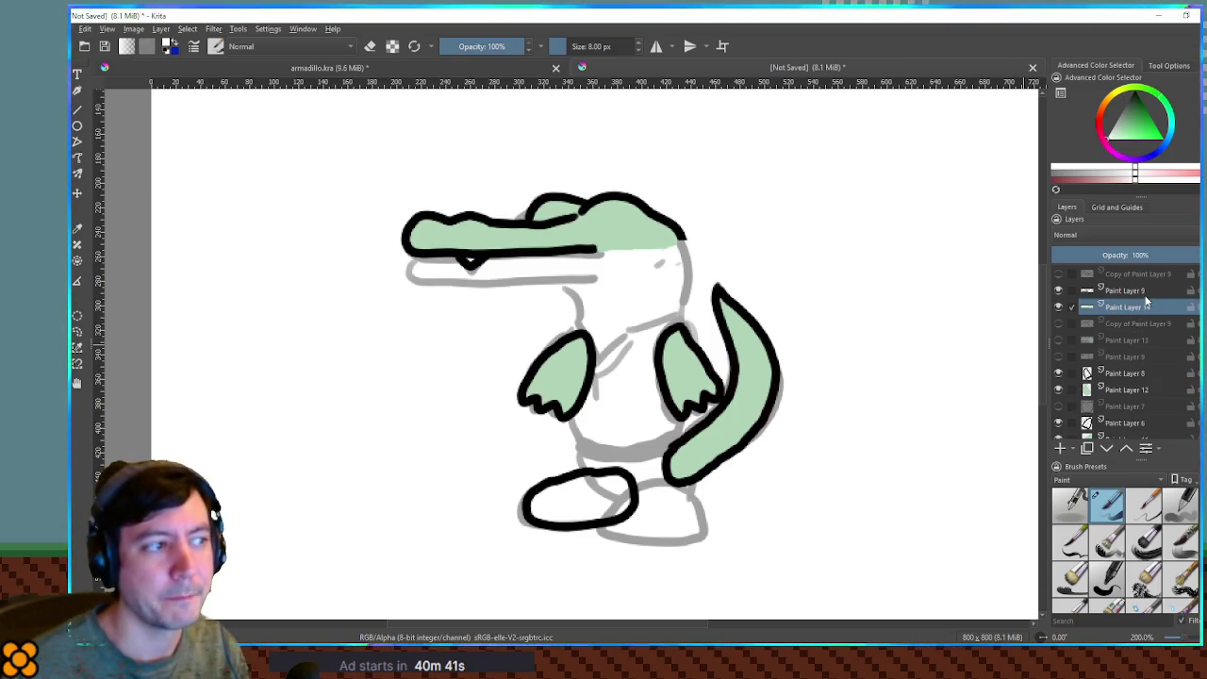
left_click(1057, 324)
left_click(1057, 340)
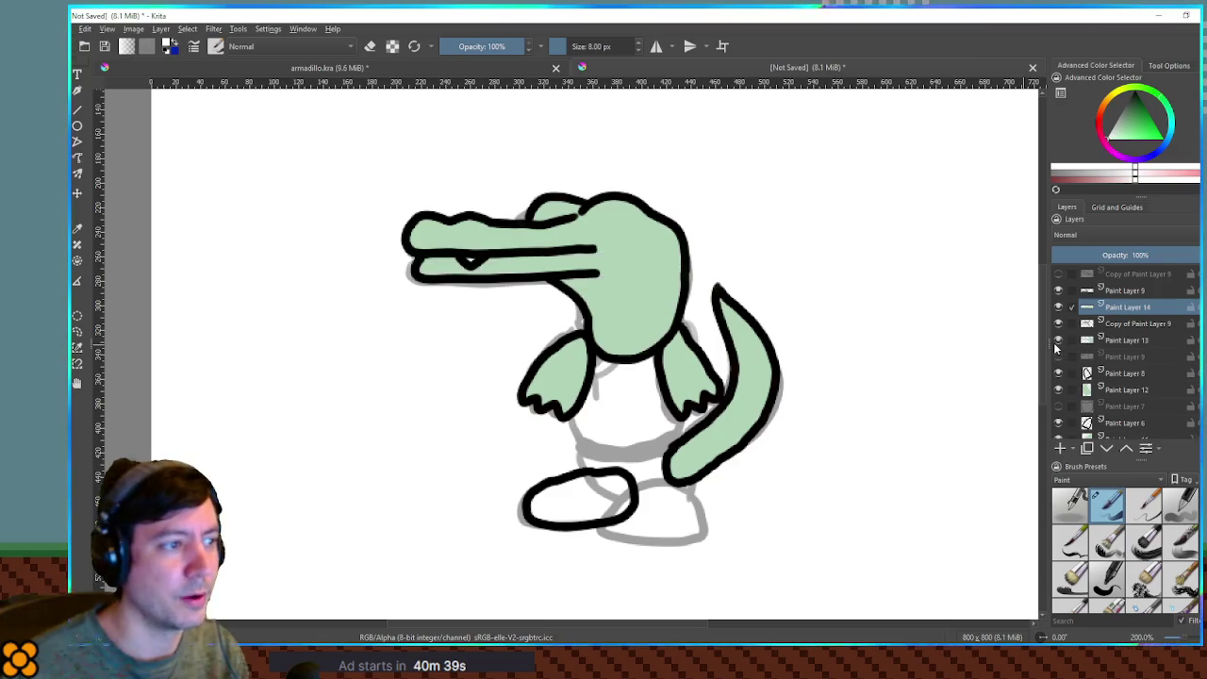
left_click(1125, 289, "ctrl")
key("ctrl+t")
left_click_drag(760, 220, 754, 312)
left_click_drag(641, 274, 657, 243)
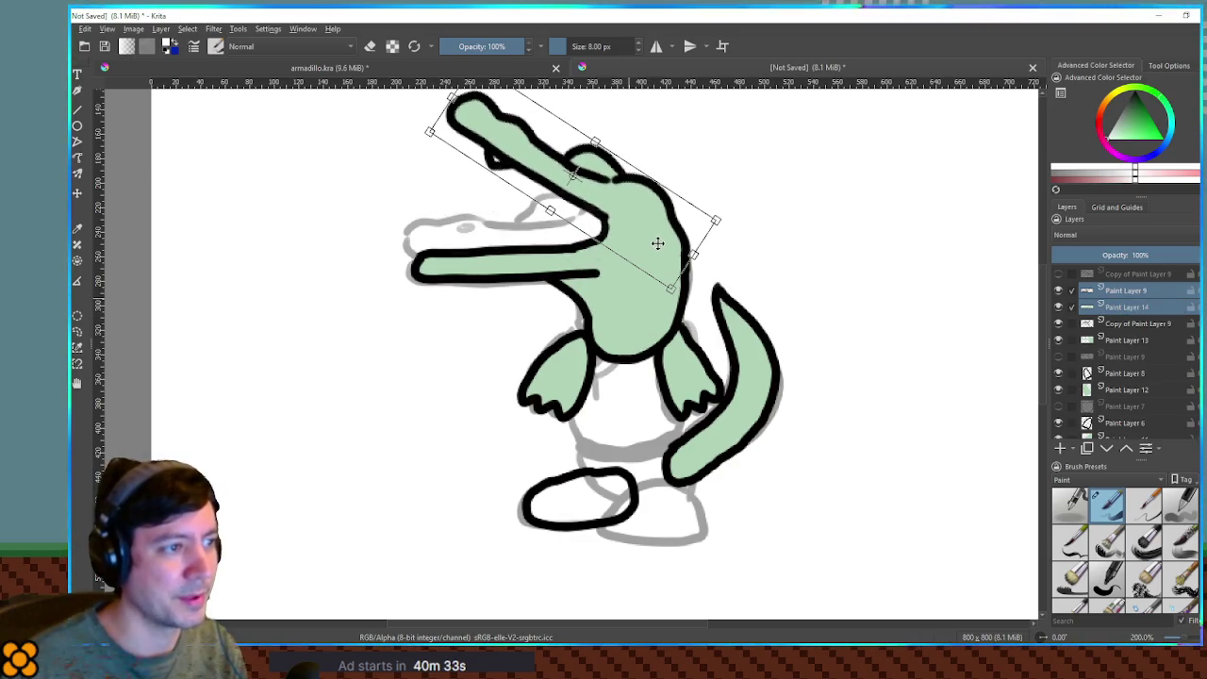
key("Escape")
left_click(1157, 275)
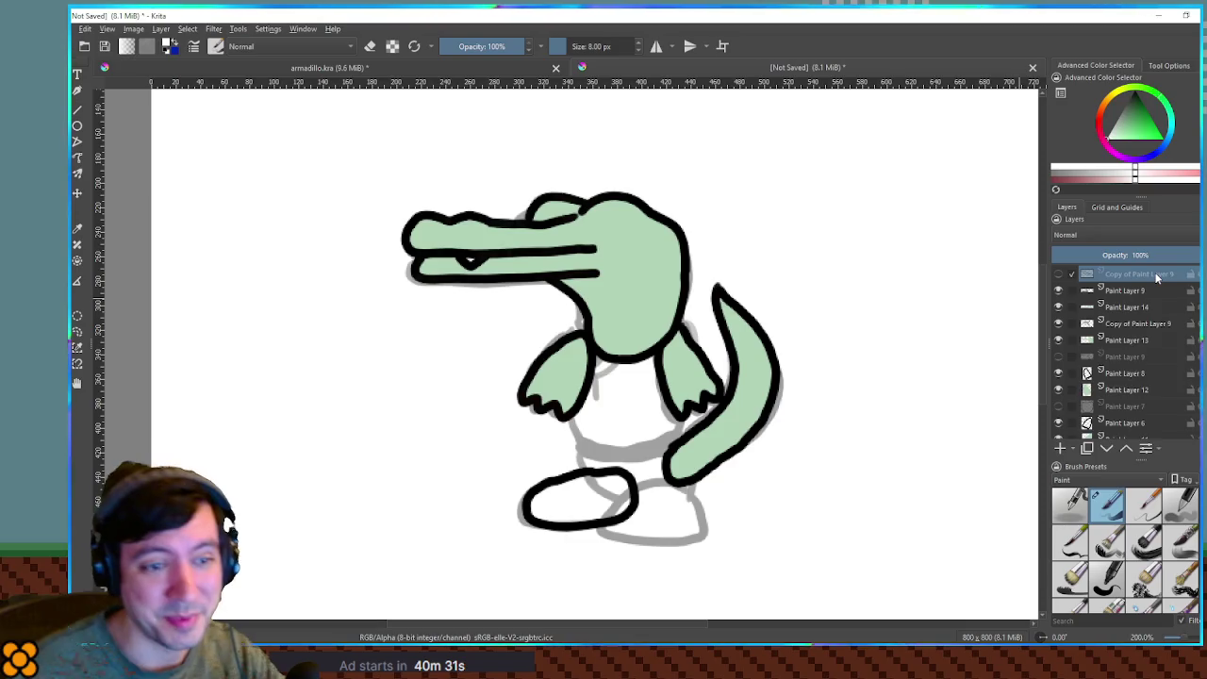
mouse_move(1157, 274)
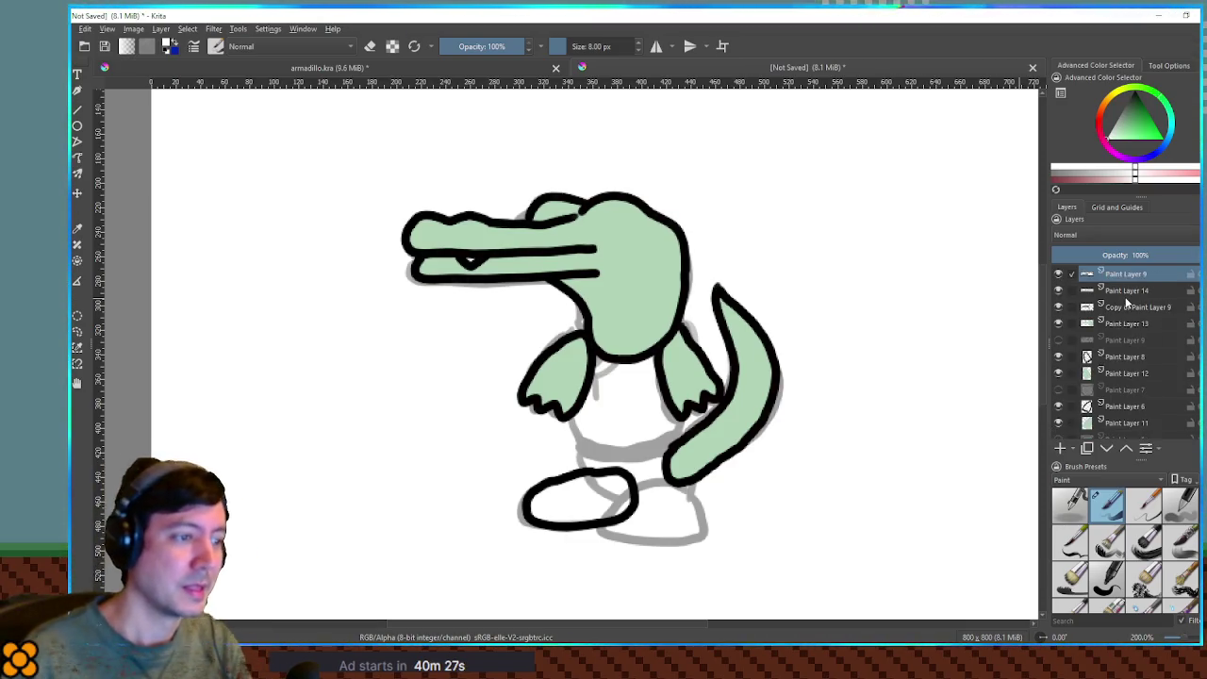
mouse_move(1127, 299)
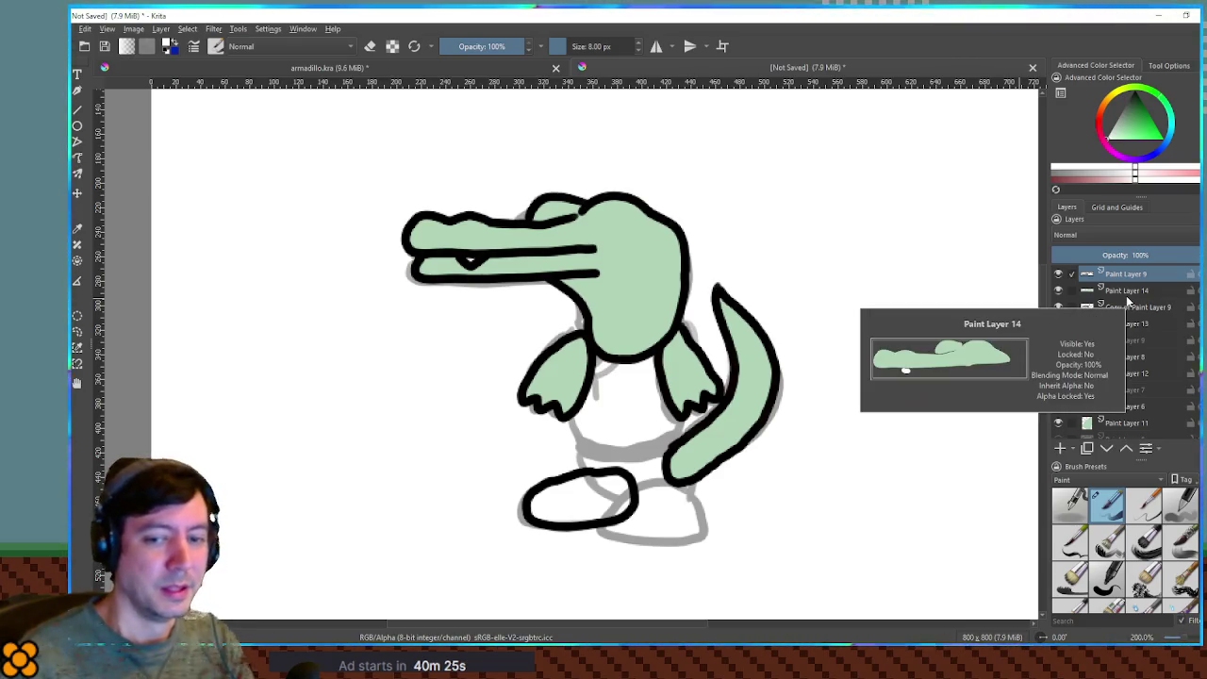
mouse_move(1105, 323)
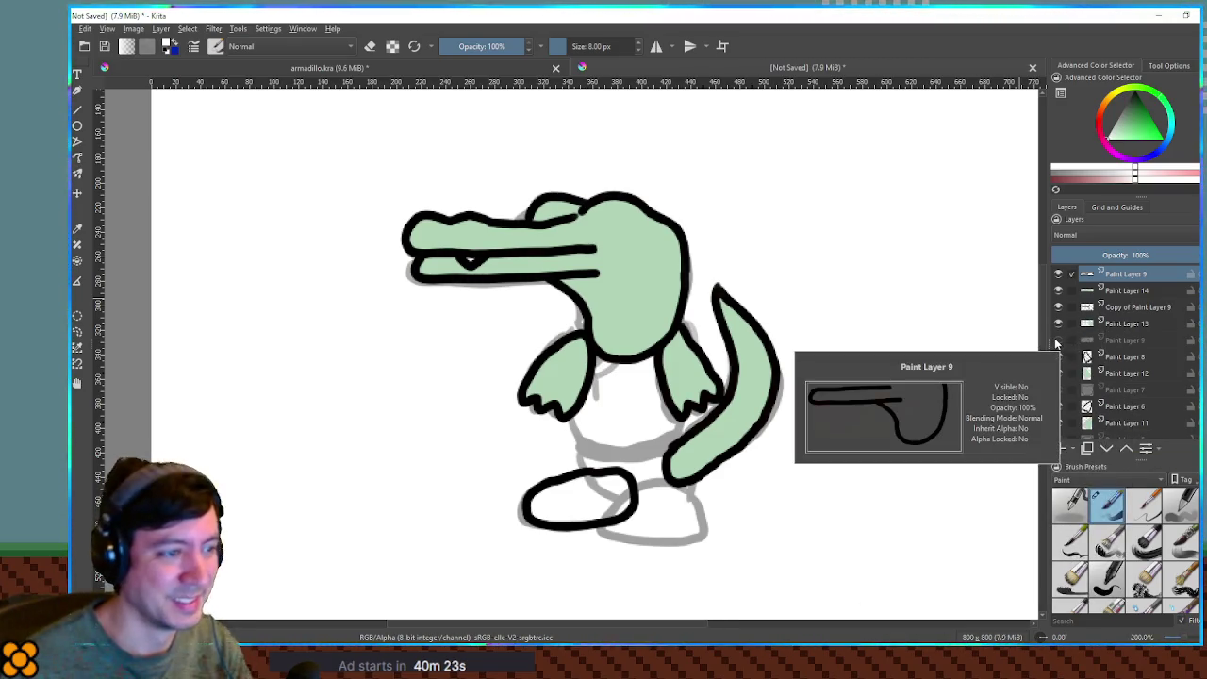
scroll(1120, 376, "down", 3)
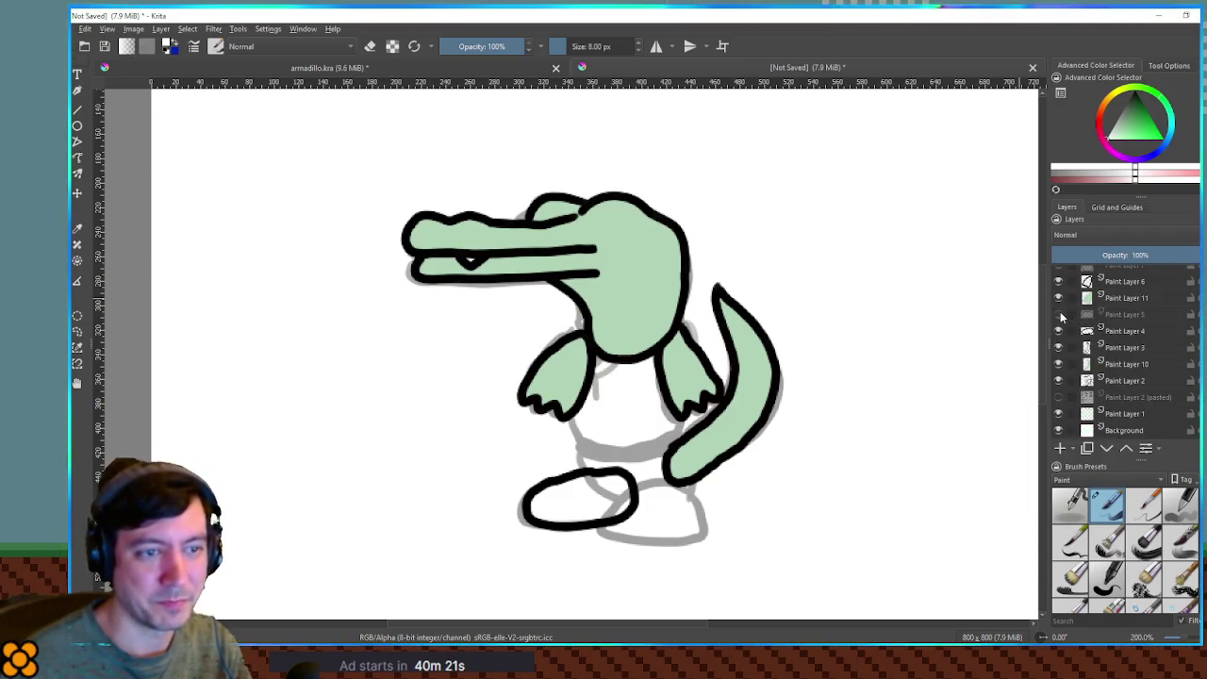
Add new Paint Layer 15 for the shoe fill and make it active.
left_click(1058, 314)
left_click(1058, 314)
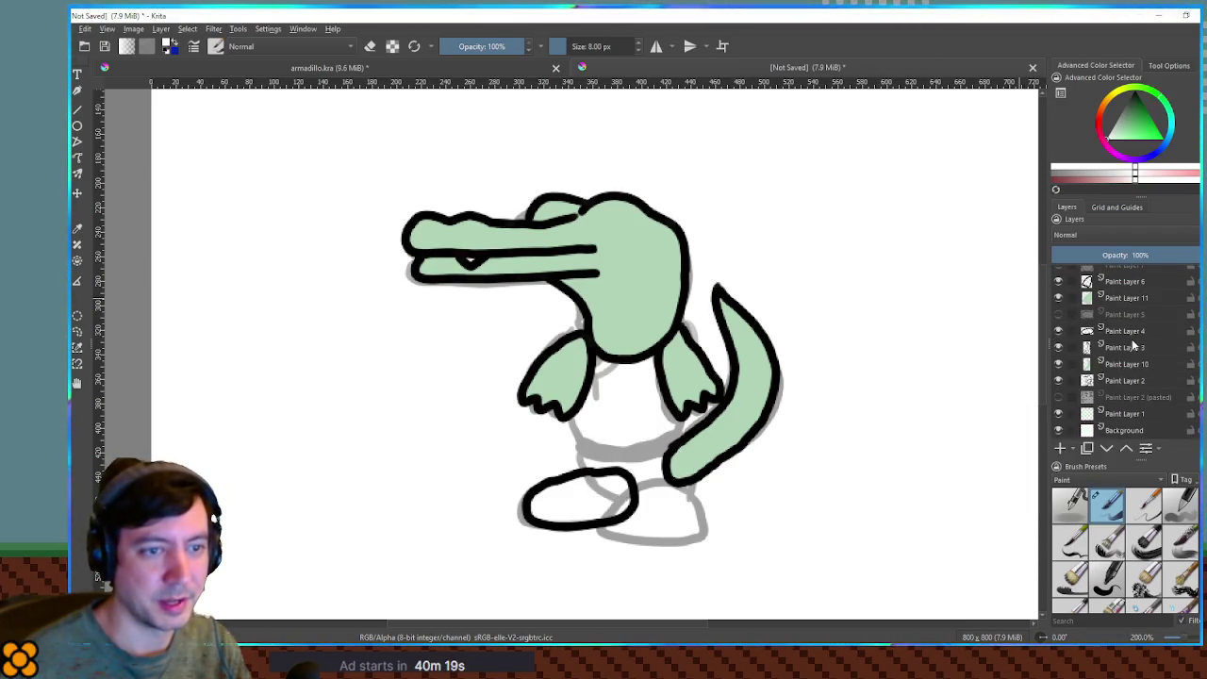
left_click(1071, 347)
left_click(1059, 449)
left_click(1133, 347)
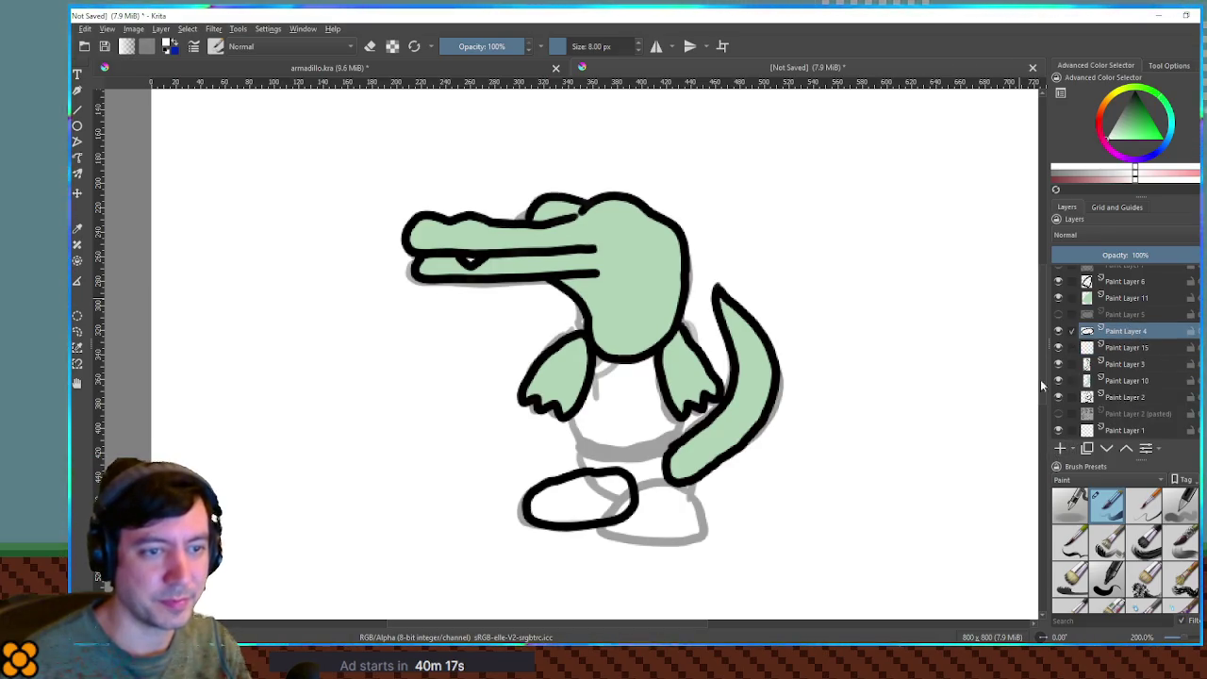
left_click(1121, 363)
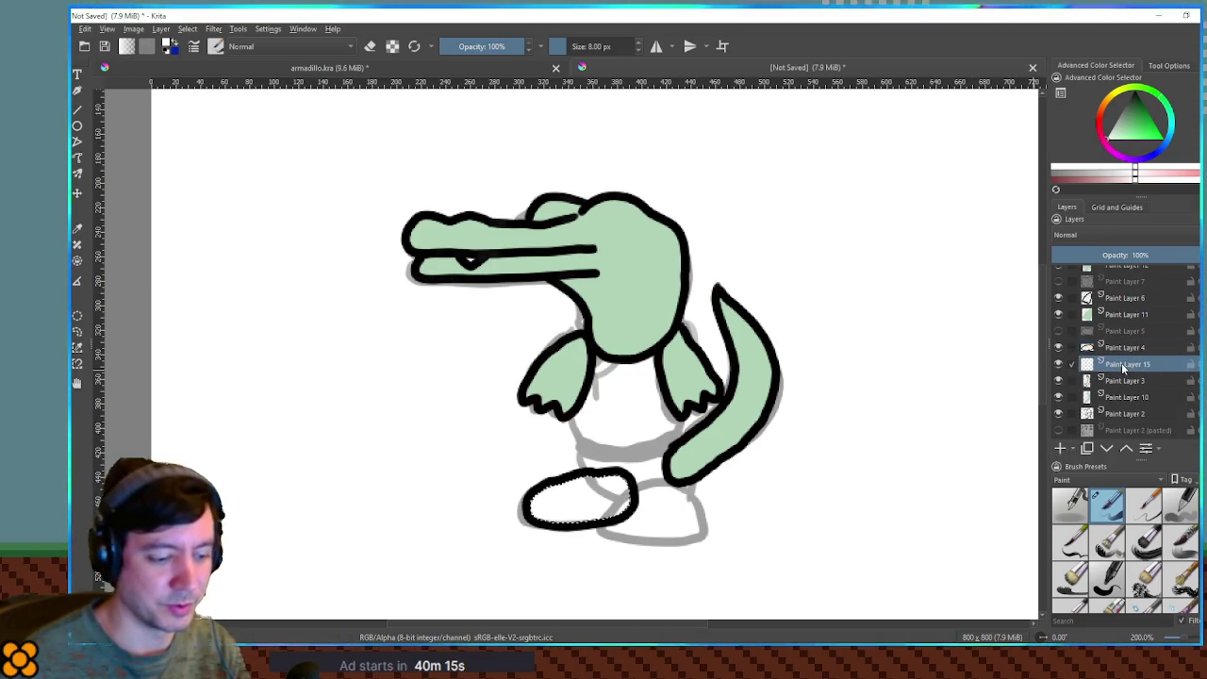
Fill the shoe selection with brown from the colour wheel, then deselect.
key("ctrl+shift+s")
key("Return")
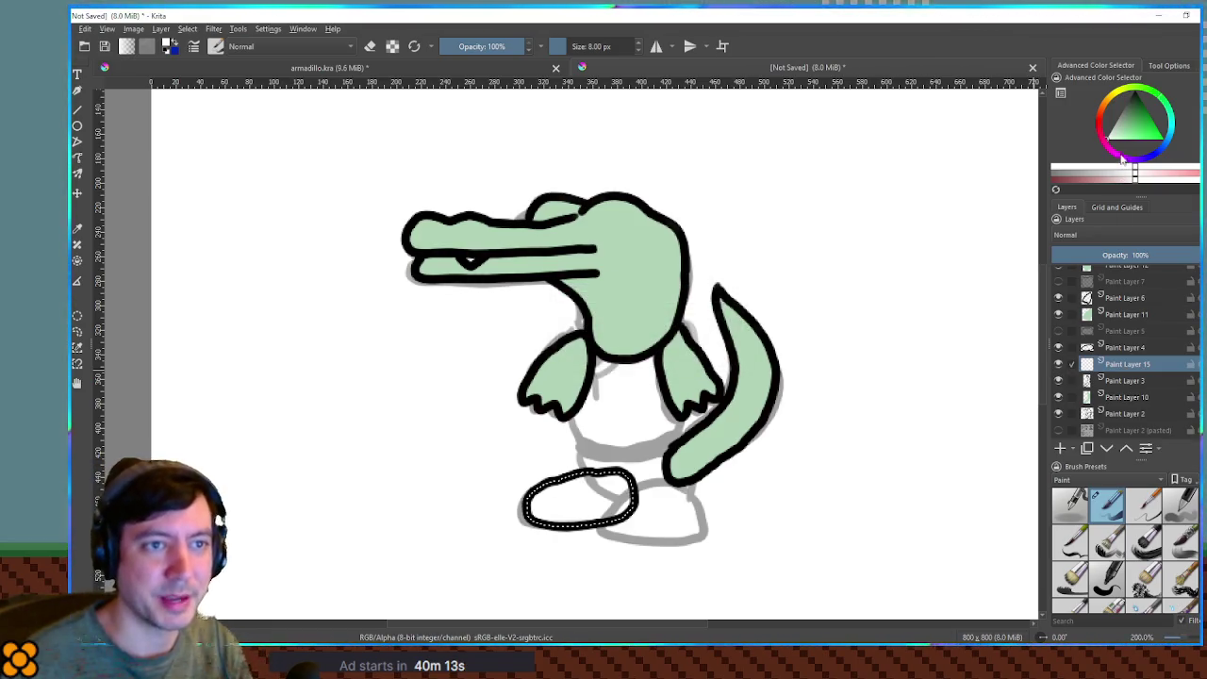
left_click(1099, 121)
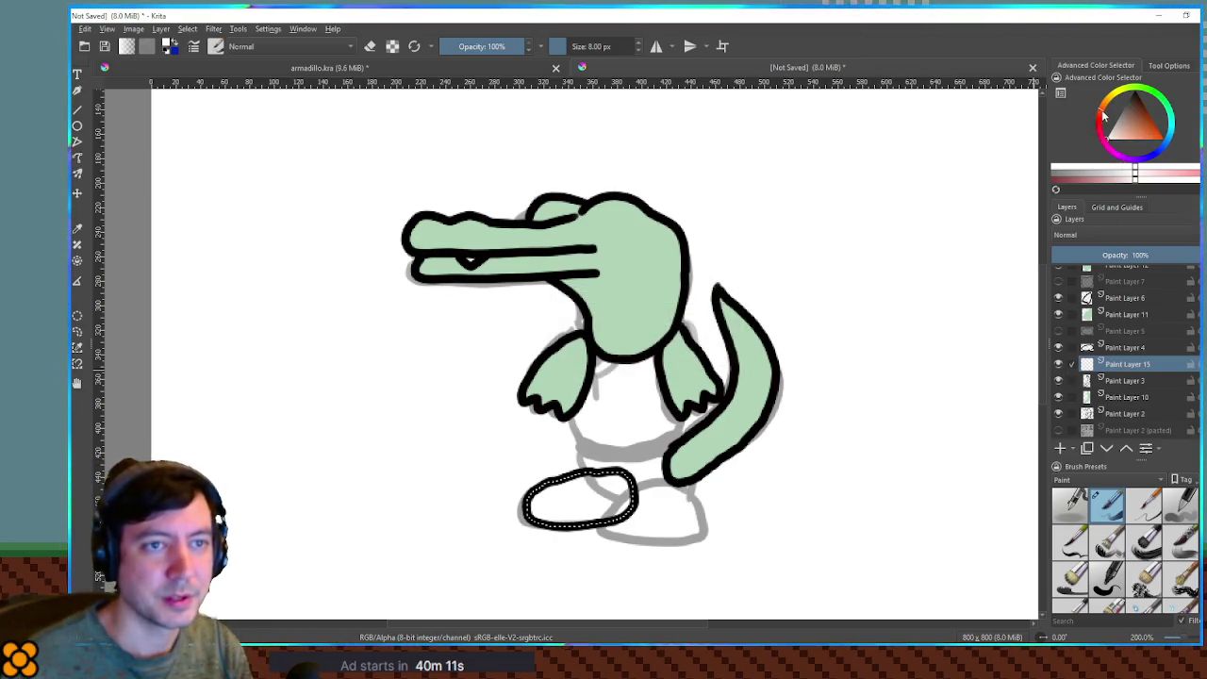
left_click(1134, 118)
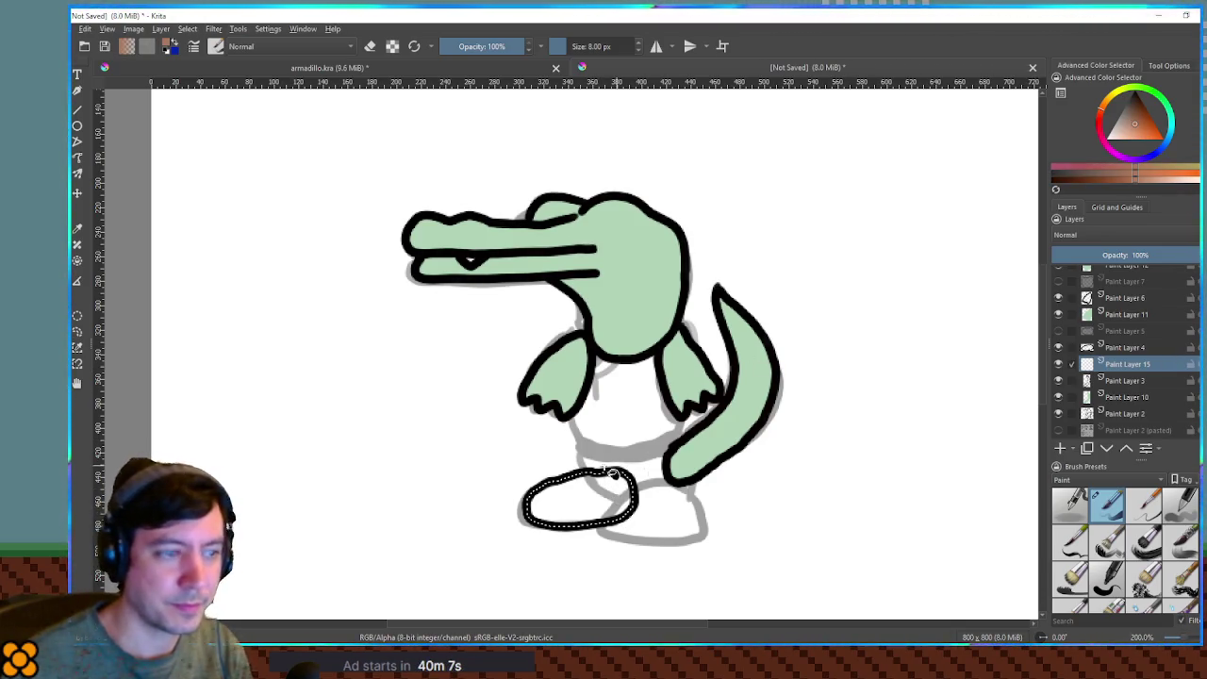
key("shift+BackSpace")
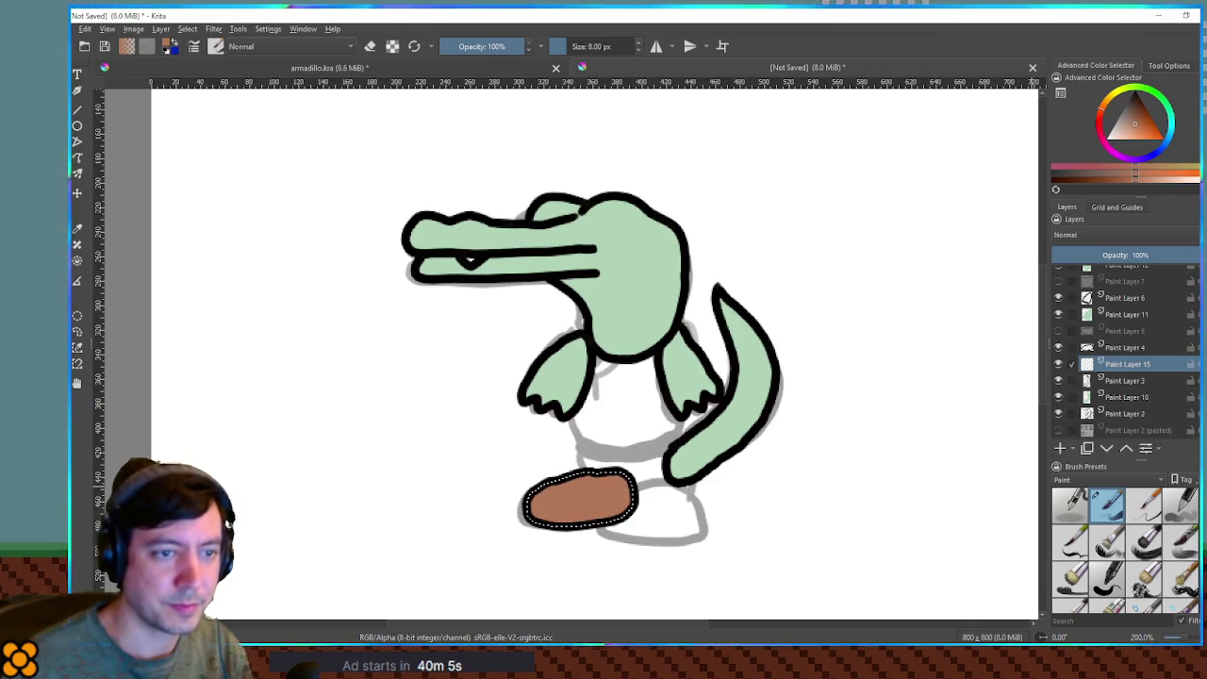
key("ctrl+shift+a")
Add an empty Paint Layer 16 for the shorts fill.
scroll(1127, 358, "down", 1)
left_click(1125, 331)
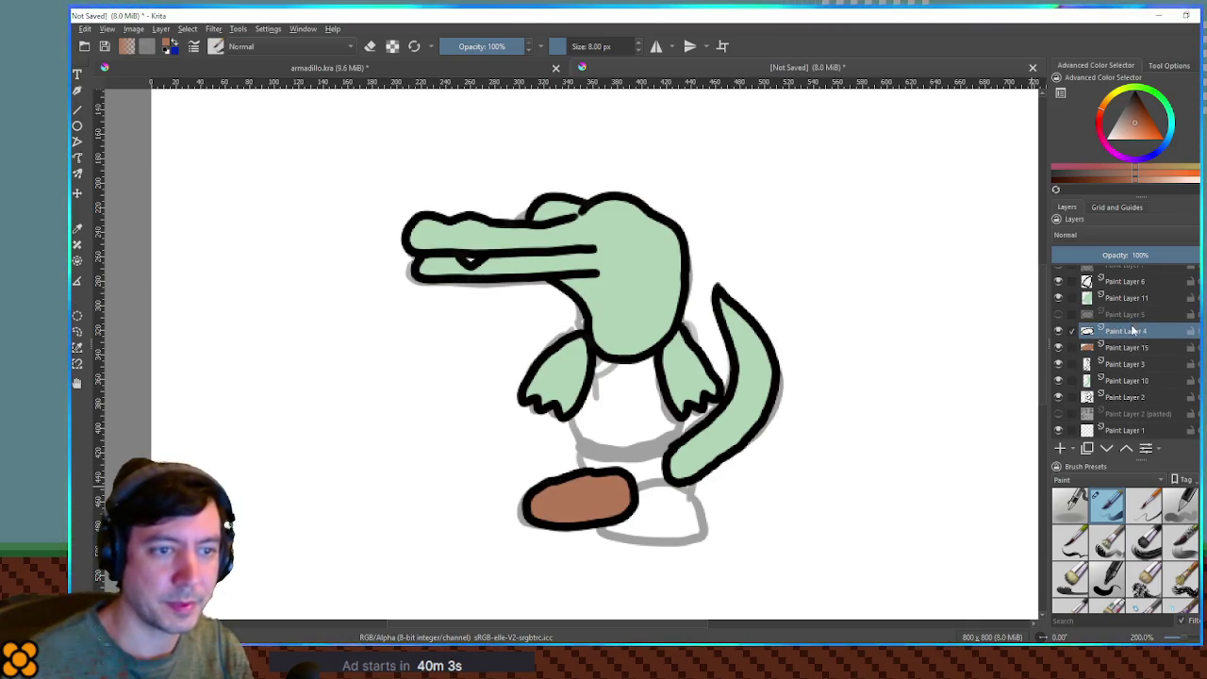
left_click(1058, 450)
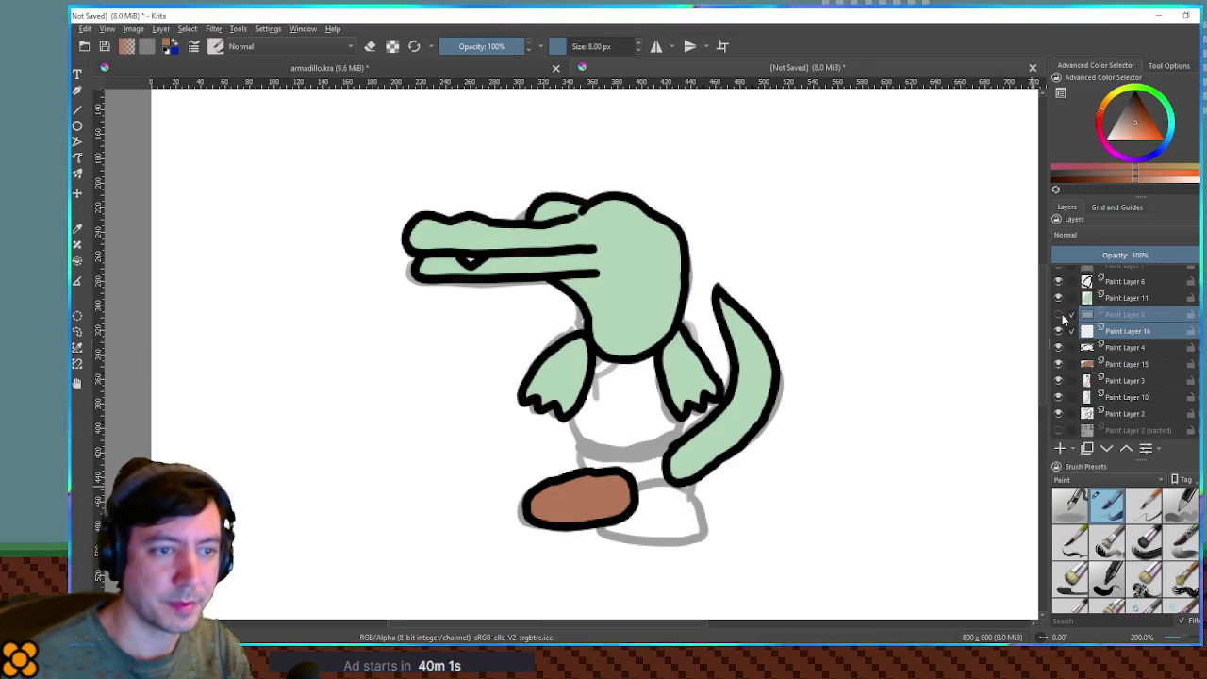
Select inside the shorts outline on Paint Layer 5 and fill it light blue on Paint Layer 16.
left_click(1058, 314)
left_click(1117, 317)
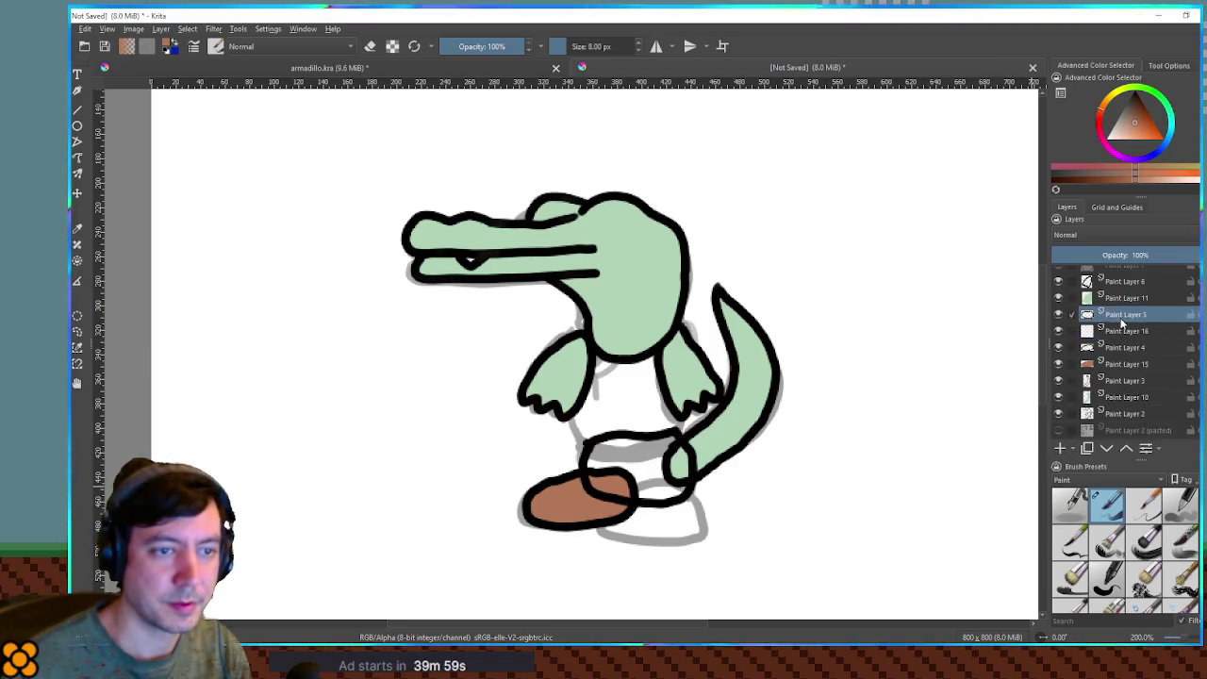
scroll(1122, 330, "up", 1)
left_click(681, 462)
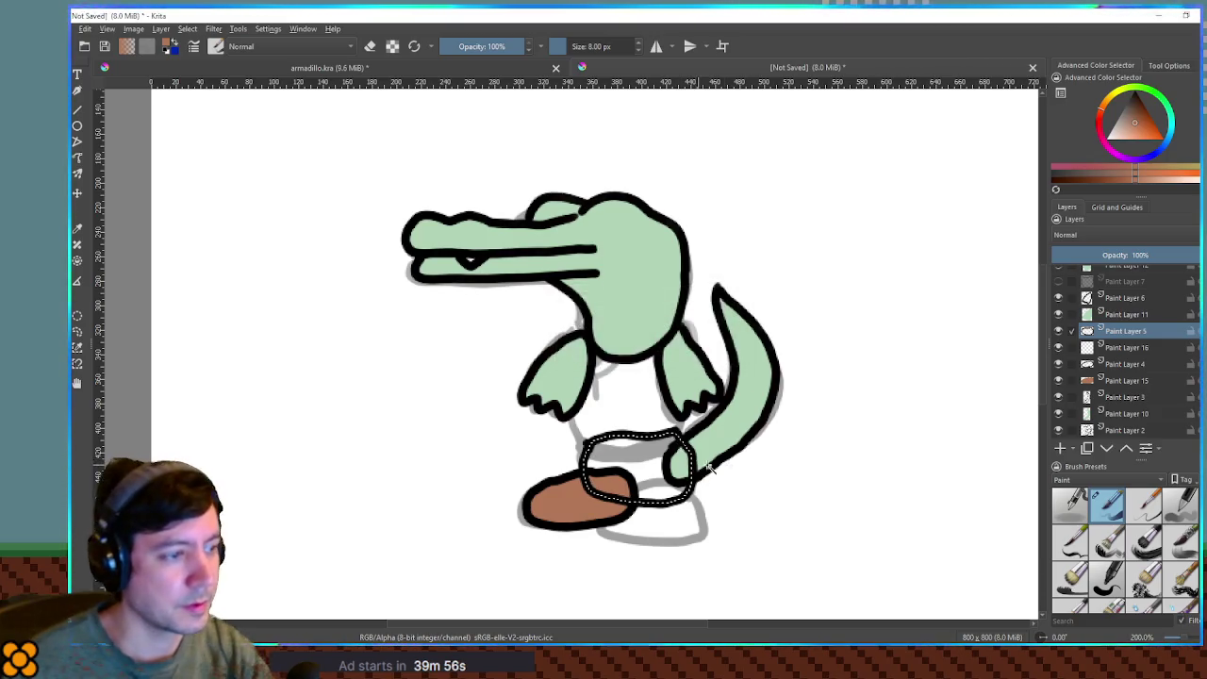
left_click(1169, 143)
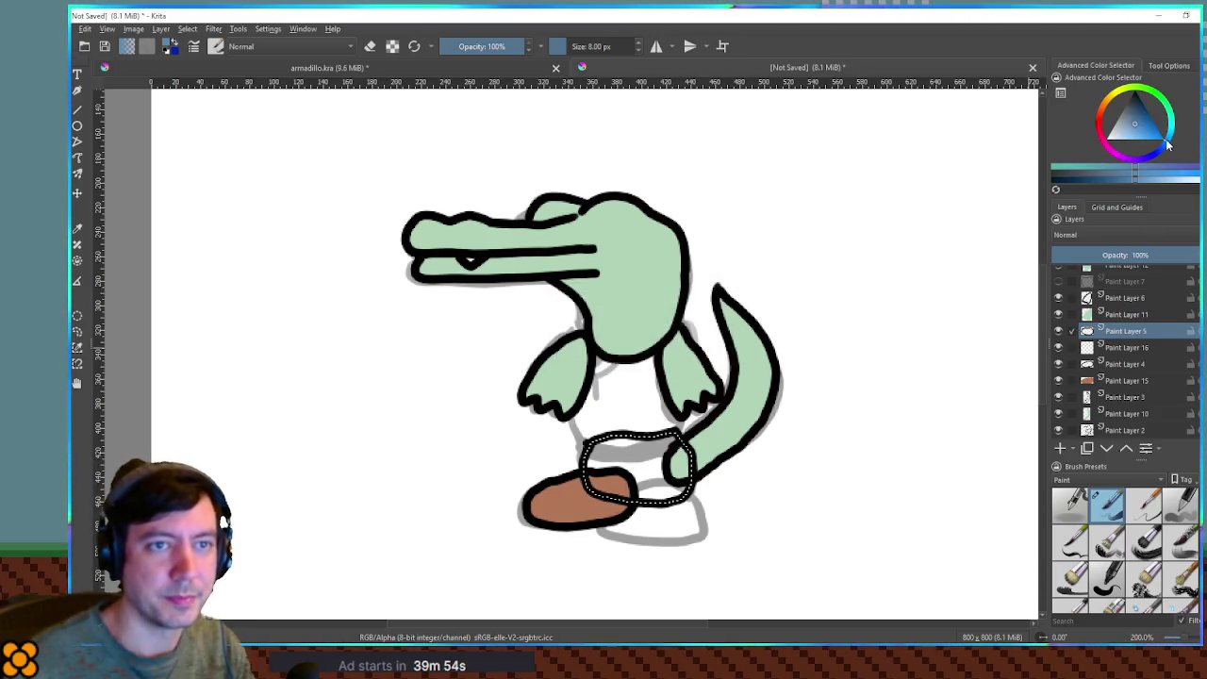
left_click(1129, 133)
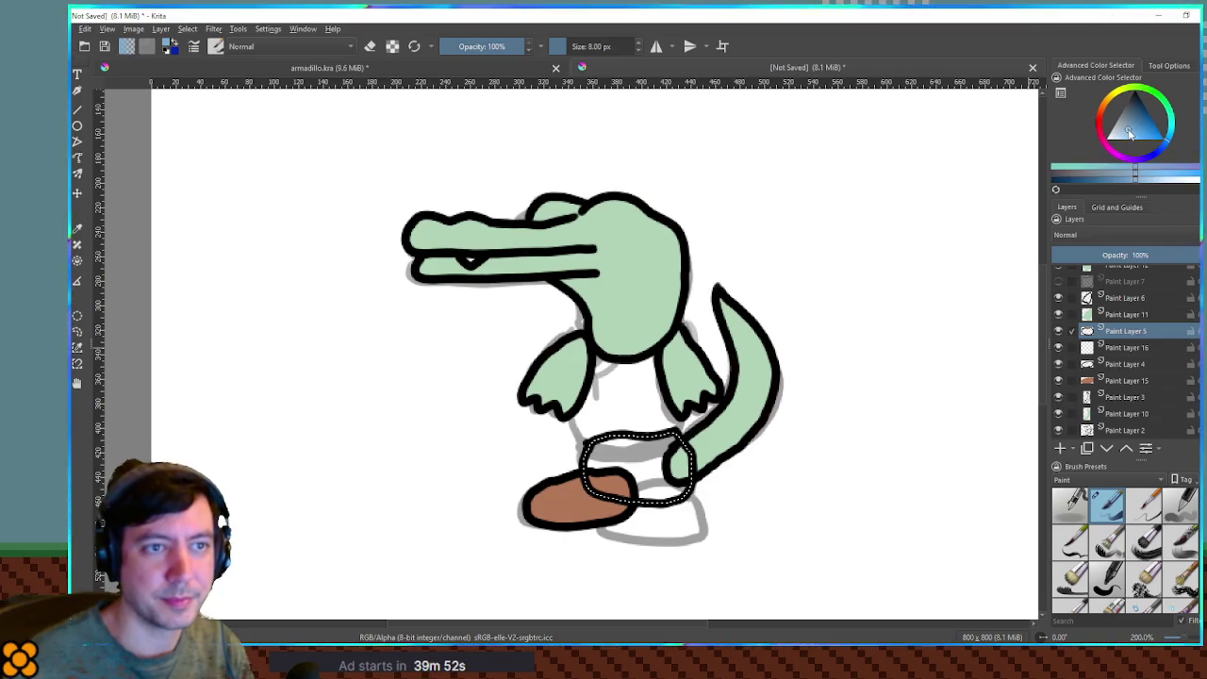
left_click(1122, 347)
key("shift+BackSpace")
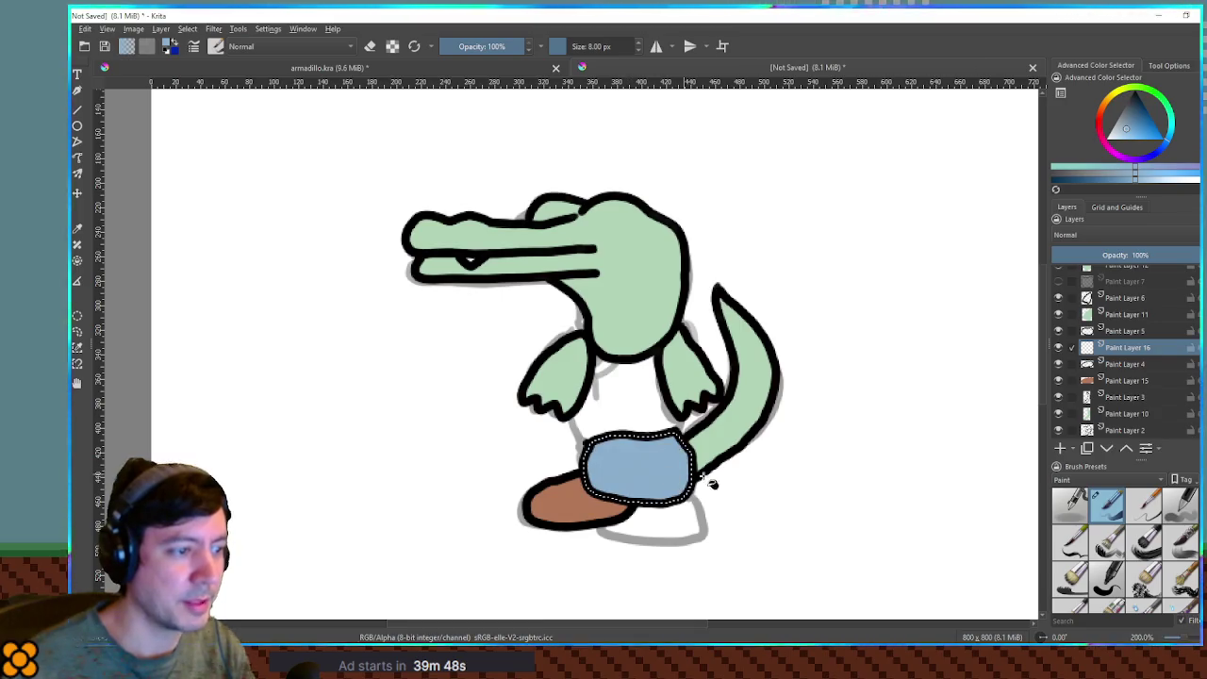
key("ctrl+v")
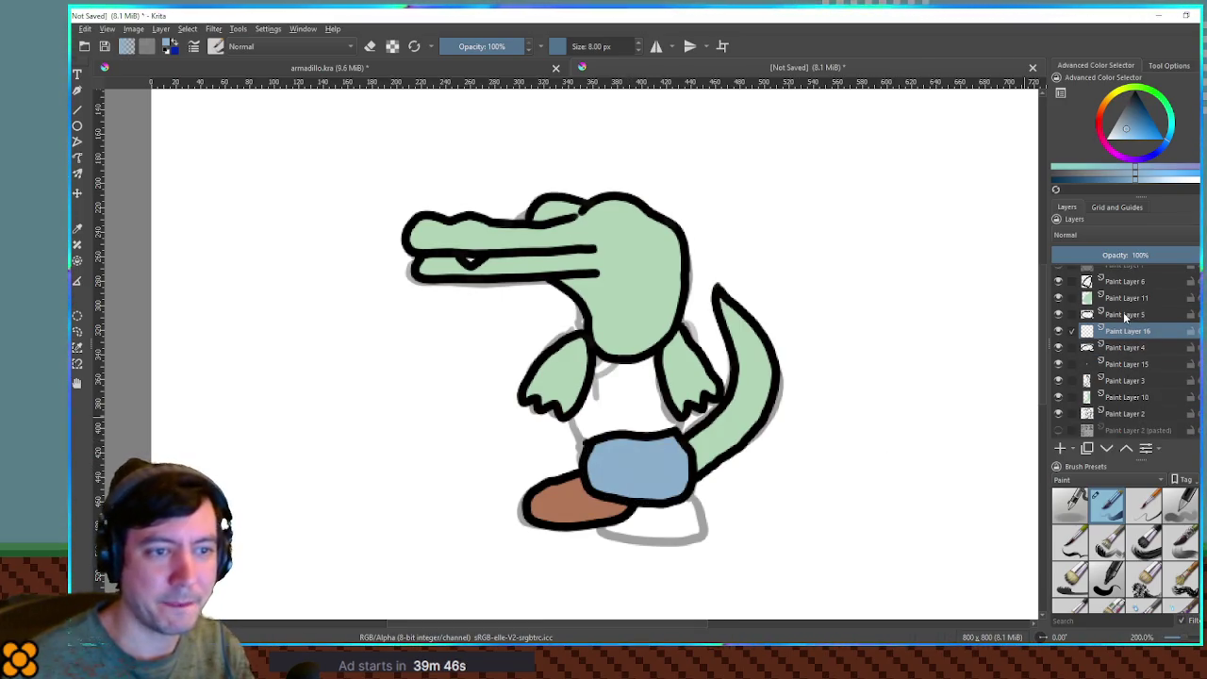
scroll(1120, 314, "up", 1)
left_click(1121, 317)
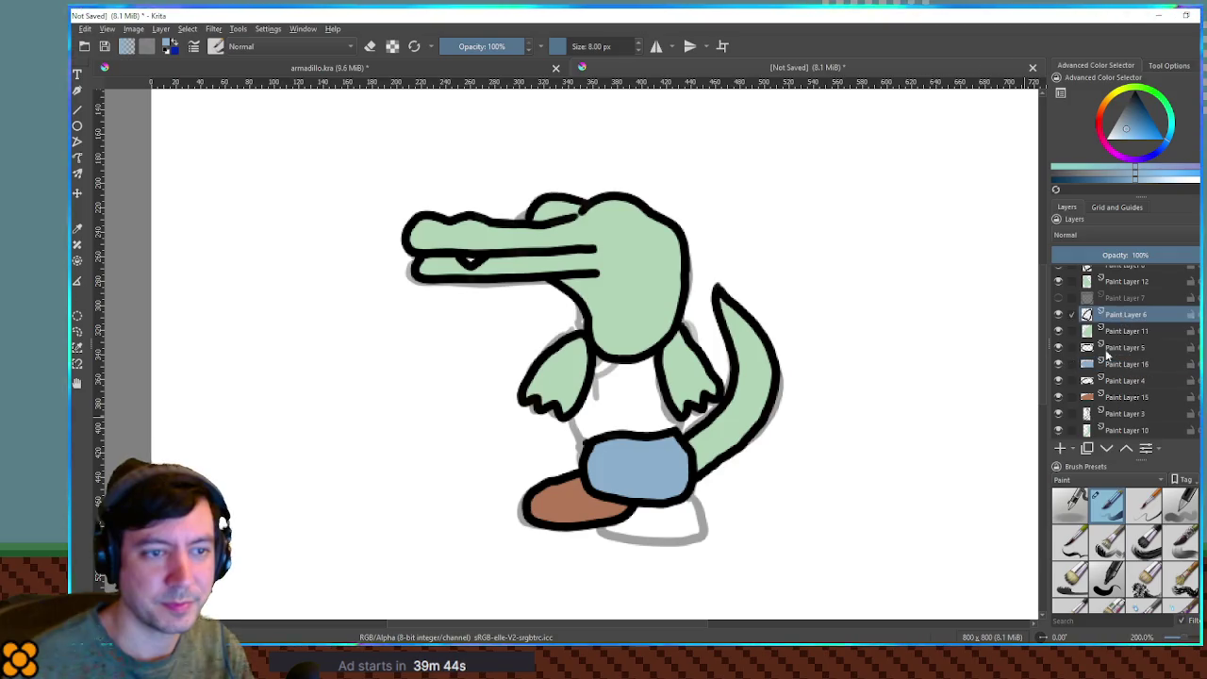
Fill the crocodile's belly with pale grey-blue on new Paint Layer 17 using a grown magic-wand selection.
left_click(1058, 451)
left_click(1058, 298)
left_click(1111, 300)
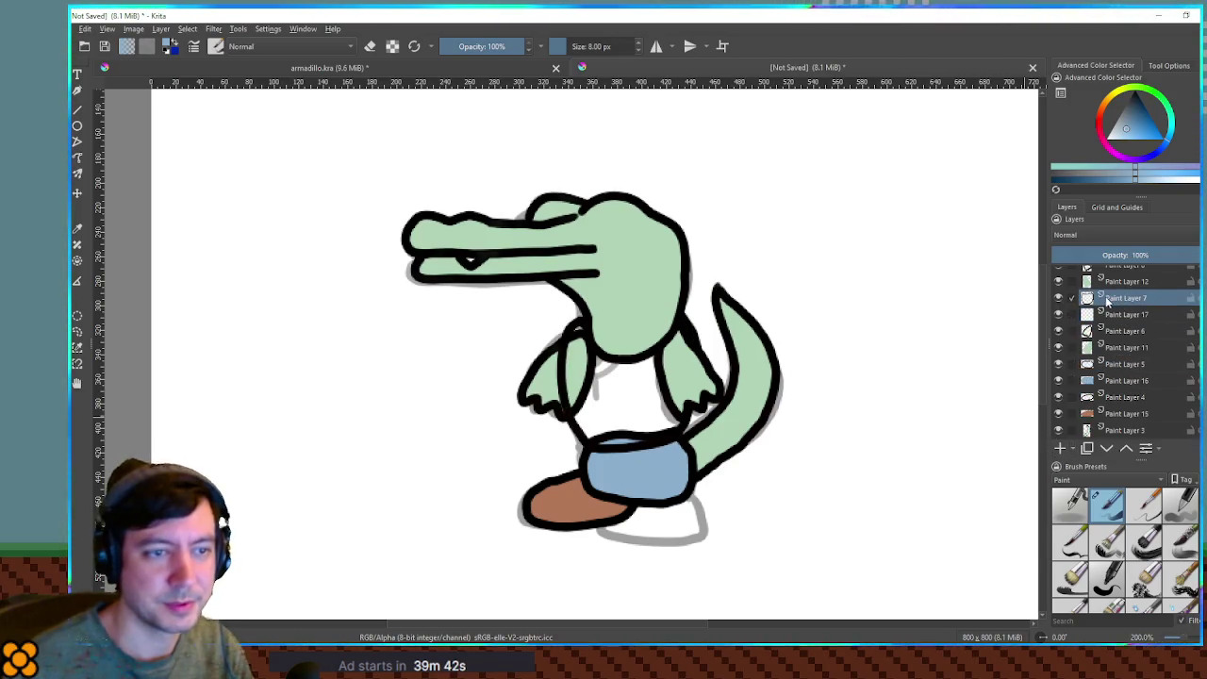
left_click(624, 381)
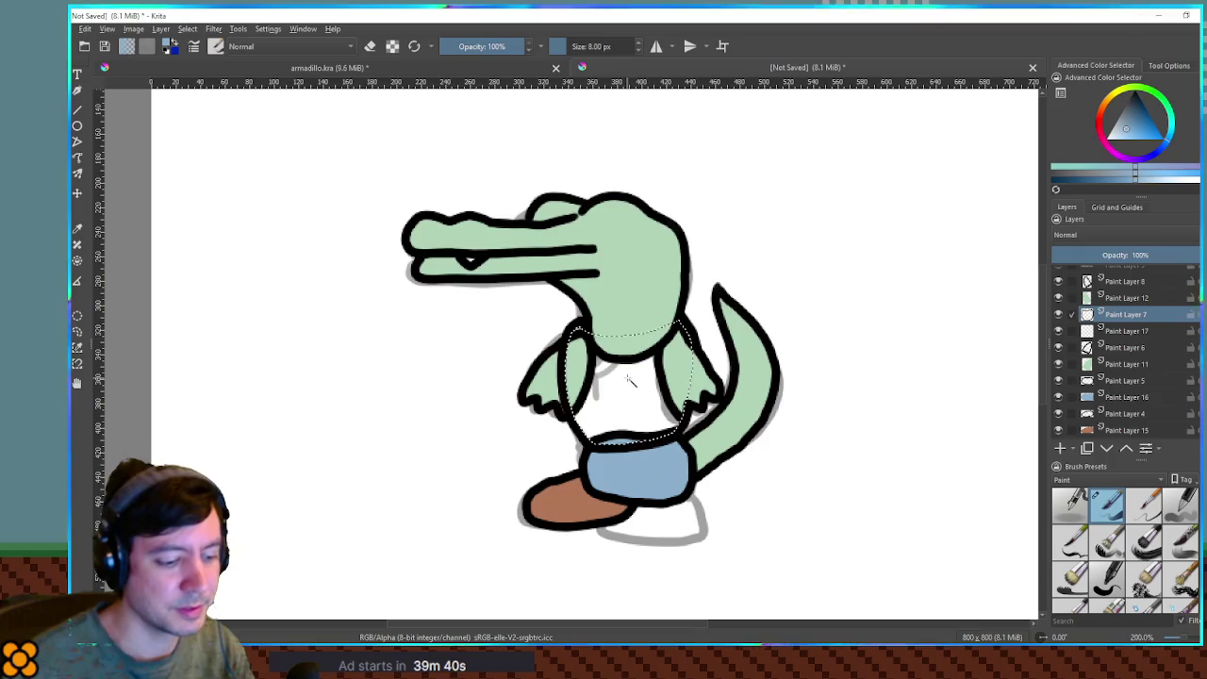
key("Return")
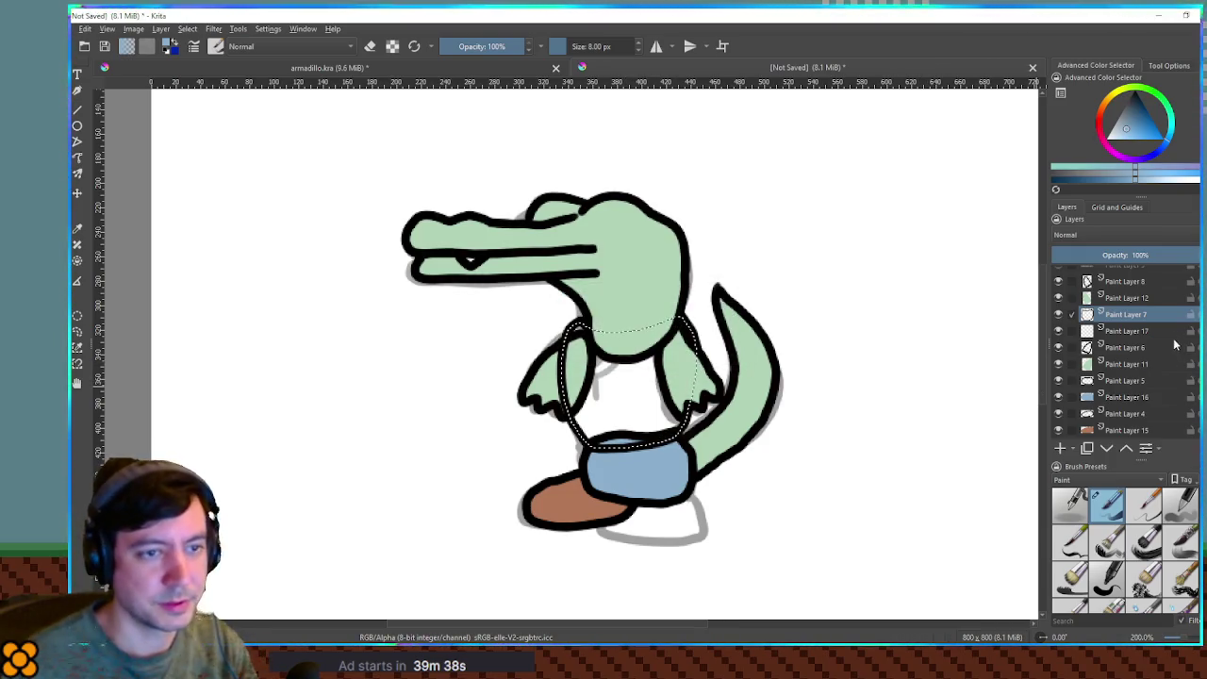
left_click(1129, 332)
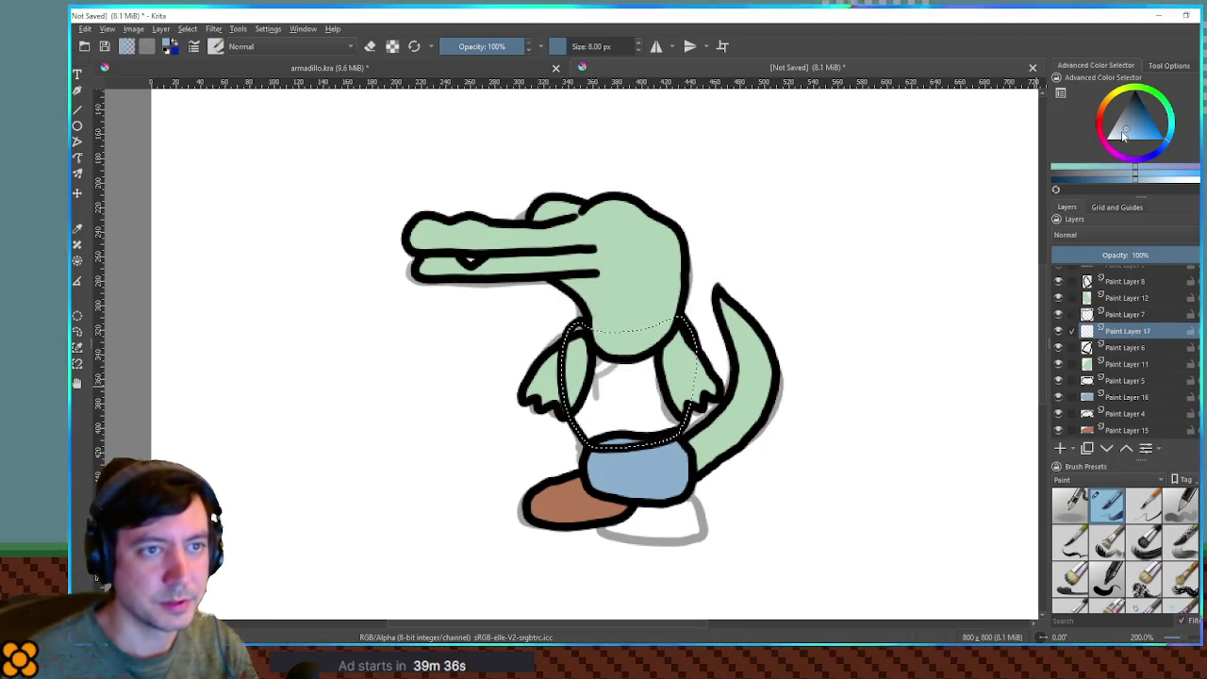
left_click(1117, 136)
left_click(609, 401)
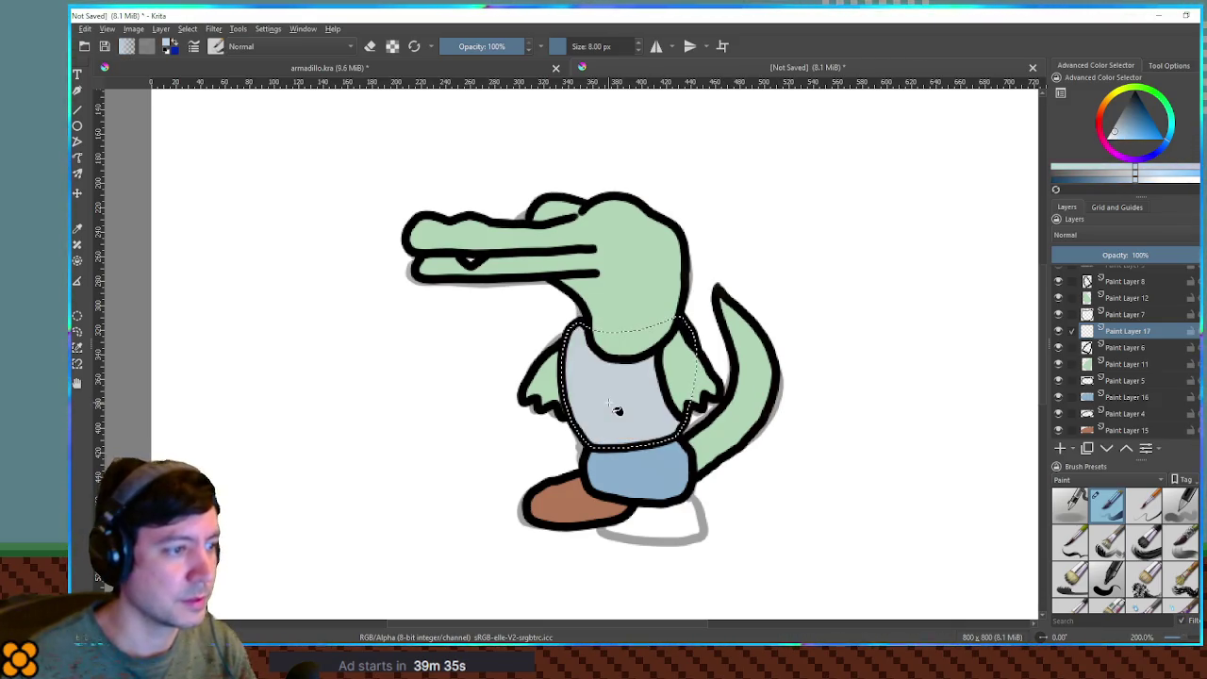
key("ctrl+shift+a")
scroll(1054, 368, "down", 1)
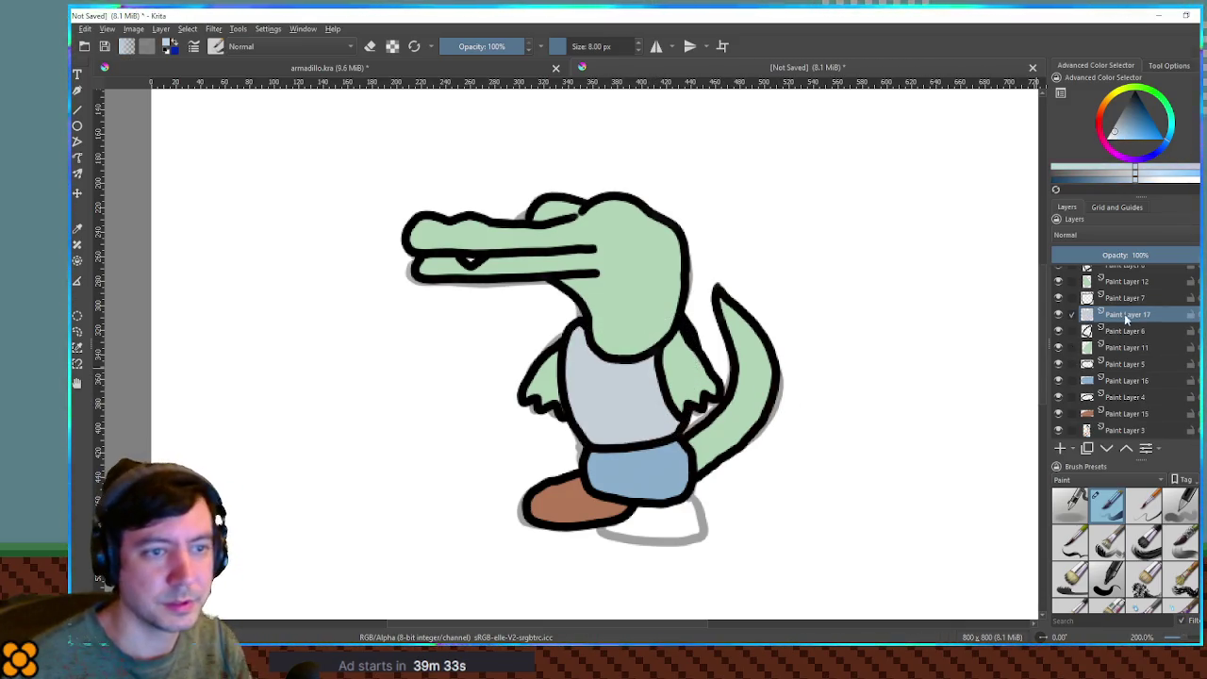
scroll(1127, 317, "up", 5)
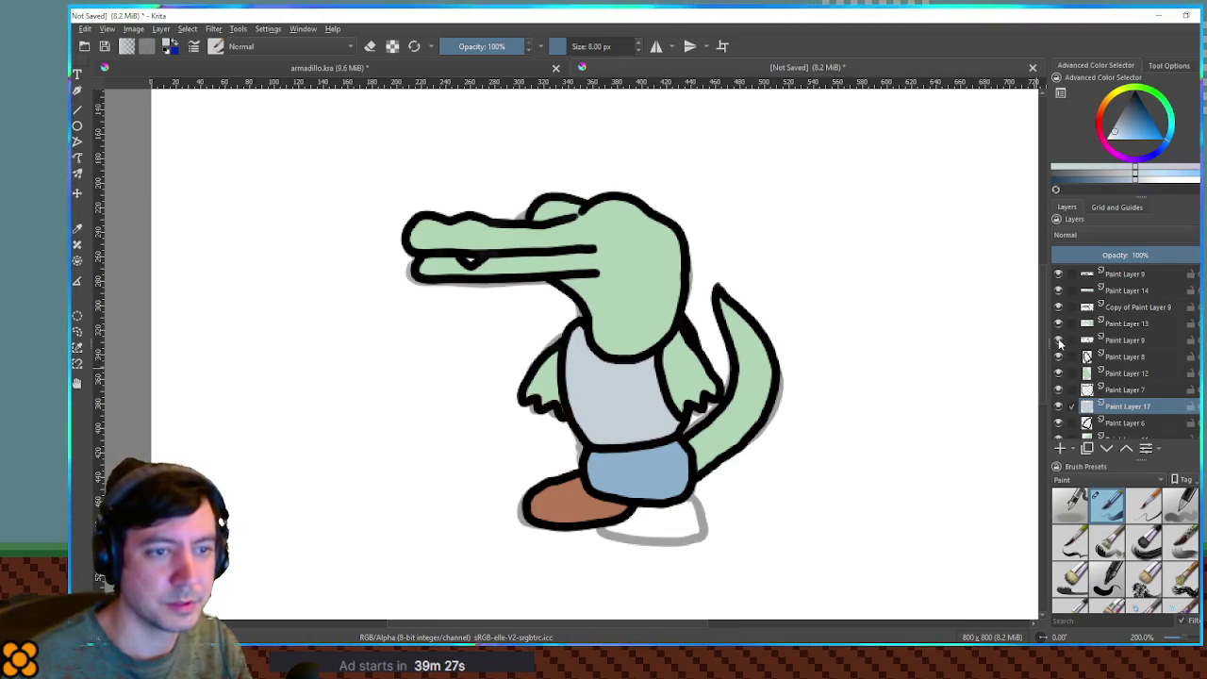
Try moving the arm on Paint Layer 9, undo the move, and hide that layer.
left_click(1124, 341)
mouse_move(626, 327)
left_mouse_down()
mouse_move(499, 345)
mouse_move(461, 408)
left_mouse_up()
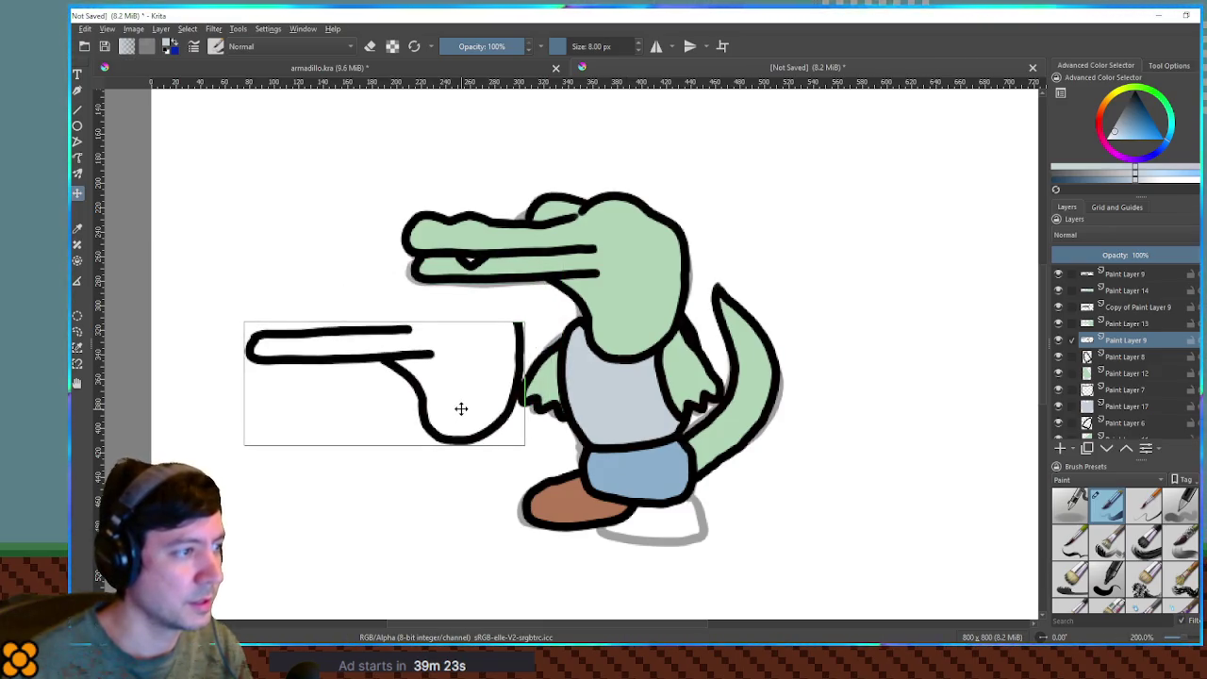
key("ctrl+z")
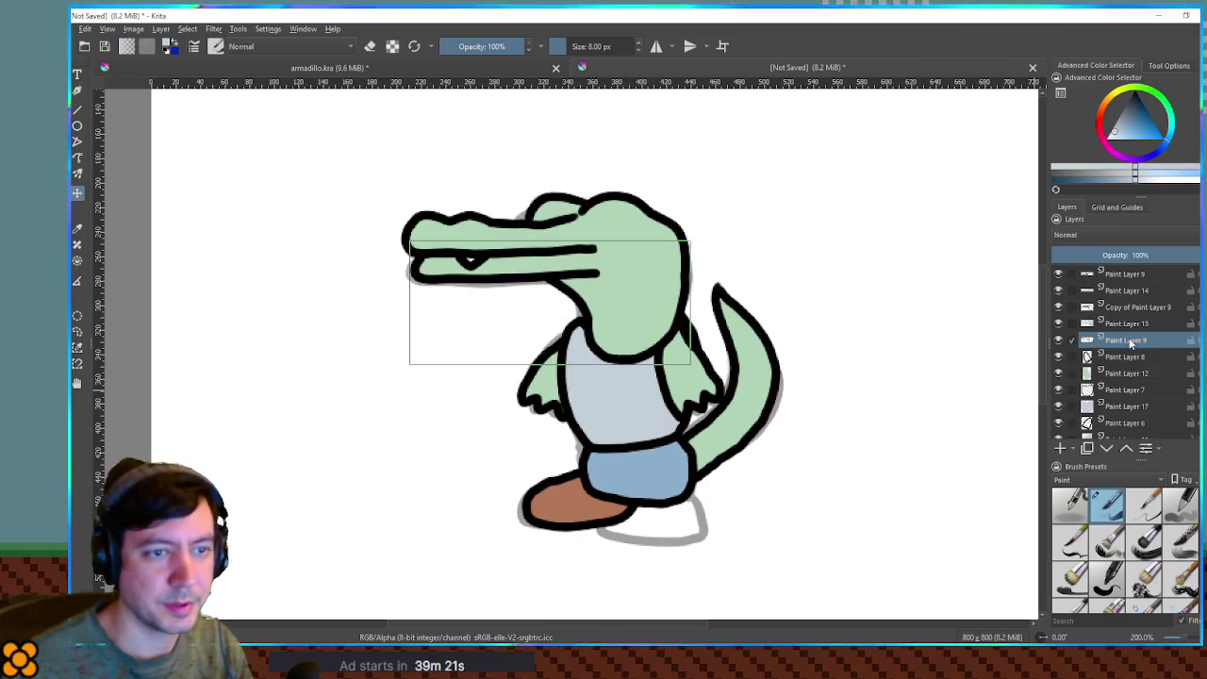
left_click(1058, 341)
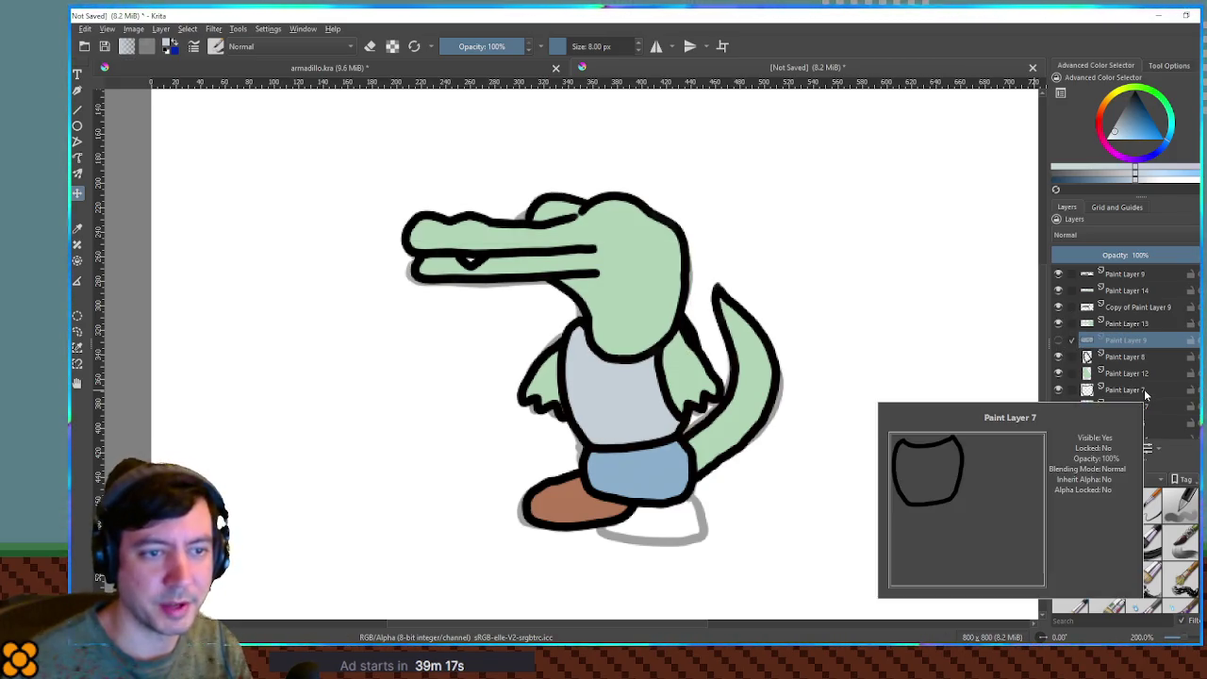
Sample the crocodile's green, adjust its shade, and choose the textured brush preset.
mouse_move(1143, 341)
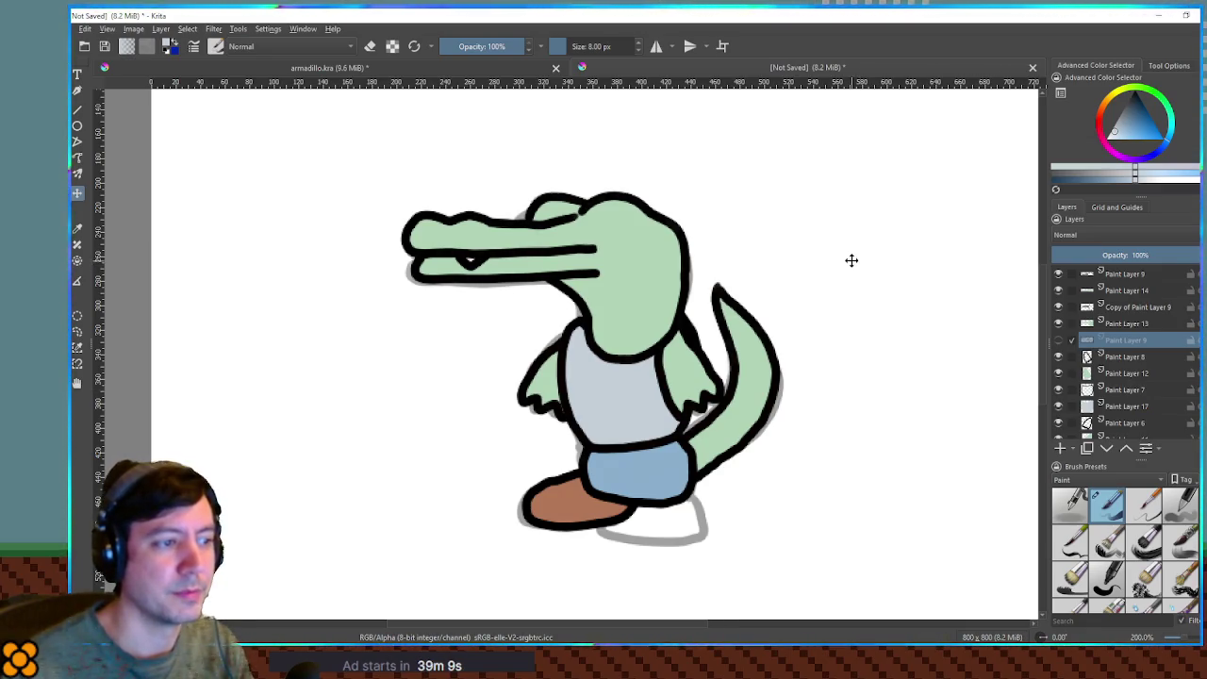
scroll(1143, 351, "down", 5)
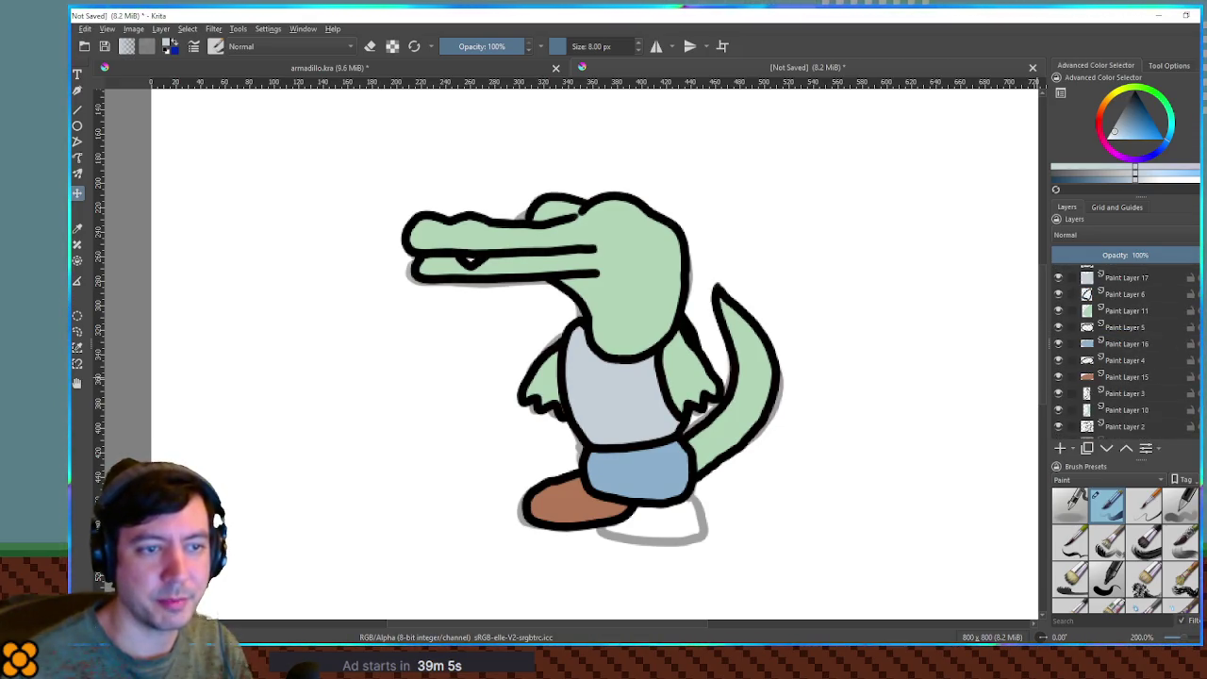
scroll(1122, 352, "up", 5)
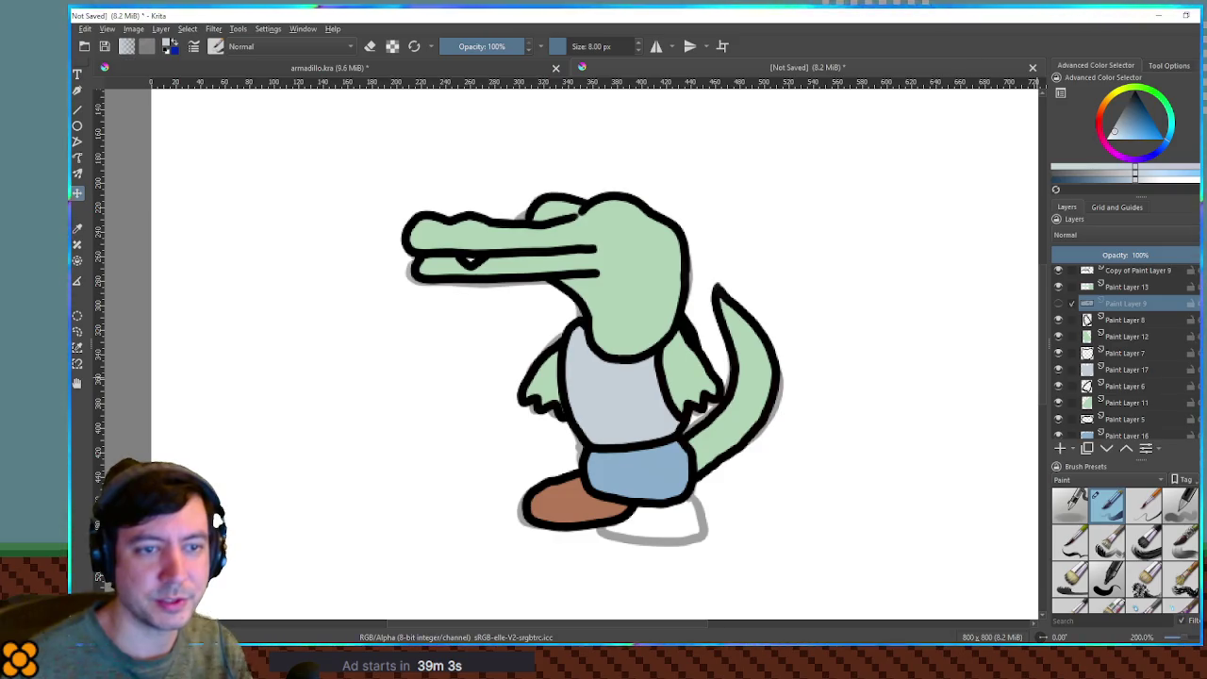
scroll(1127, 352, "up", 1)
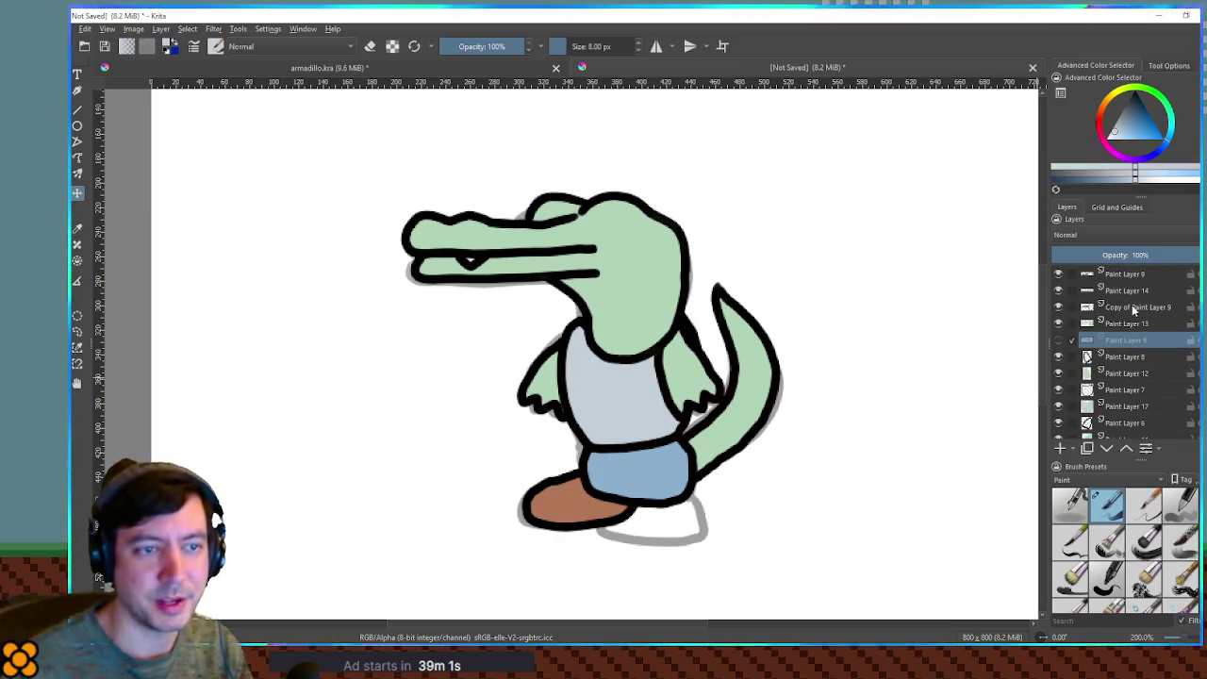
scroll(1132, 309, "down", 5)
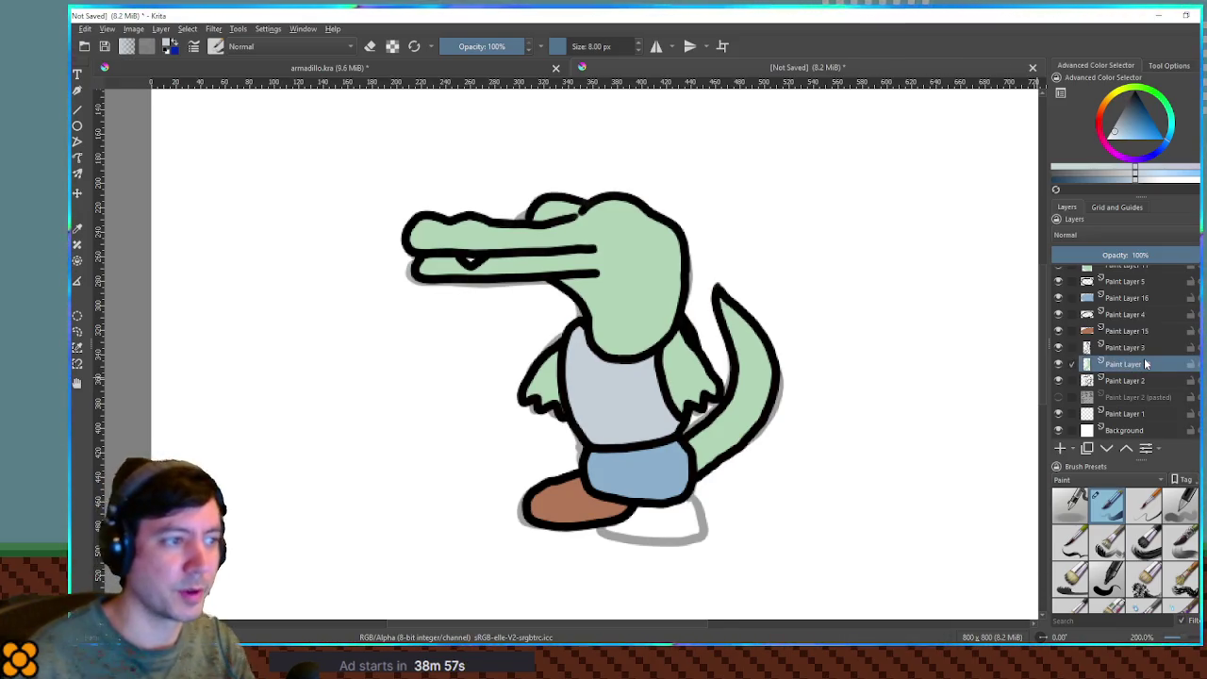
left_click(724, 247, "ctrl")
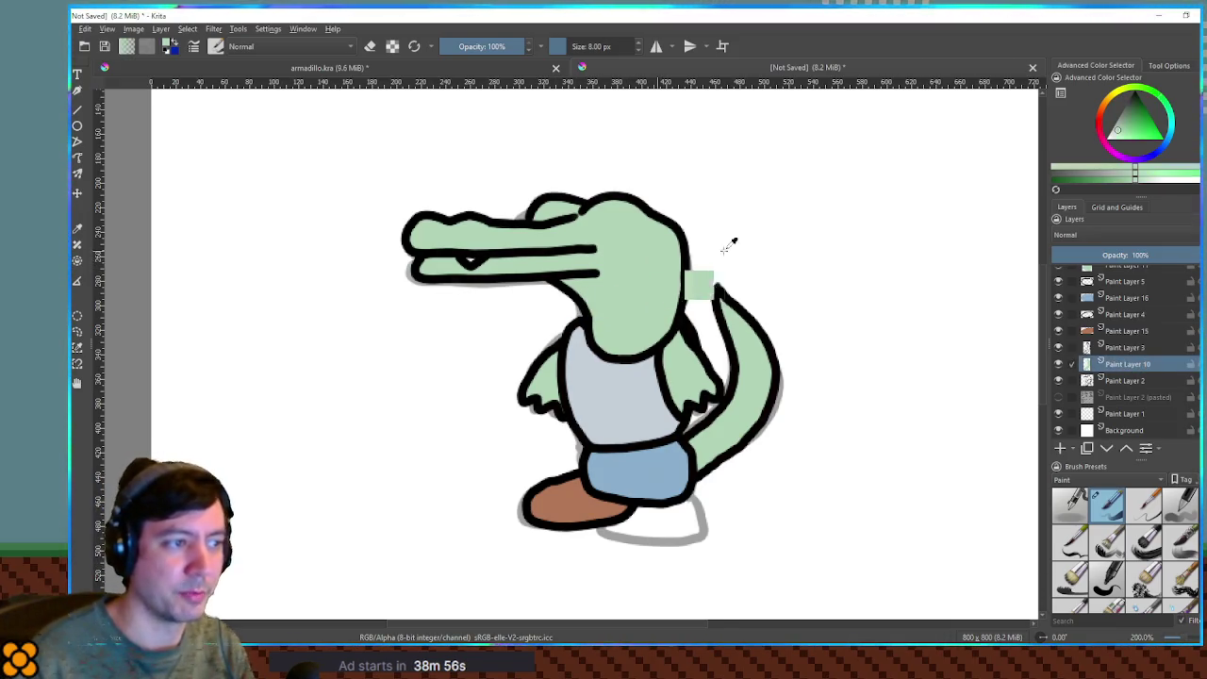
left_click(1132, 117)
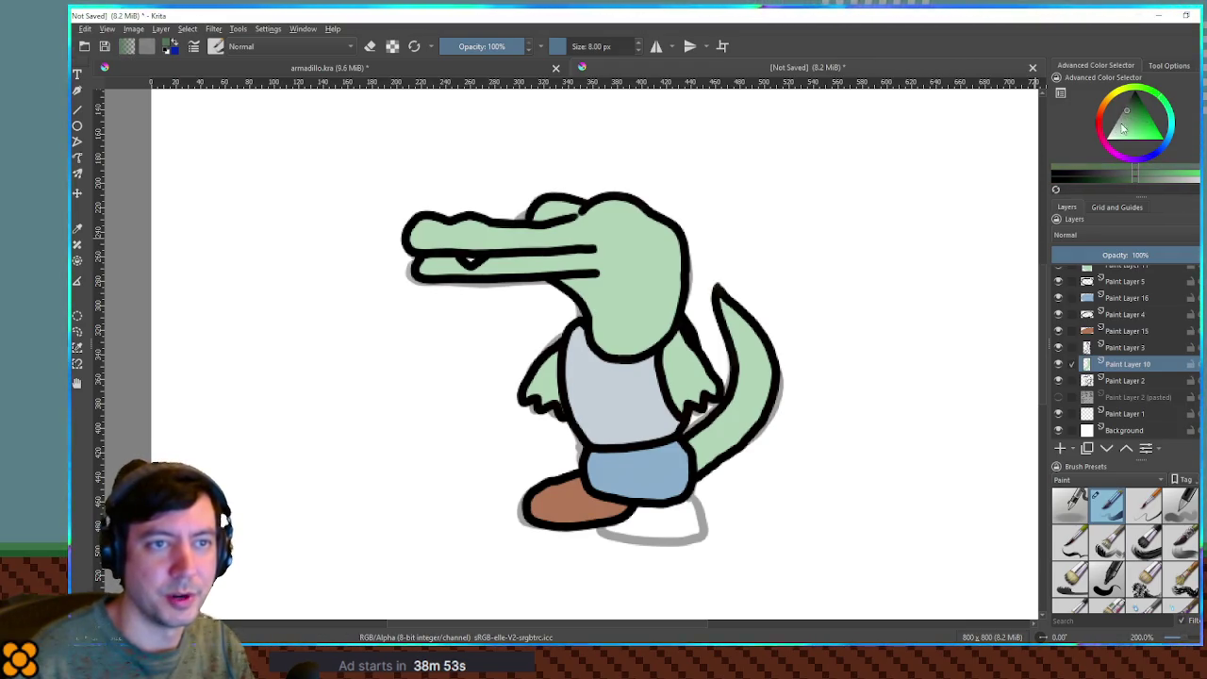
left_click(1144, 577)
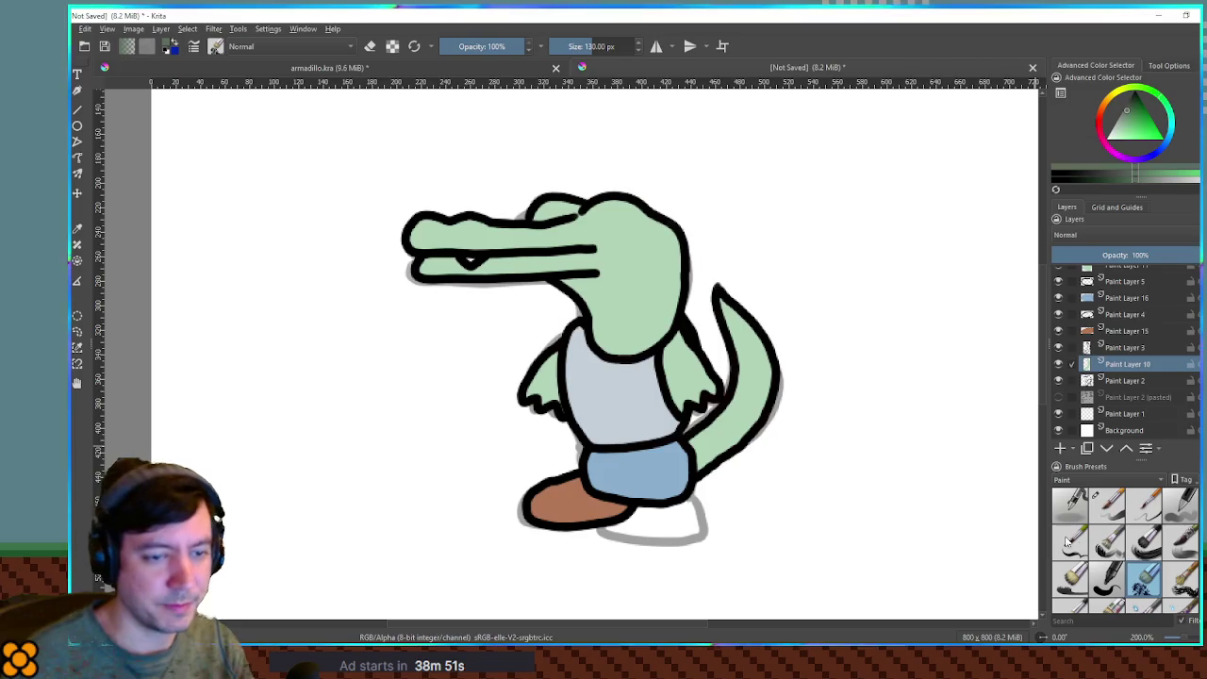
Shrink the textured brush and paint green shading over the crocodile's tail.
key("bracketleft")
key("bracketleft")
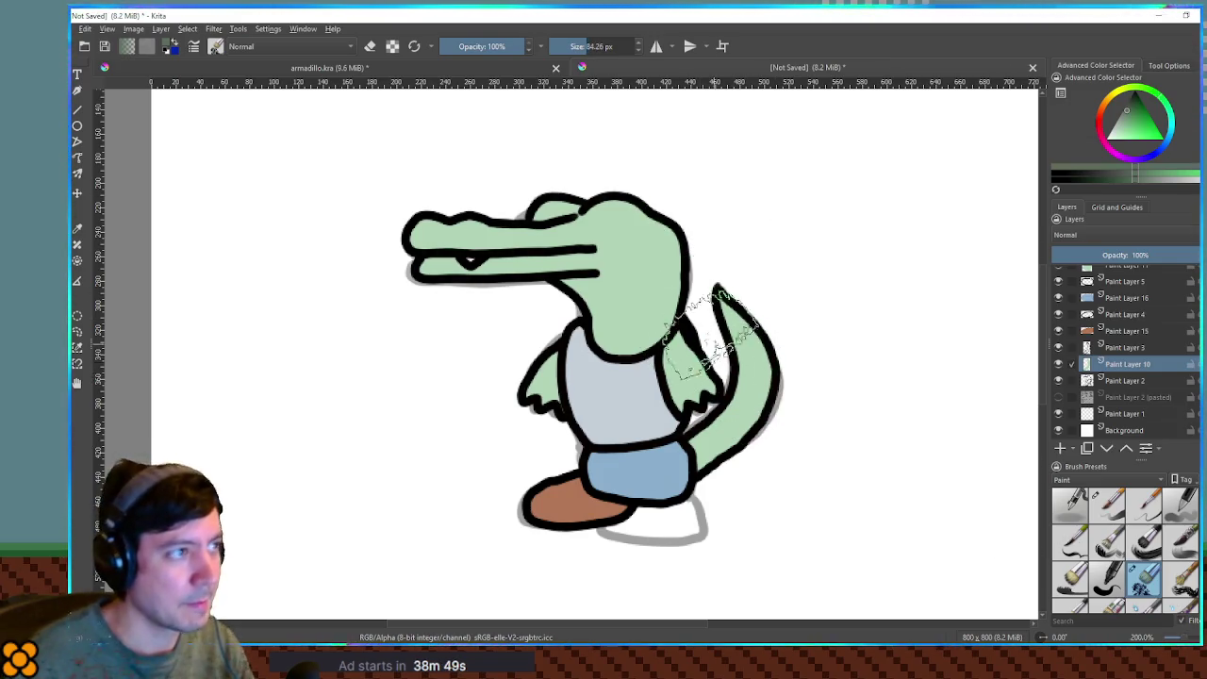
mouse_move(736, 444)
left_mouse_down()
mouse_move(727, 458)
mouse_move(767, 390)
mouse_move(739, 297)
left_mouse_up()
key("bracketleft")
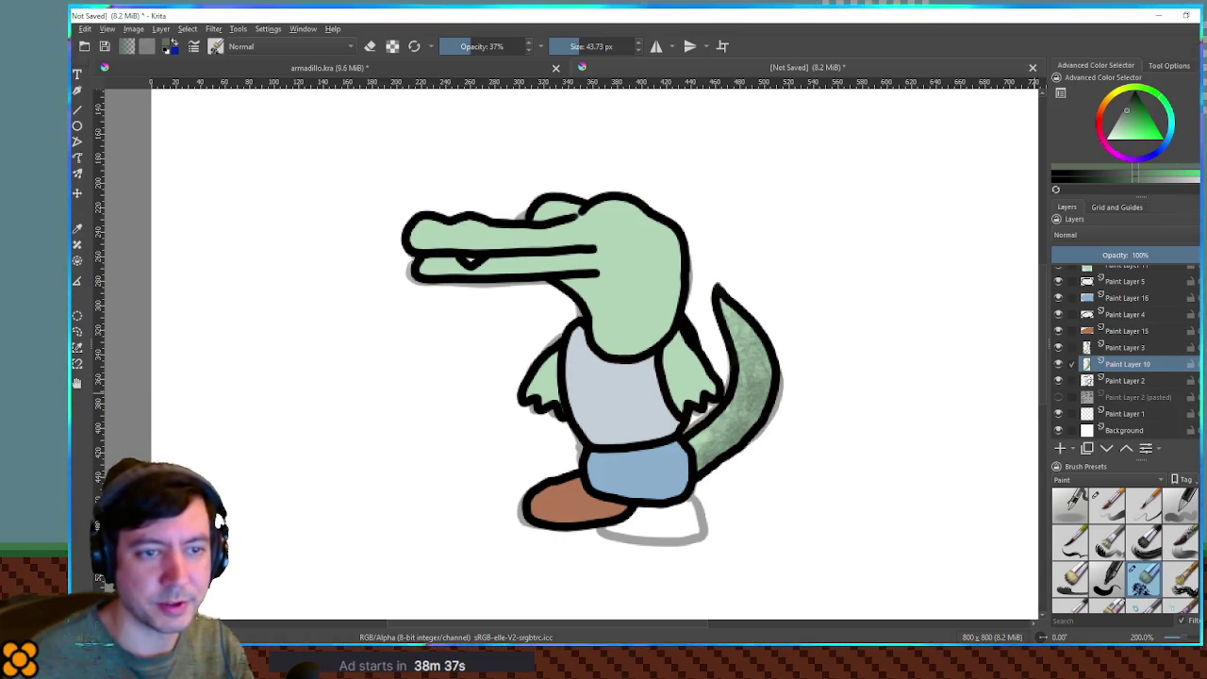
scroll(1122, 354, "up", 5)
Shade the crocodile's right arm on Paint Layer 12, darkening its lower part.
left_click(1126, 373)
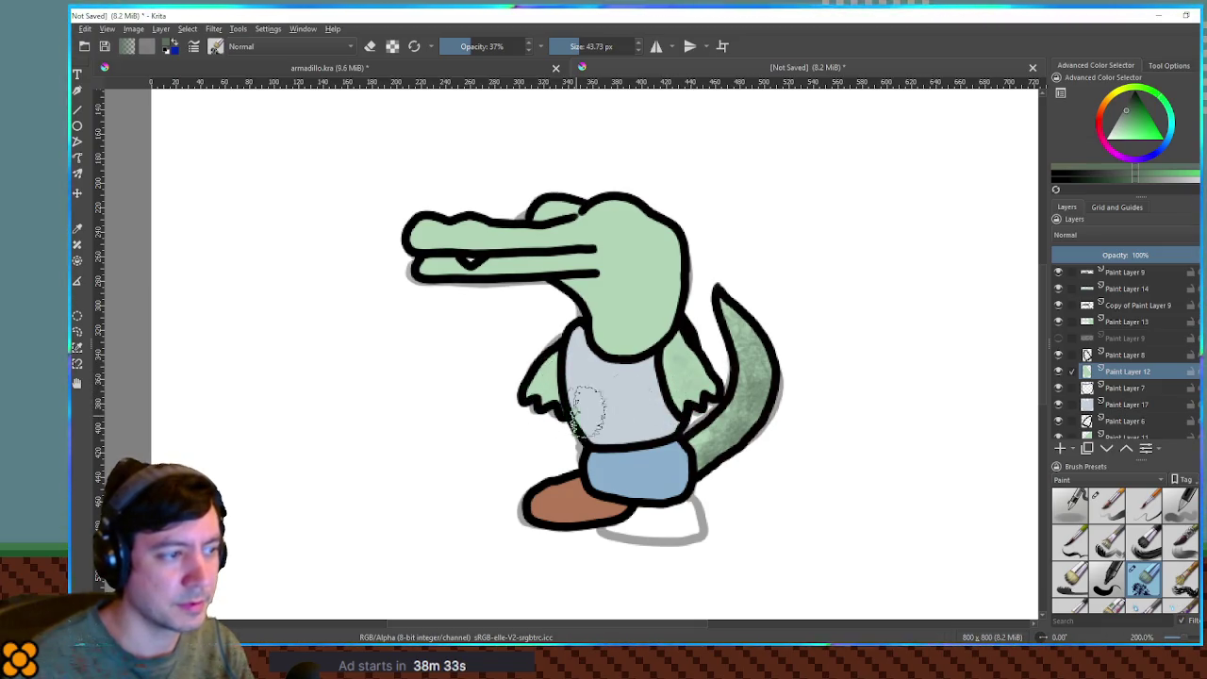
mouse_move(657, 363)
left_mouse_down()
mouse_move(687, 403)
mouse_move(703, 359)
left_mouse_up()
left_click_drag(697, 411, 690, 368)
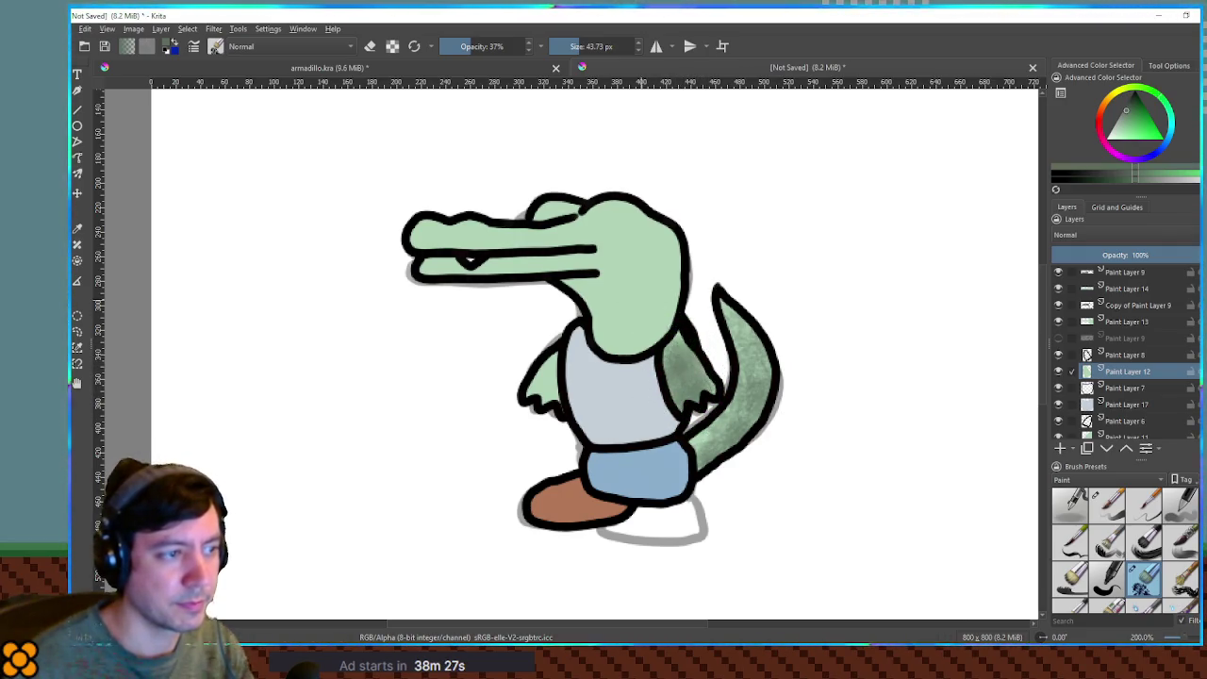
left_click(699, 349, "ctrl")
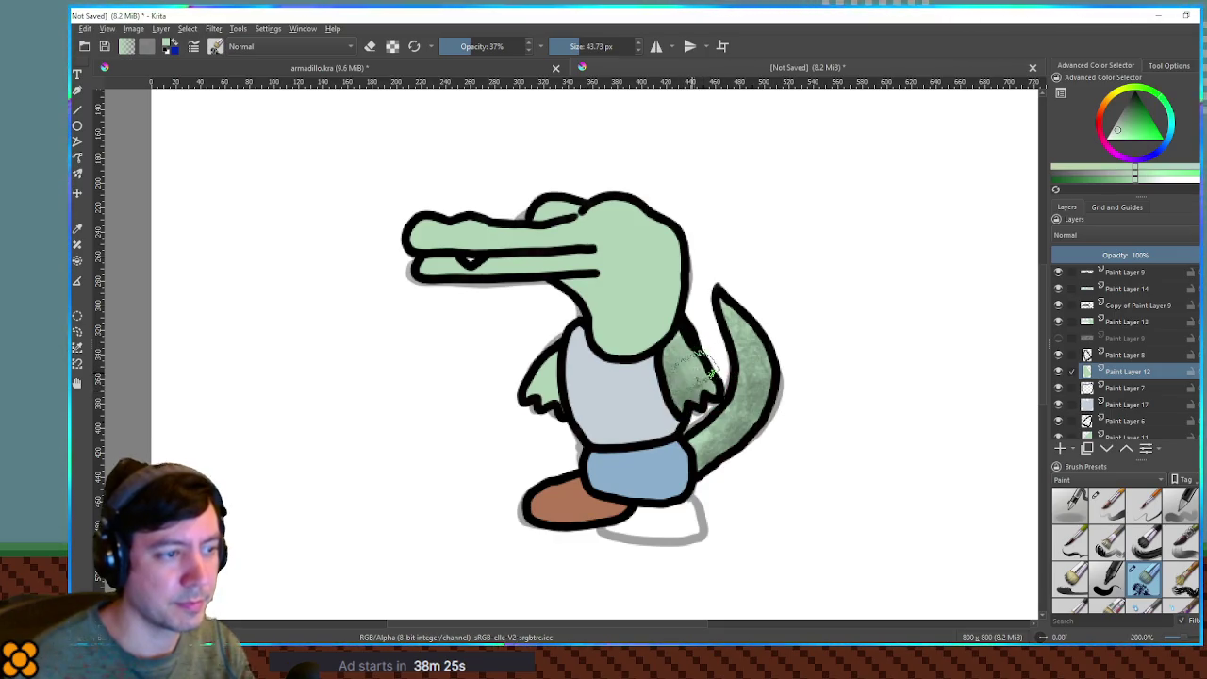
left_click(779, 422, "ctrl")
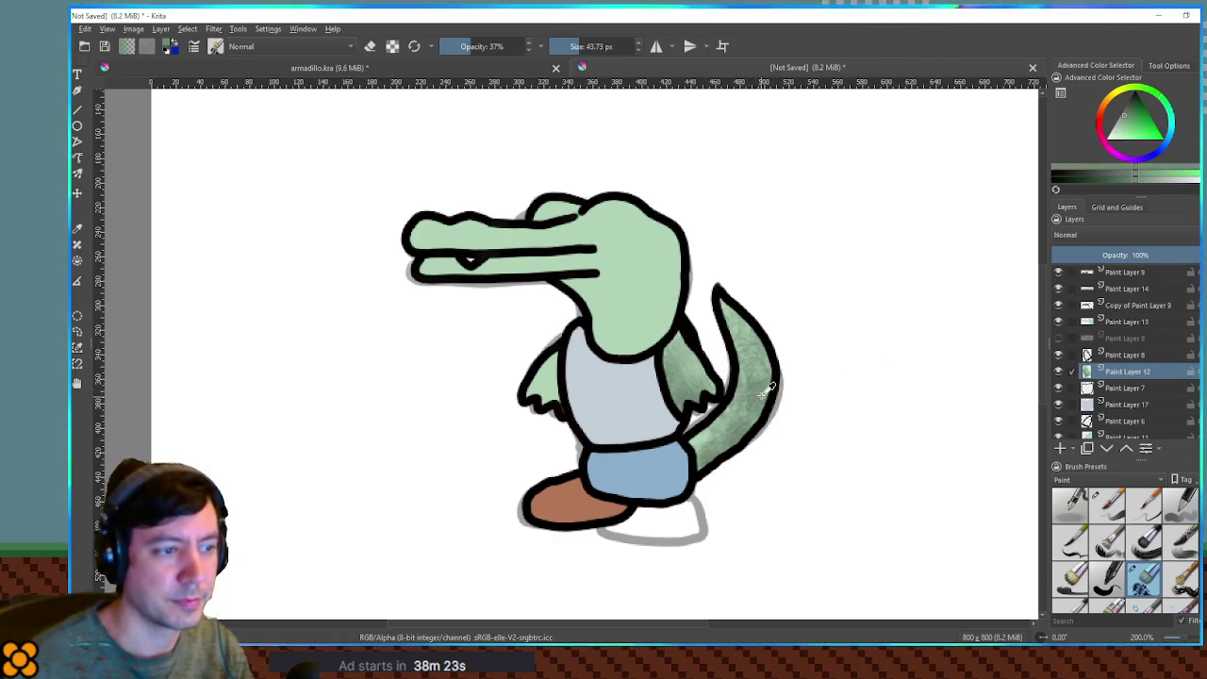
Shade the neck and head on Paint Layer 13 with darker and lighter greens.
left_click(1119, 324)
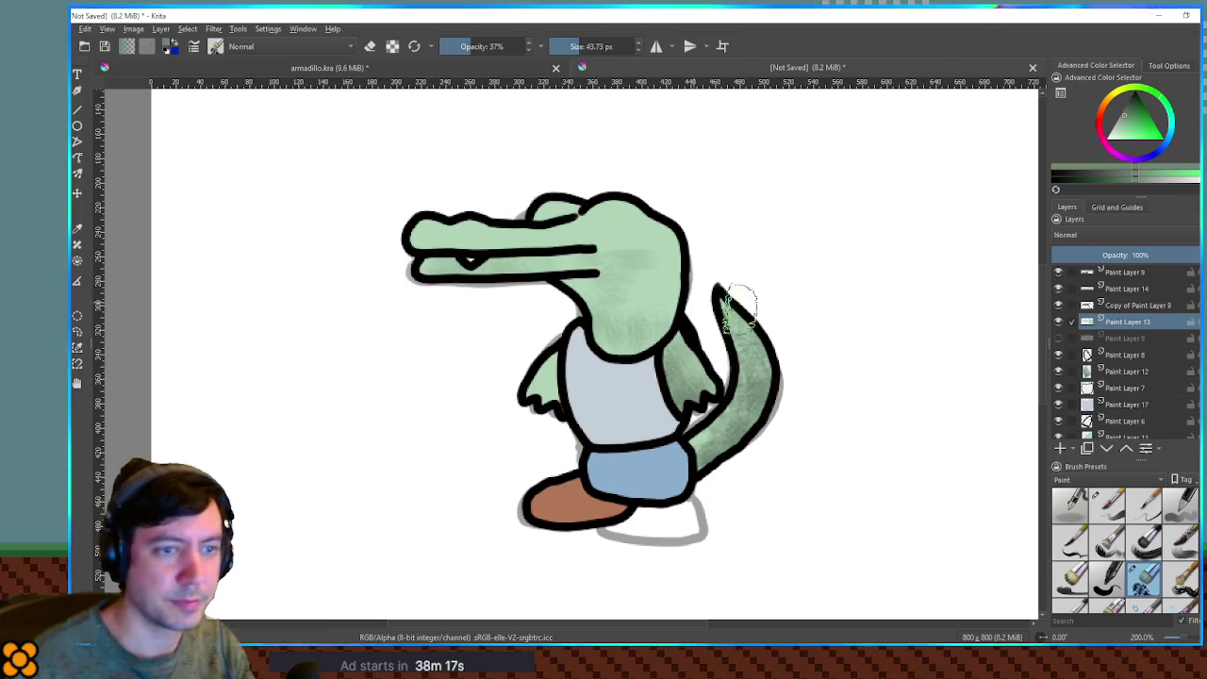
left_click(1057, 321)
left_click(1058, 322)
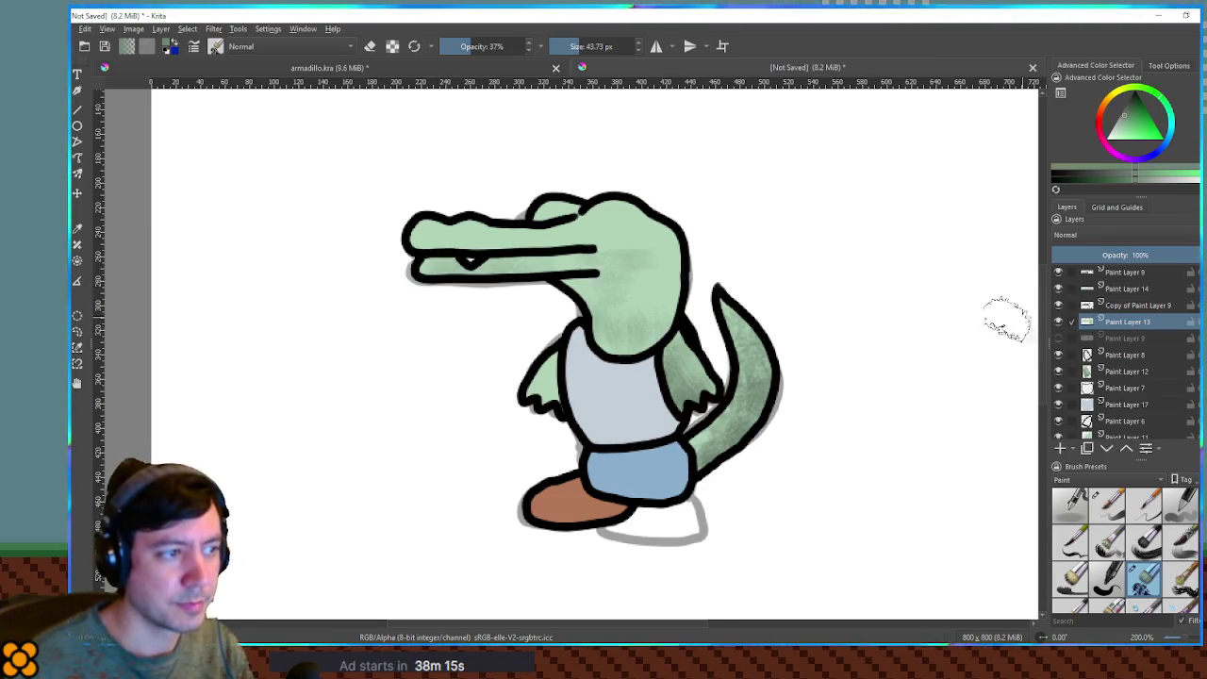
left_click_drag(605, 297, 794, 373)
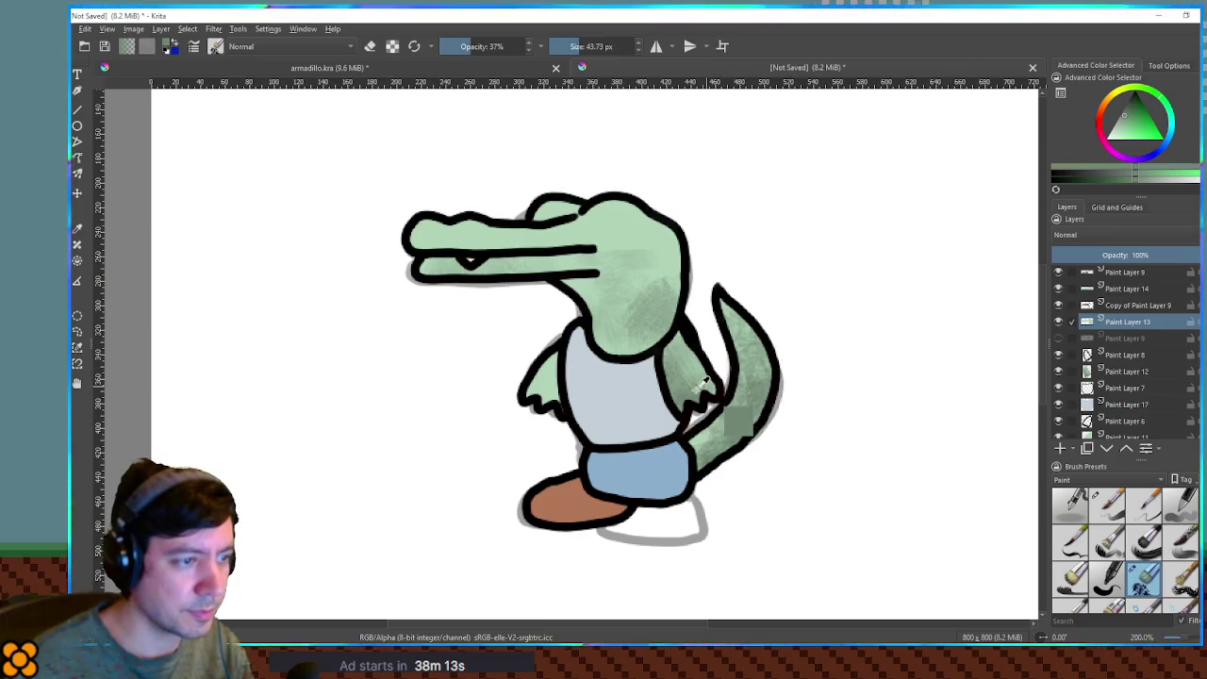
left_click(1059, 172)
left_click(1125, 114)
mouse_move(603, 335)
left_mouse_down()
mouse_move(573, 325)
mouse_move(660, 301)
mouse_move(657, 264)
left_mouse_up()
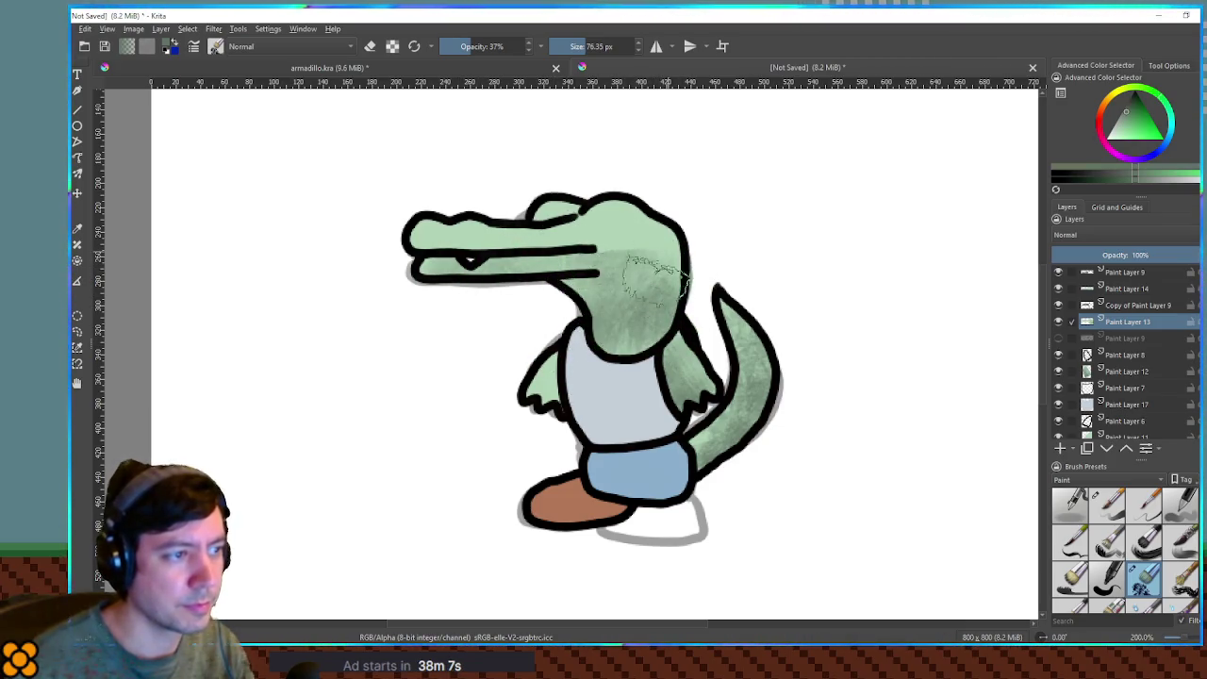
Darken shading from the snout across the head and neck on Paint Layer 14.
left_click(1125, 287)
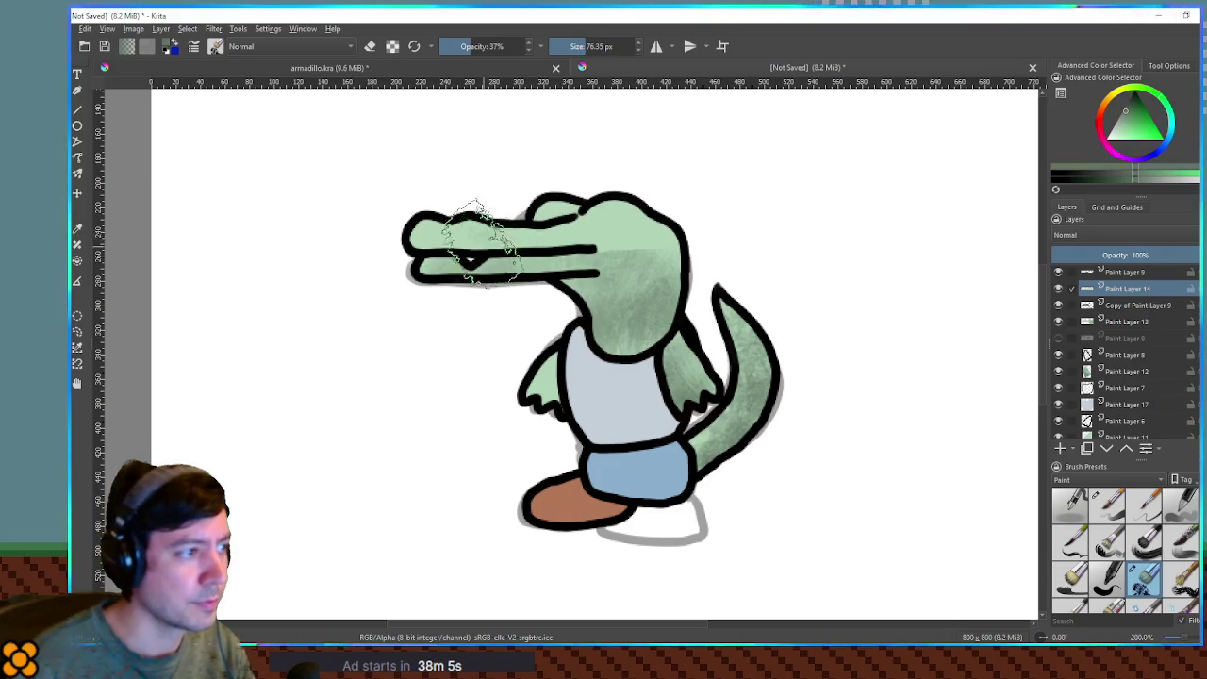
mouse_move(545, 250)
left_mouse_down()
mouse_move(688, 251)
mouse_move(651, 293)
mouse_move(703, 312)
left_mouse_up()
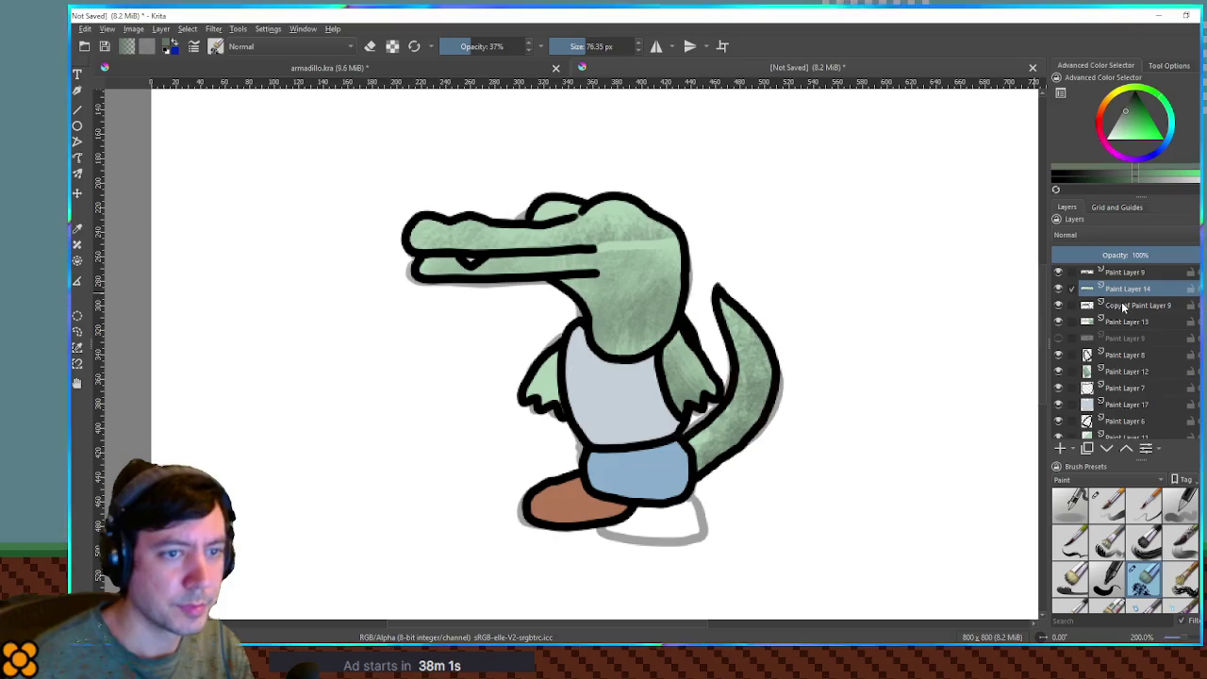
left_click(1058, 305)
Select the snout stripe's pixels on Paint Layer 9 and grow the selection.
left_click(1058, 304)
left_click(1058, 271)
left_click(1058, 271)
left_click(1125, 272)
key("ctrl+r")
left_click_drag(596, 242, 677, 251)
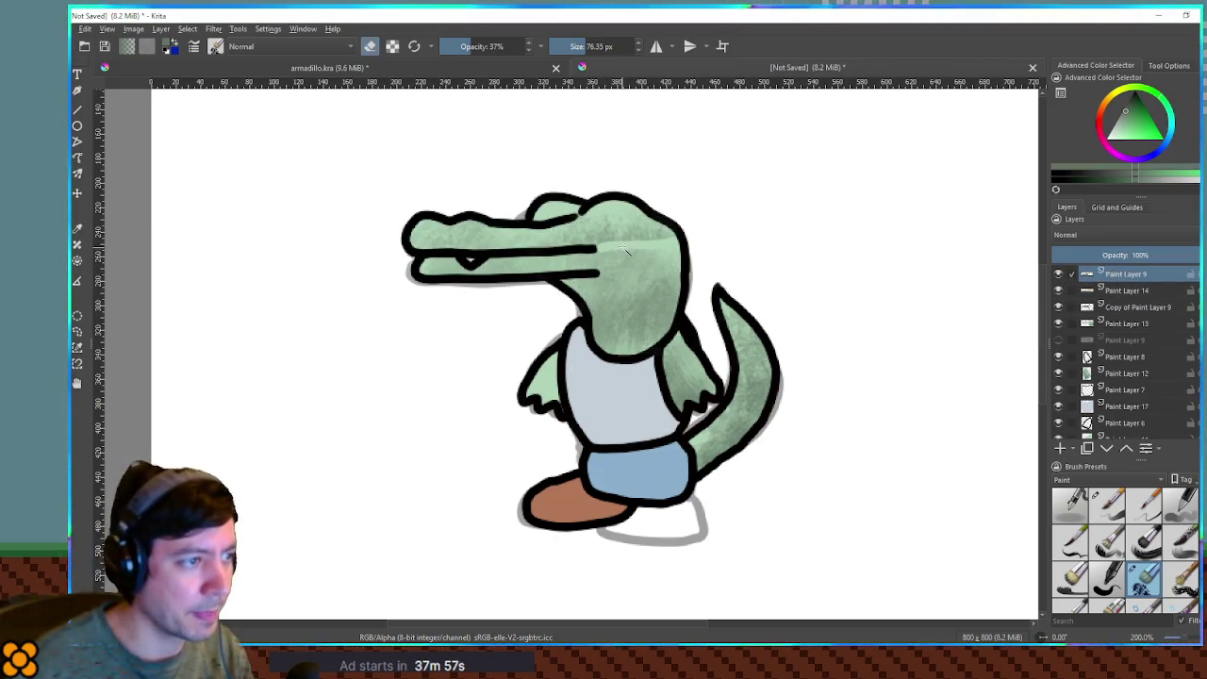
key("e")
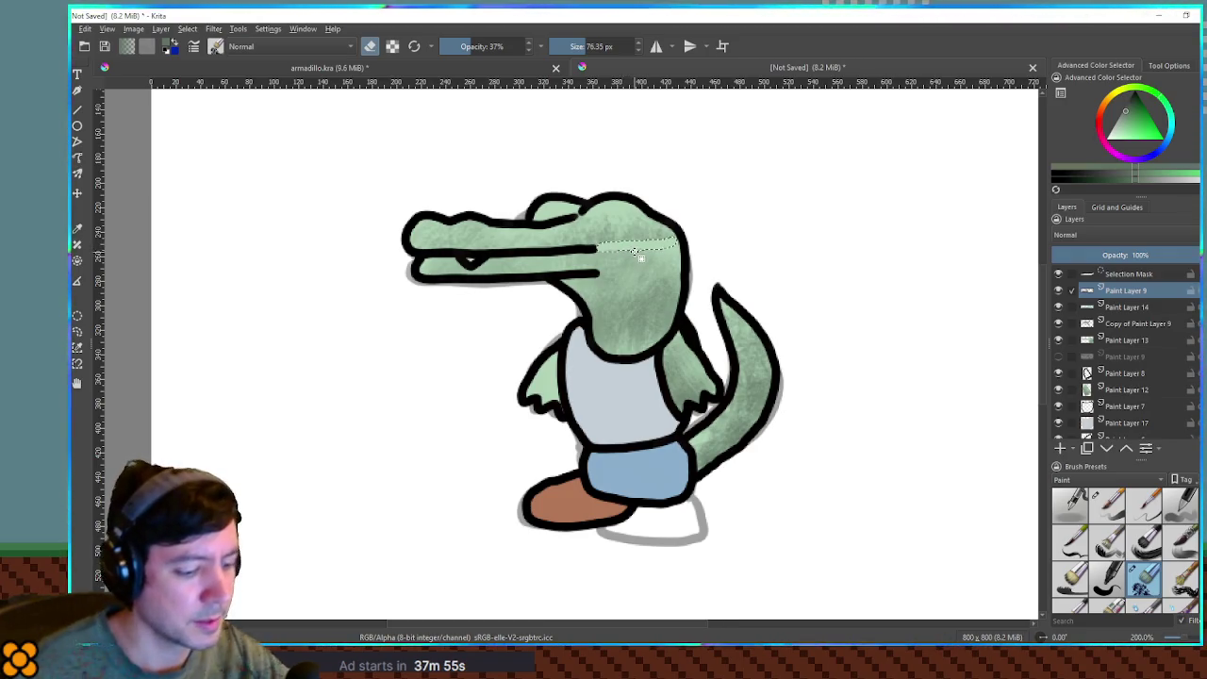
key("ctrl+shift+g")
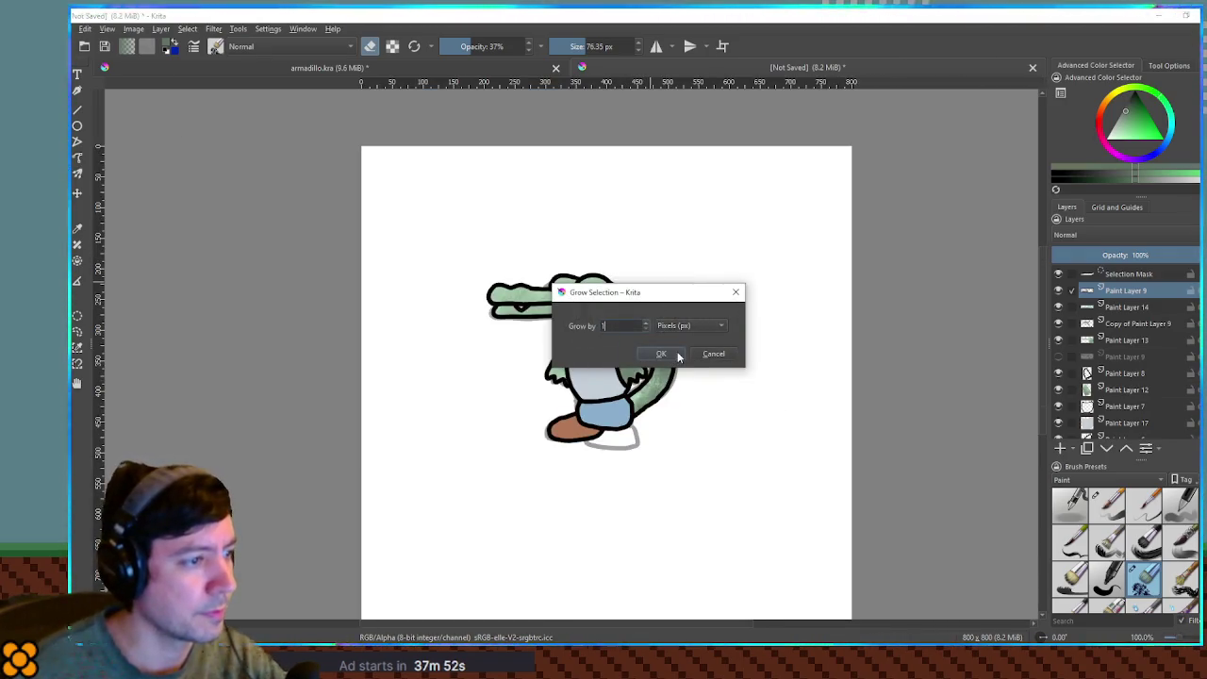
left_click(664, 353)
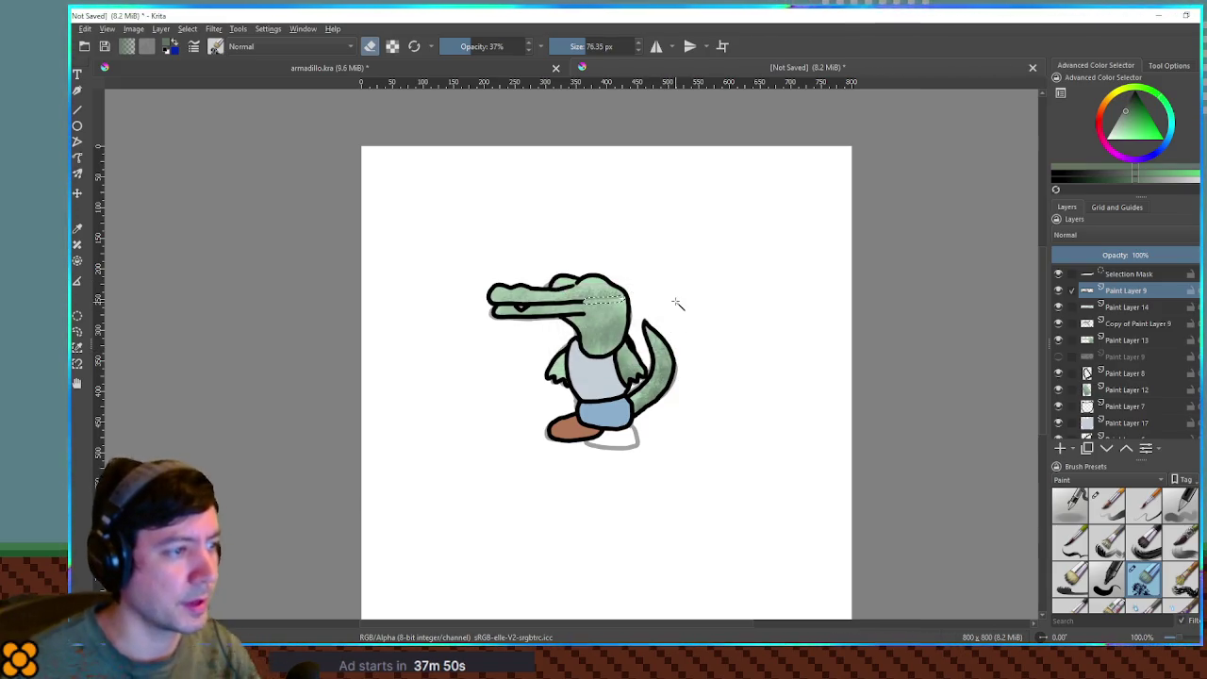
Paint over the light streak by the snout in the head's green at 100% opacity on Paint Layer 14.
scroll(650, 288, "up", 6)
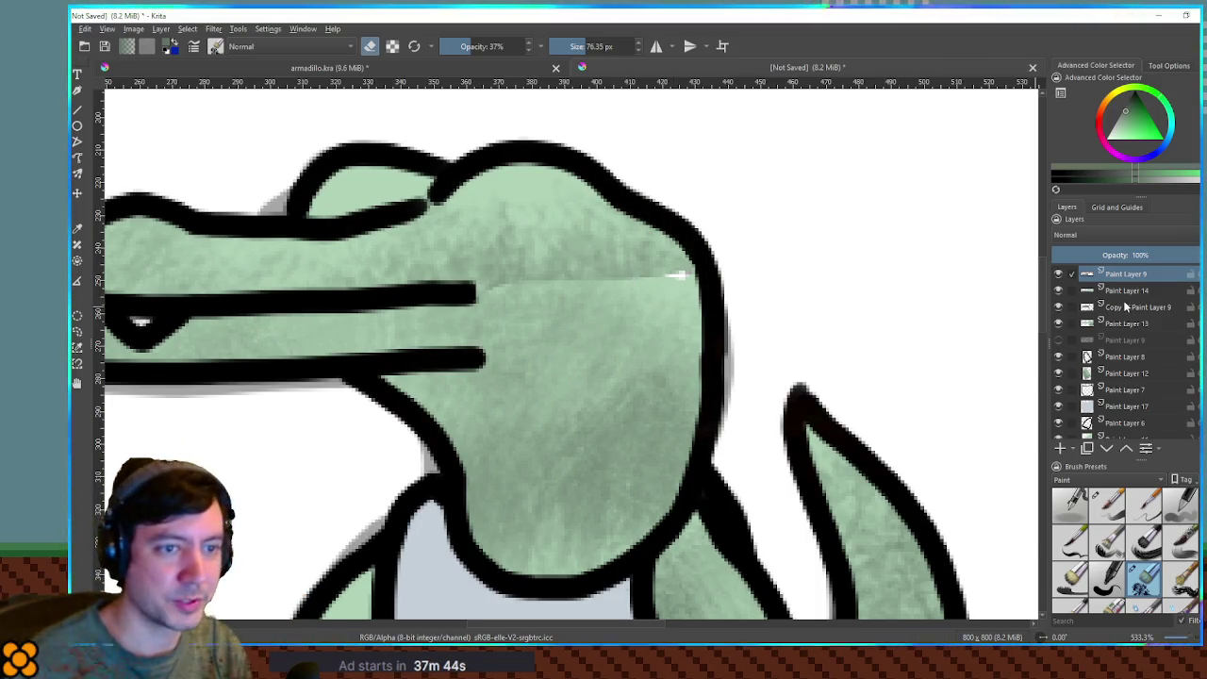
left_click(1058, 290)
left_click(1058, 289)
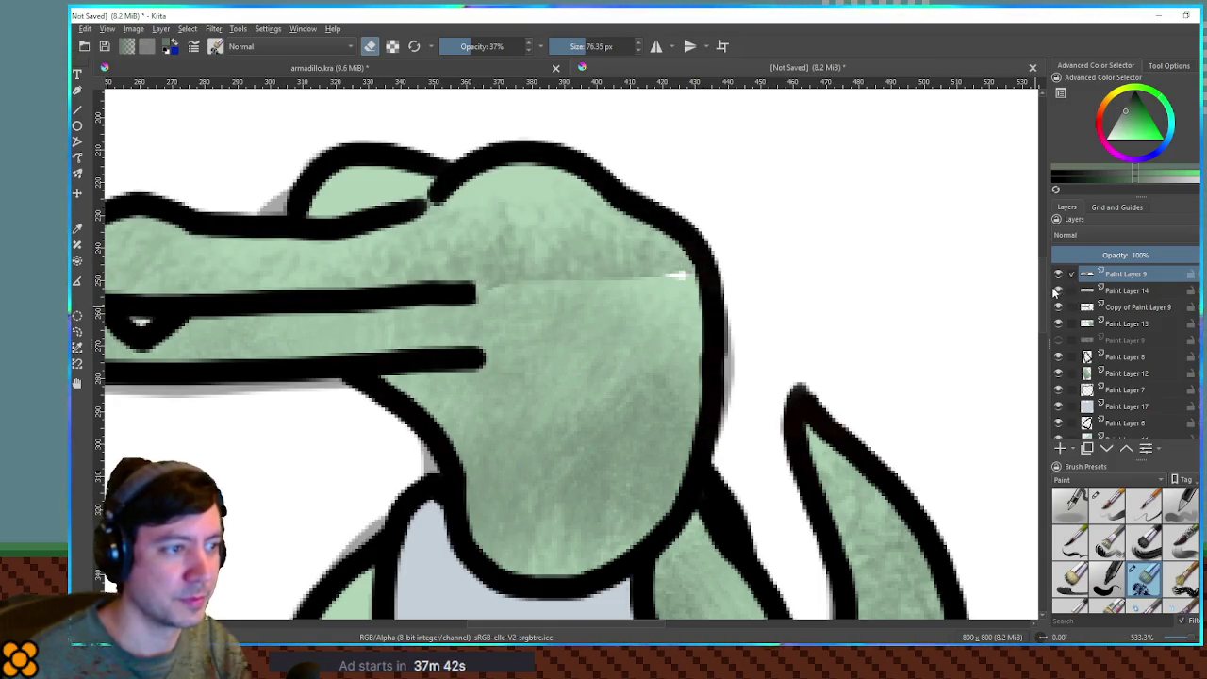
left_click(1087, 290, "ctrl")
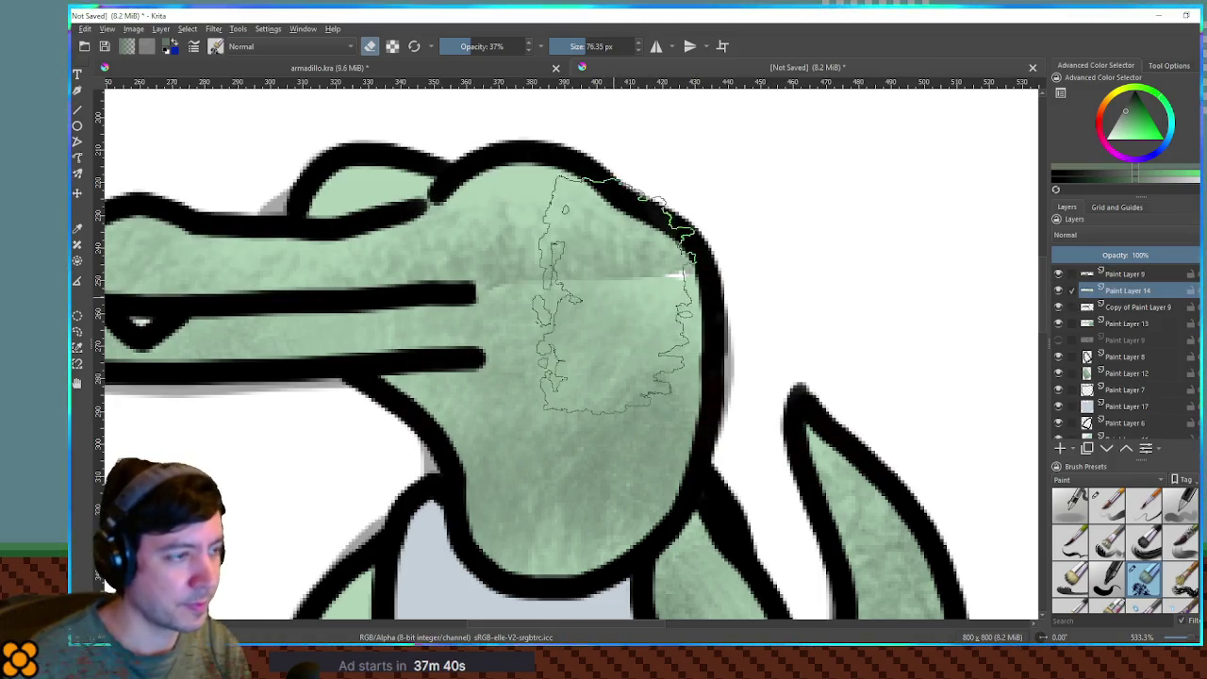
left_click(601, 329, "ctrl")
key("e")
mouse_move(443, 267)
left_mouse_down()
mouse_move(462, 300)
mouse_move(512, 270)
mouse_move(498, 296)
mouse_move(573, 296)
left_mouse_up()
left_click_drag(646, 293, 673, 296)
key("o")
key("o")
key("o")
mouse_move(672, 278)
left_mouse_down()
mouse_move(647, 310)
mouse_move(638, 302)
mouse_move(655, 297)
left_mouse_up()
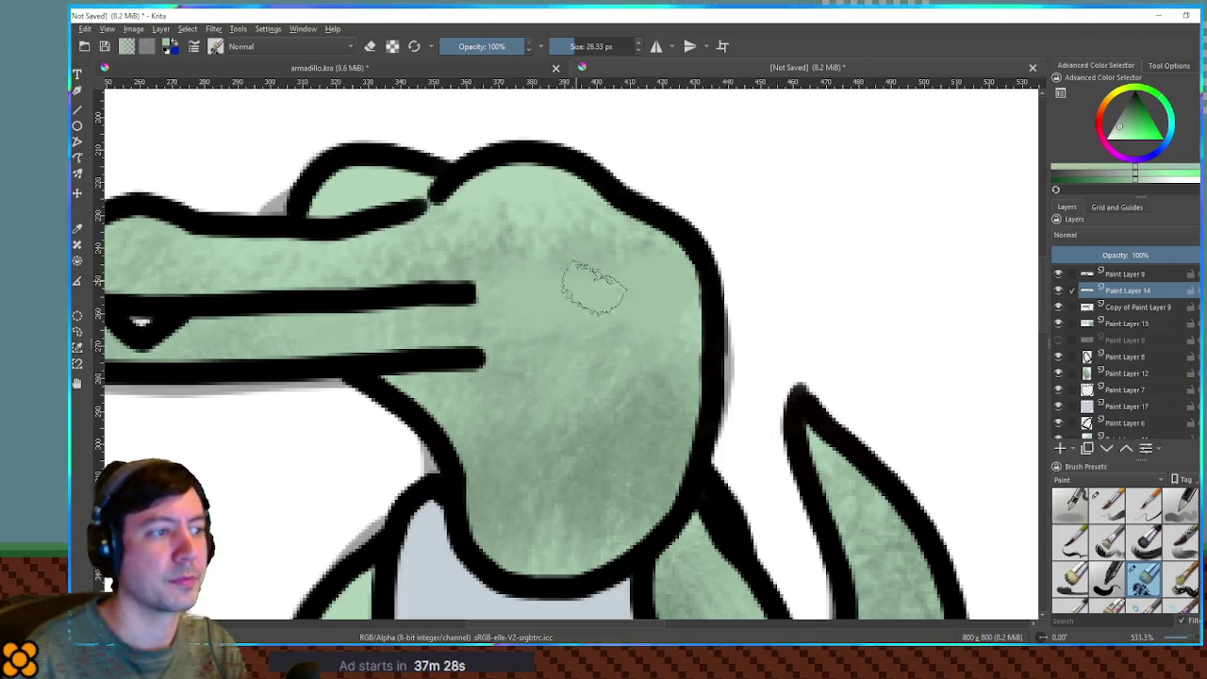
Bring the crocodile's feet into view and sample the shirt's blue-grey colour.
scroll(875, 298, "down", 2)
mouse_move(875, 298)
left_mouse_down()
mouse_move(727, 194)
mouse_move(811, 285)
mouse_move(808, 248)
mouse_move(779, 216)
mouse_move(808, 273)
left_mouse_up()
left_click(582, 380, "ctrl")
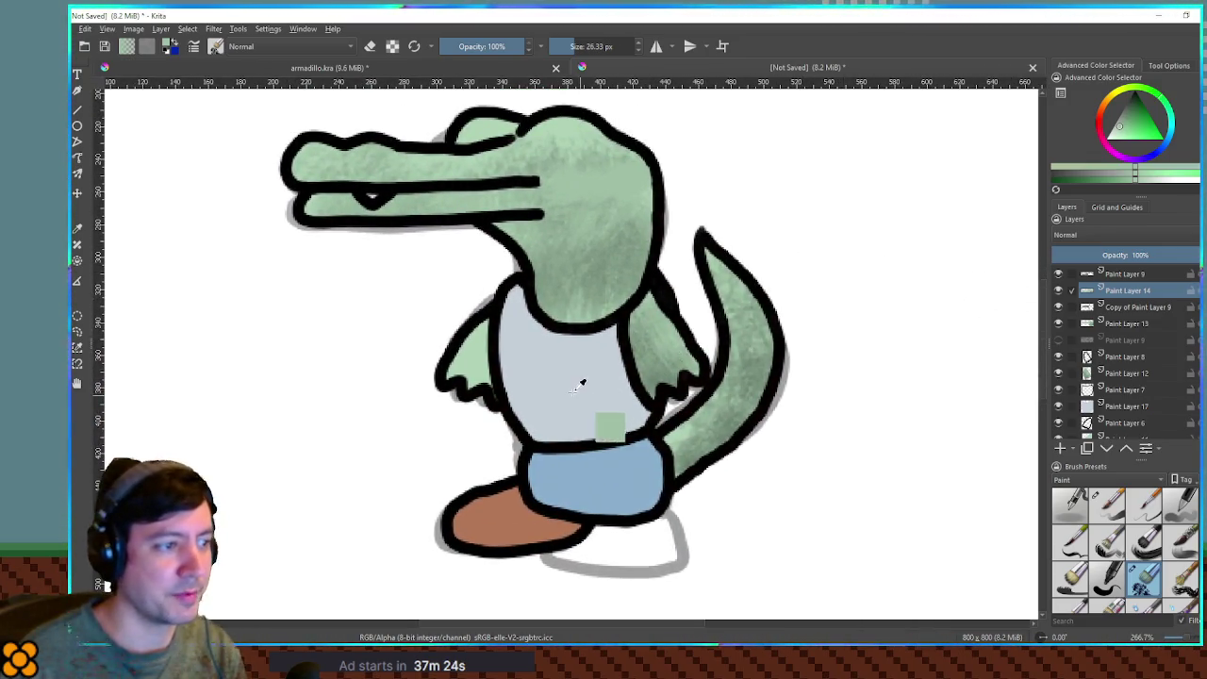
Shade the shirt on Paint Layer 17 with a greyer blue.
left_click(1119, 120)
left_click(1139, 410)
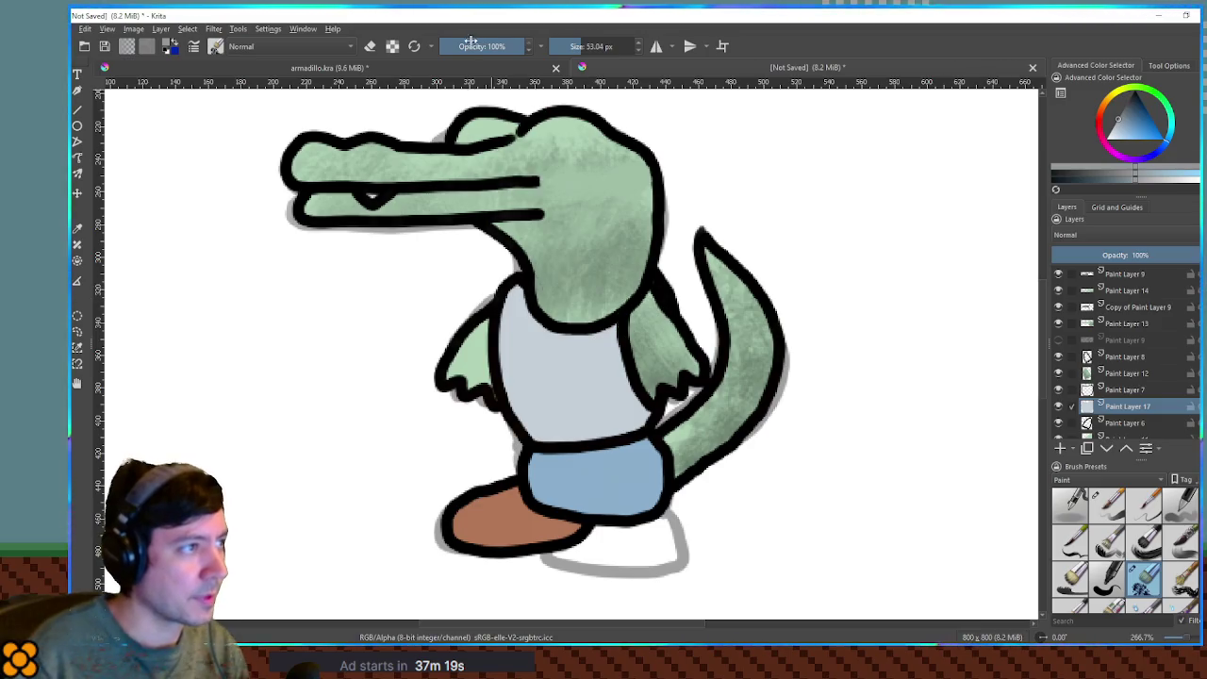
key("e")
mouse_move(575, 422)
left_mouse_down()
mouse_move(593, 390)
mouse_move(538, 337)
mouse_move(512, 405)
mouse_move(603, 405)
mouse_move(650, 332)
mouse_move(647, 405)
mouse_move(660, 415)
left_mouse_up()
left_click(689, 439, "ctrl")
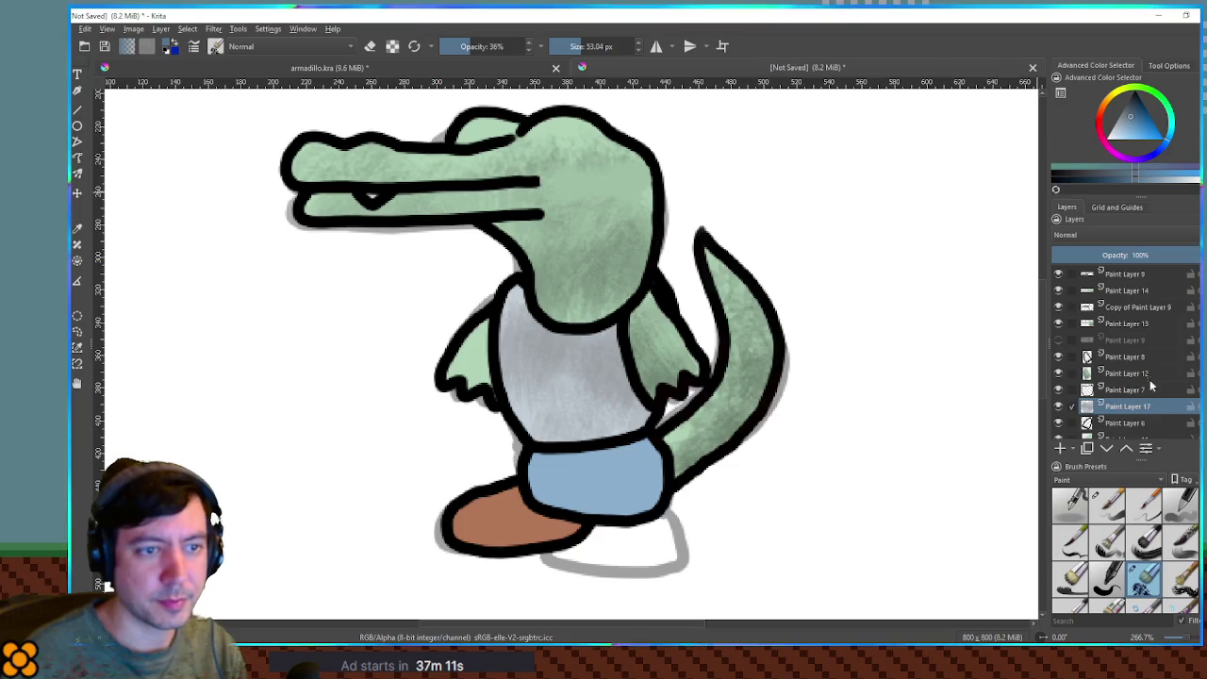
scroll(1123, 354, "down", 5)
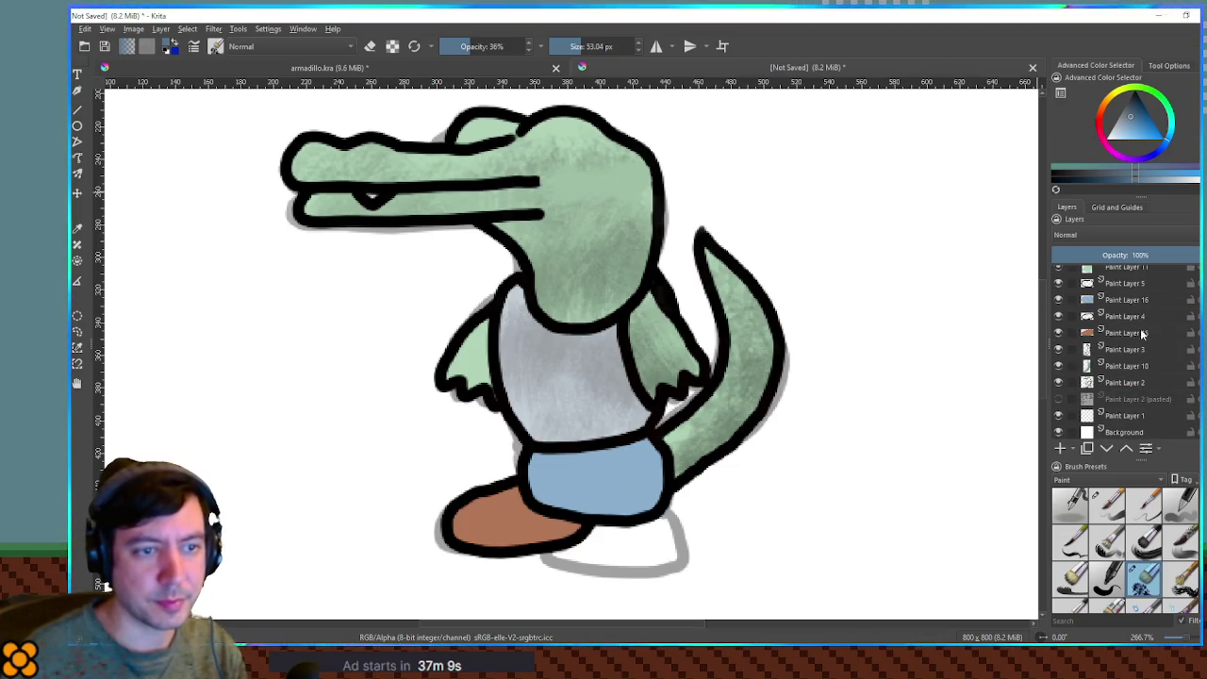
Paint the blue shorts on Paint Layer 16, then sample the shoe brown for Paint Layer 15.
left_click(1126, 298)
mouse_move(594, 490)
left_mouse_down()
mouse_move(673, 484)
mouse_move(579, 498)
mouse_move(592, 525)
mouse_move(608, 514)
left_mouse_up()
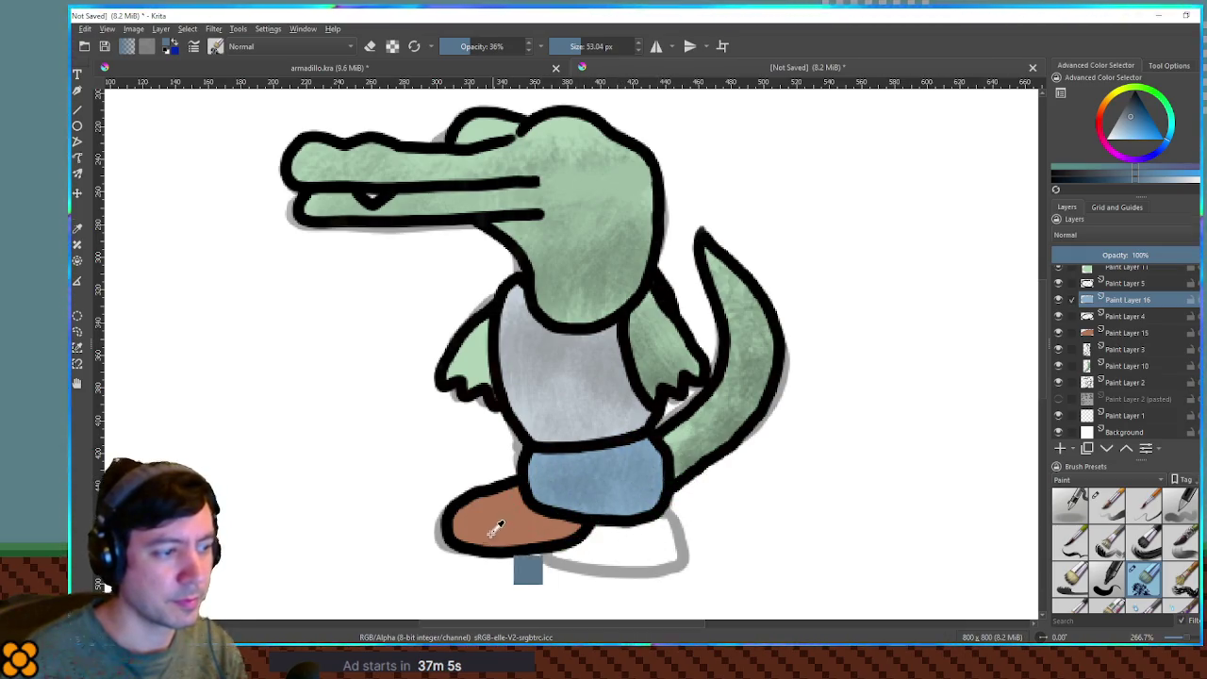
left_click(491, 533, "ctrl")
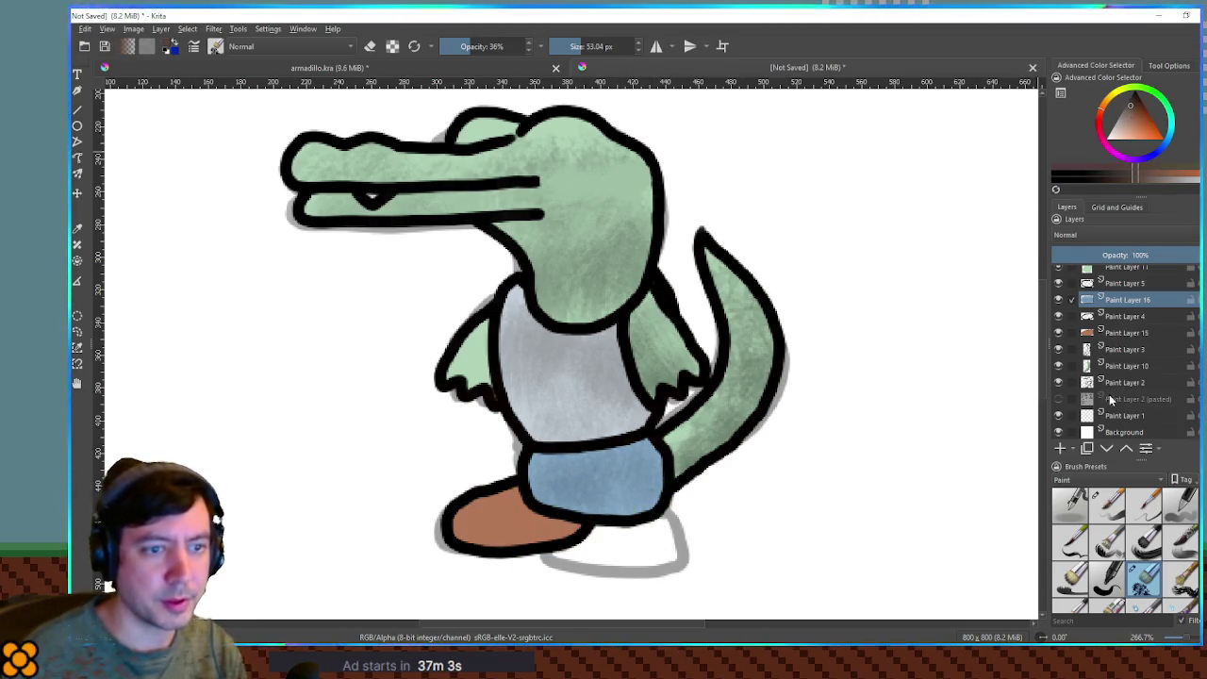
left_click(1127, 332)
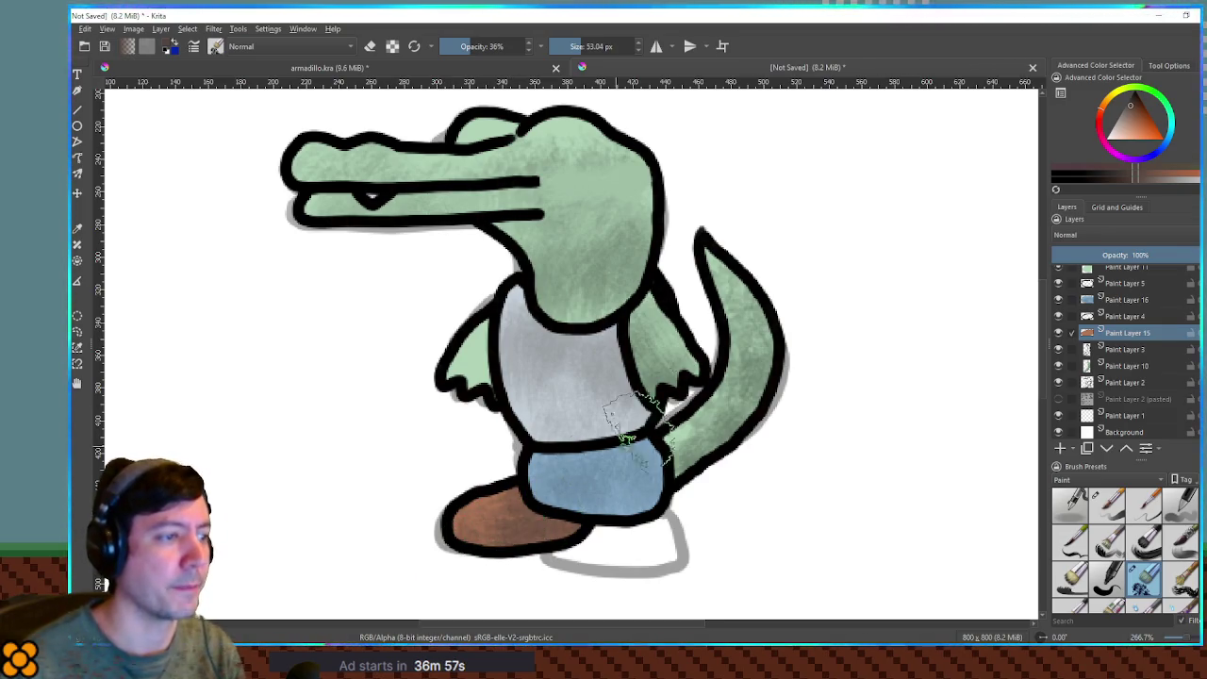
scroll(768, 377, "down", 2, "ctrl")
scroll(1155, 322, "up", 3)
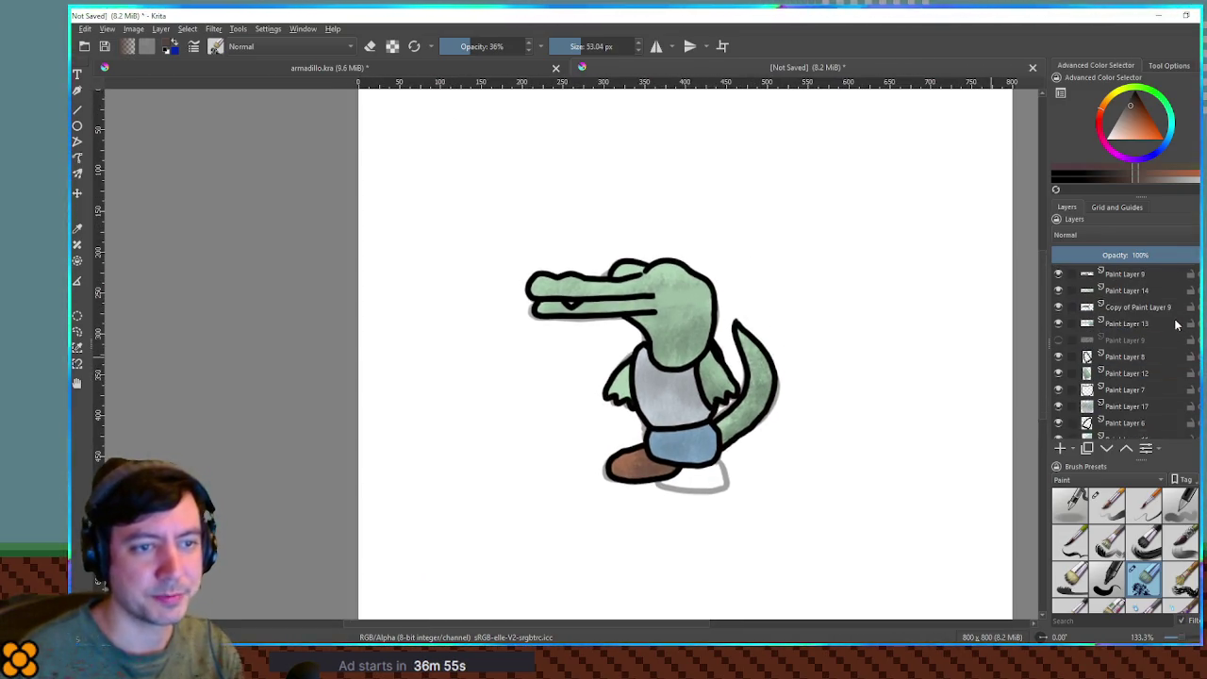
Select snout Paint Layers 9 and 14 together.
left_click(1127, 280)
left_click(1125, 291, "shift")
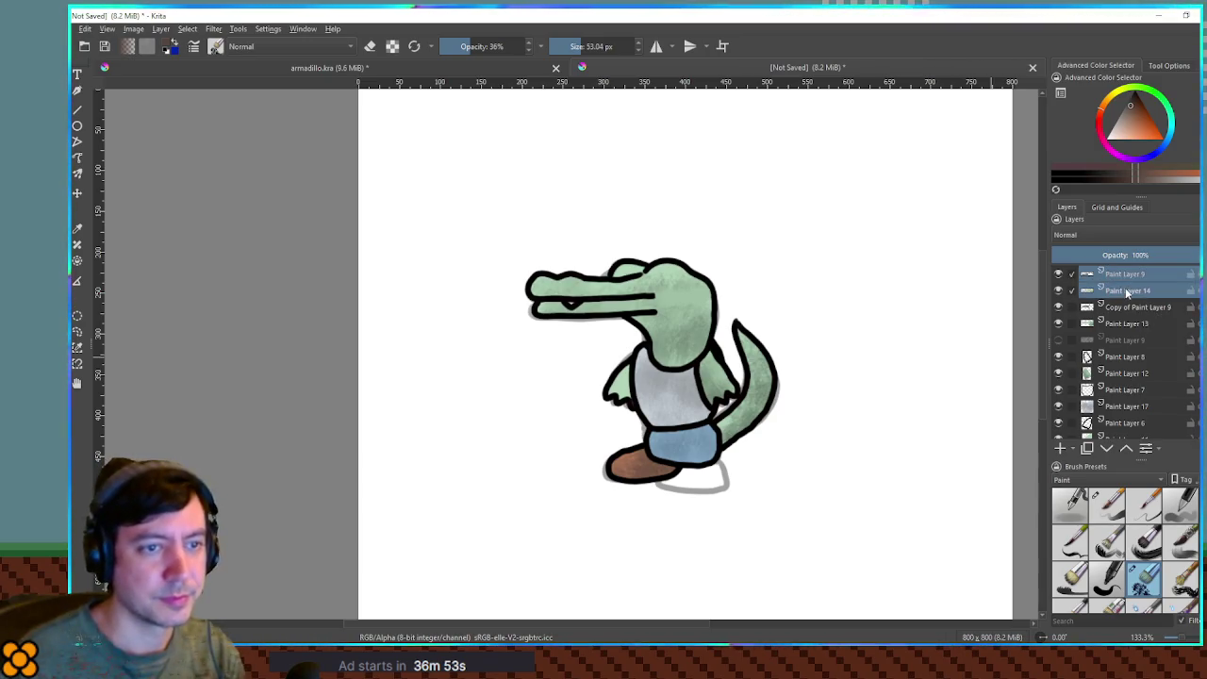
scroll(641, 260, "up", 3, "ctrl")
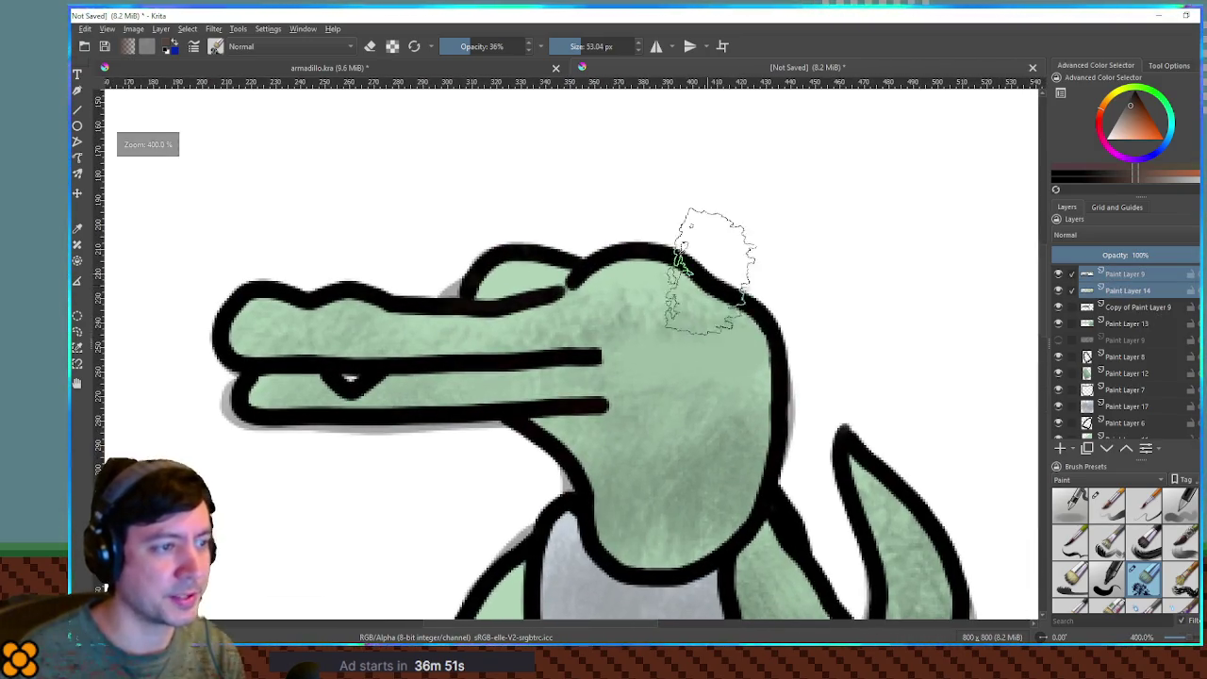
Switch to the 8 px brush, paint the black eye on the head, and zoom back out.
key("slash")
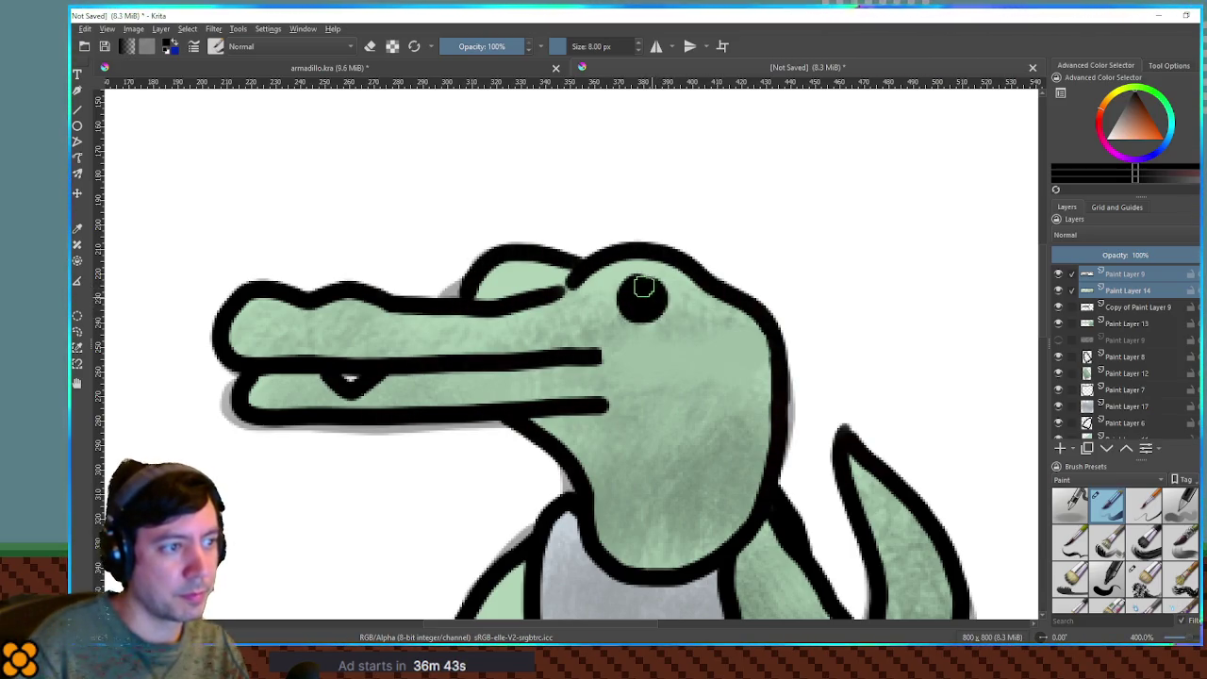
scroll(720, 300, "down", 2)
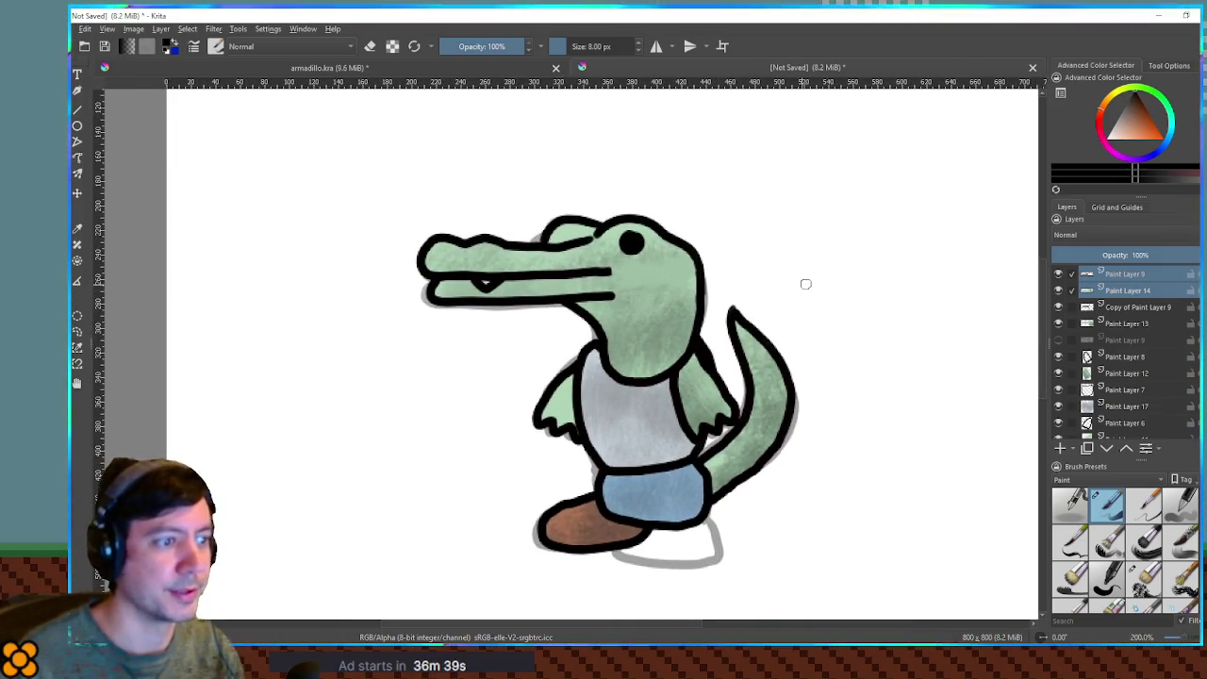
scroll(688, 295, "down", 2)
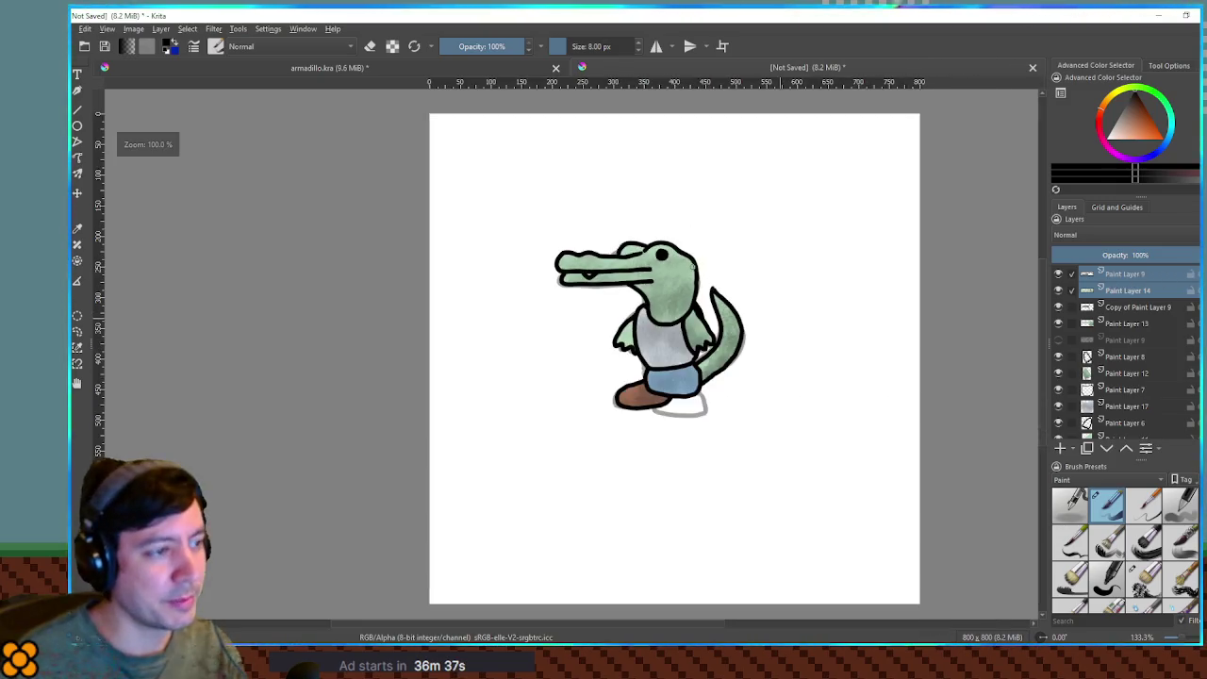
Move the upper snout, head, front arm and grey torso off the body into a left column.
mouse_move(702, 312)
left_mouse_down()
mouse_move(644, 270)
mouse_move(591, 201)
mouse_move(561, 195)
left_mouse_up()
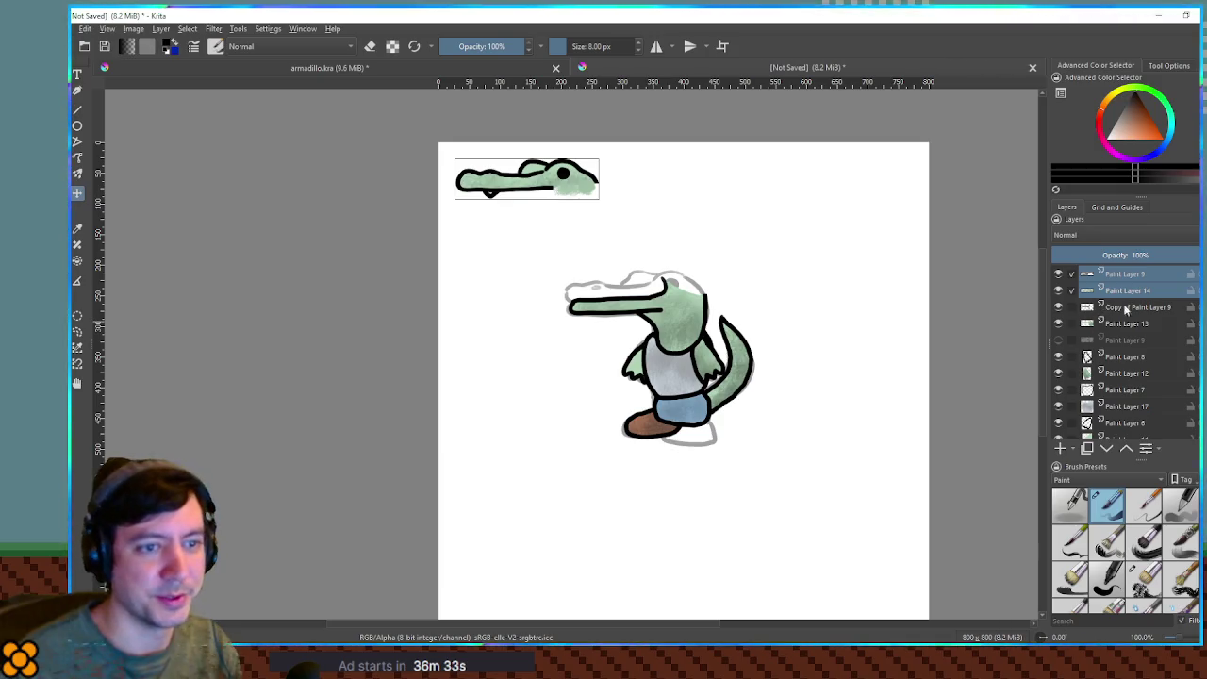
left_click(1117, 309)
left_click(1139, 324, "shift")
mouse_move(617, 312)
left_mouse_down()
mouse_move(552, 273)
mouse_move(540, 248)
left_mouse_up()
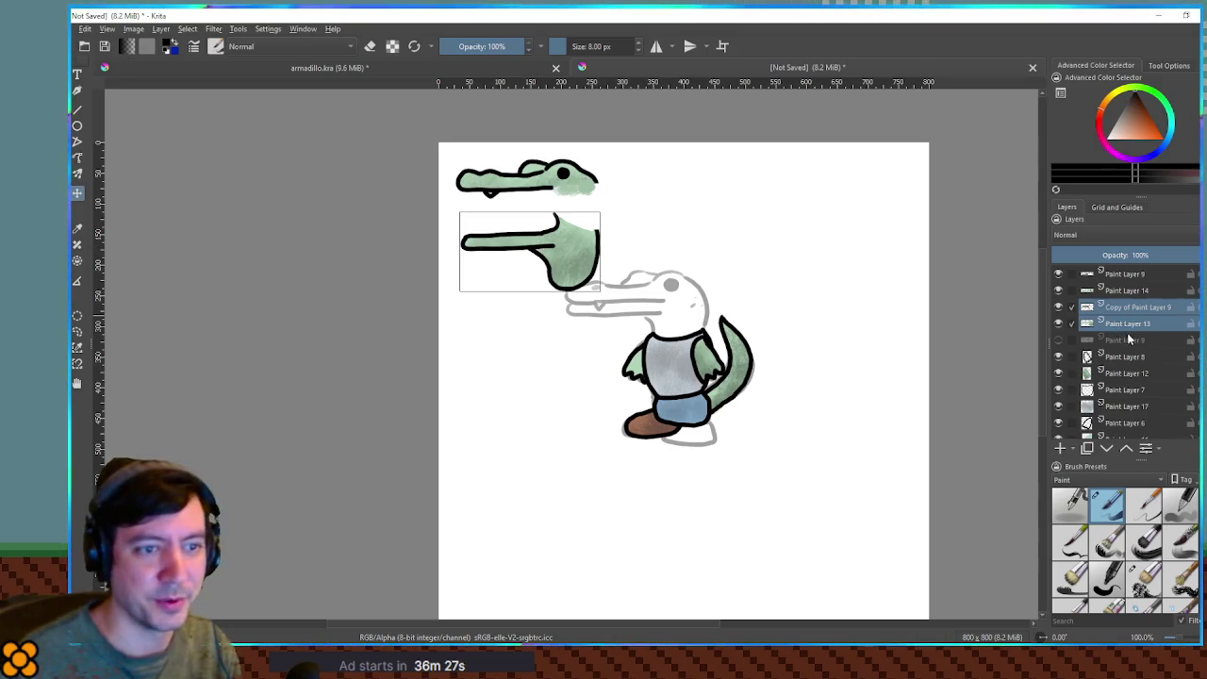
left_click(1141, 359)
left_click_drag(664, 345, 533, 312)
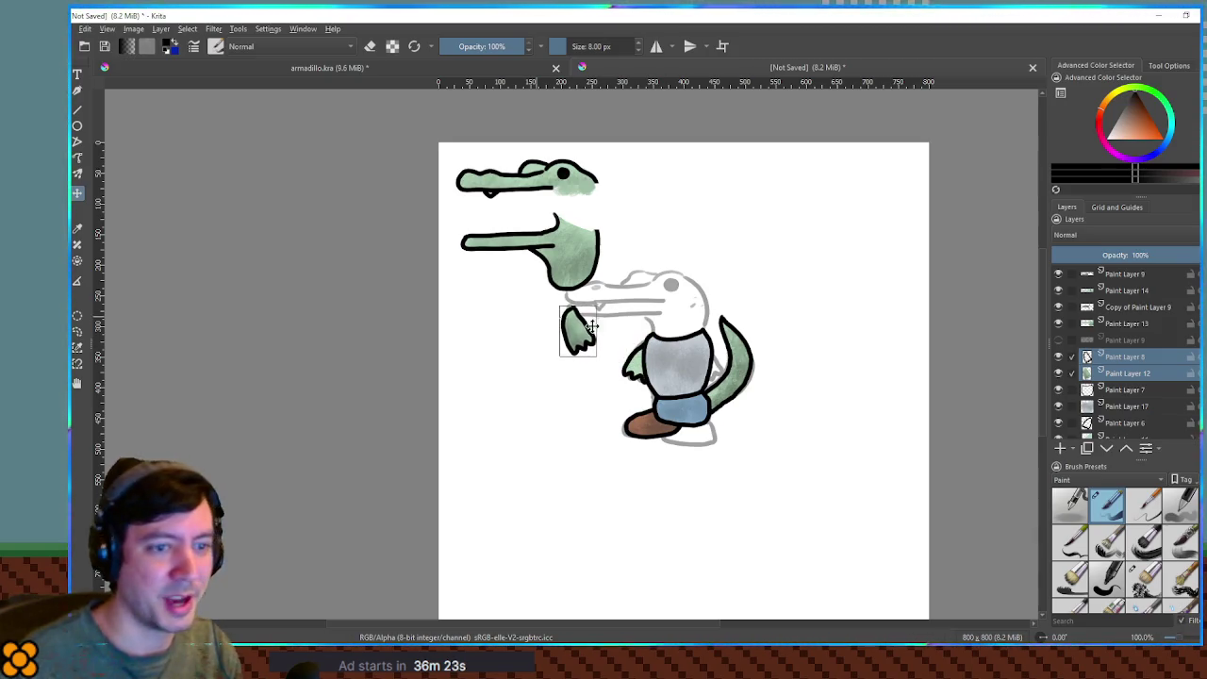
scroll(1145, 404, "down", 1)
left_click_drag(566, 339, 588, 330)
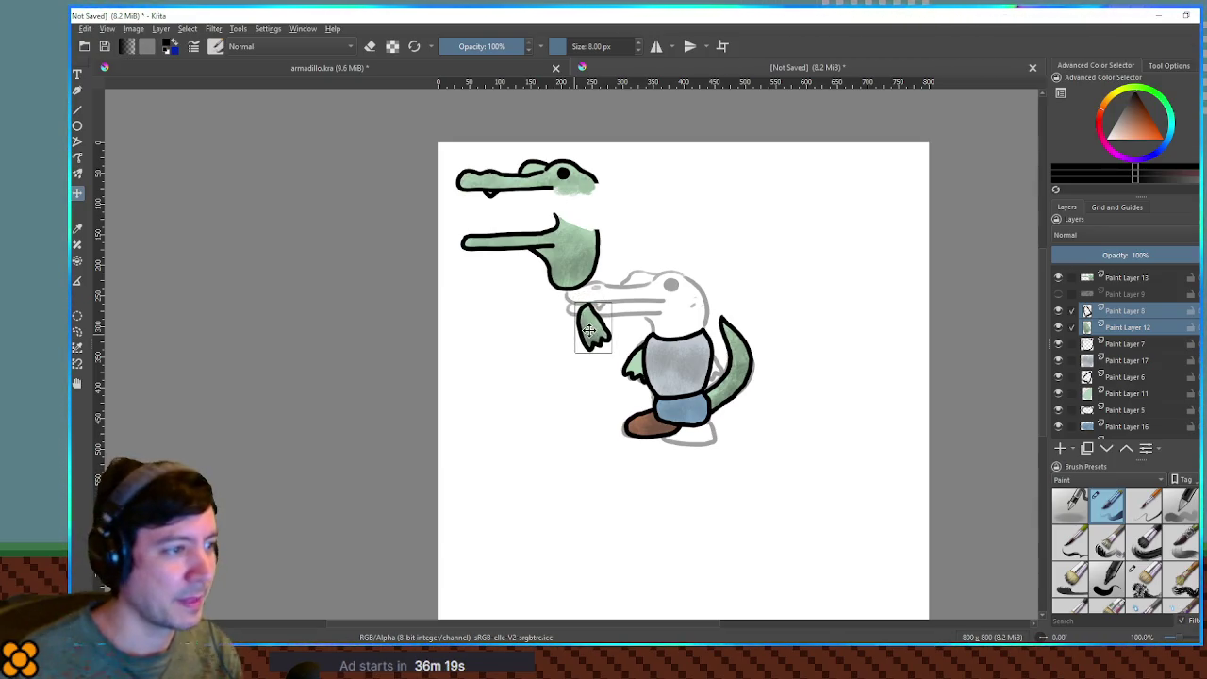
left_click(1158, 345)
left_click(1141, 360, "shift")
mouse_move(721, 363)
left_mouse_down()
mouse_move(525, 343)
mouse_move(545, 341)
left_mouse_up()
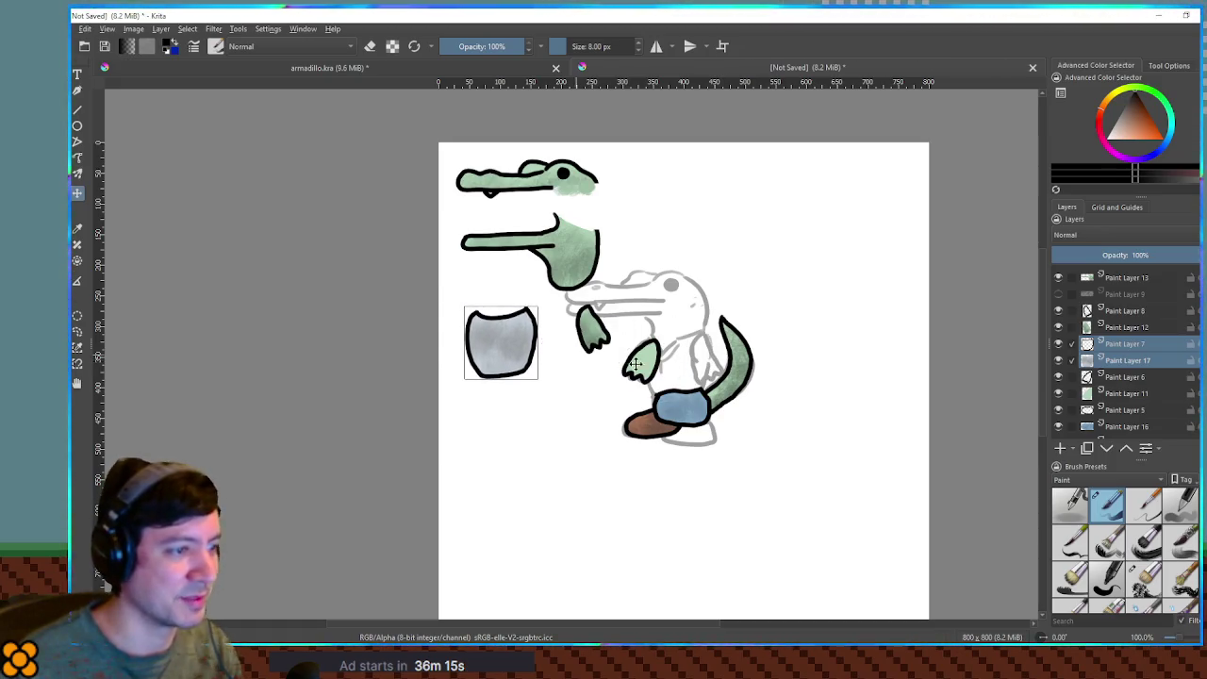
Patch the back arm's missing area in green on Paint Layer 11 and place it below the front arm.
left_click(1143, 377)
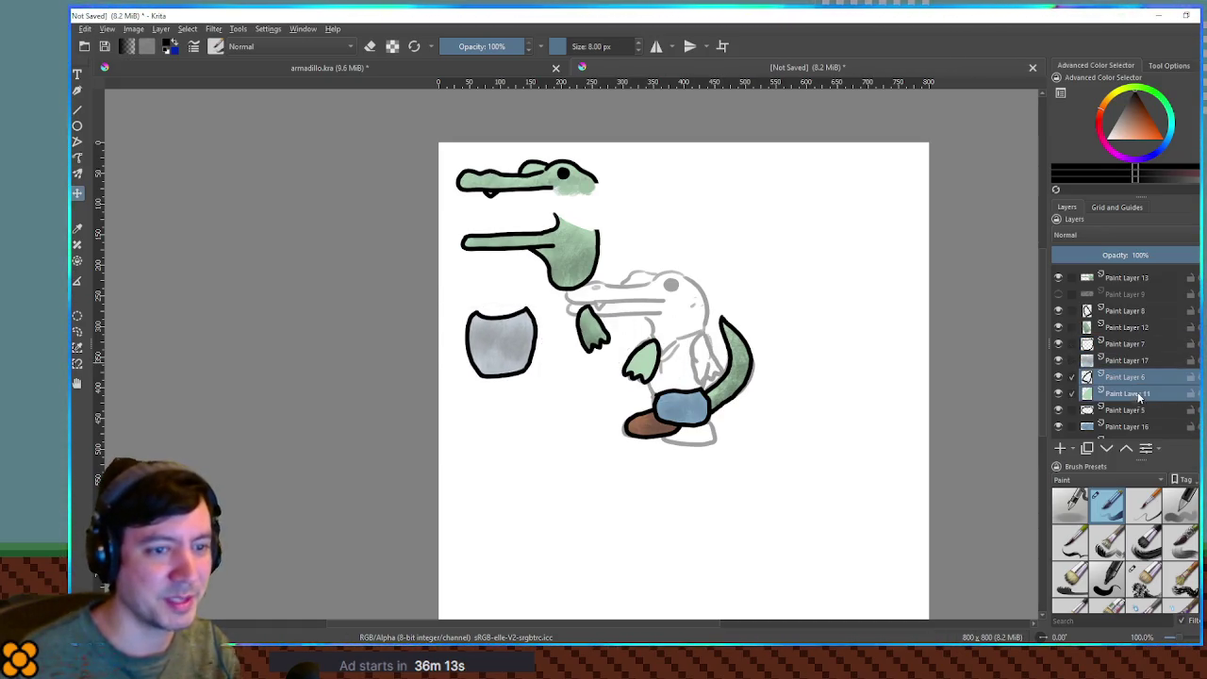
scroll(597, 350, "up", 2)
left_click(1132, 393)
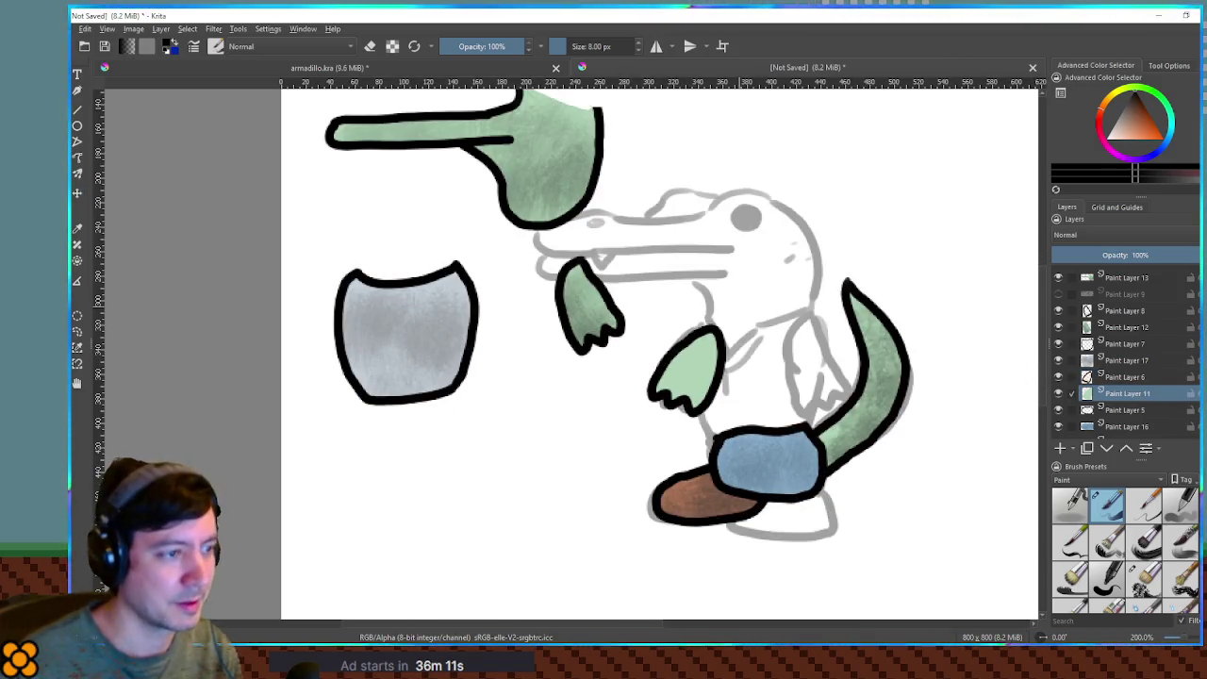
left_click(606, 326, "ctrl")
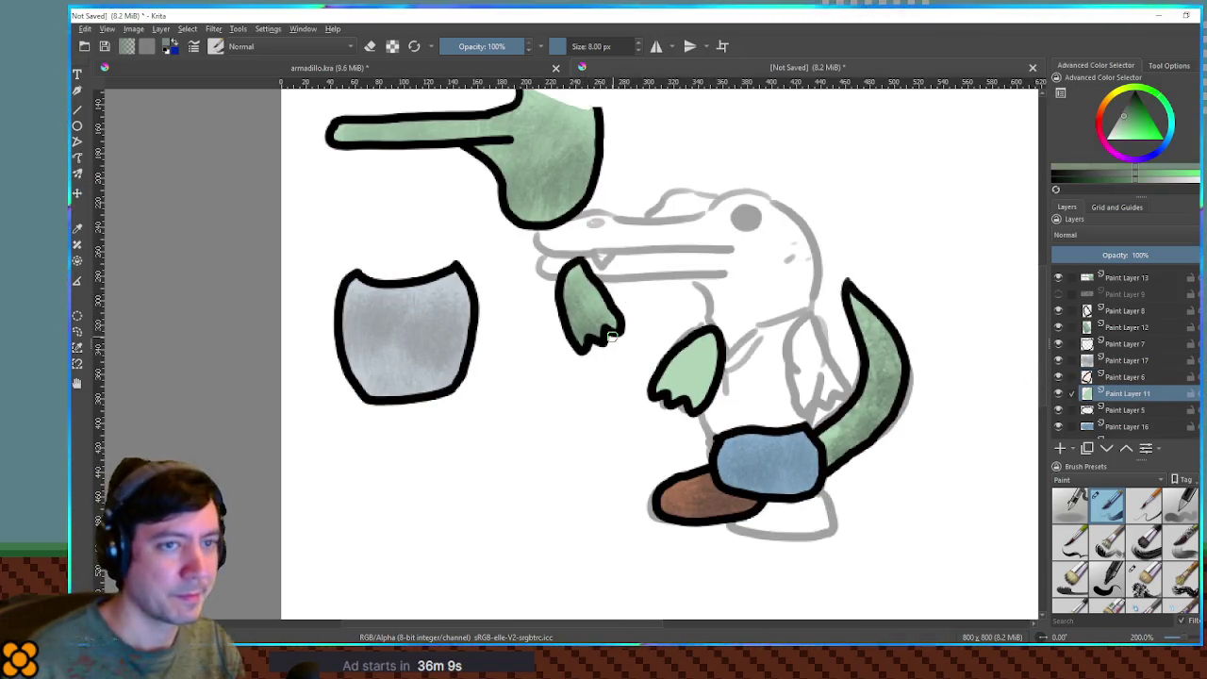
left_click(1143, 578)
mouse_move(660, 382)
left_mouse_down()
mouse_move(693, 406)
mouse_move(698, 372)
mouse_move(707, 368)
mouse_move(679, 387)
mouse_move(721, 387)
mouse_move(698, 349)
mouse_move(707, 363)
mouse_move(665, 405)
left_mouse_up()
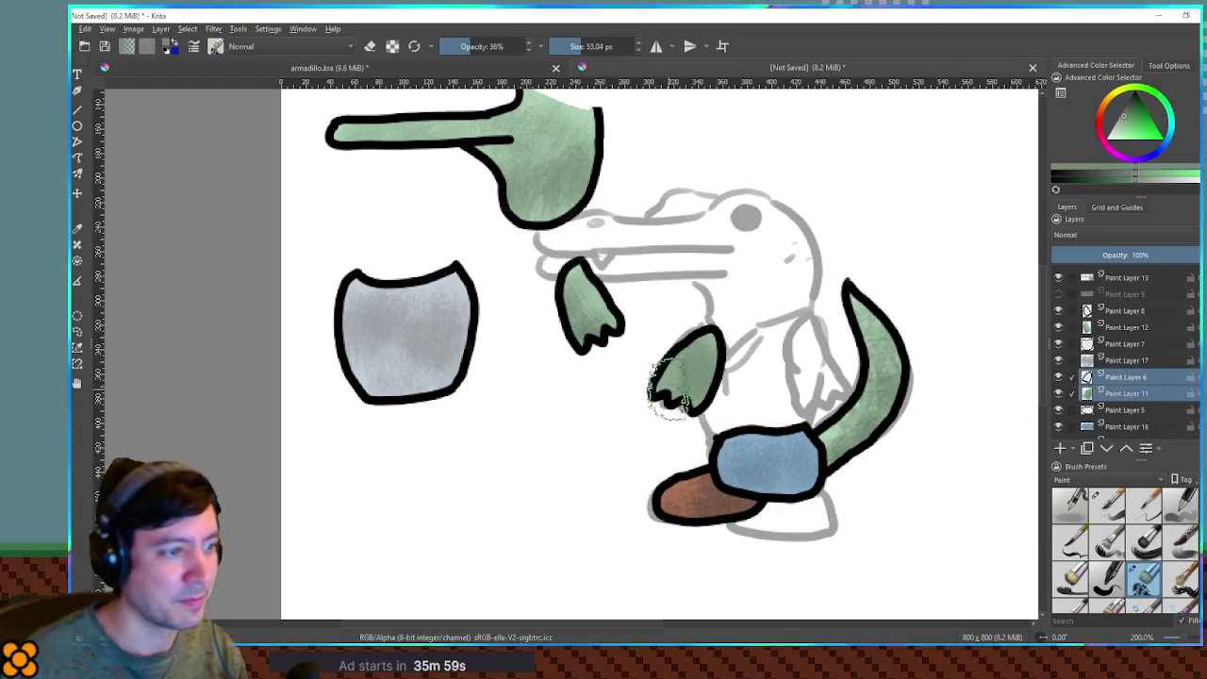
mouse_move(697, 373)
left_mouse_down()
mouse_move(545, 417)
mouse_move(590, 431)
left_mouse_up()
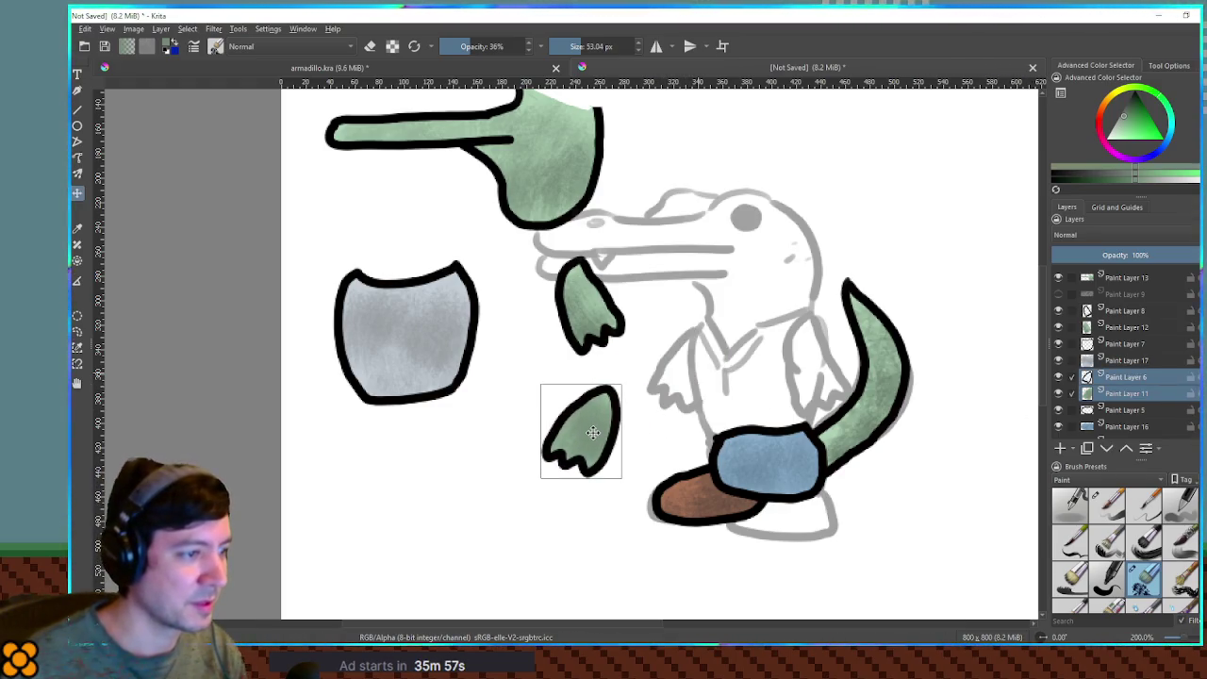
left_click_drag(678, 441, 658, 384)
Move the blue shorts below the torso and the brown shoe below the shorts.
scroll(657, 384, "down", 2)
scroll(1122, 359, "down", 1)
left_click(1125, 364)
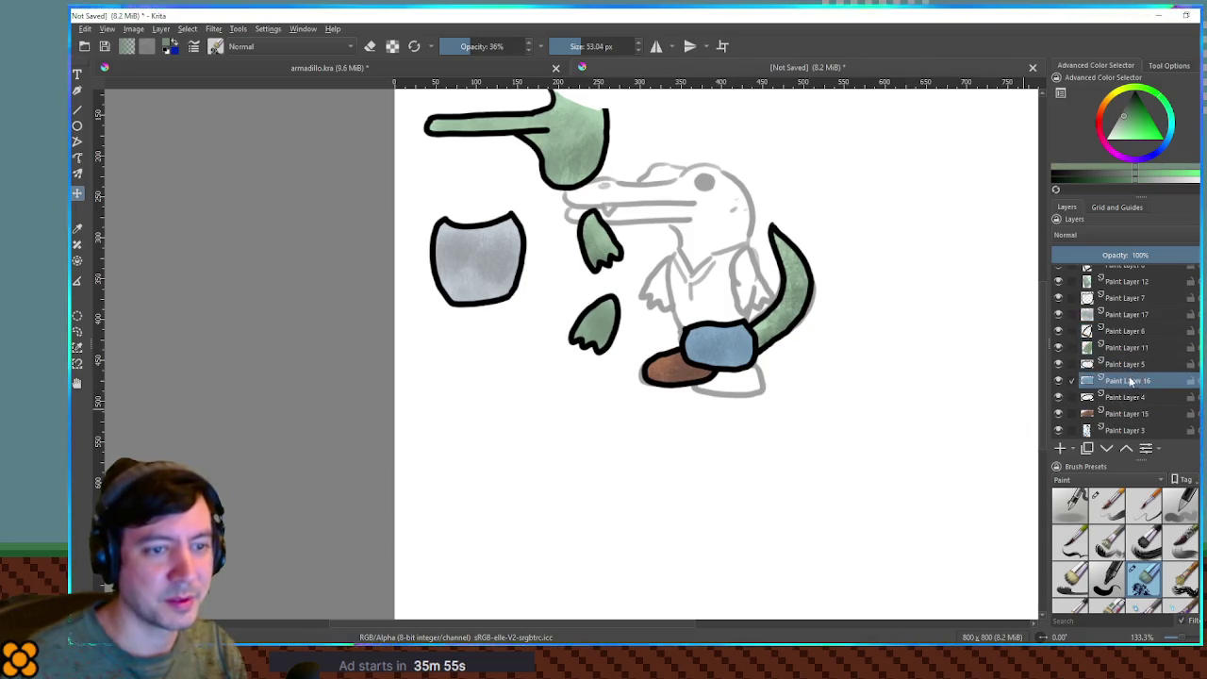
left_click(1125, 380, "shift")
left_click_drag(738, 360, 498, 376)
left_click(1125, 397)
left_click(1140, 413, "shift")
mouse_move(701, 374)
left_mouse_down()
mouse_move(496, 436)
mouse_move(485, 450)
mouse_move(497, 450)
left_mouse_up()
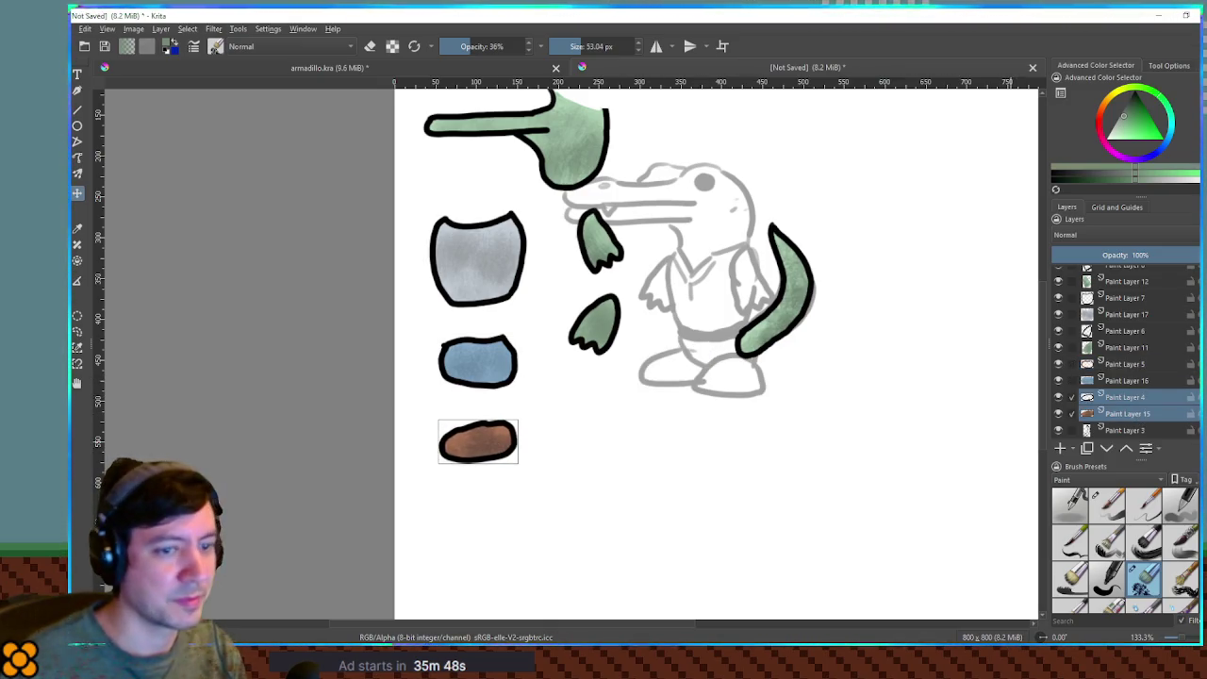
Move the tail beside the arm pieces and zoom out to see the whole page.
left_click(1124, 430)
scroll(1134, 418, "down", 1)
left_click(1129, 405, "shift")
mouse_move(775, 301)
left_mouse_down()
mouse_move(592, 447)
mouse_move(600, 456)
left_mouse_up()
key("minus")
scroll(716, 417, "down", 2)
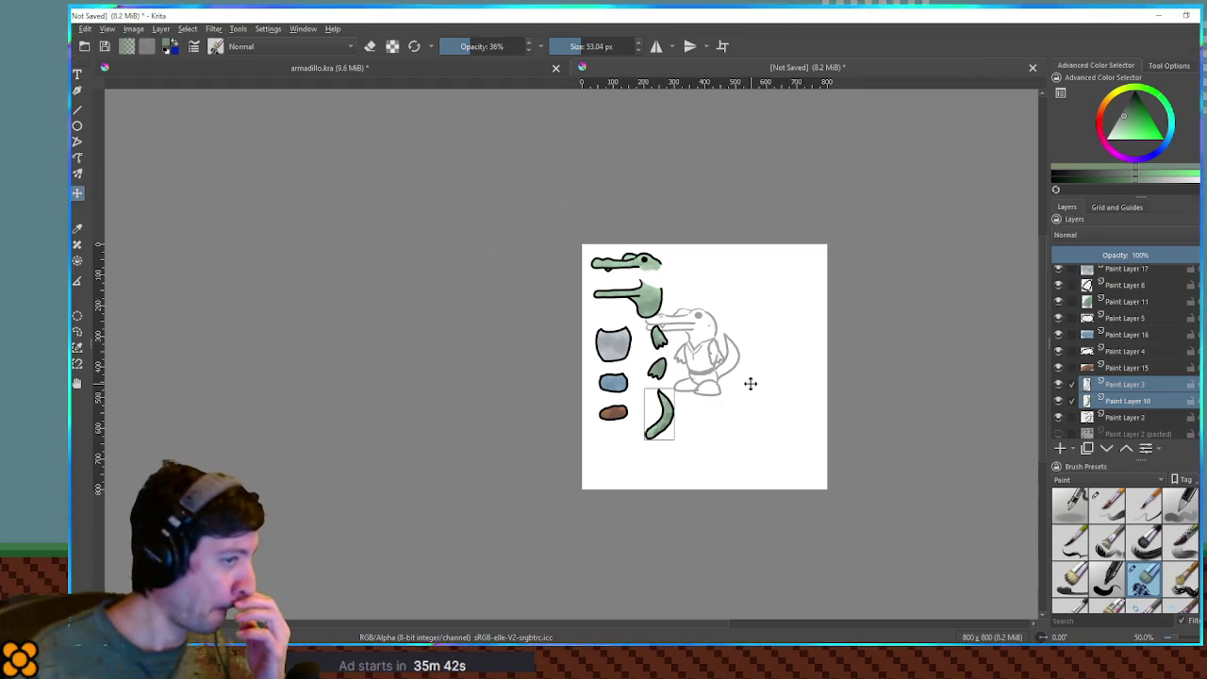
Delete the pasted armadillo layer and the white Background layer.
scroll(1127, 318, "up", 3)
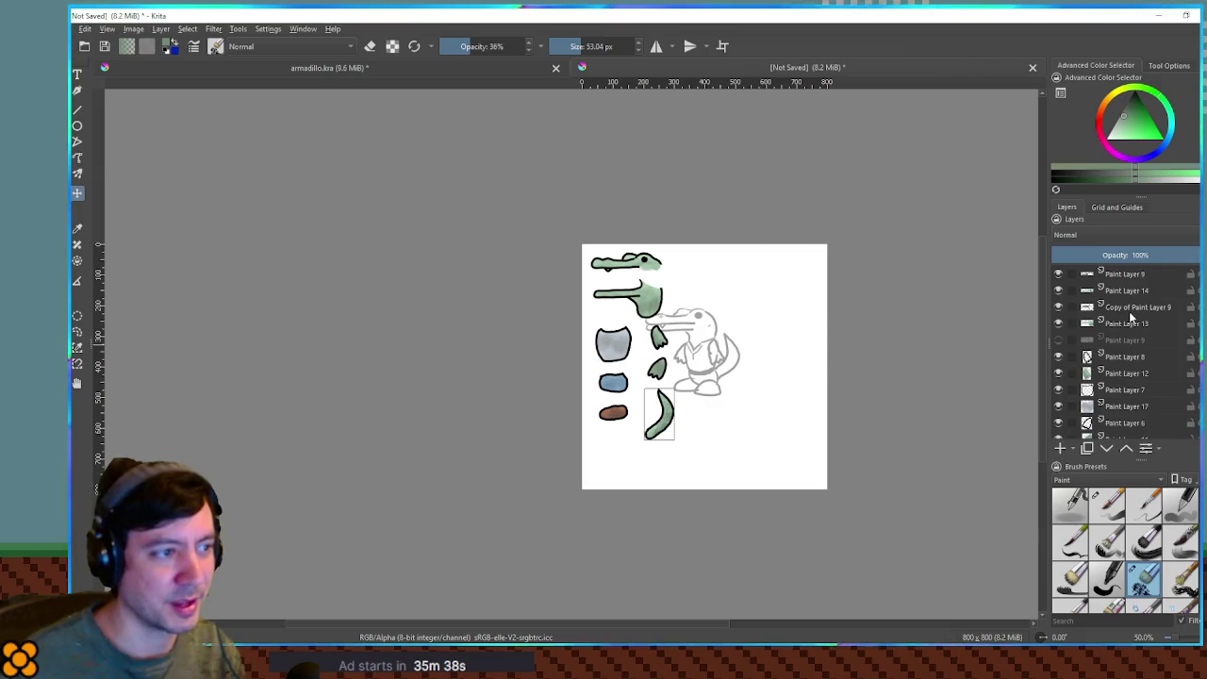
scroll(1131, 318, "down", 5)
left_click(1058, 397)
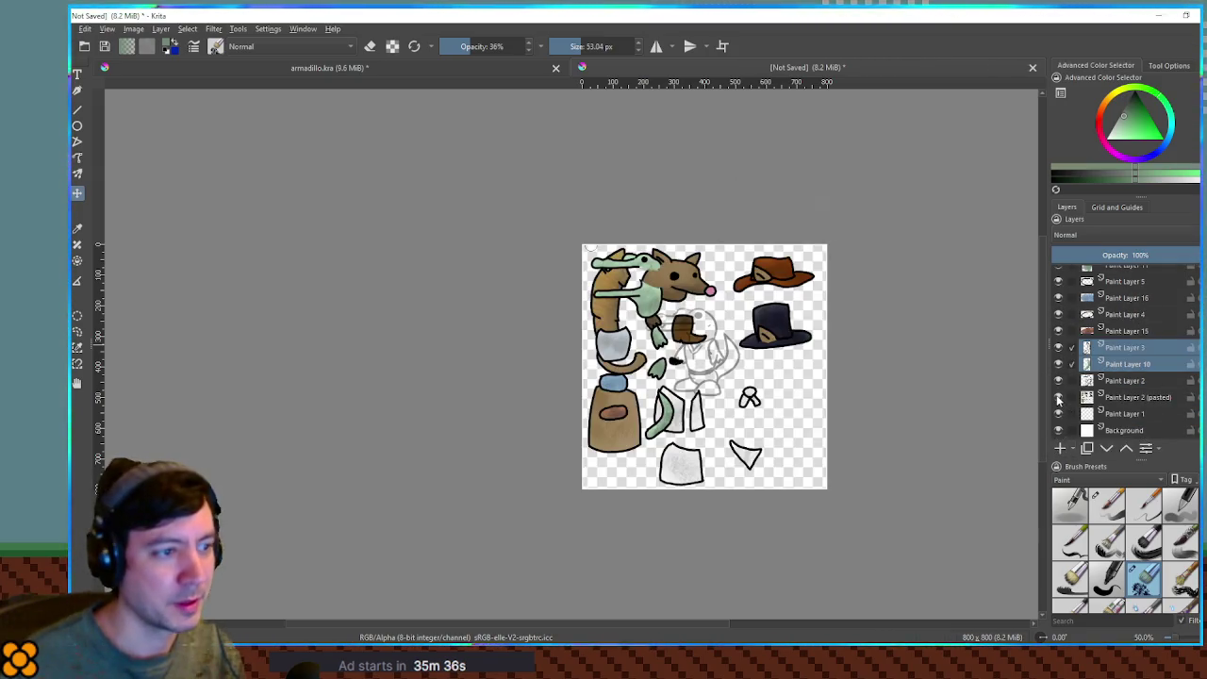
left_click(1058, 398)
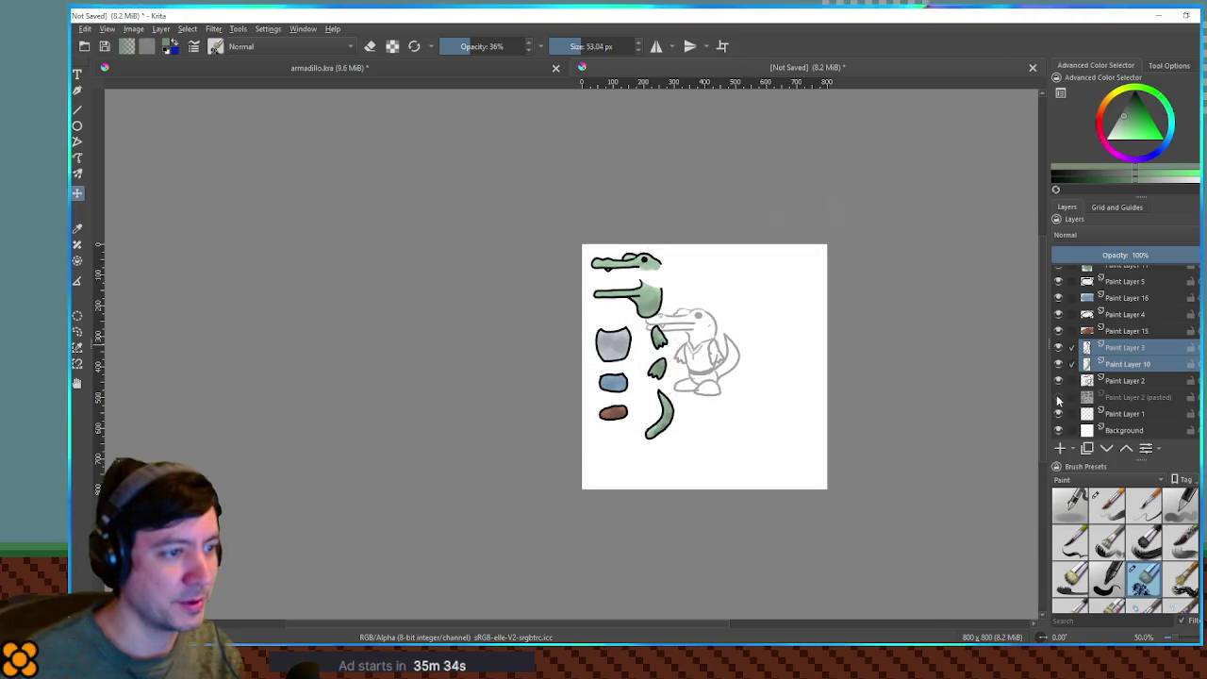
left_click(1113, 399)
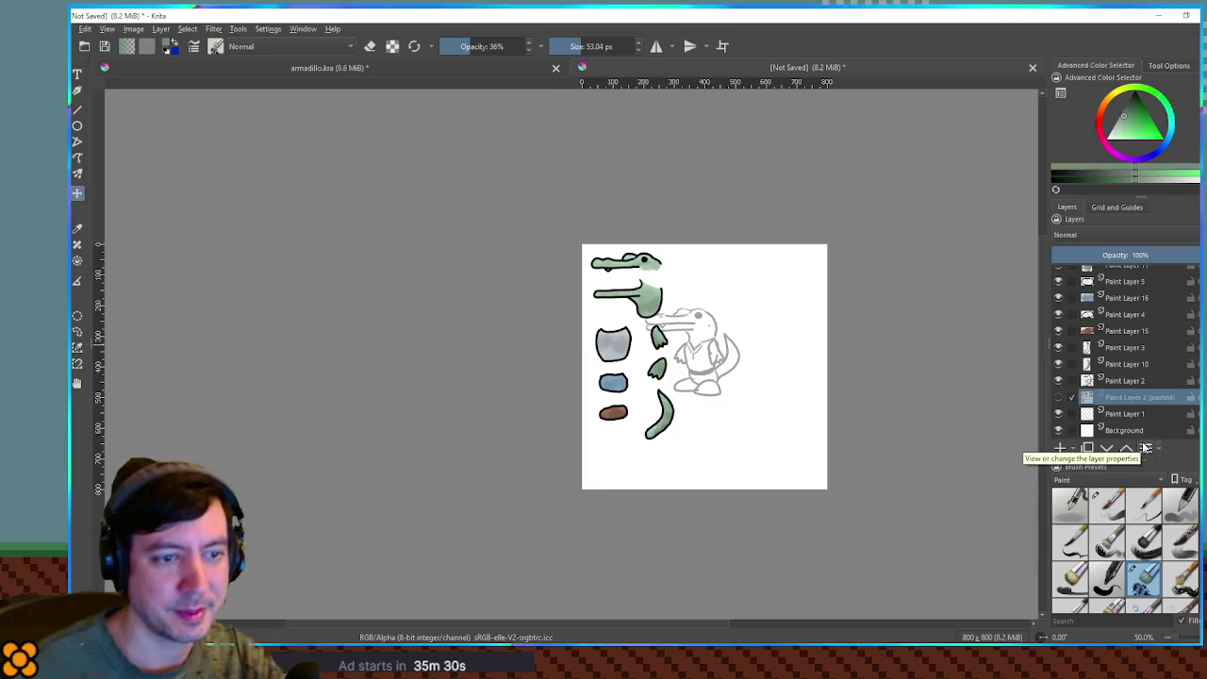
mouse_move(1135, 405)
key("shift+Delete")
left_click(1119, 432)
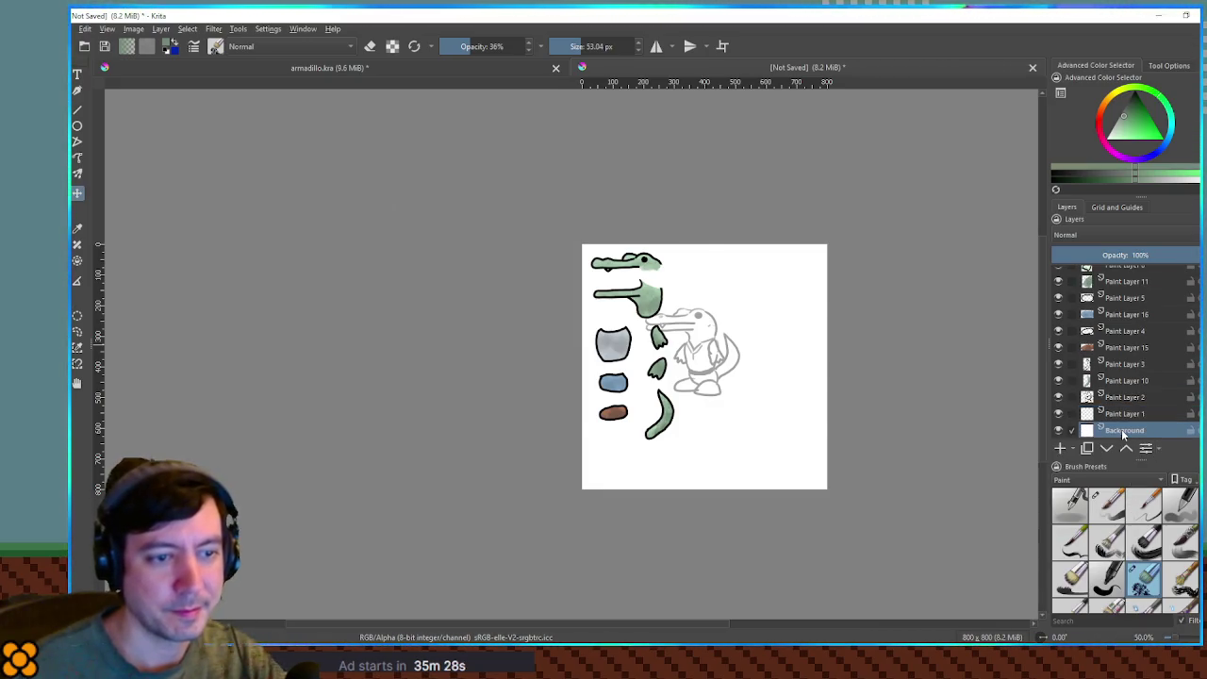
key("shift+Delete")
Move the crocodile sketch on Paint Layer 2 to the page's upper right.
left_click(1057, 414)
left_click(1057, 414)
left_click(1078, 415)
left_click_drag(731, 349, 780, 307)
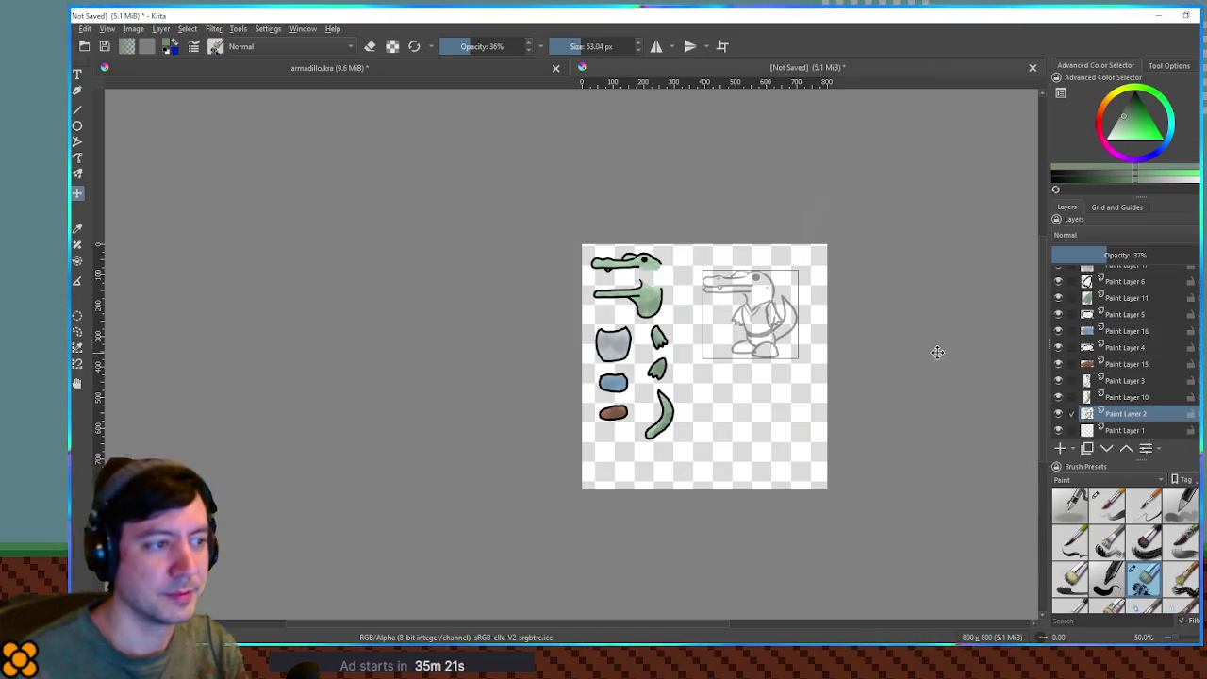
Start saving the drawing, then minimize Krita to reveal the Godot editor.
key("ctrl+s")
left_click_drag(766, 26, 1206, 28)
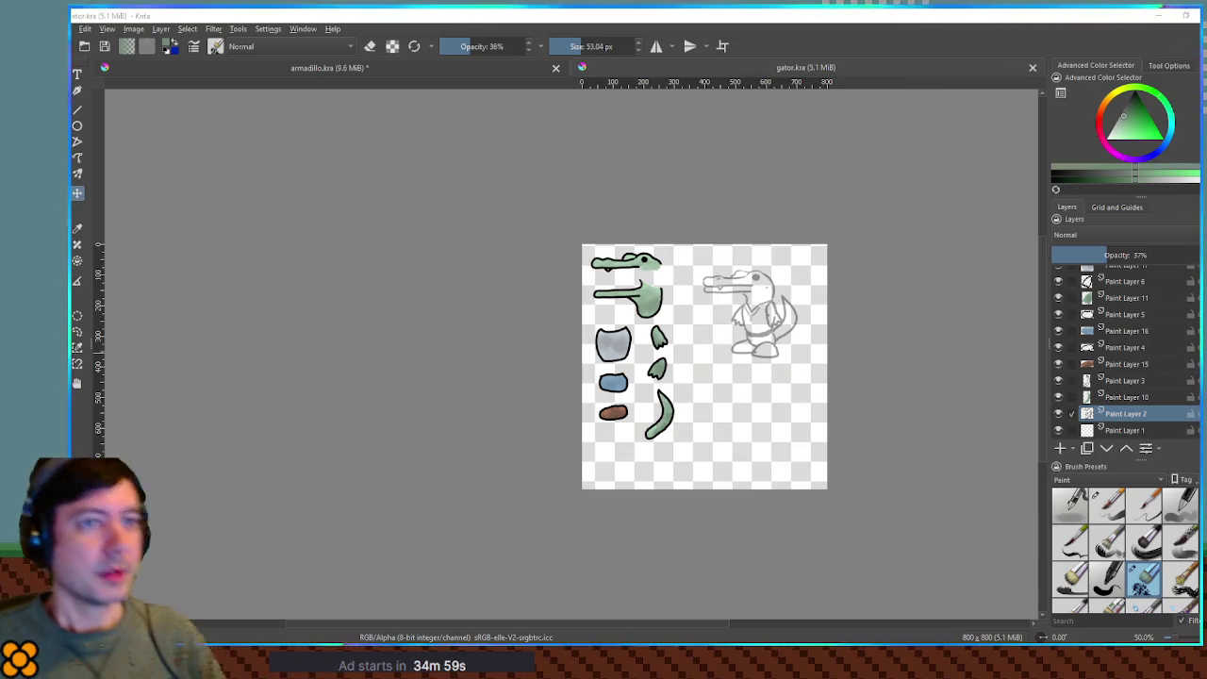
key("super+Down")
key("super+Down")
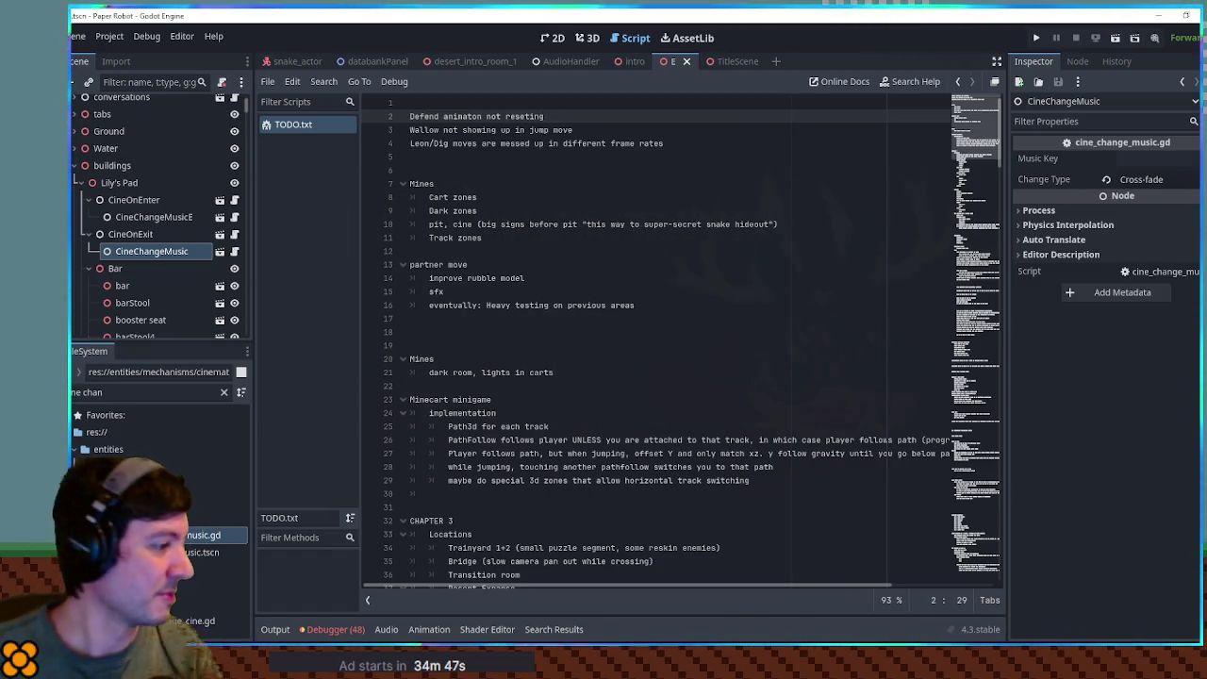
Clear the FileSystem filter and browse the tree to the entities/actors folder.
left_click(170, 392)
key("ctrl+a")
key("BackSpace")
left_click(89, 423)
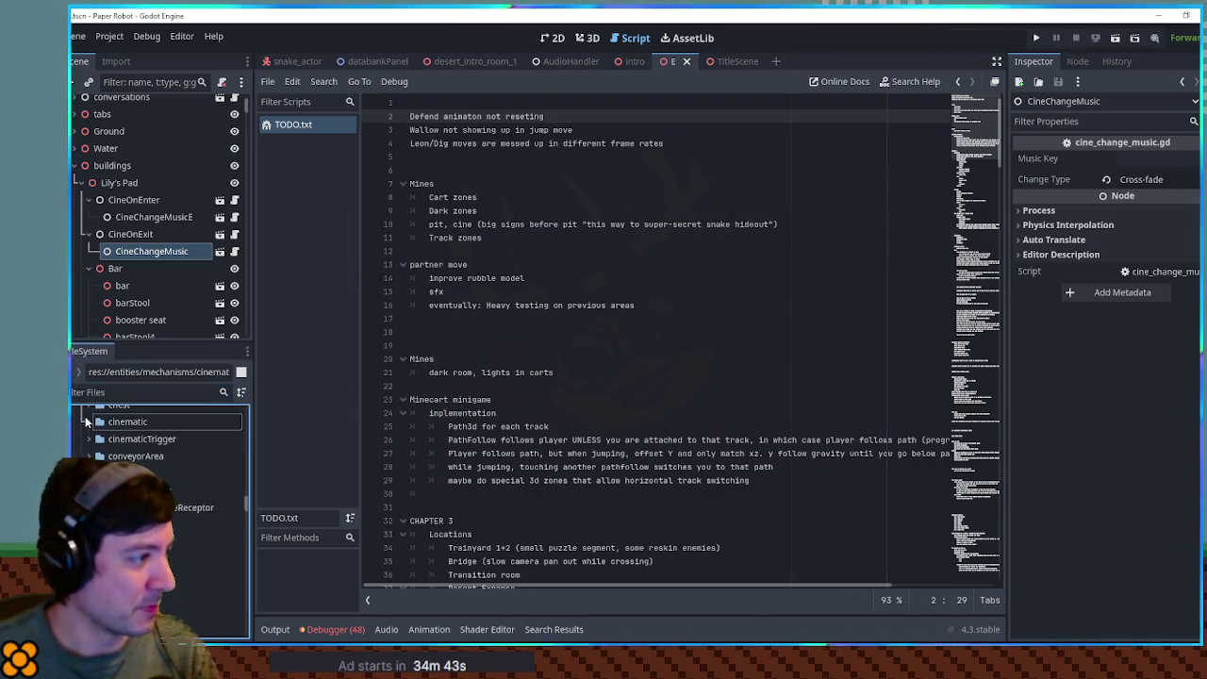
key("Up")
key("Up")
left_click(142, 501)
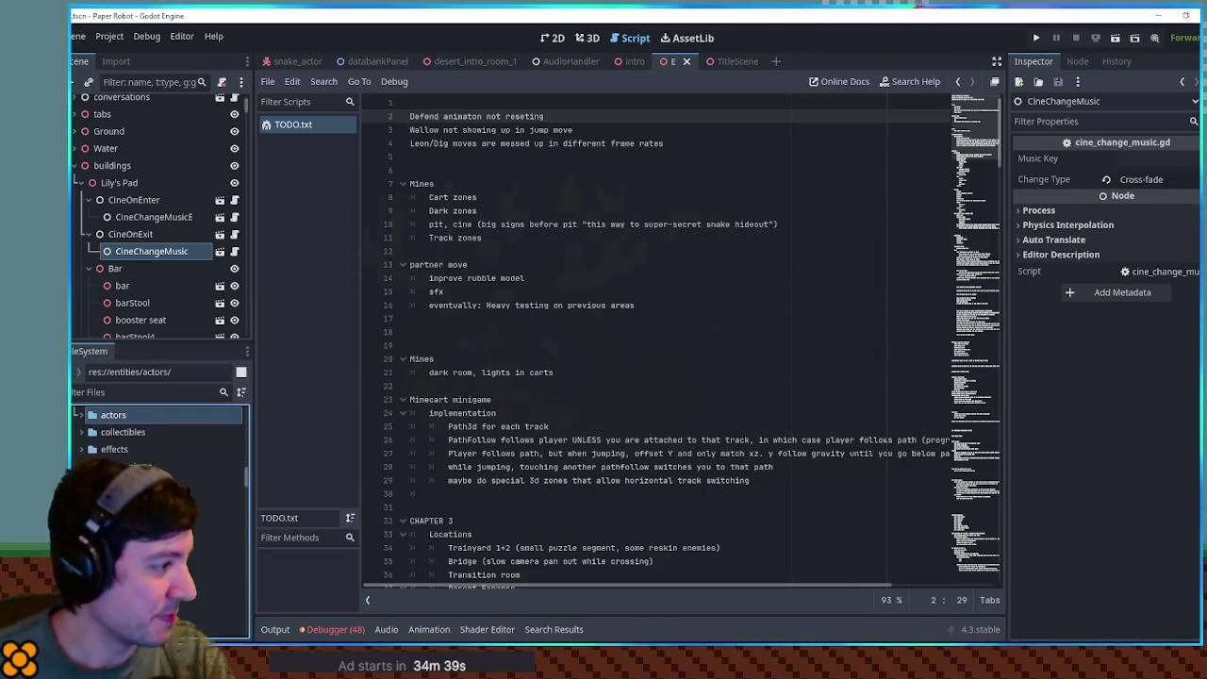
double_click(134, 415)
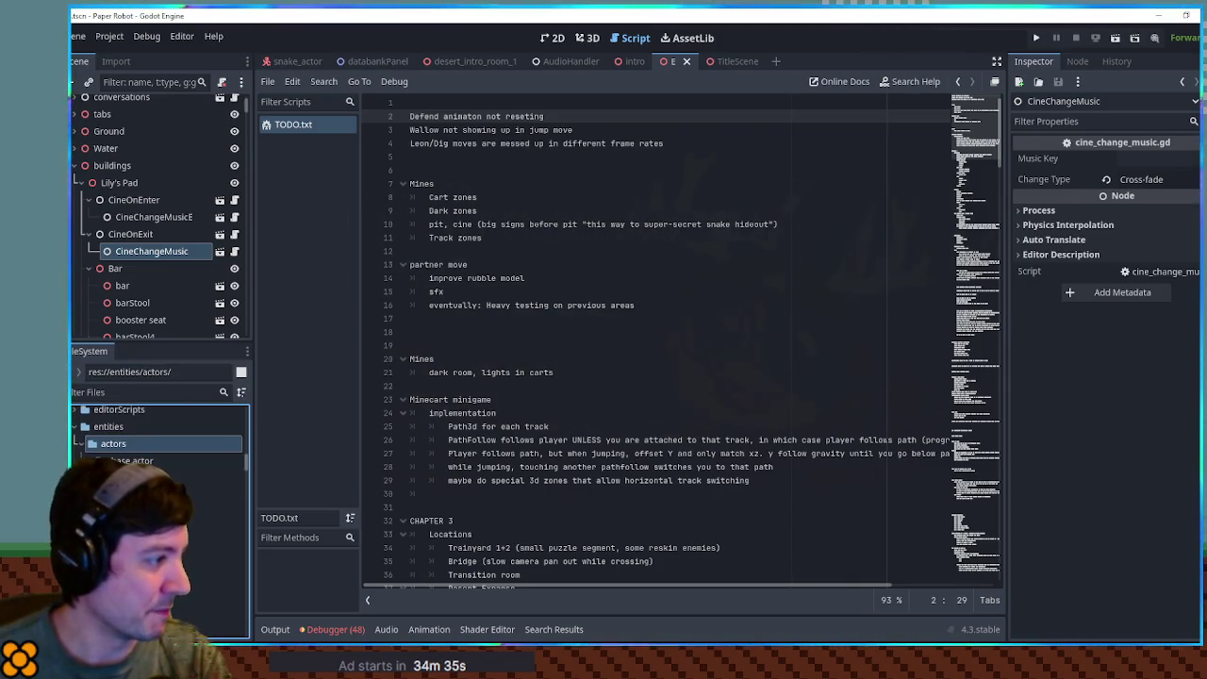
left_click(141, 494)
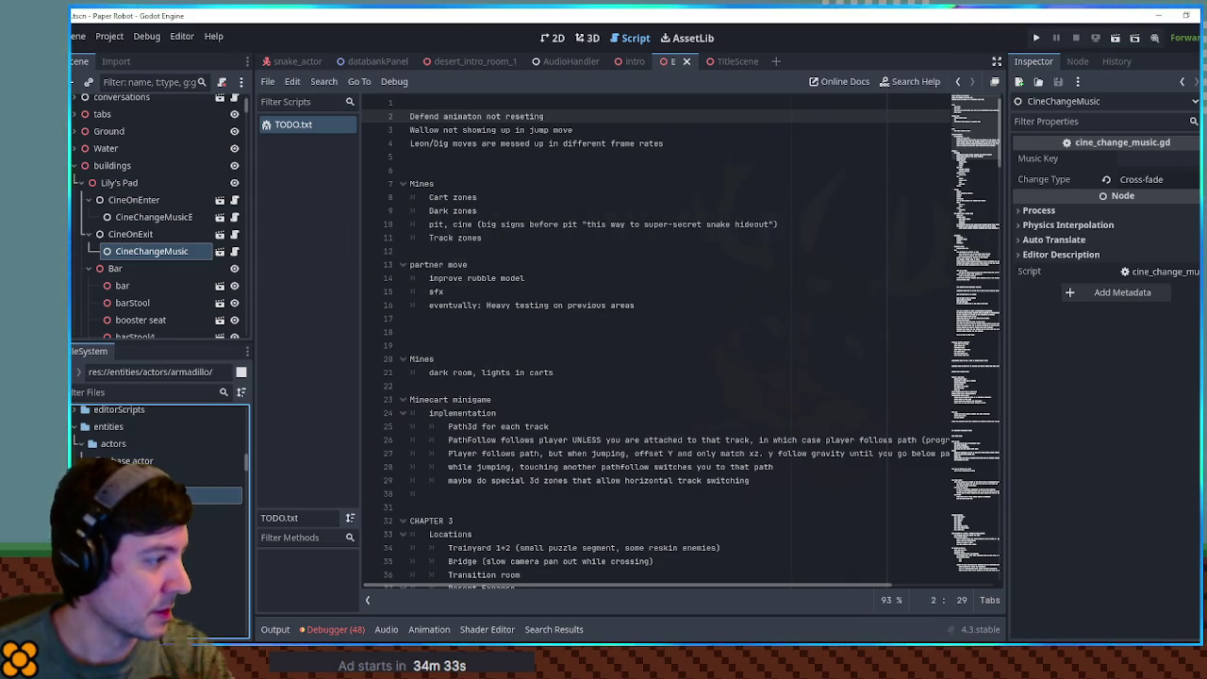
key("Right")
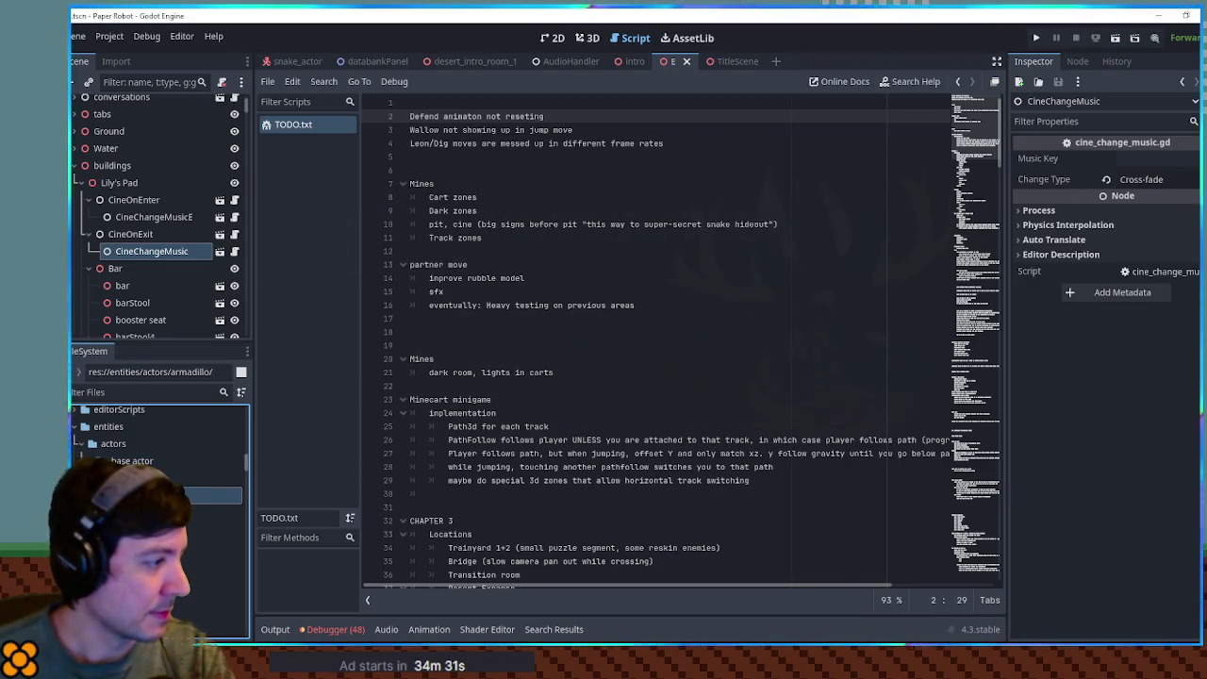
scroll(158, 453, "down", 2)
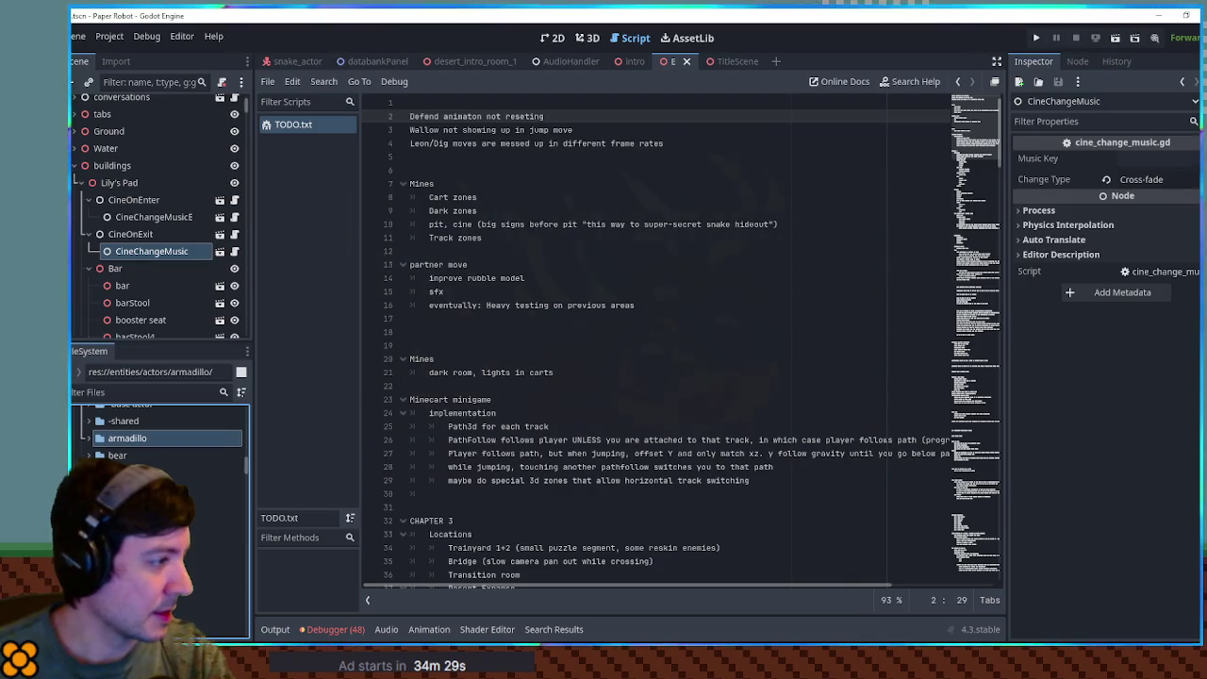
scroll(158, 443, "up", 3)
Create a new folder named 'gator' inside the actors folder.
right_click(115, 471)
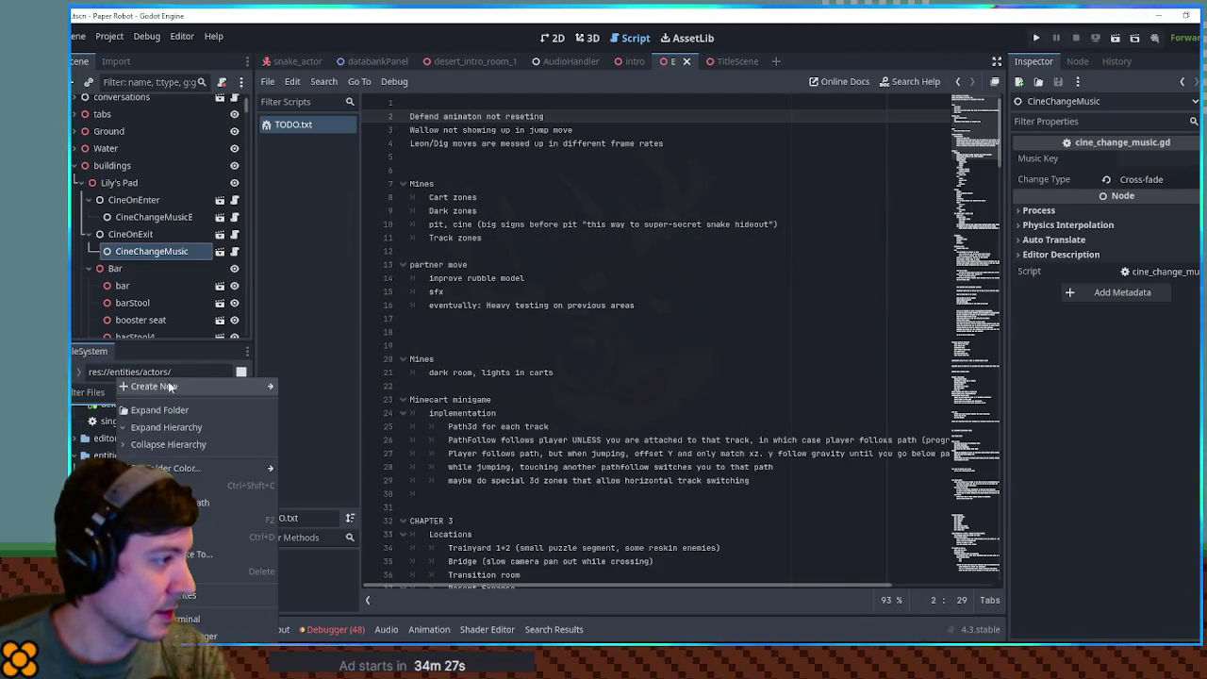
mouse_move(170, 387)
left_click(314, 394)
type("gator")
key("Return")
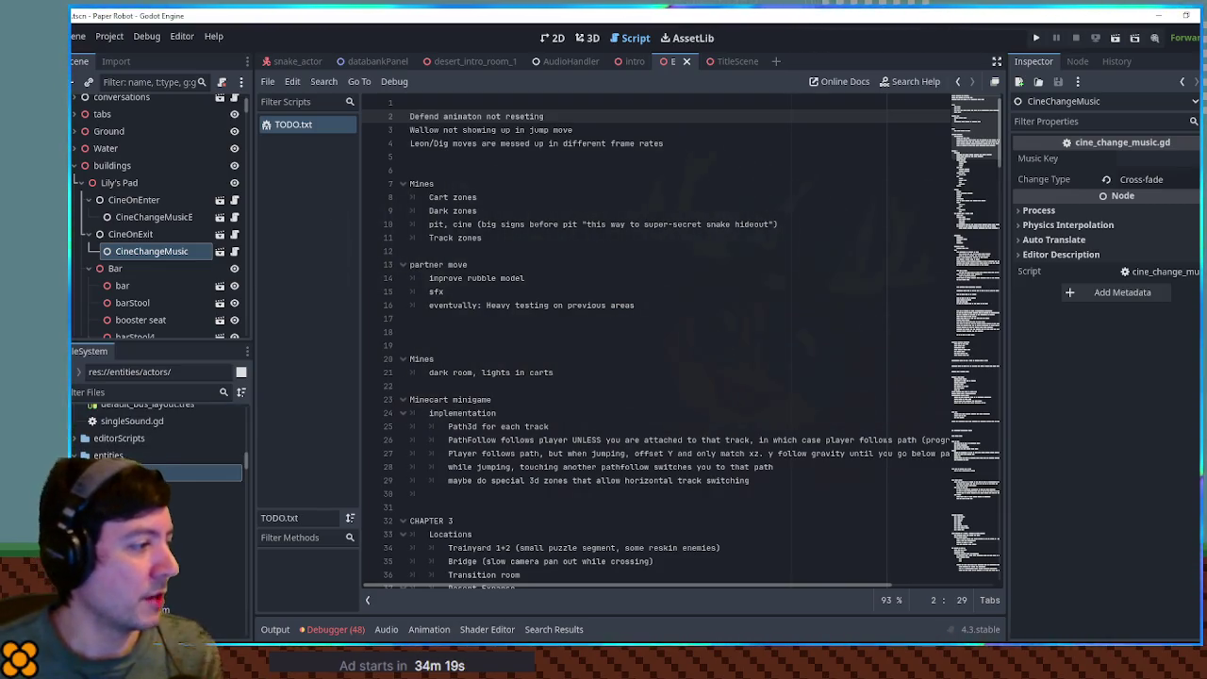
Select the new gator folder in the file tree.
scroll(138, 405, "down", 2)
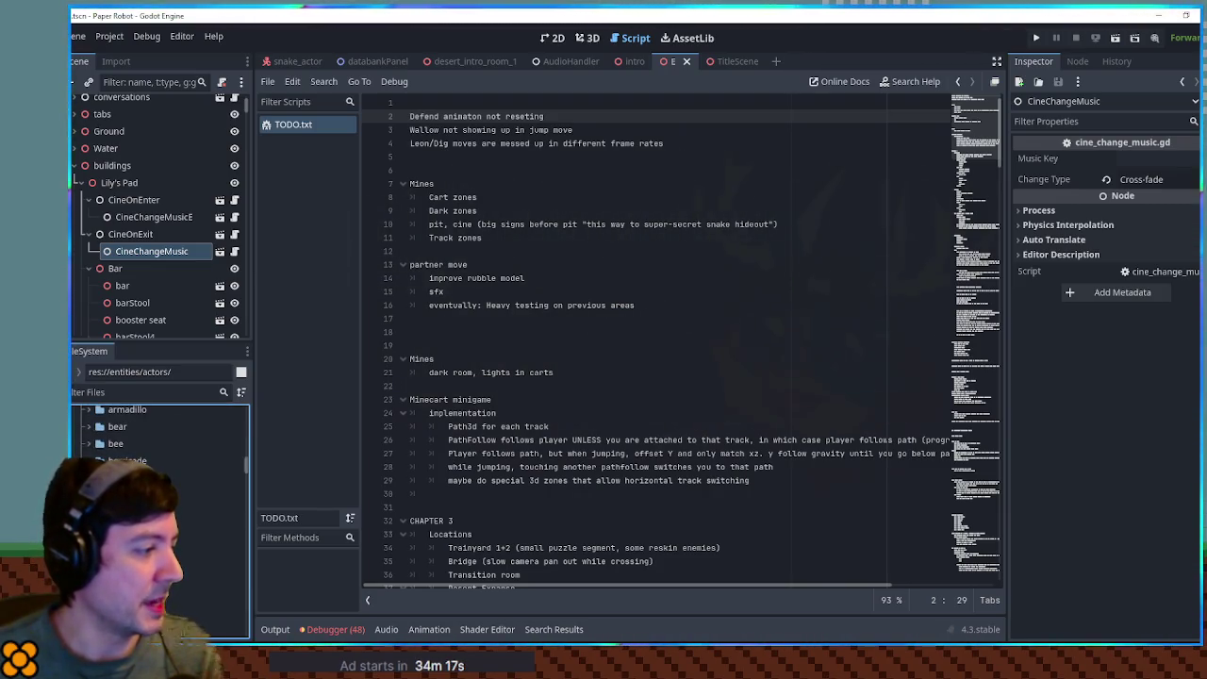
scroll(161, 453, "down", 2)
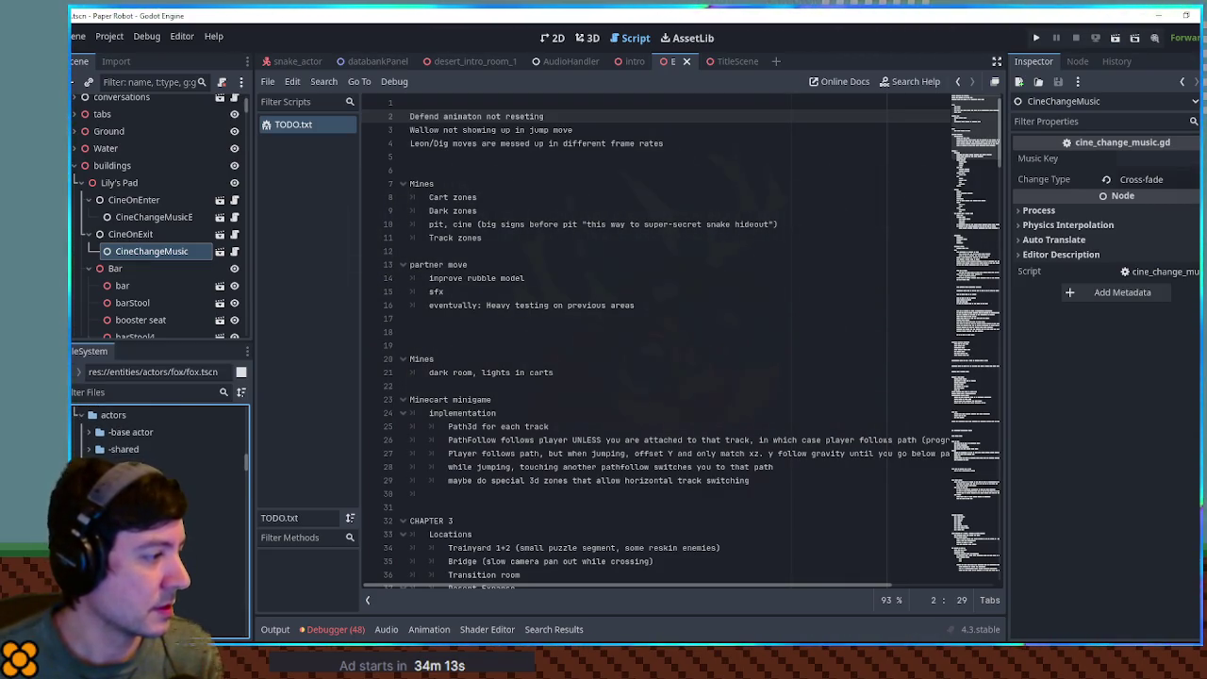
scroll(160, 434, "down", 2)
scroll(160, 434, "down", 3)
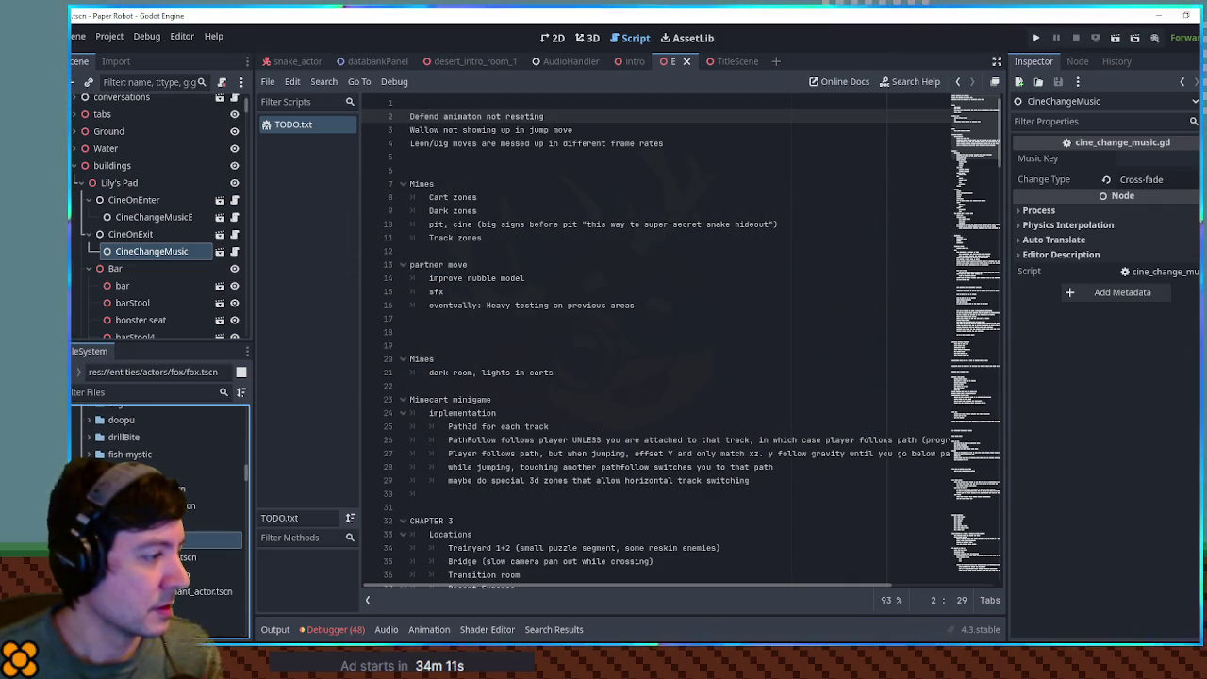
scroll(160, 434, "down", 1)
left_click(198, 597)
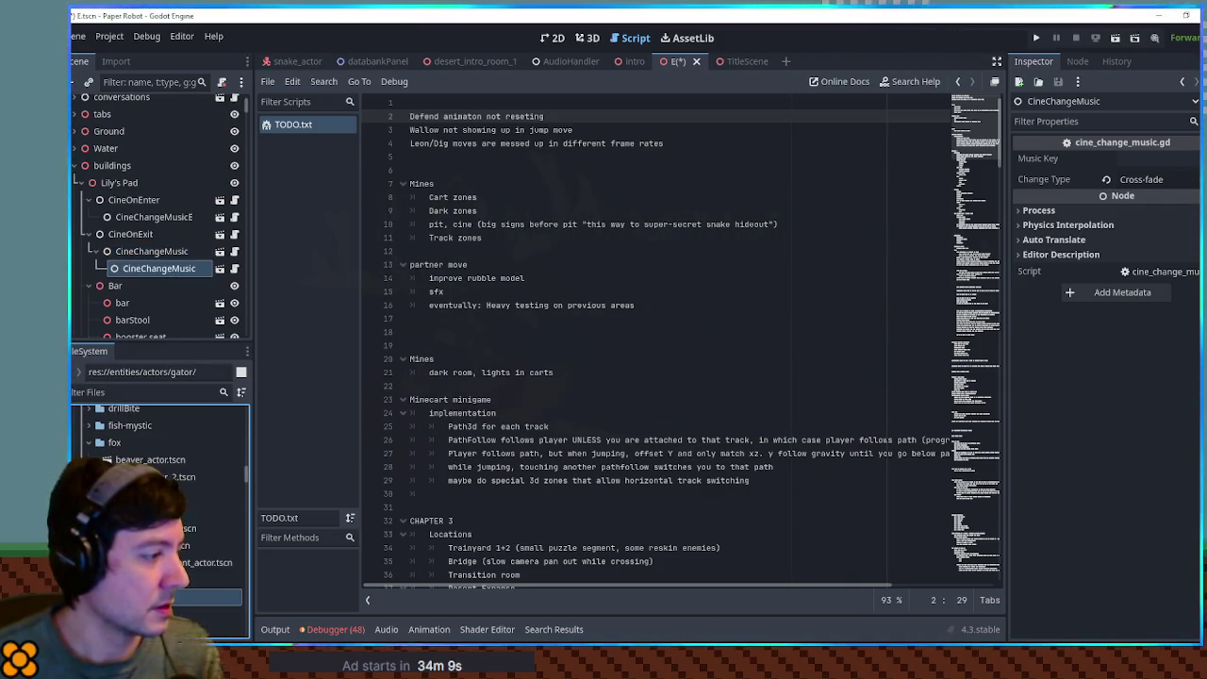
Duplicate fox.tscn as gator.tscn and move it into the gator folder.
scroll(161, 448, "down", 2)
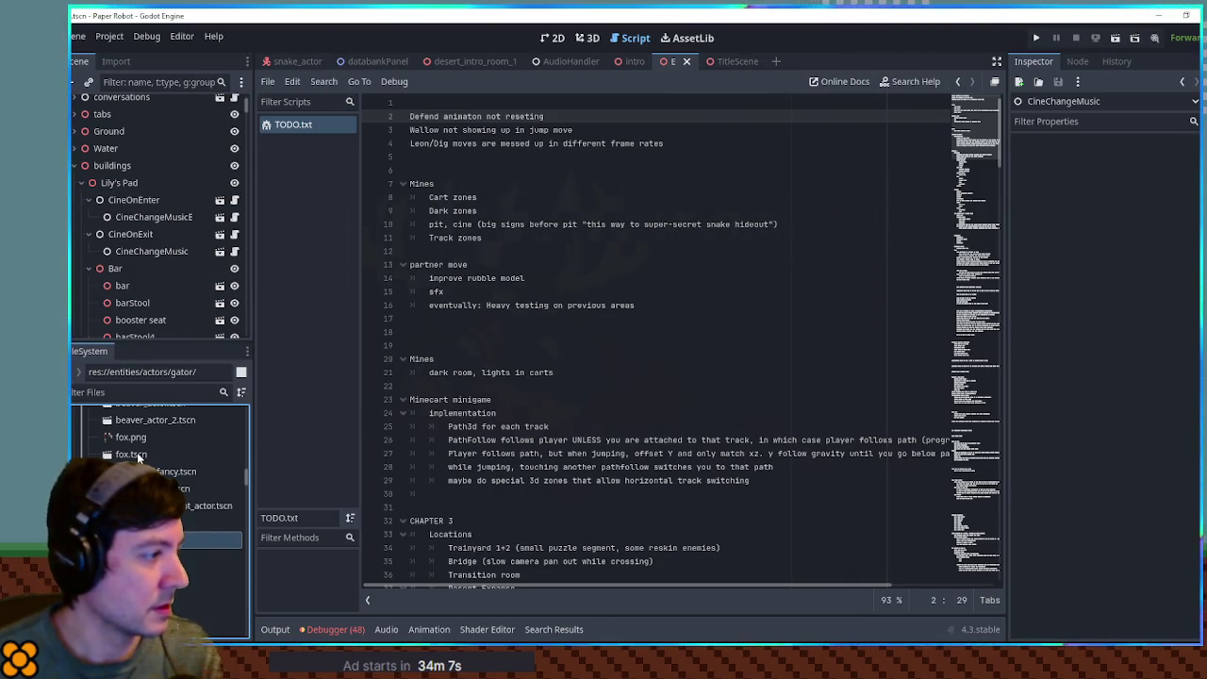
left_click(136, 451)
key("ctrl+d")
type("gato")
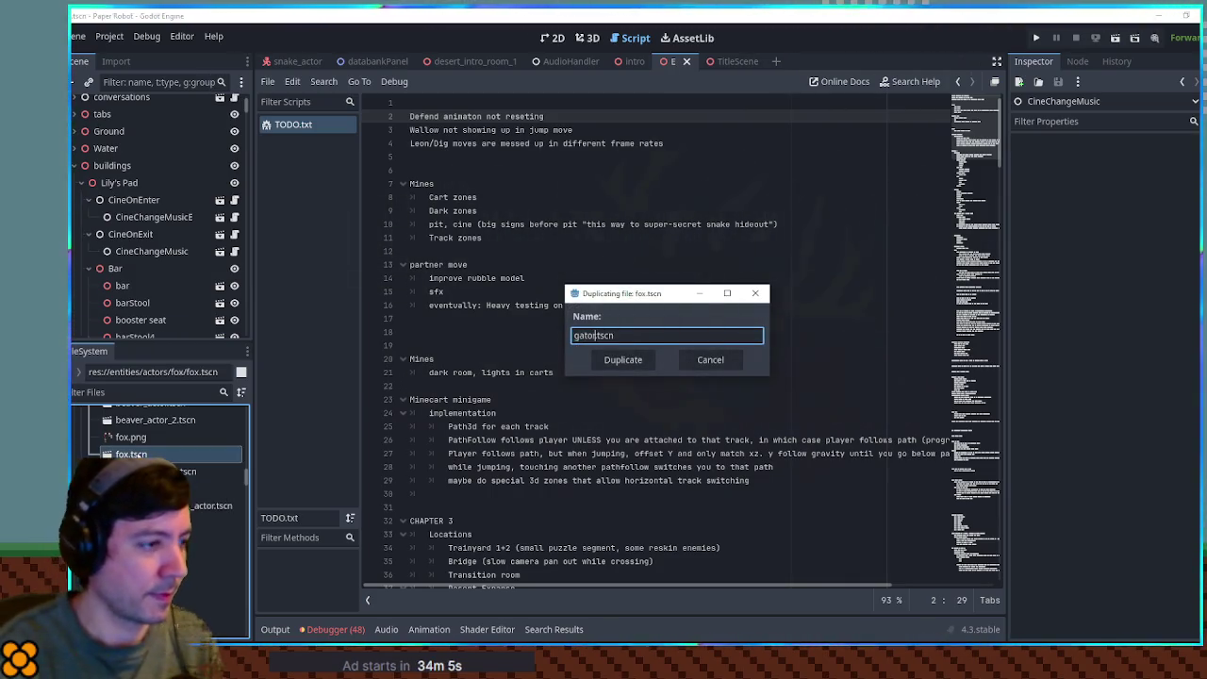
key("Return")
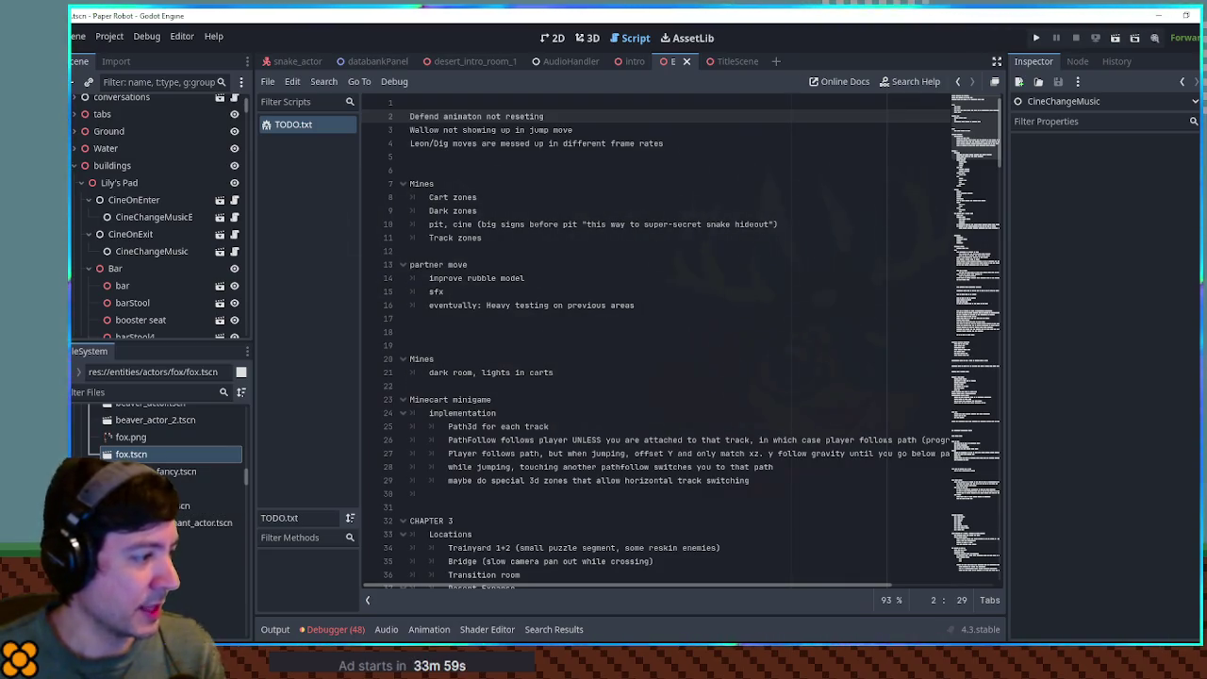
left_click(208, 487)
key("Return")
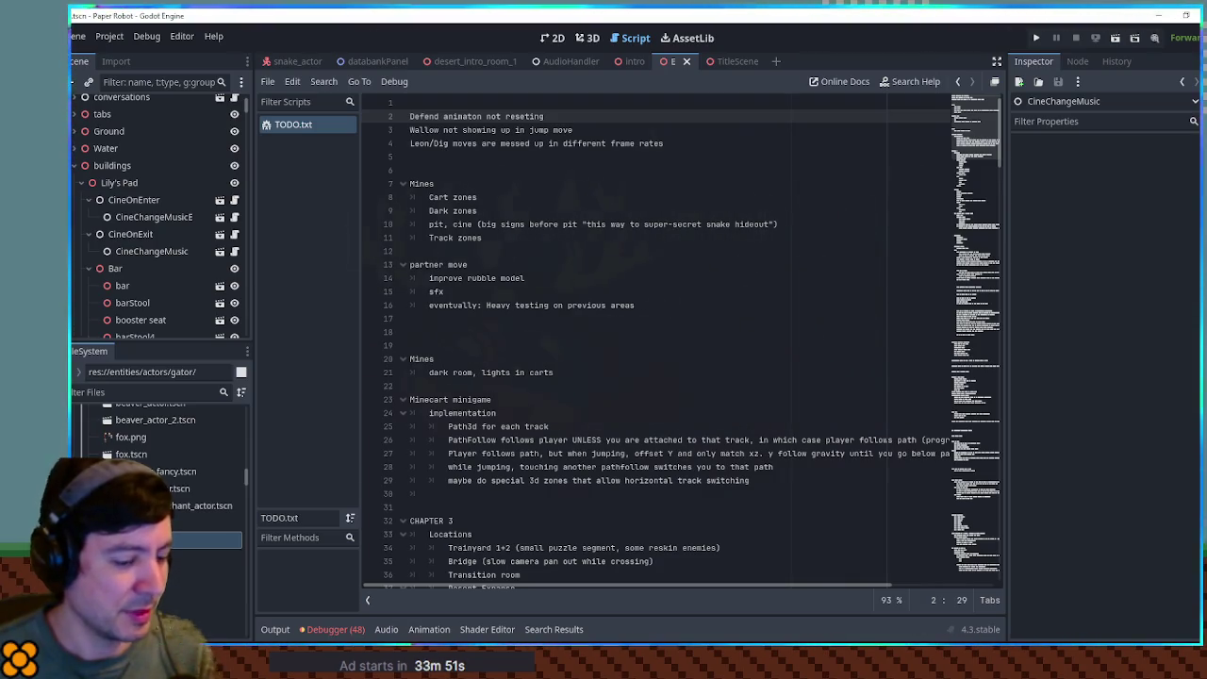
Open gator.tscn from the gator folder for editing.
scroll(84, 454, "down", 3)
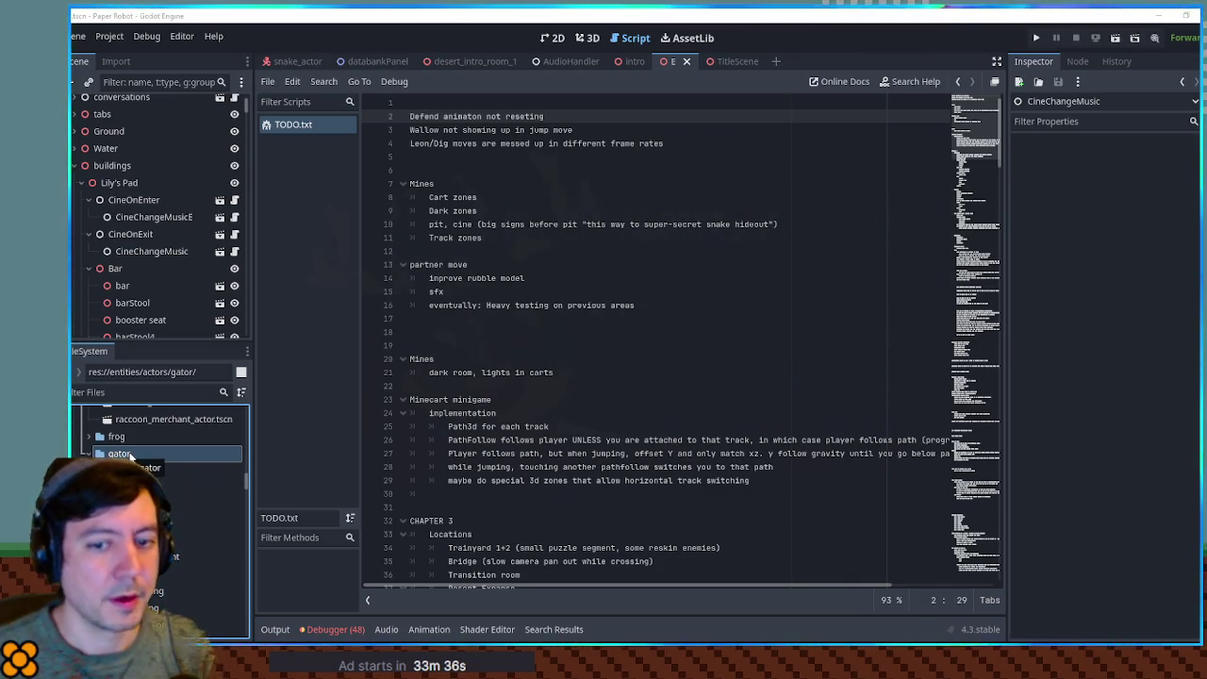
left_click(134, 453)
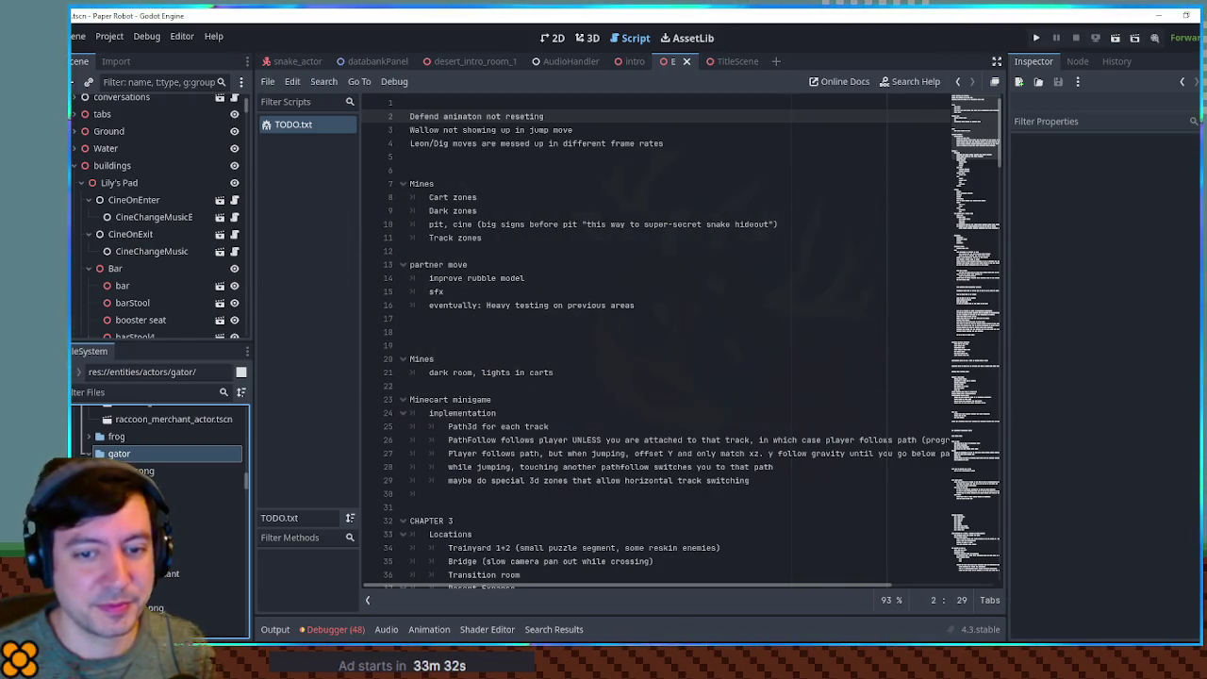
double_click(203, 487)
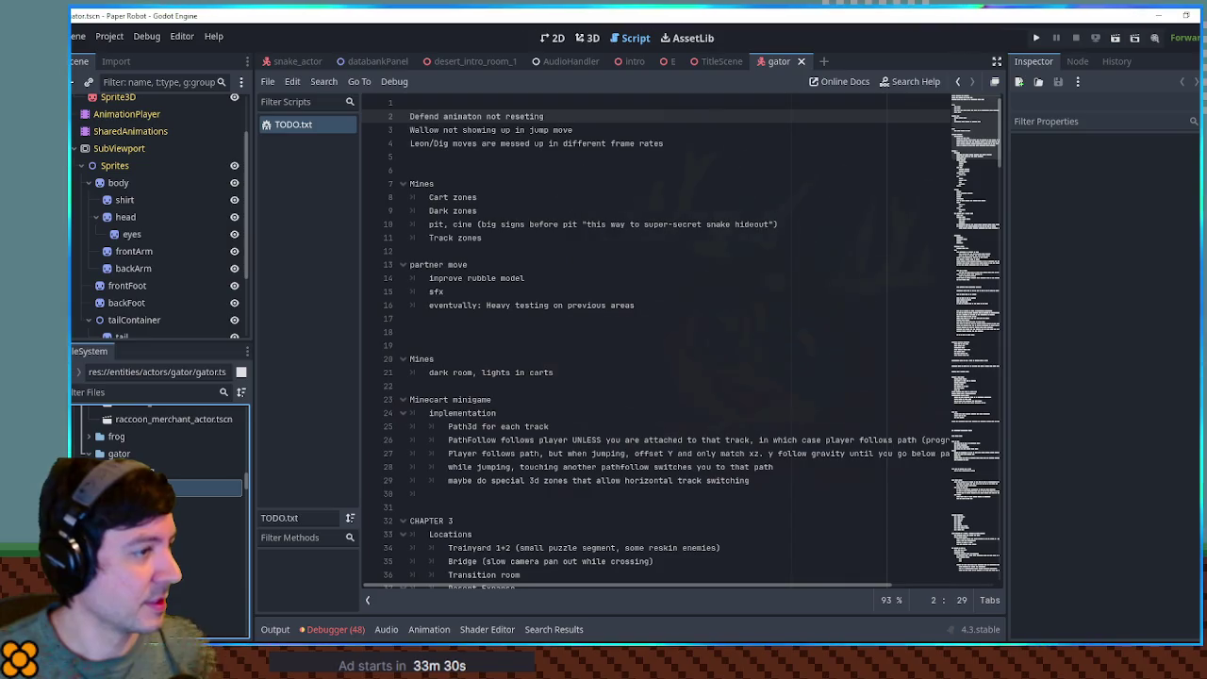
Rename the scene's FoxActor root node to GatorActor.
left_click(104, 103)
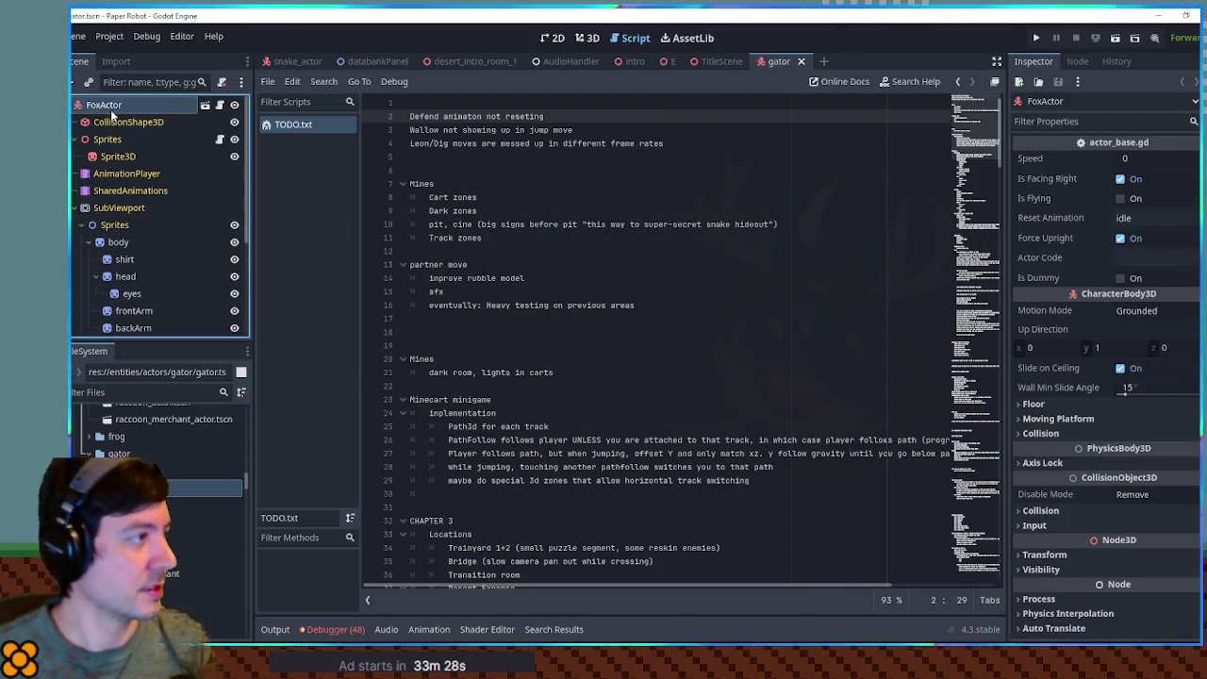
double_click(103, 103)
type("ActorGator")
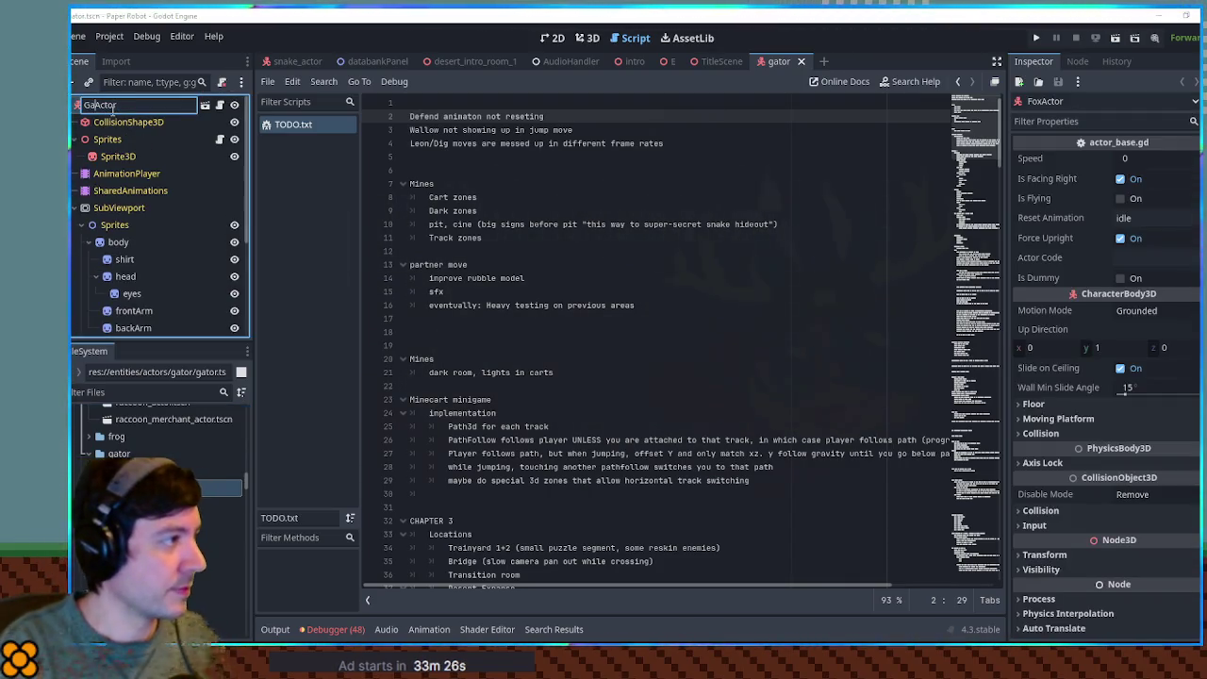
key("Return")
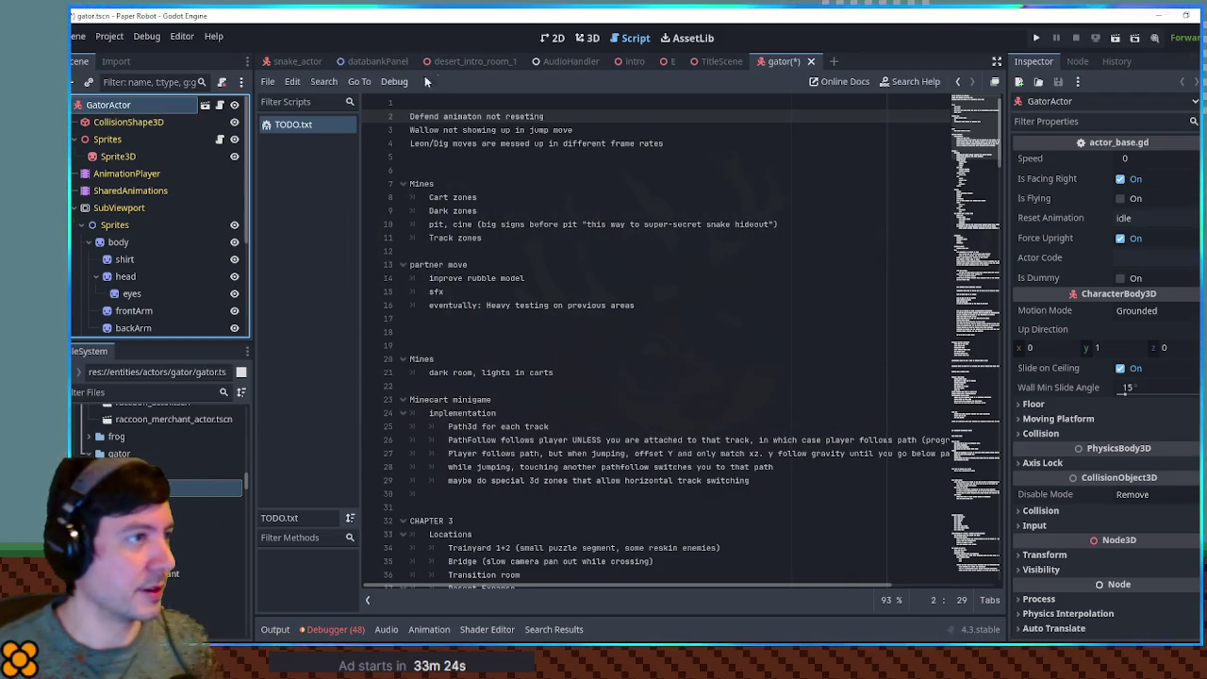
Switch to the 3D view, collapse SubViewport and select the Node2D > Sprites node.
key("ctrl+F2")
scroll(672, 255, "up", 6)
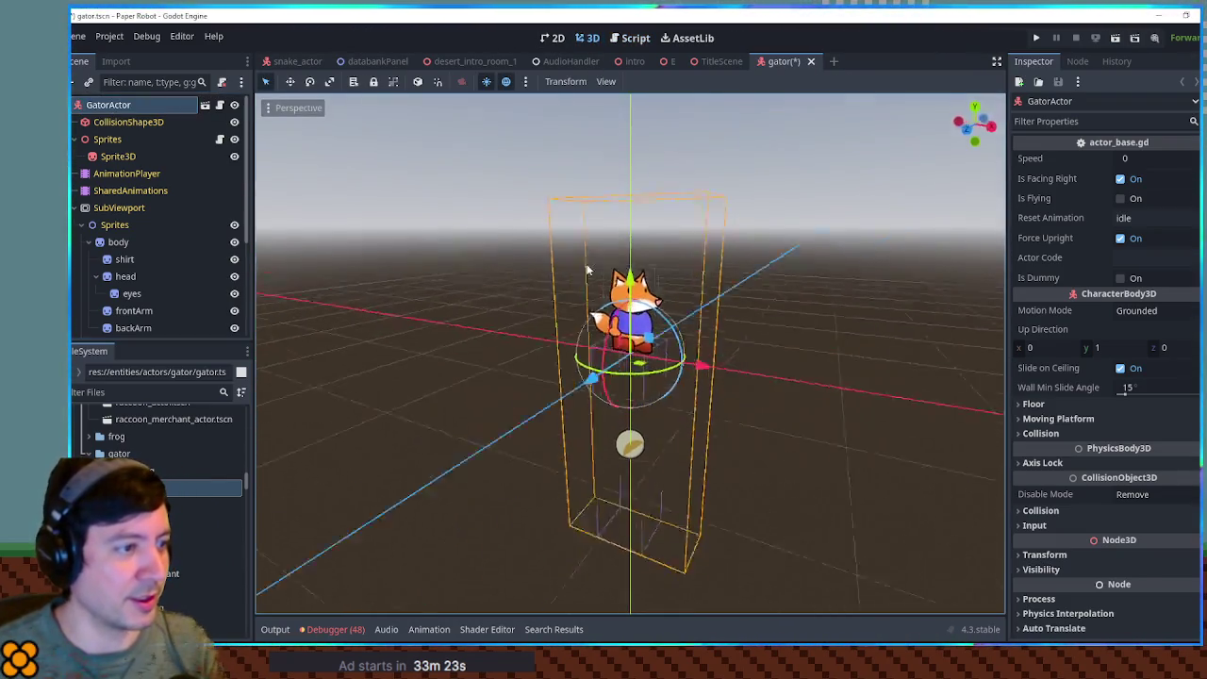
scroll(671, 256, "down", 4)
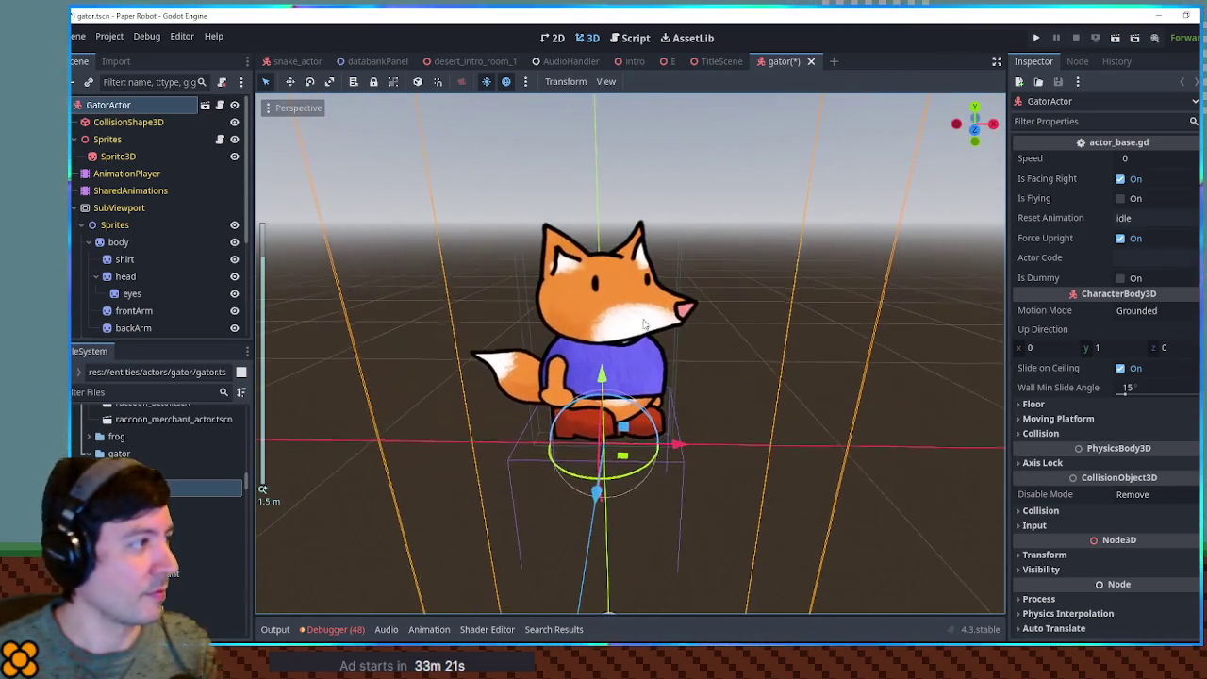
left_click(76, 210)
left_click(113, 241)
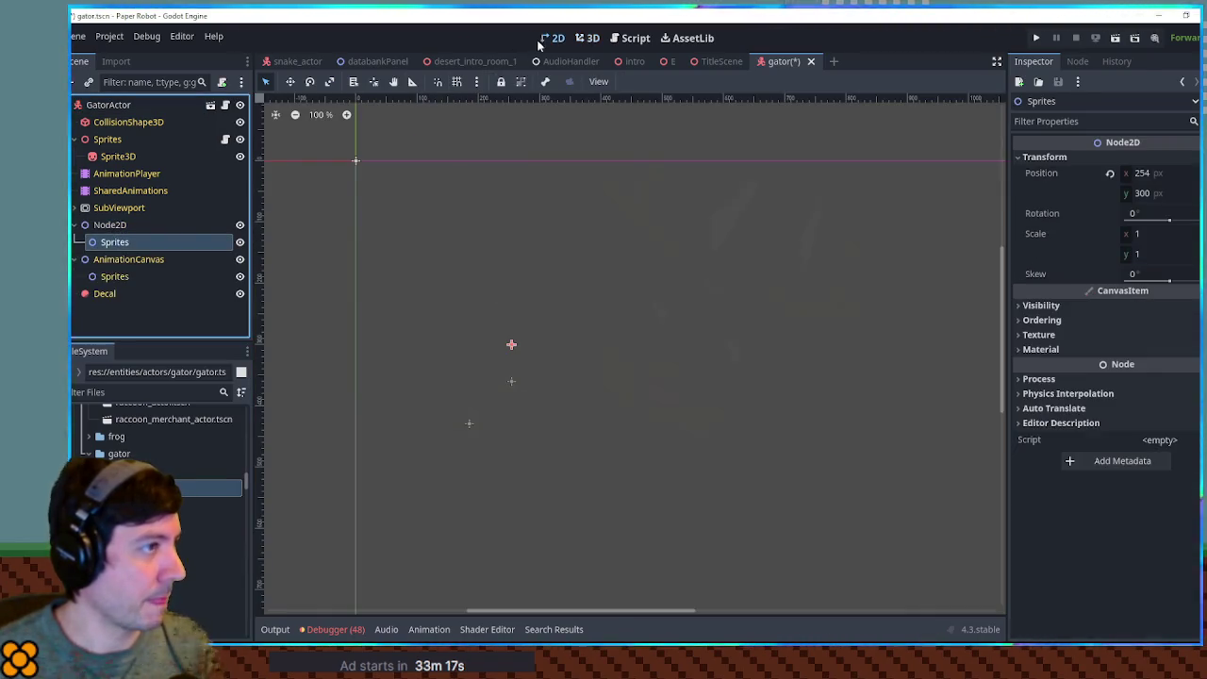